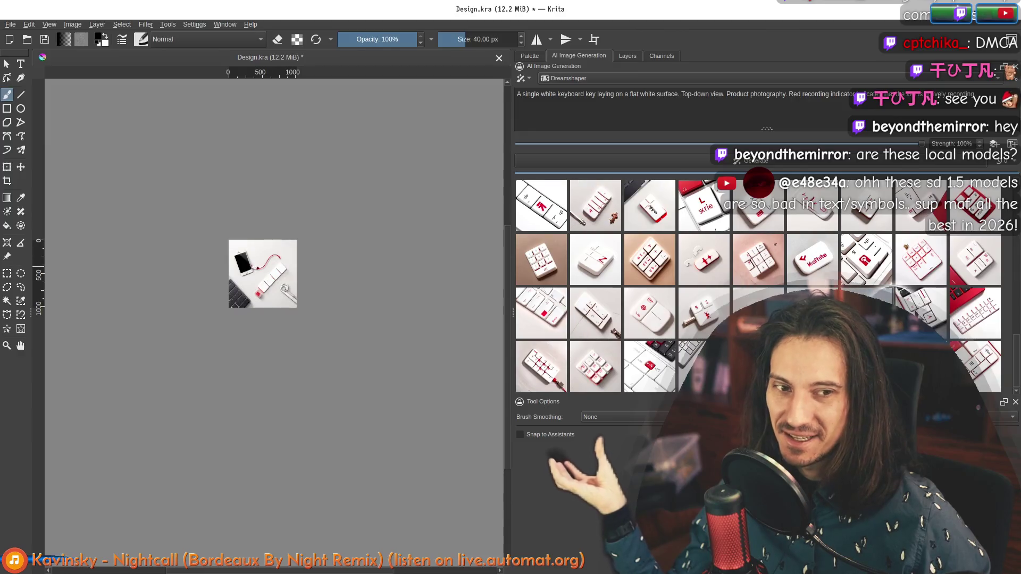
Scroll through the generation history and preview a different generated keyboard image.
scroll(267, 261, "up", 5)
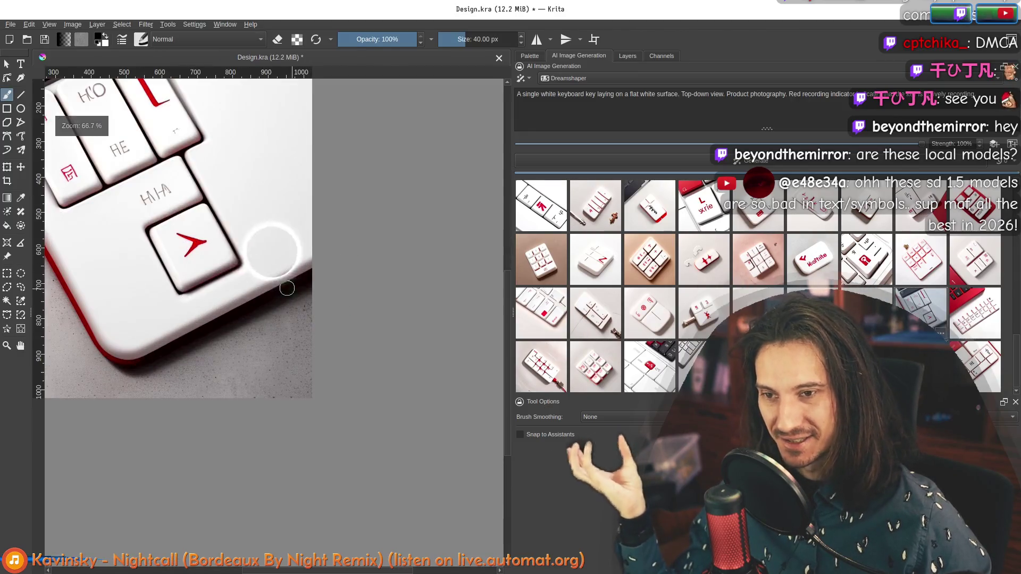
scroll(372, 290, "down", 5)
scroll(375, 290, "up", 5)
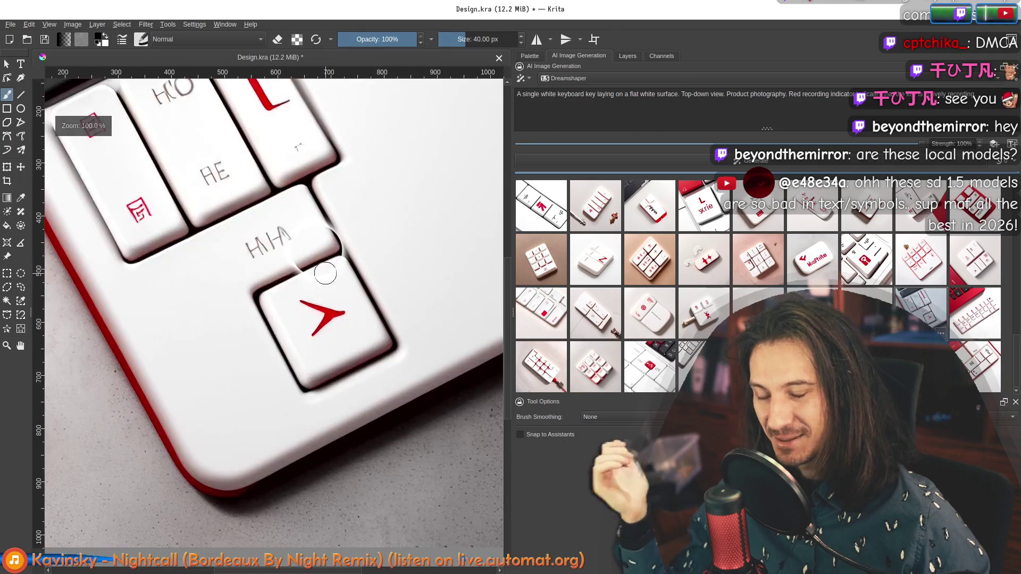
scroll(314, 265, "down", 3)
scroll(314, 265, "up", 1)
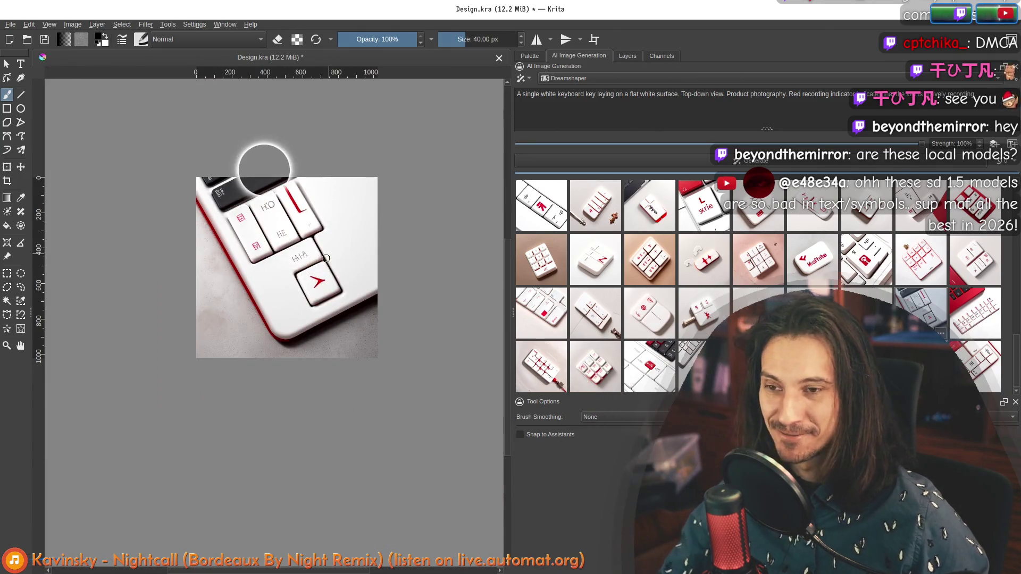
scroll(265, 270, "up", 1)
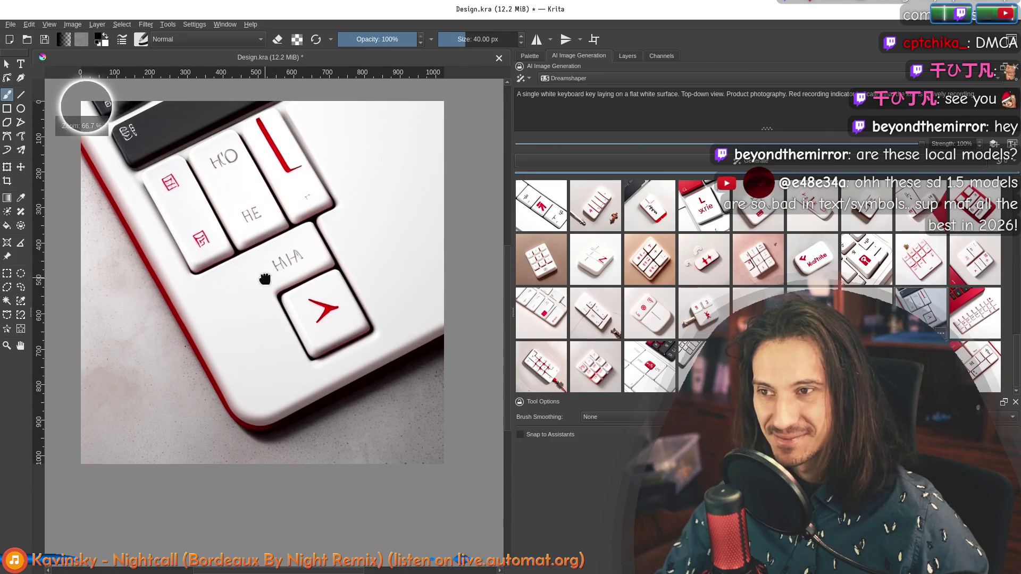
scroll(264, 287, "up", 1)
scroll(276, 263, "down", 1)
scroll(295, 247, "up", 1)
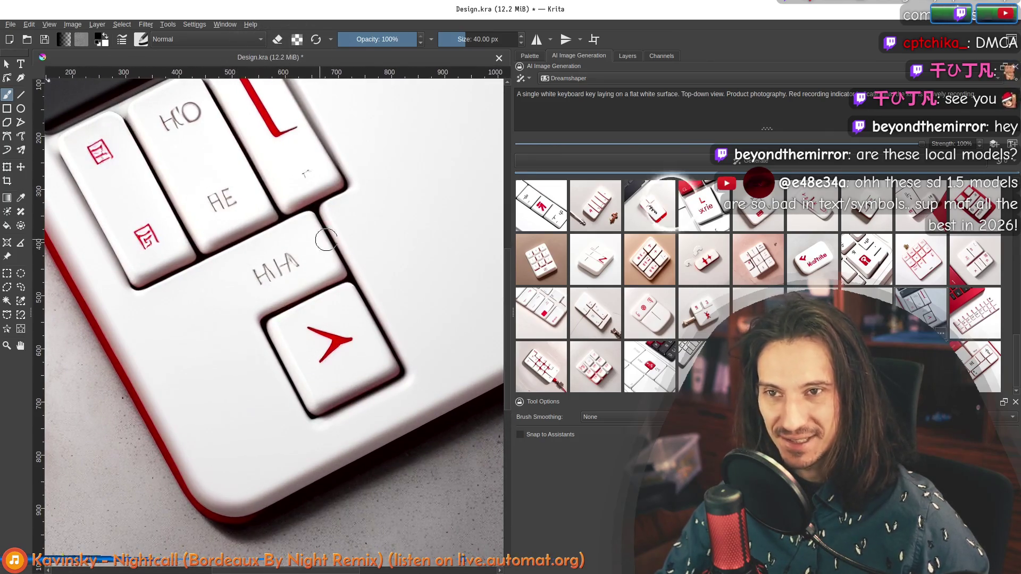
left_click(980, 308)
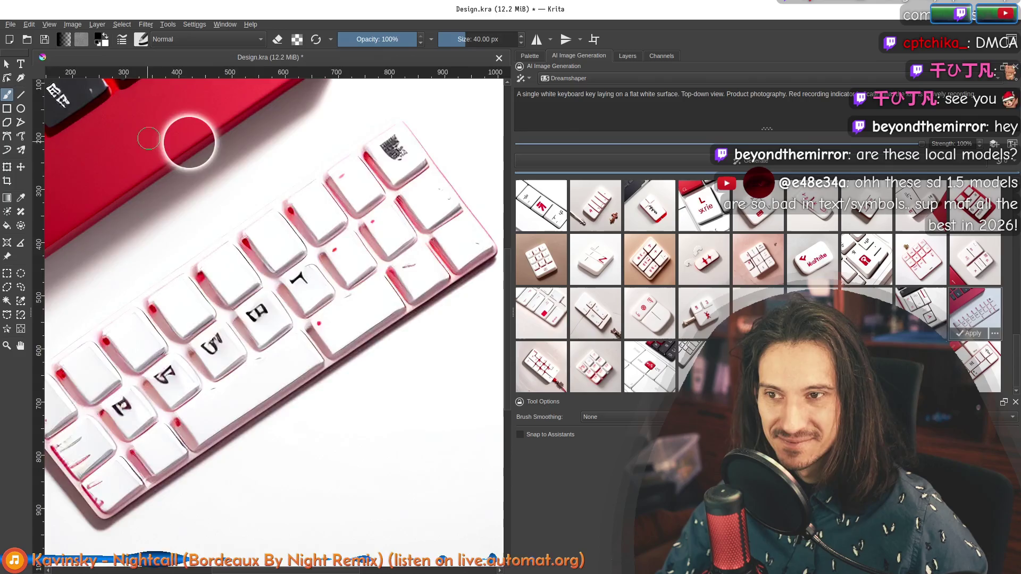
Preview more of the generated keyboard-key results on the canvas.
scroll(189, 136, "up", 2)
scroll(234, 216, "down", 4)
scroll(261, 299, "up", 2)
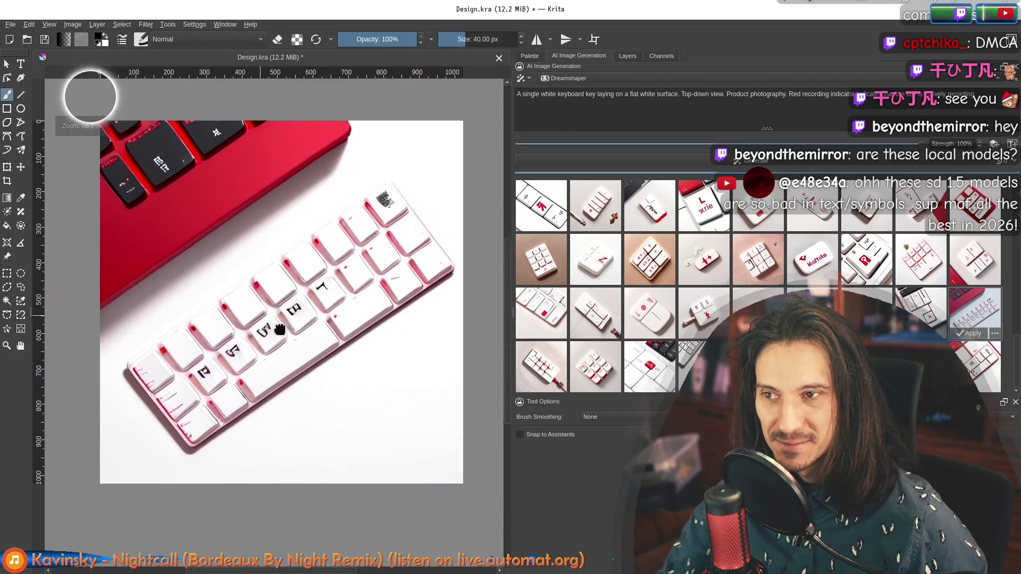
scroll(182, 175, "up", 2)
scroll(269, 341, "down", 2)
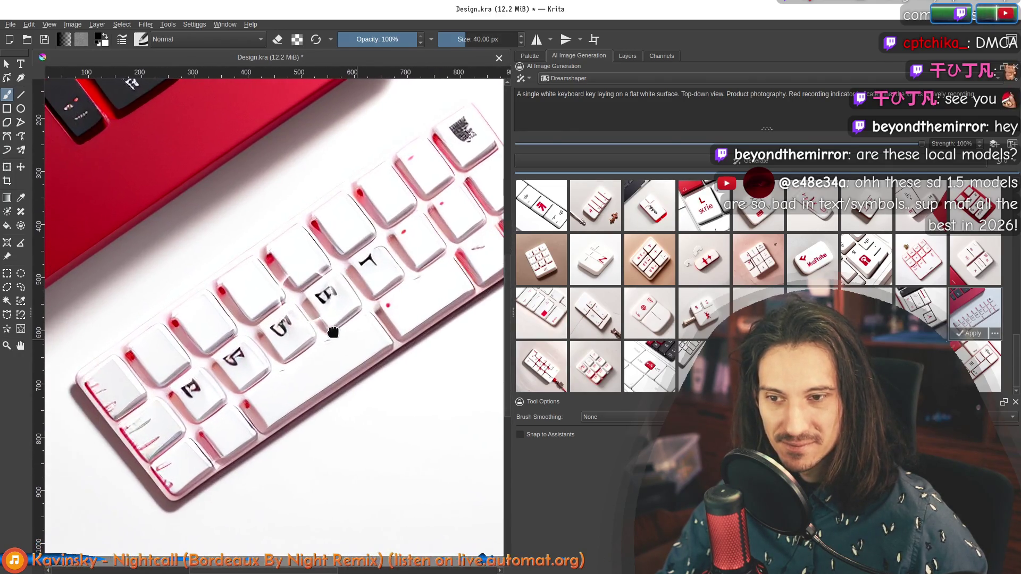
left_click(548, 383)
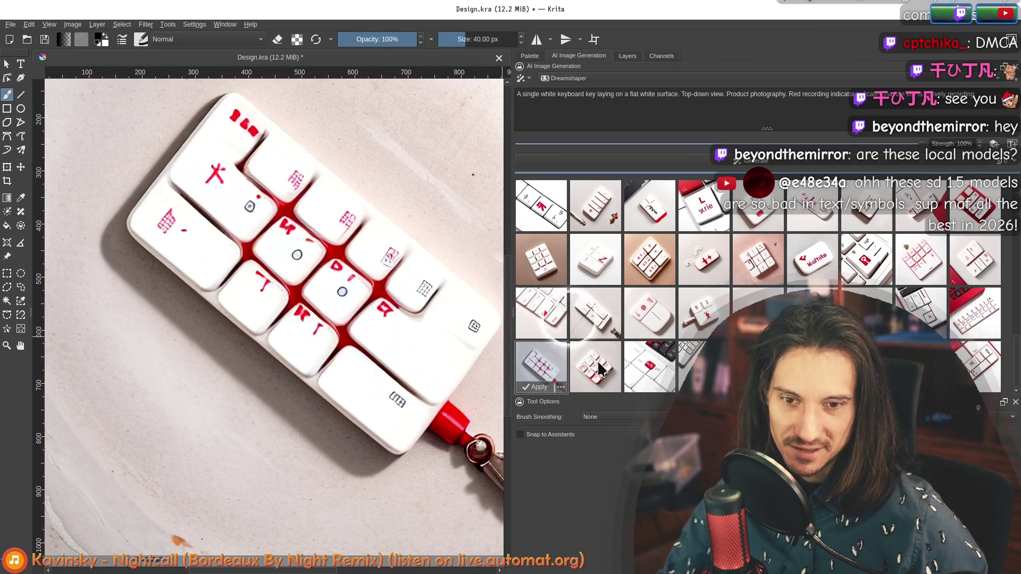
left_click(601, 370)
Settle on the white keyboard with black lettering, fit it in view, and widen the panel.
key("Right")
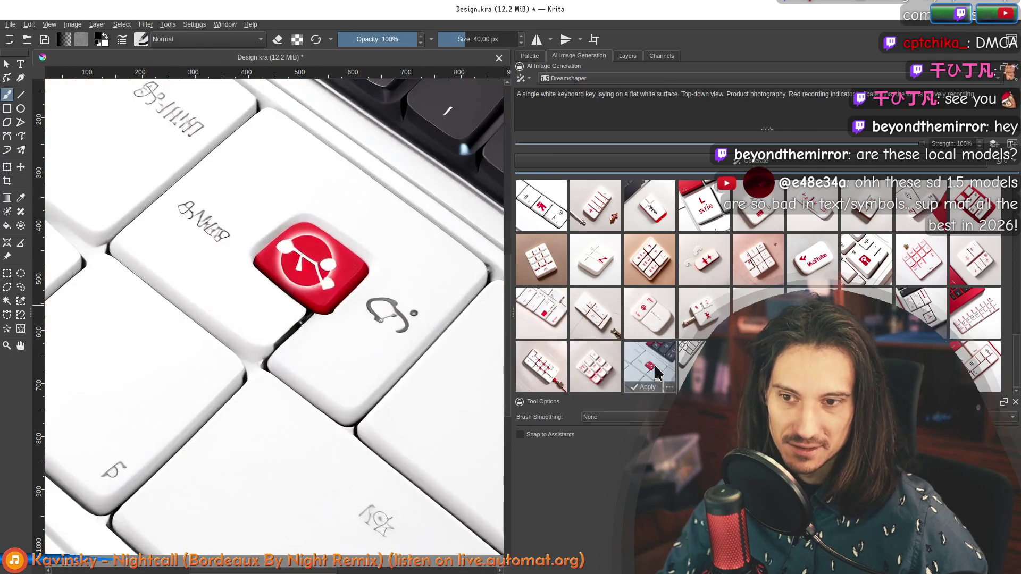
key("Right")
key("Right")
key("Right")
key("Right")
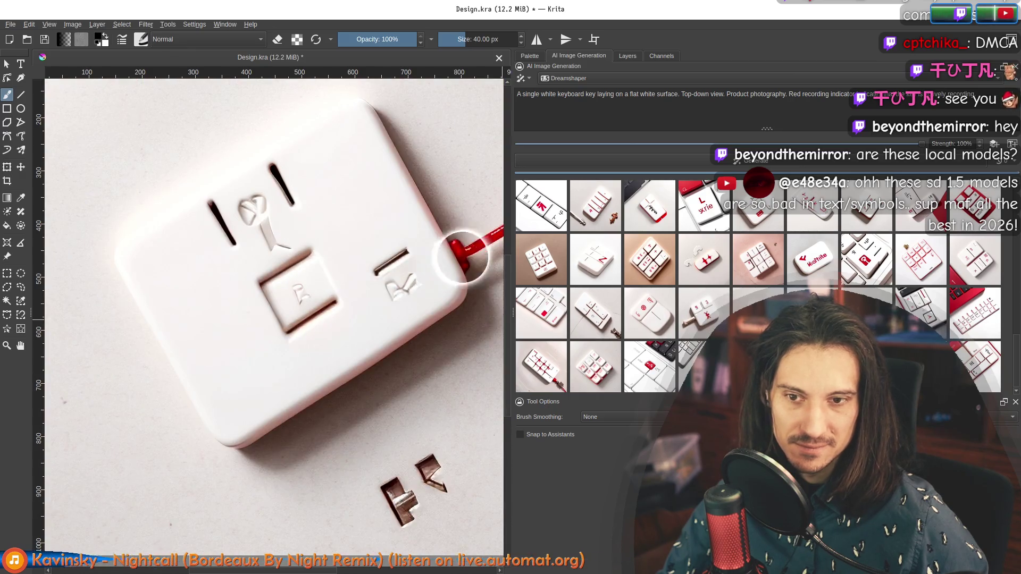
key("Right")
left_click(972, 372)
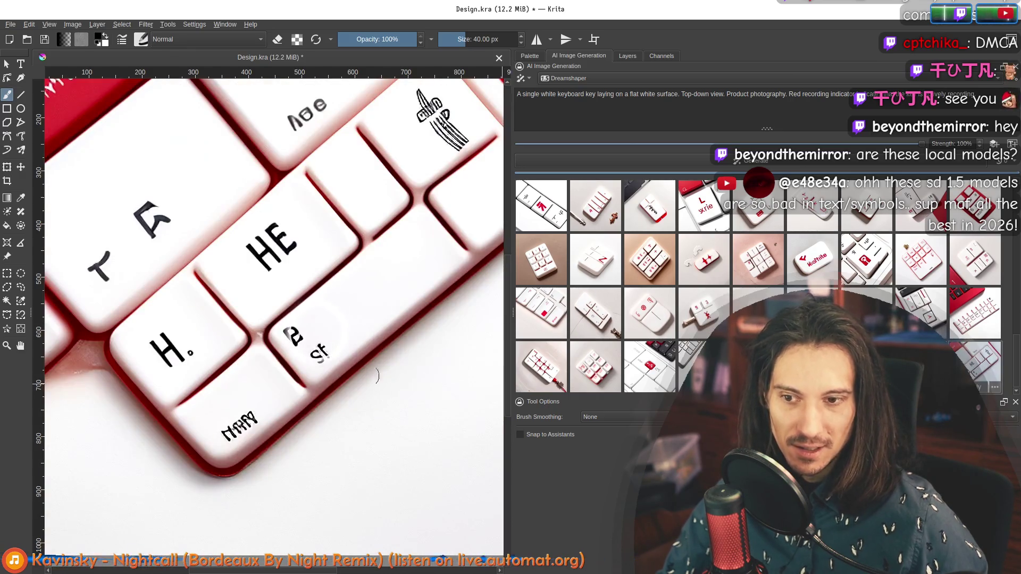
key("2")
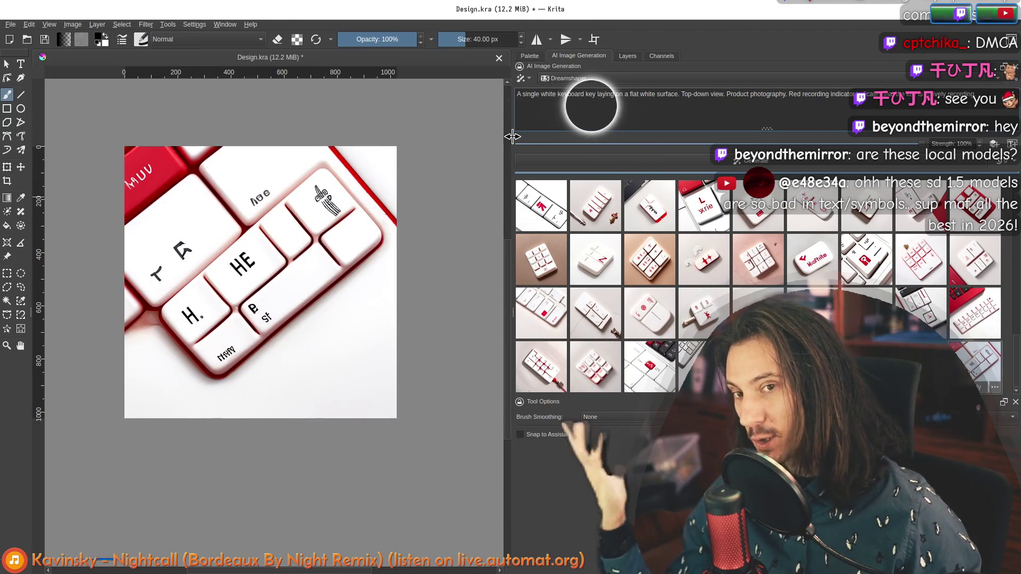
left_click_drag(512, 137, 426, 137)
Nudge the canvas view, then cancel all active and queued generation jobs from the queue settings.
left_click_drag(258, 259, 252, 259)
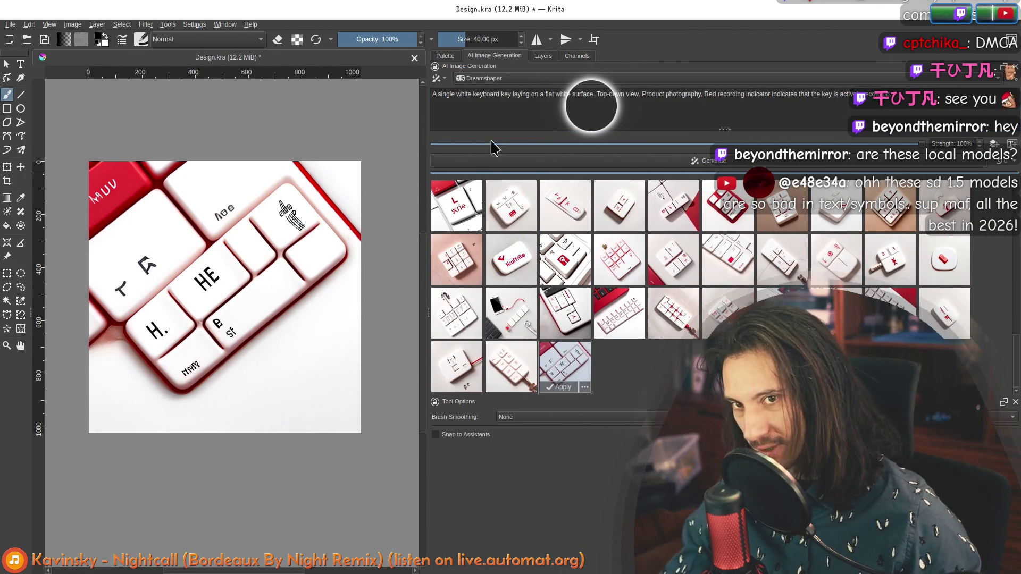
left_click(455, 98)
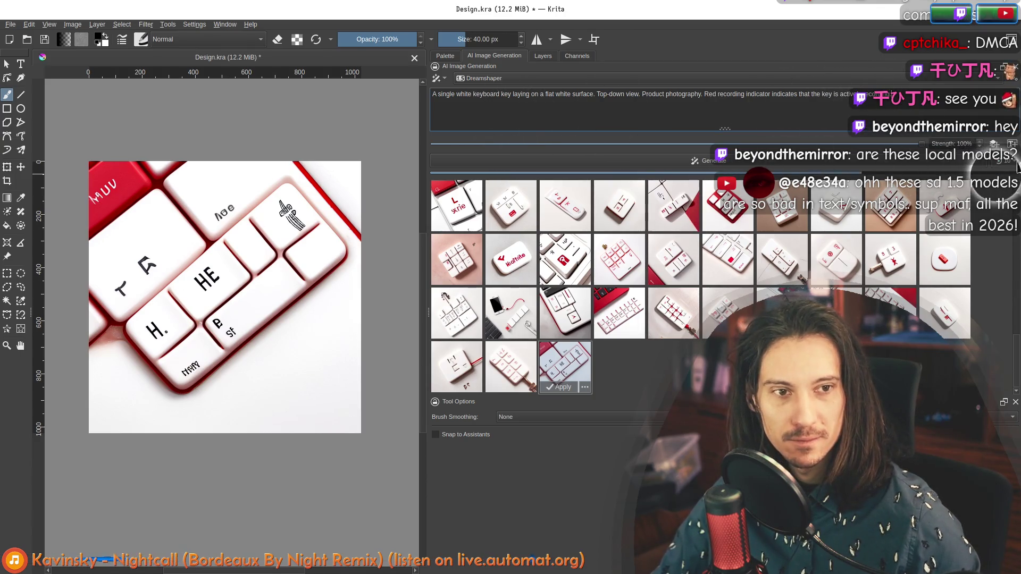
left_click(1001, 160)
left_click(1000, 241)
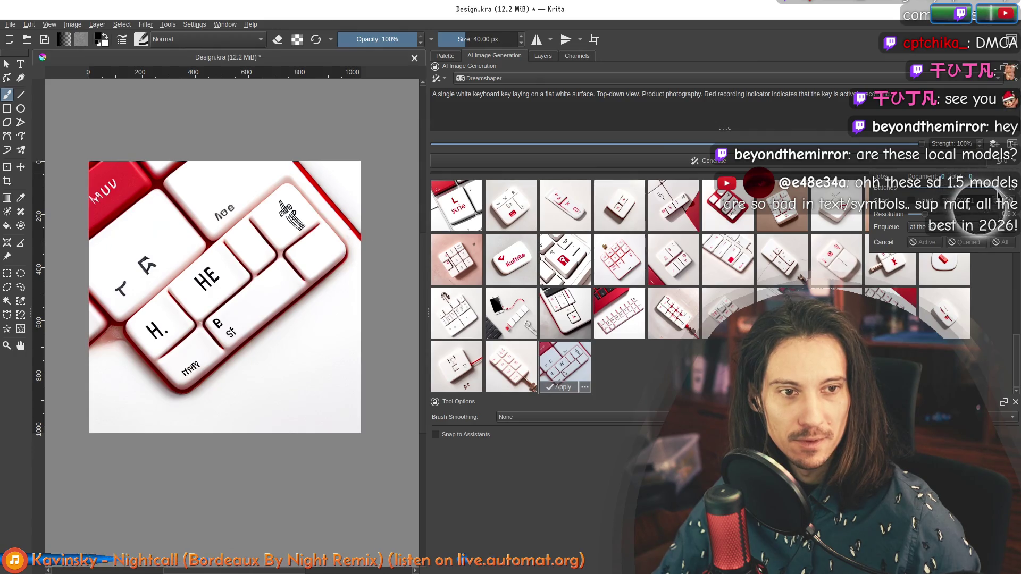
left_click(939, 92)
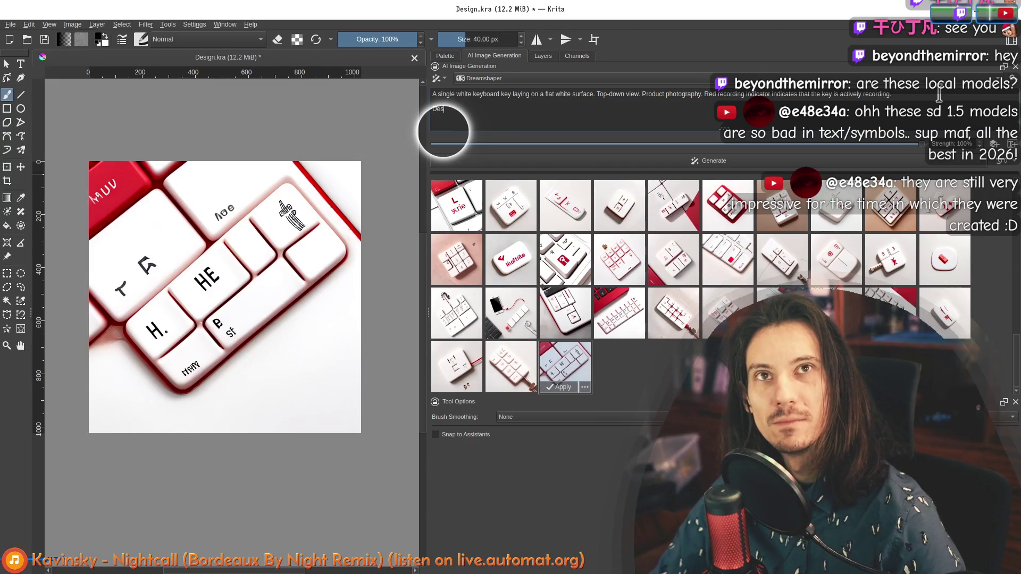
Add the prompt line 'Design inspired by Braun, Nintendo, XEROX Sparc.' and generate new images.
type("ign in")
key("BackSpace")
key("BackSpace")
key("BackSpace")
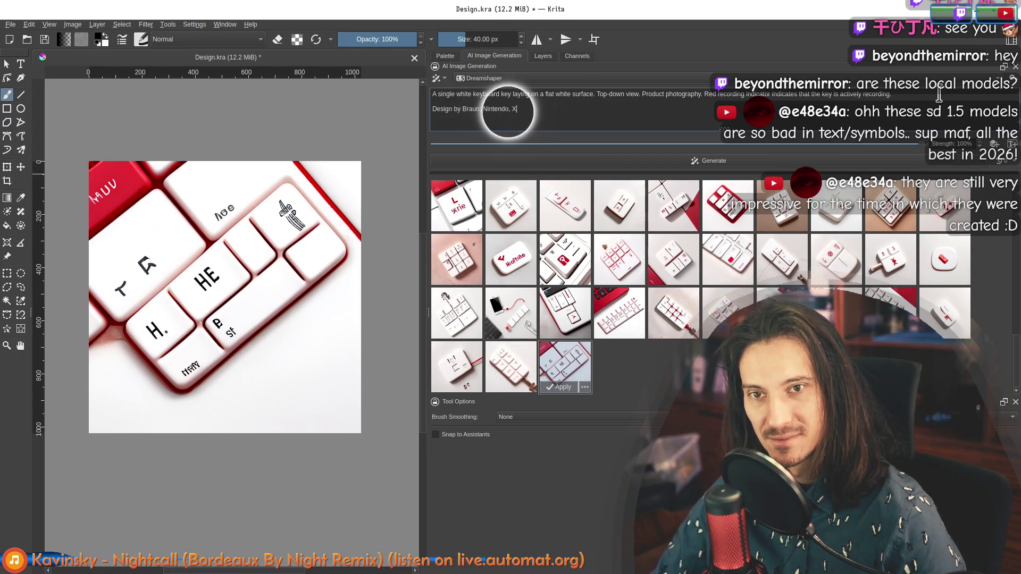
type("Sparc.")
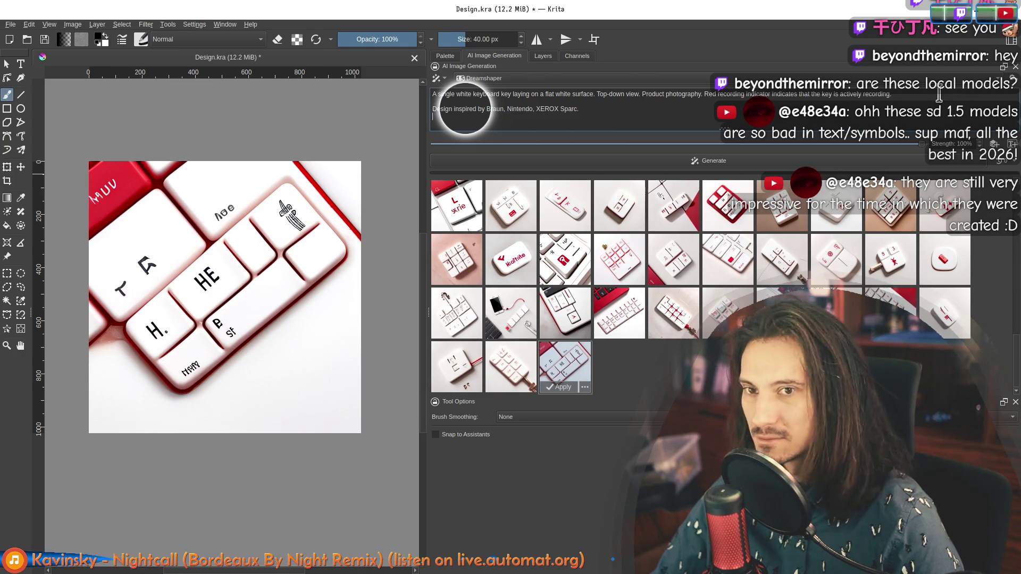
left_click(694, 160)
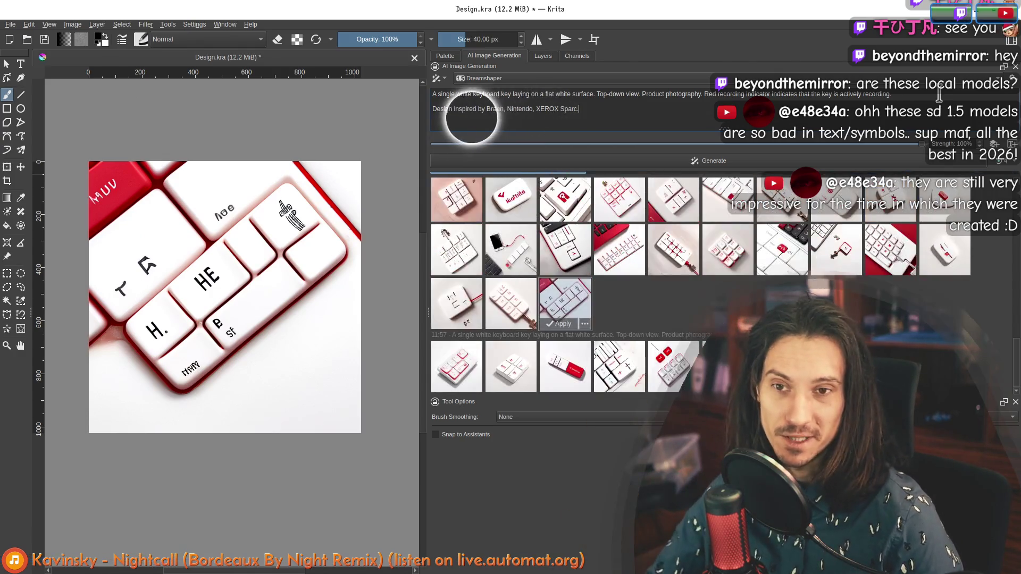
Preview the new results, including the red stick, red numpad and red-key keyboard.
left_click(457, 367)
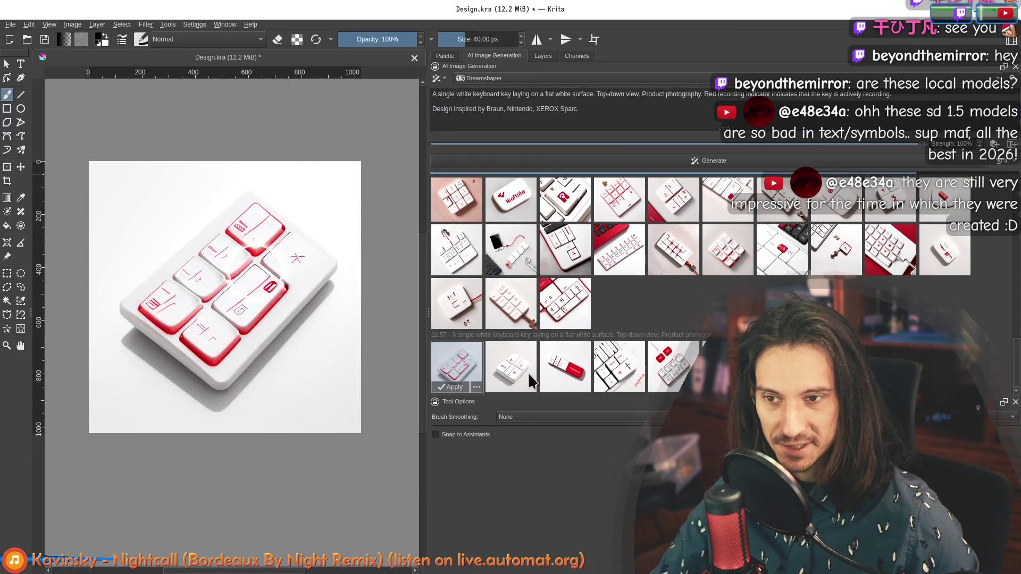
left_click(531, 374)
left_click(555, 365)
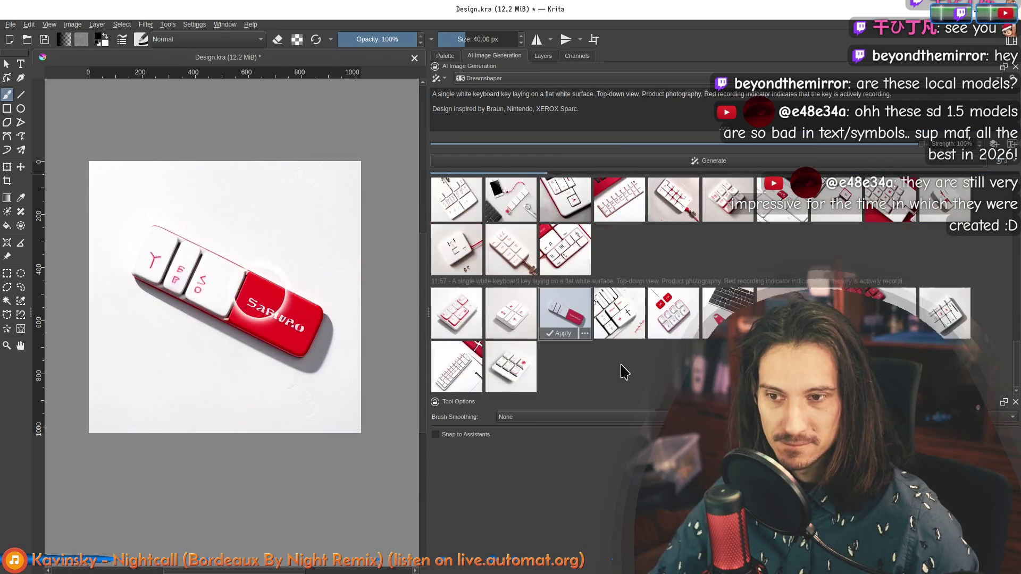
left_click(617, 309)
left_click(670, 303)
left_click(727, 310)
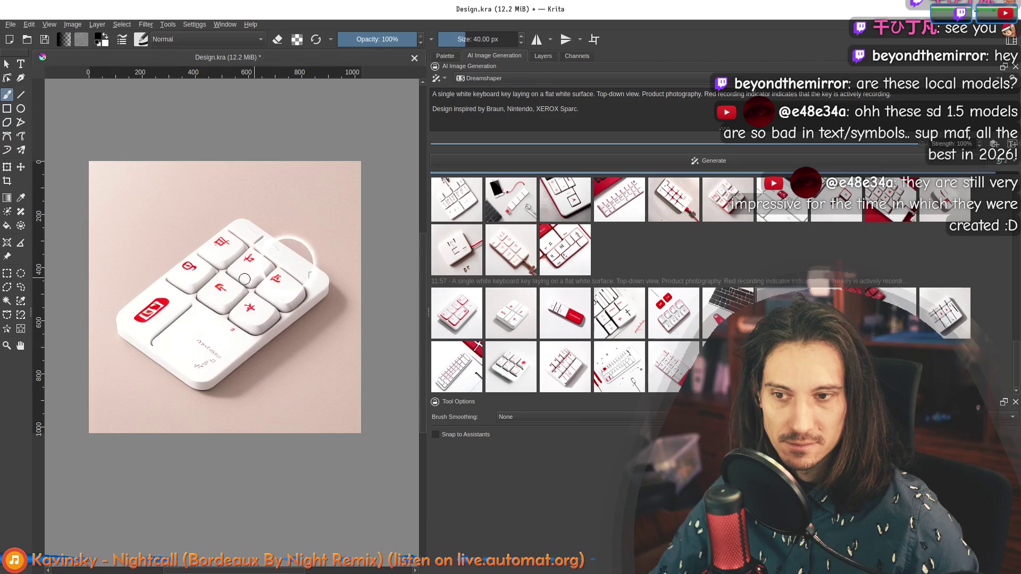
Preview the white numpad, red-and-white numpad with touchpad, all-white 12-key numpad and single white key.
scroll(836, 260, "down", 1)
left_click(835, 259)
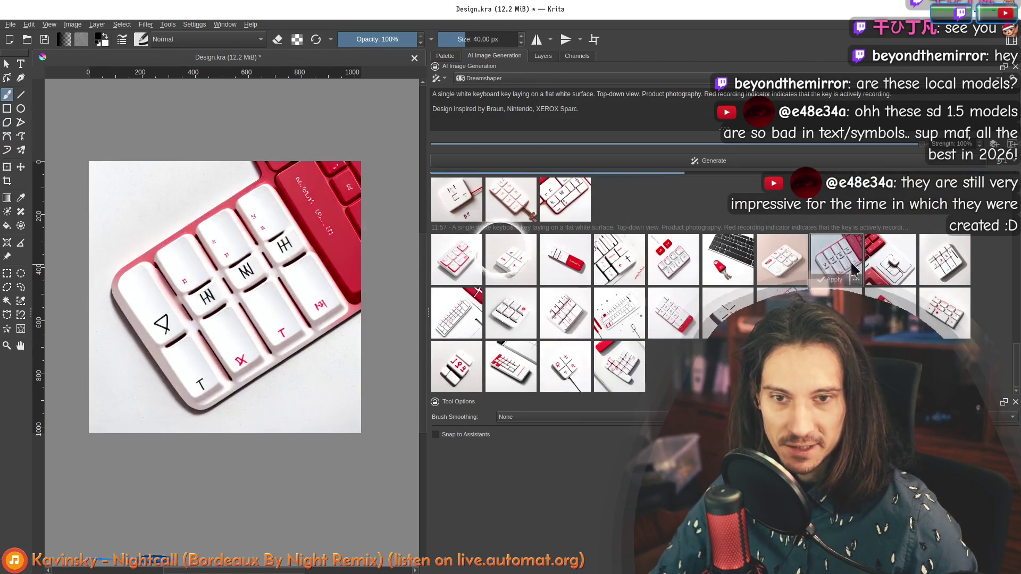
left_click(890, 259)
left_click(932, 257)
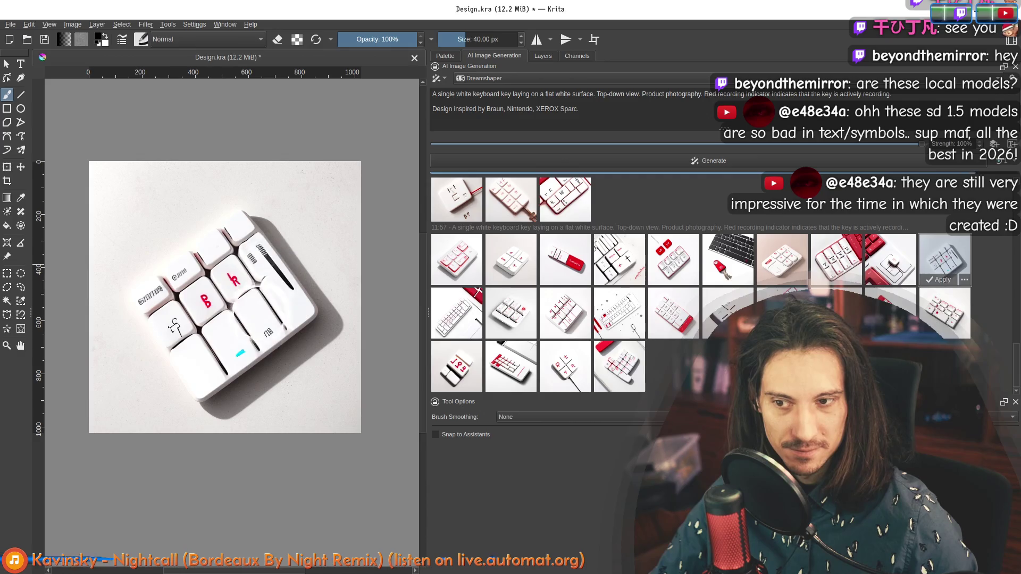
left_click(890, 308)
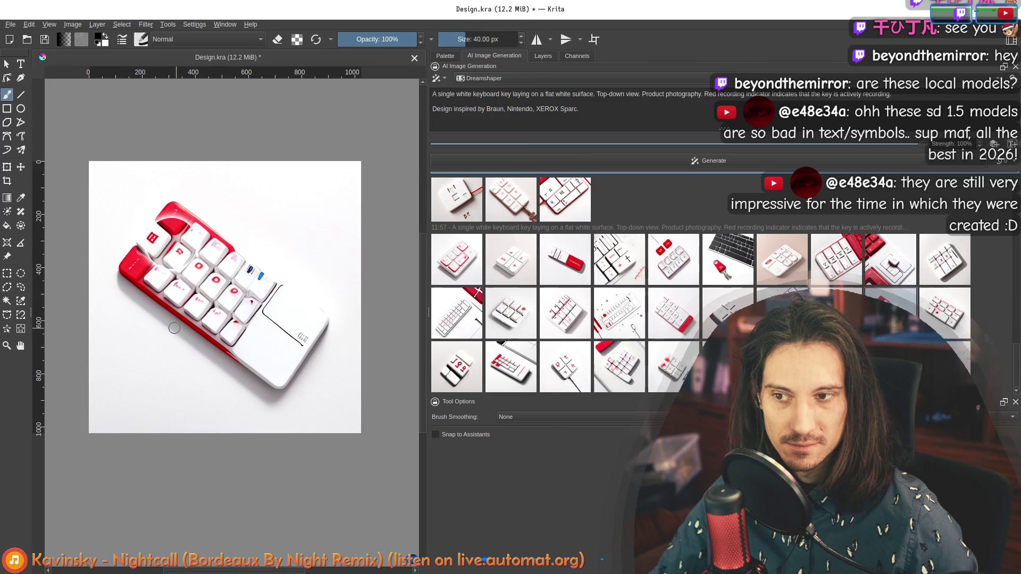
left_click(782, 266)
left_click(672, 314)
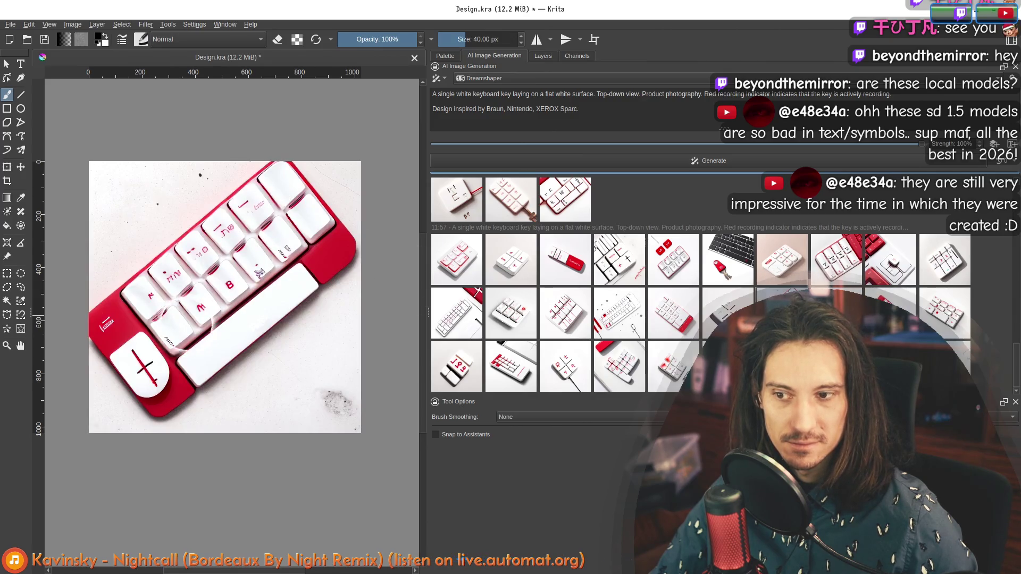
left_click(720, 311)
left_click(673, 316)
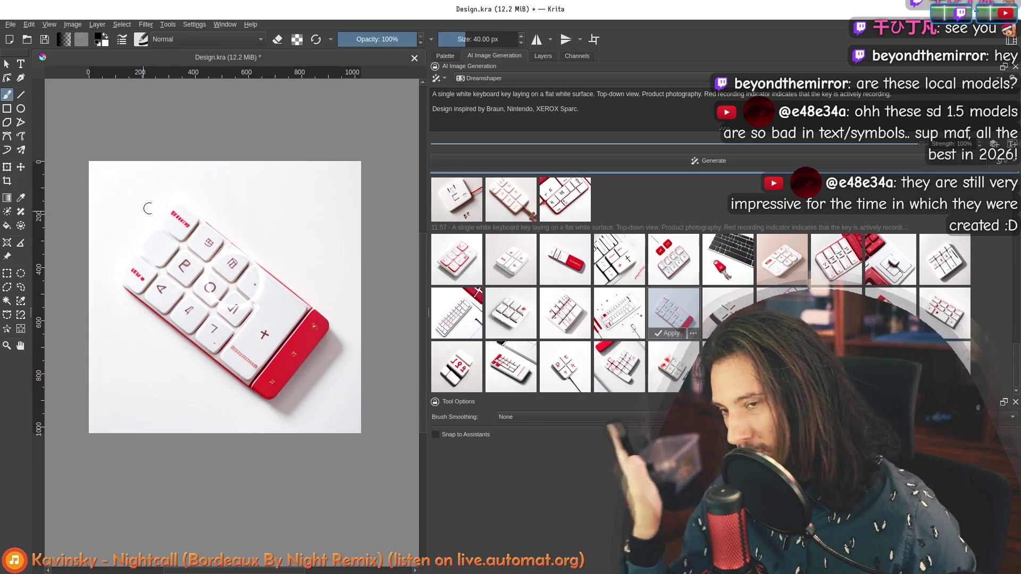
Preview the white 3x3 keypad and the other earlier keypad results.
scroll(327, 337, "up", 4)
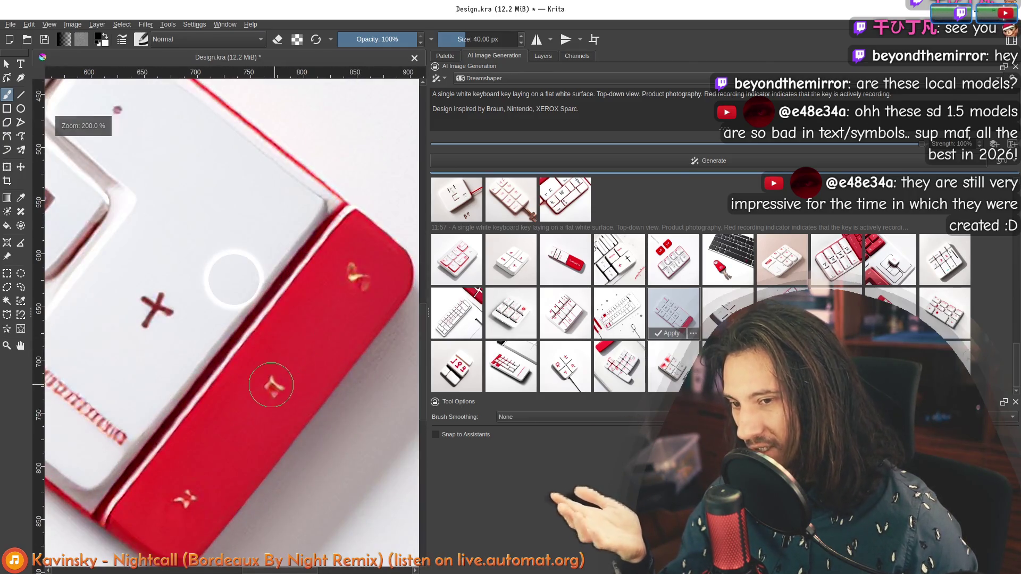
scroll(350, 273, "down", 1)
scroll(325, 318, "down", 3)
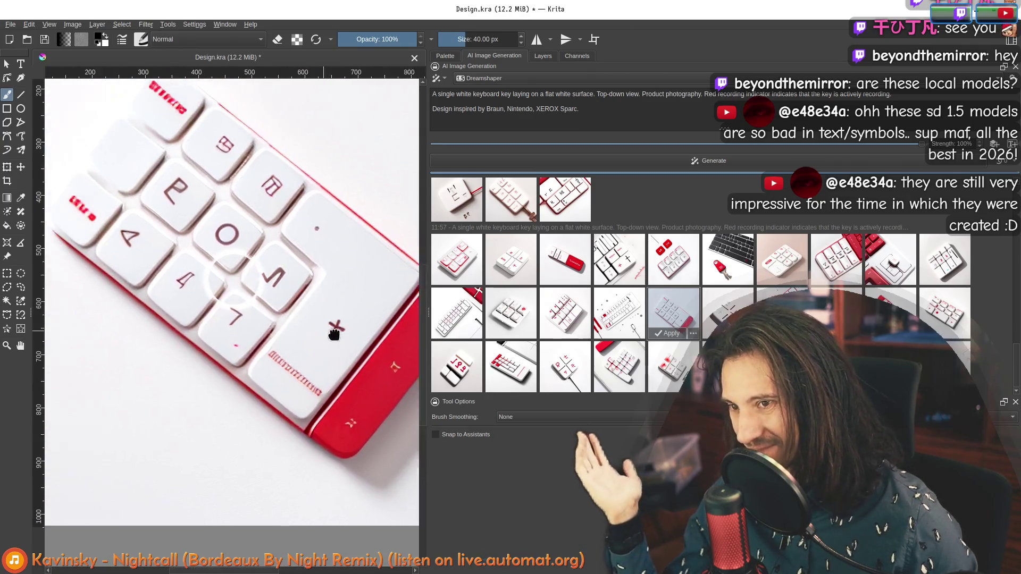
scroll(281, 280, "down", 2)
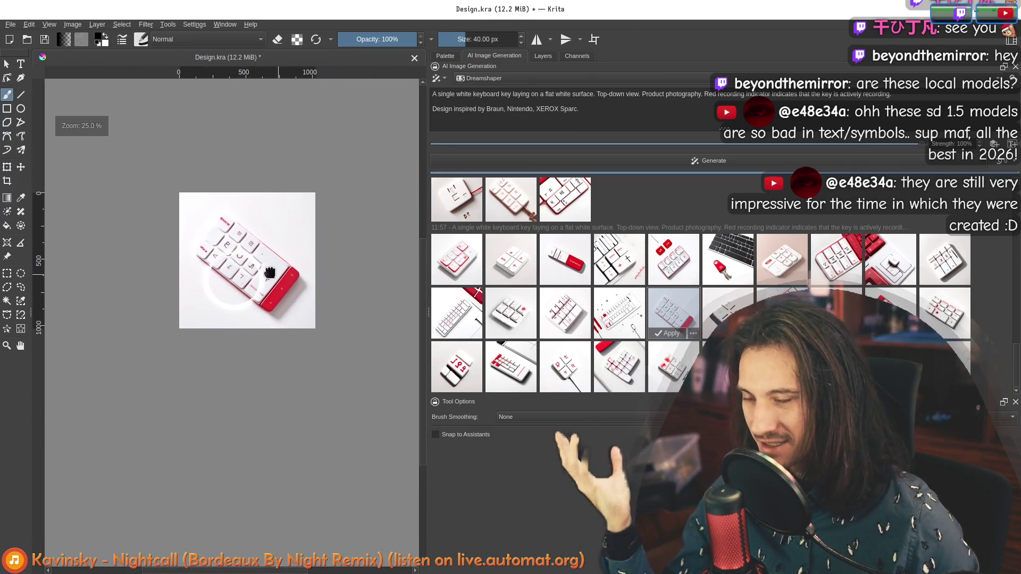
left_click(626, 321)
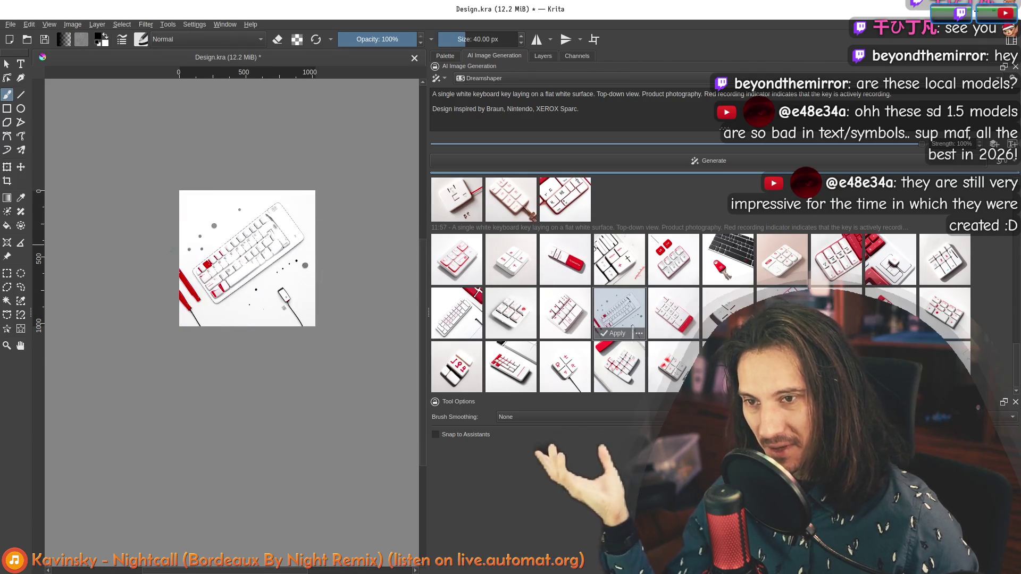
left_click(497, 319)
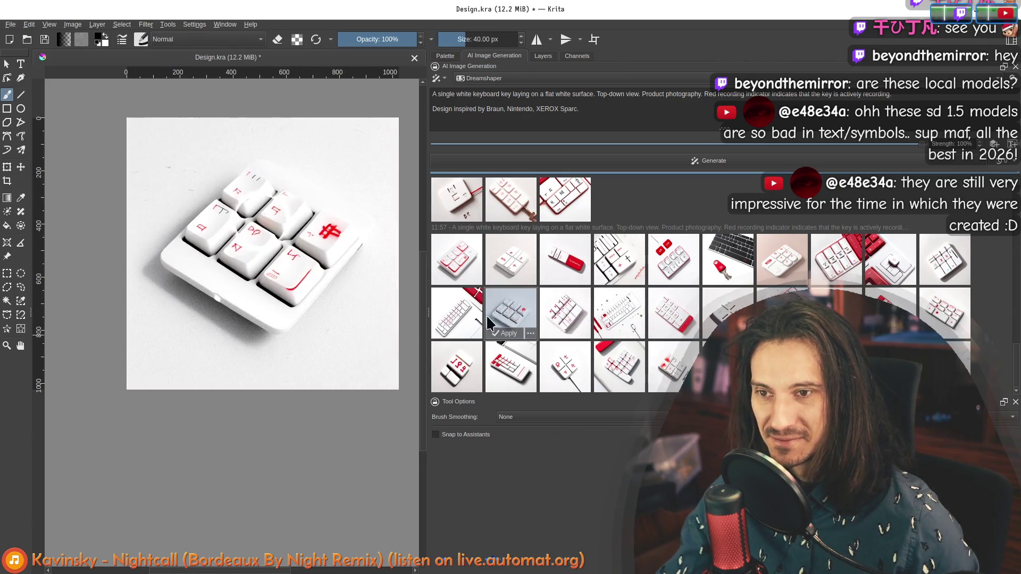
left_click(455, 312)
left_click(456, 366)
left_click(510, 367)
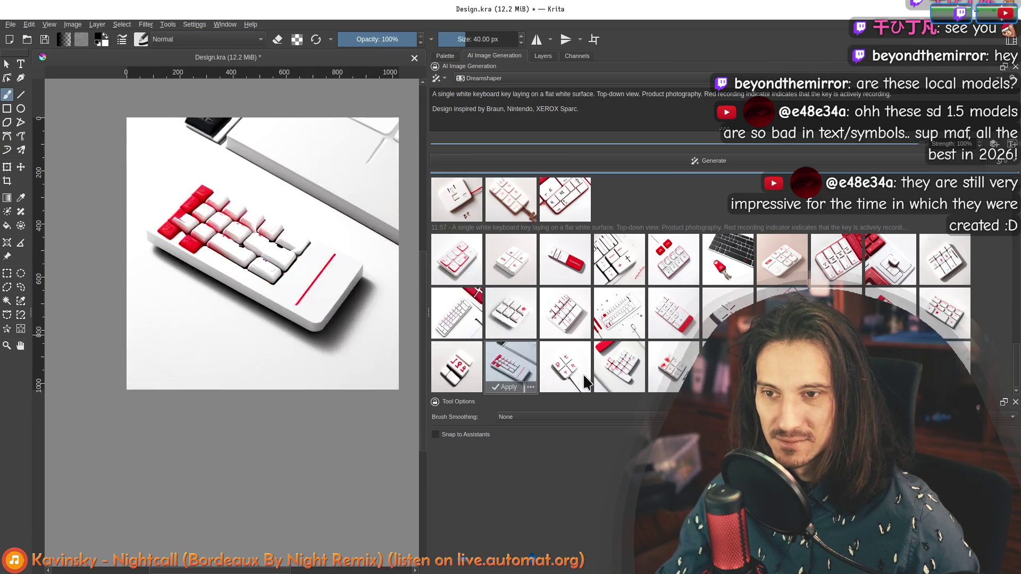
left_click(579, 374)
left_click(638, 376)
Compare the plain sketch with the white keypad previews, ending at the prompt's end.
key("Escape")
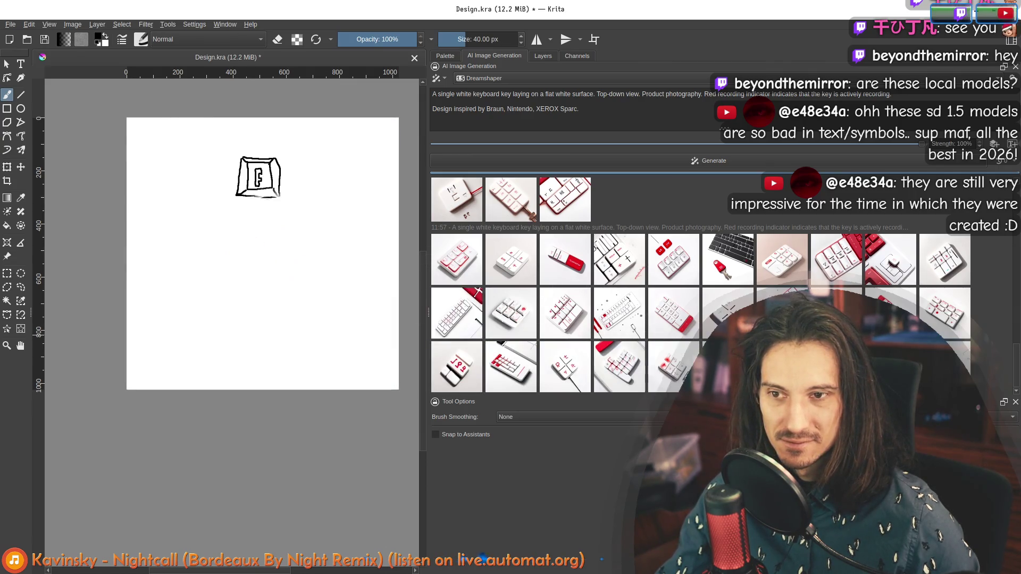
left_click(673, 367)
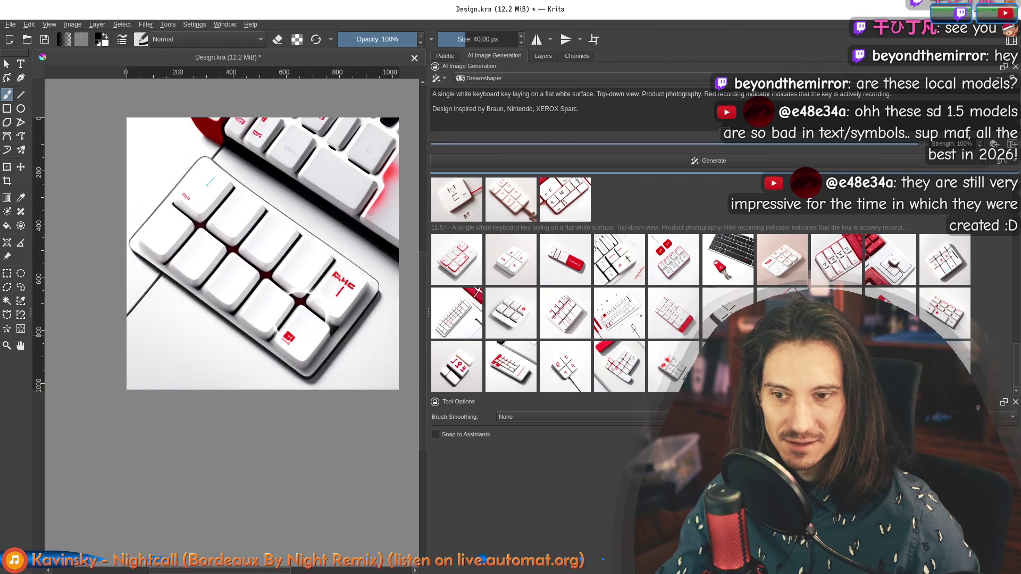
key("Right")
key("Right")
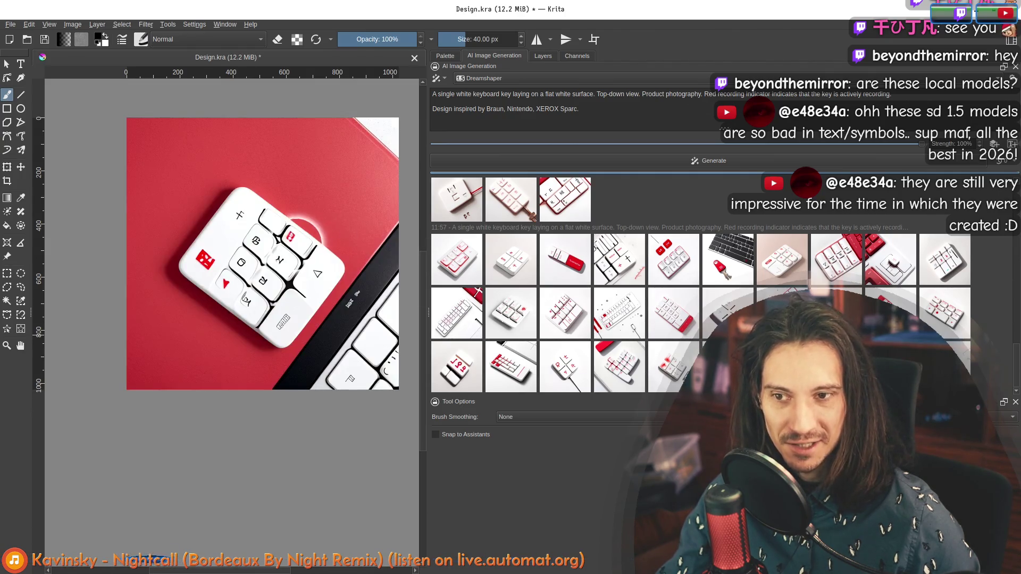
key("Right")
key("Right")
key("Right")
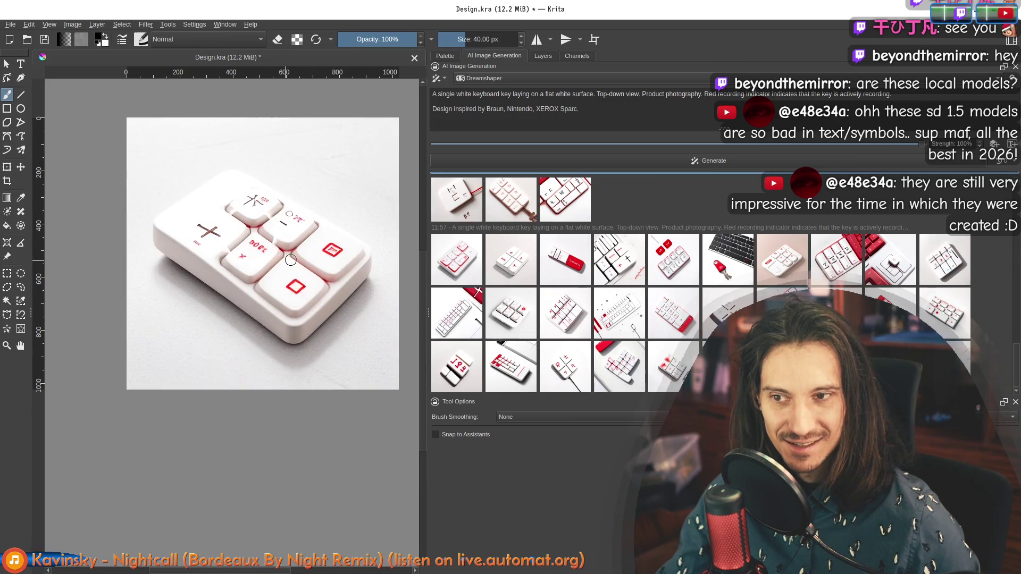
left_click(599, 118)
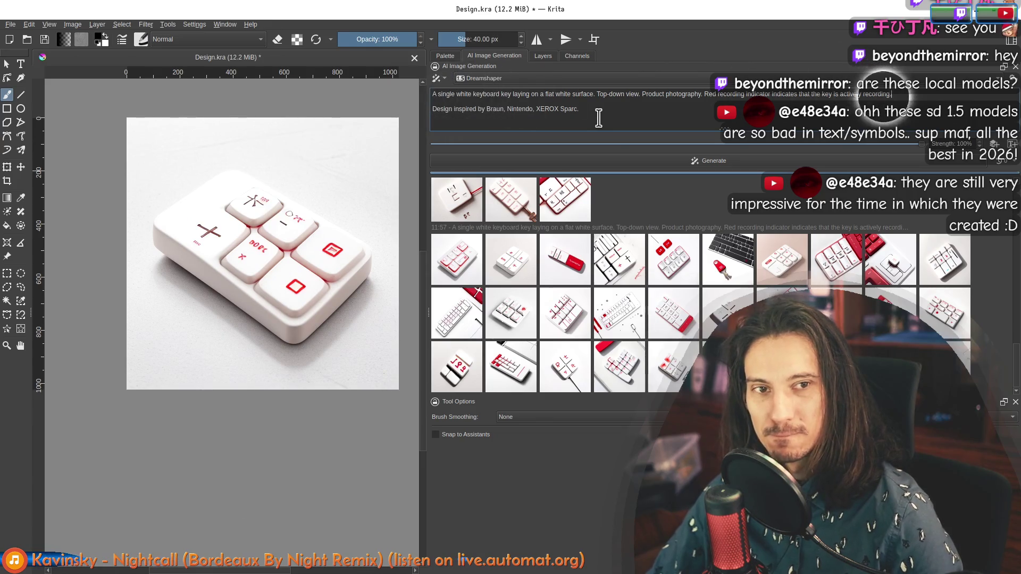
Add a prompt line about a belt linking the recording icon to three gears, and generate.
key("Return")
key("Return")
type("Transmission belt wraps around the")
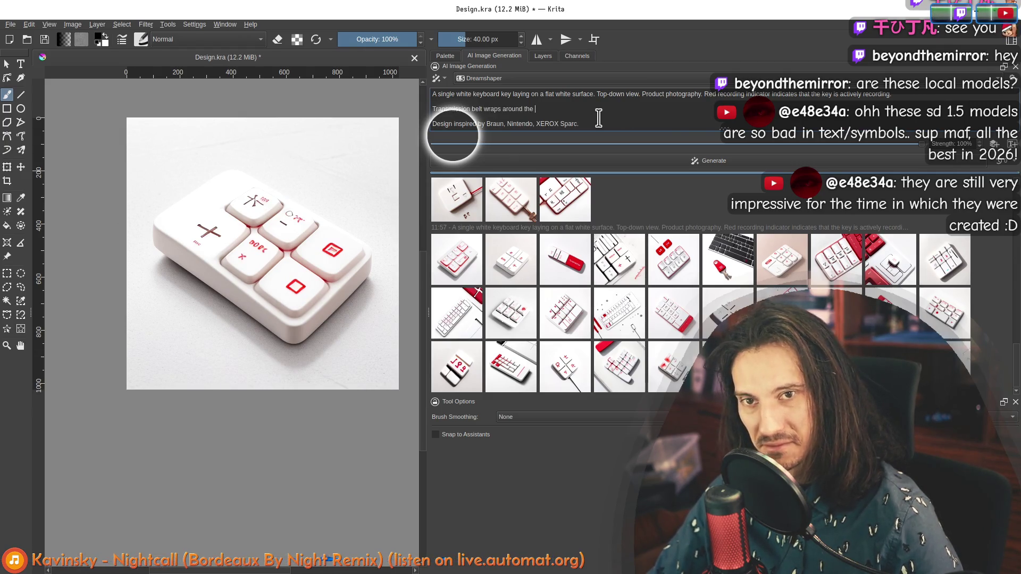
type("recording icon an")
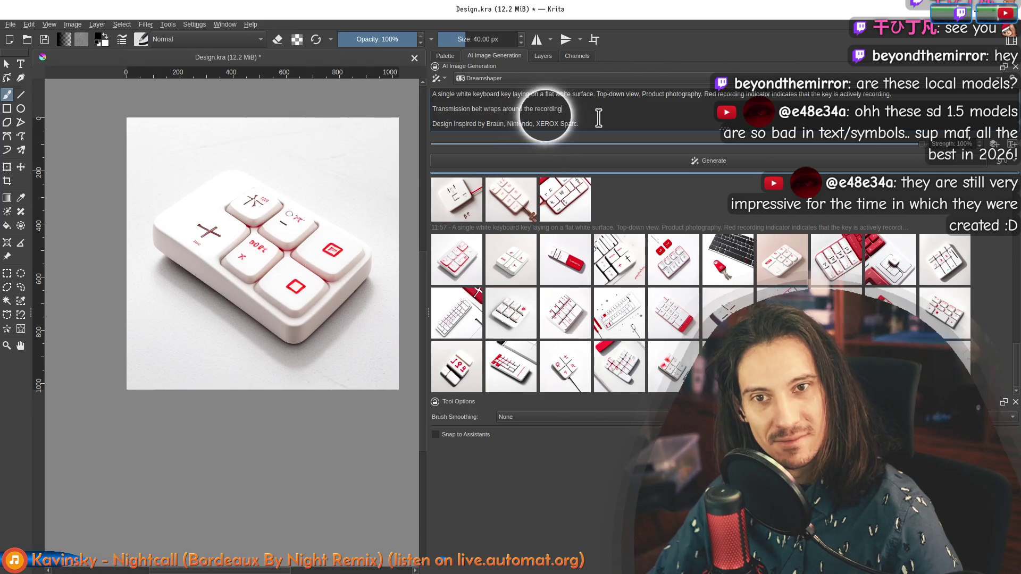
type("d connects it to a")
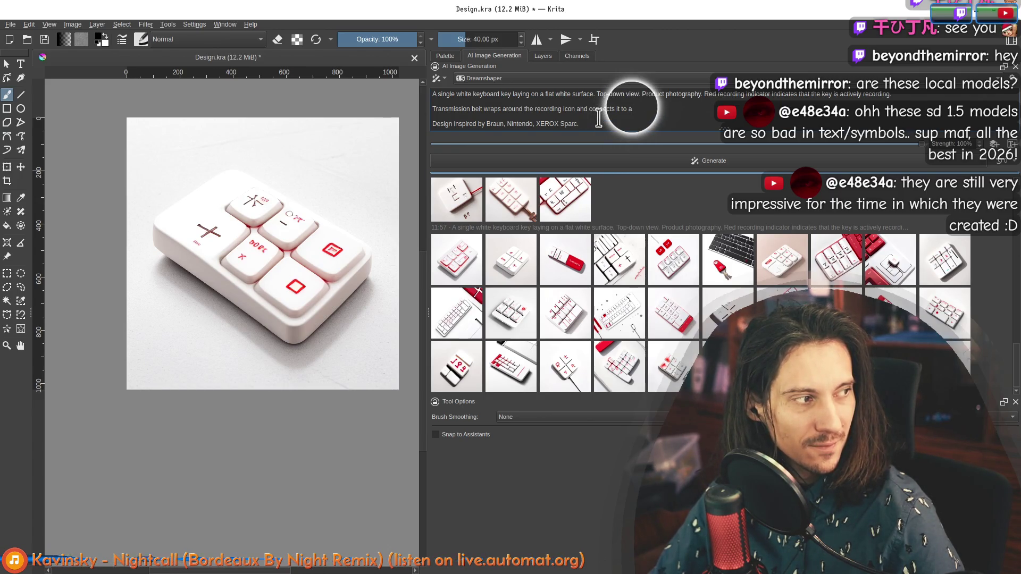
type("set of thr")
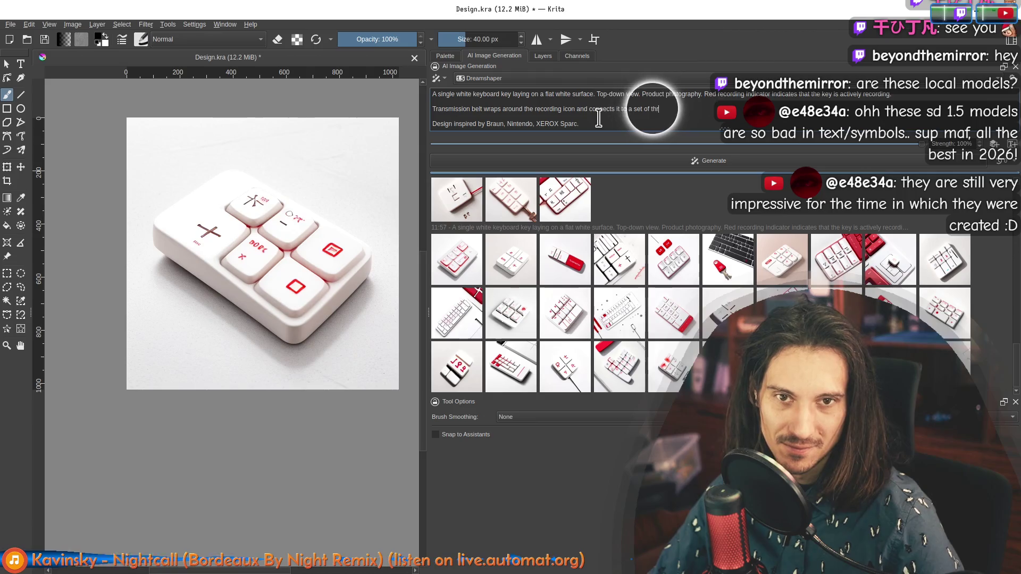
type("ee gearns")
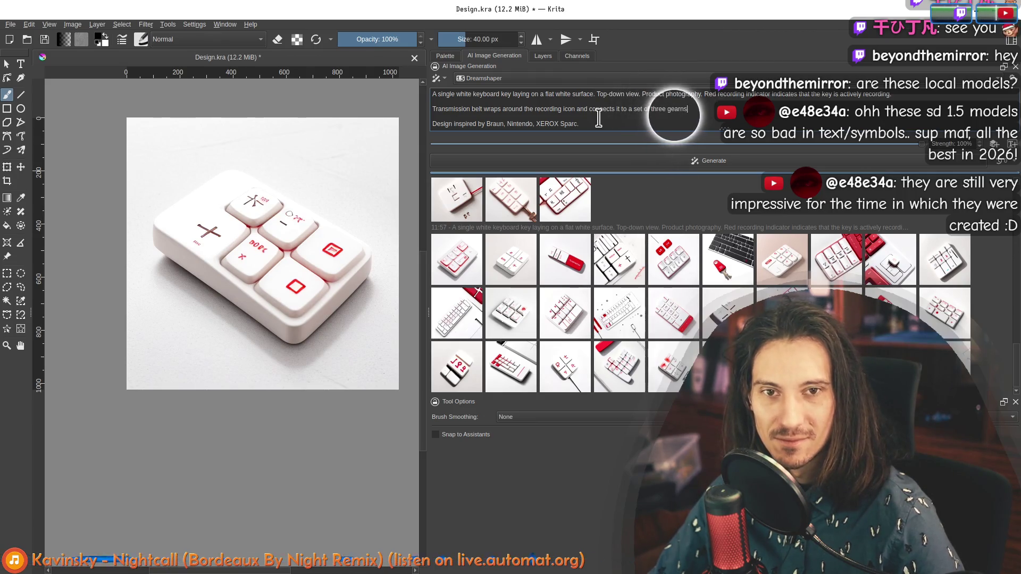
key("BackSpace")
key("BackSpace")
type("s arr")
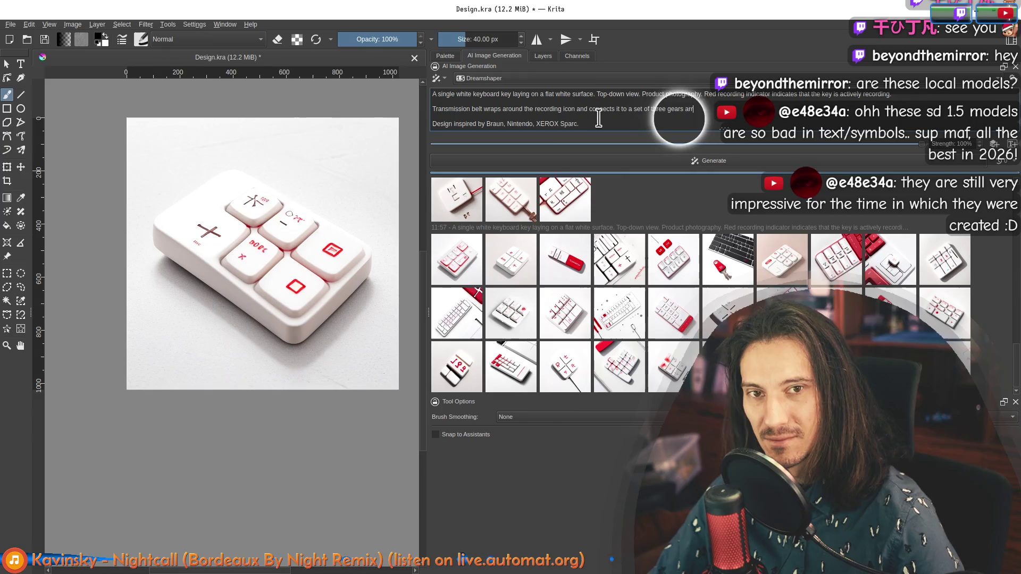
type("anged a")
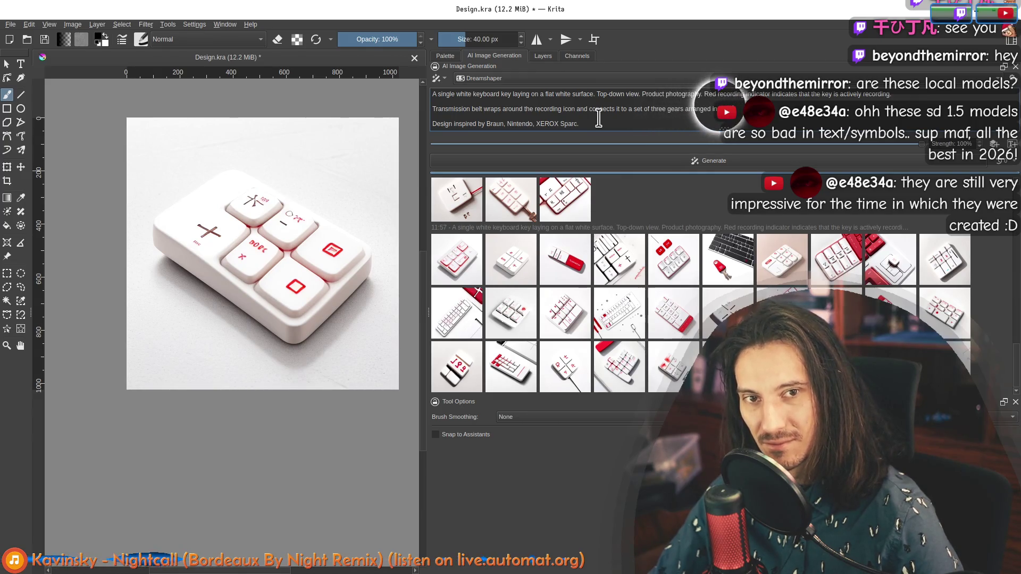
key("Down")
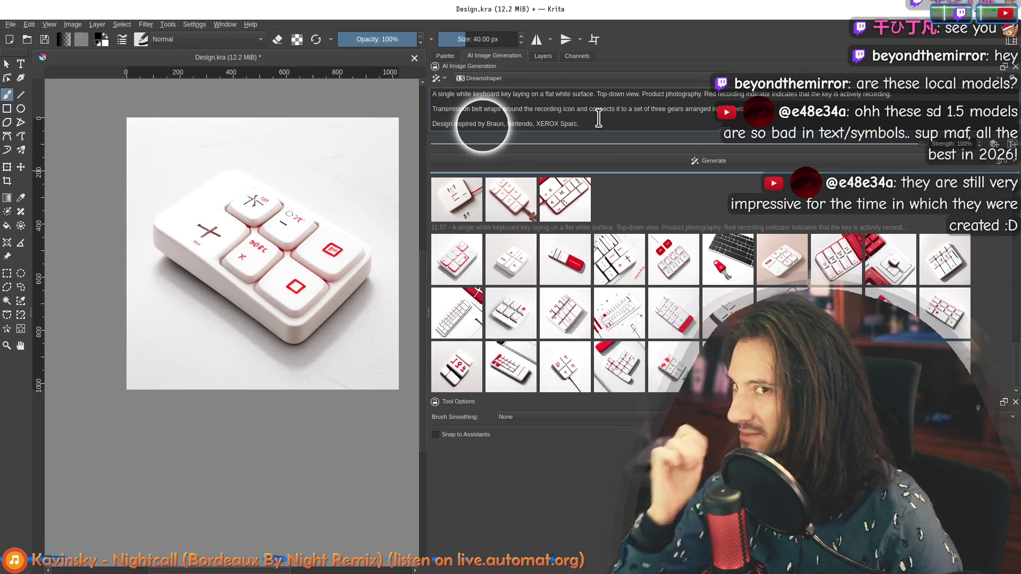
key("shift+Return")
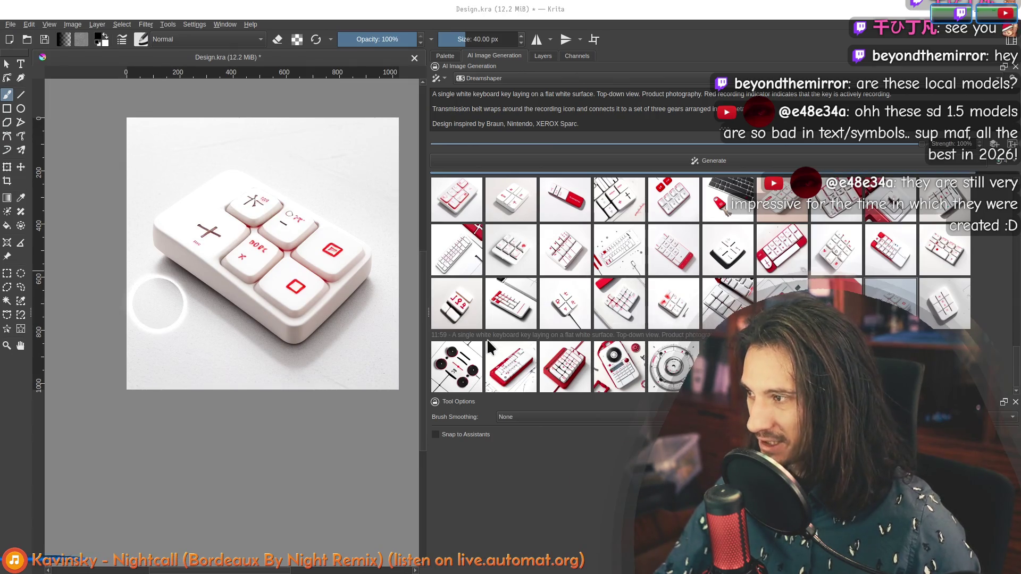
Preview the circular gear, four-gear, red USB-key and red-and-white gear results.
left_click(463, 314)
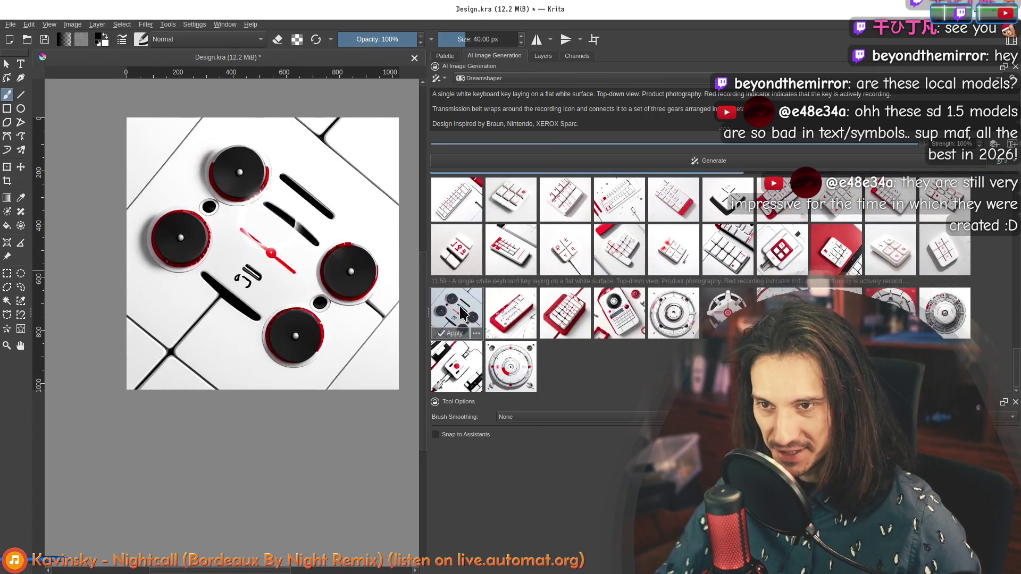
left_click(509, 316)
left_click(574, 325)
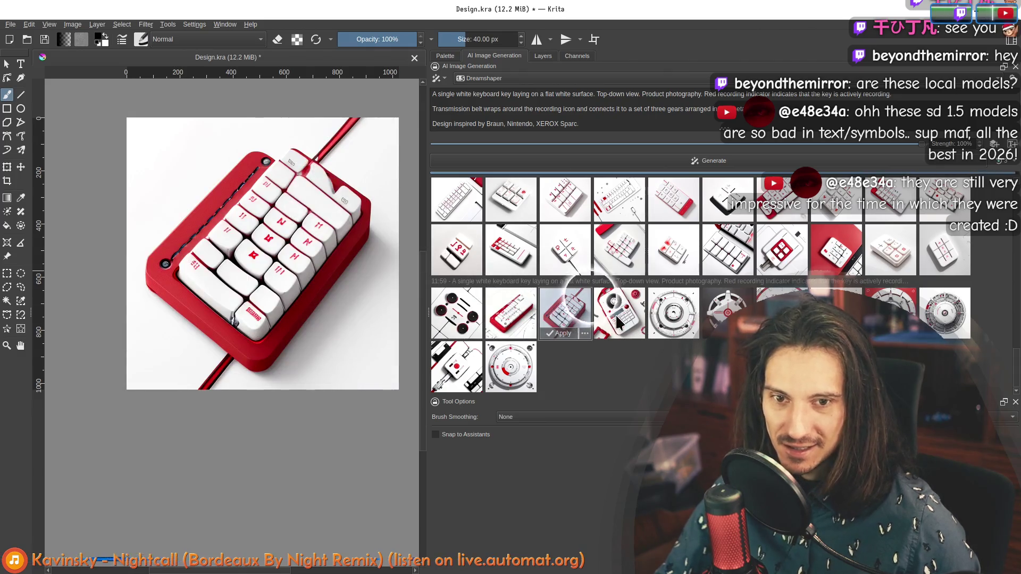
left_click(618, 322)
left_click(683, 322)
left_click(728, 314)
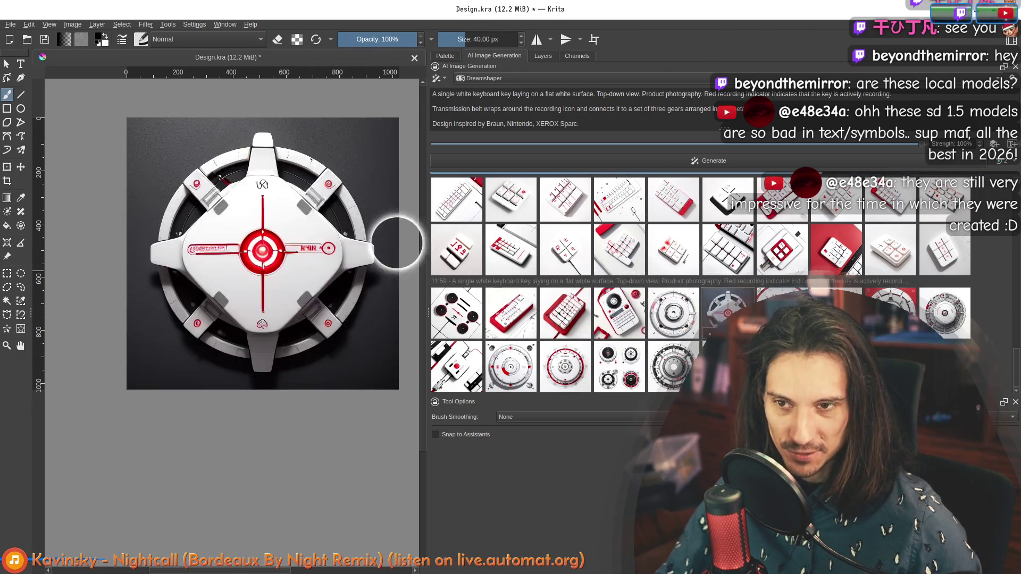
left_click(782, 314)
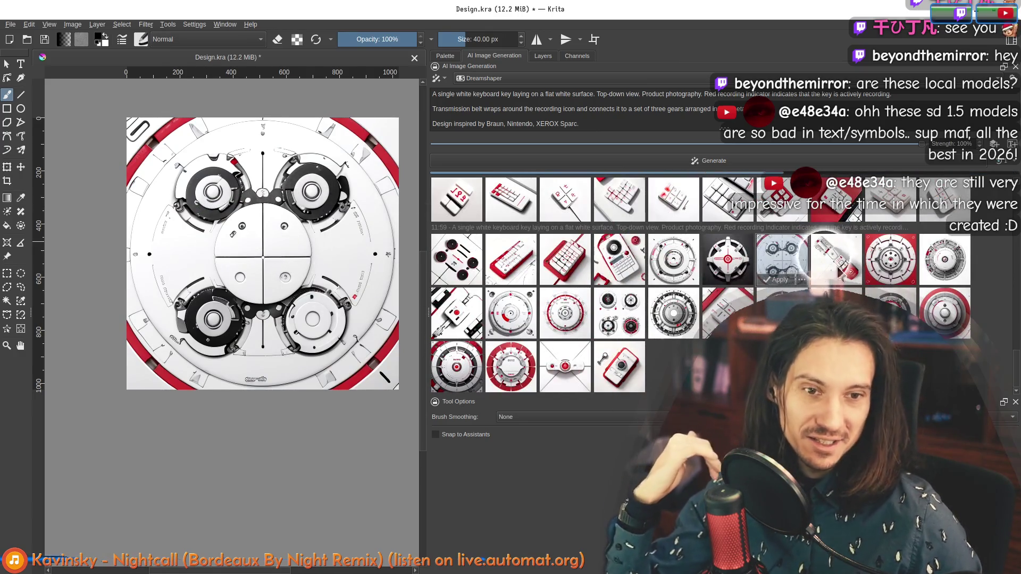
left_click(835, 273)
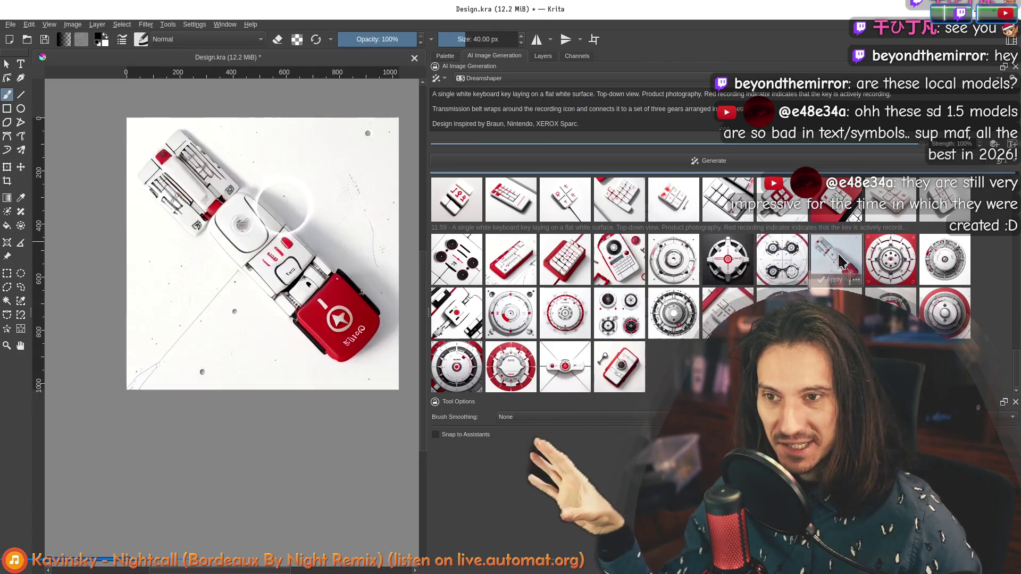
left_click(889, 259)
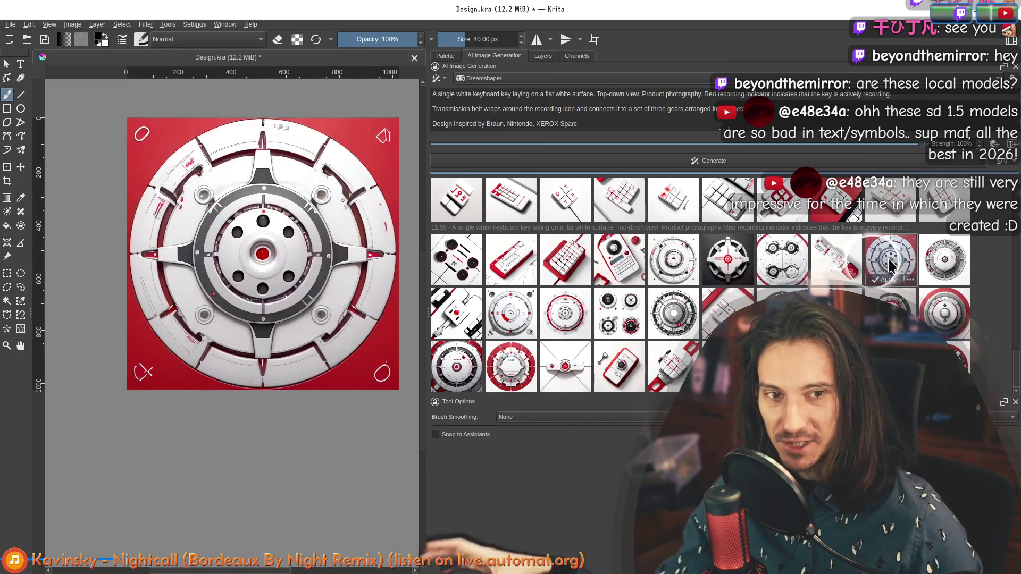
left_click(945, 259)
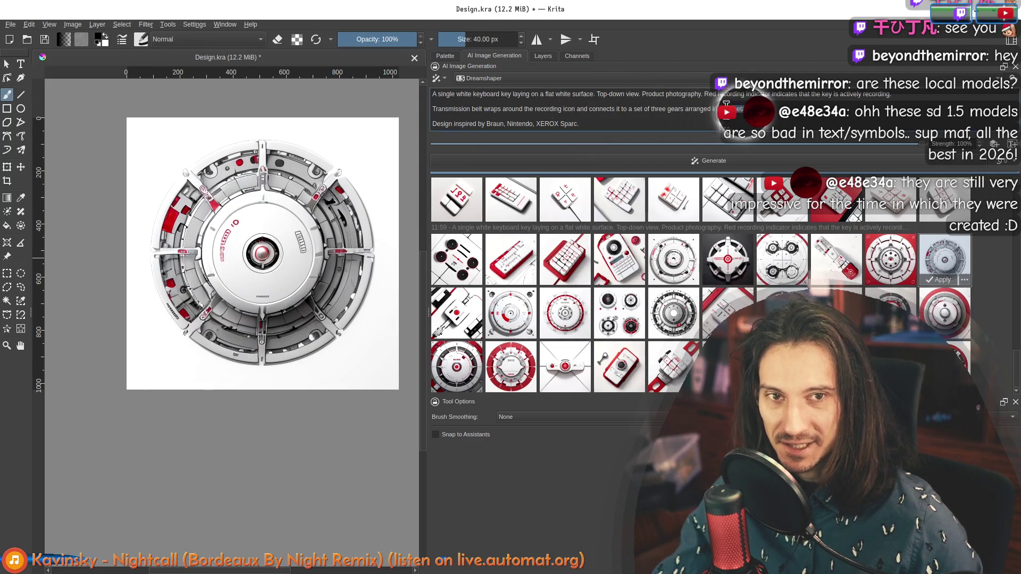
Compare the red-ring gear, four-gear grid, large grey gear and white gear with red dot.
left_click(461, 317)
left_click(510, 314)
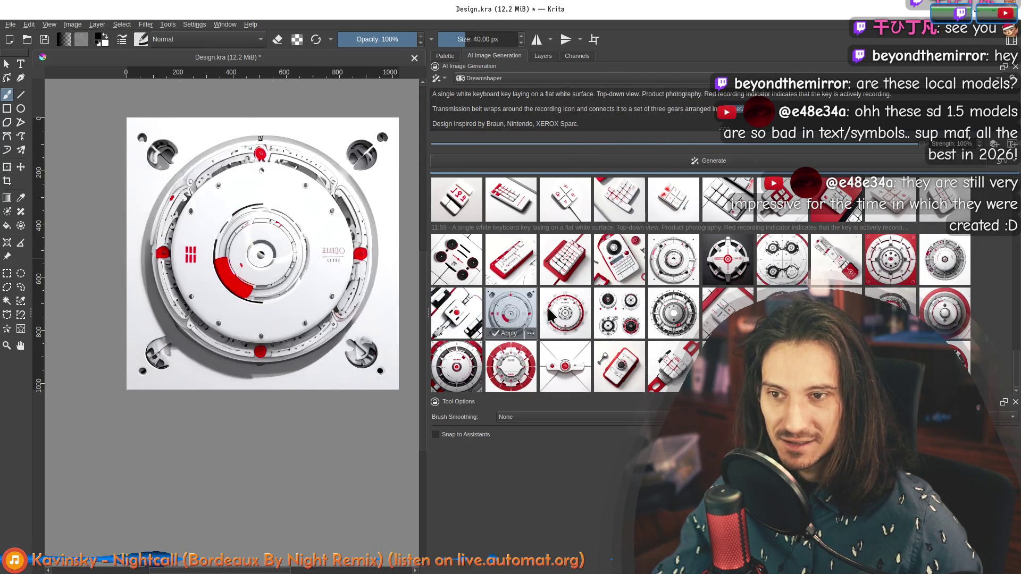
left_click(564, 315)
left_click(627, 319)
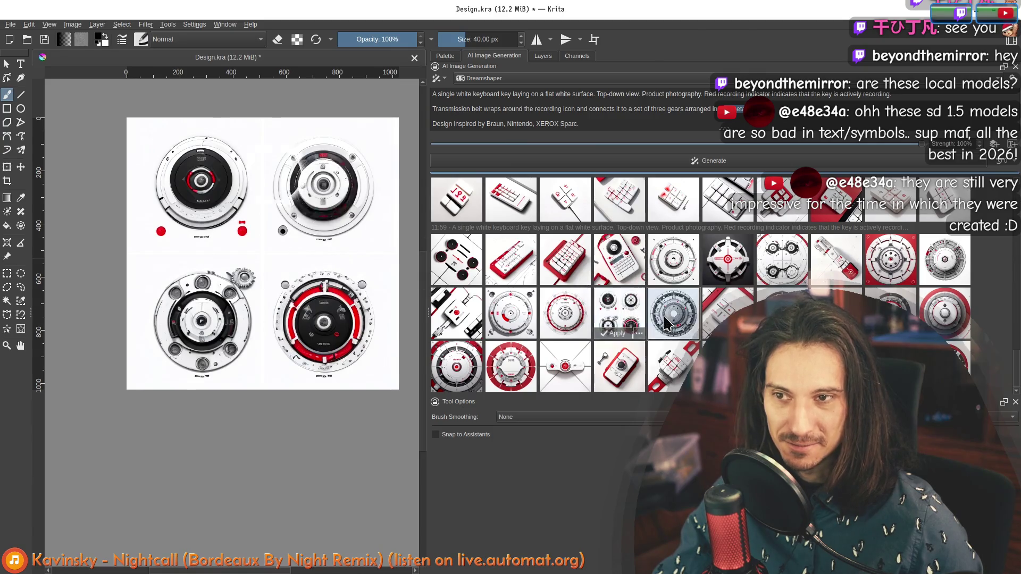
left_click(666, 321)
left_click(727, 313)
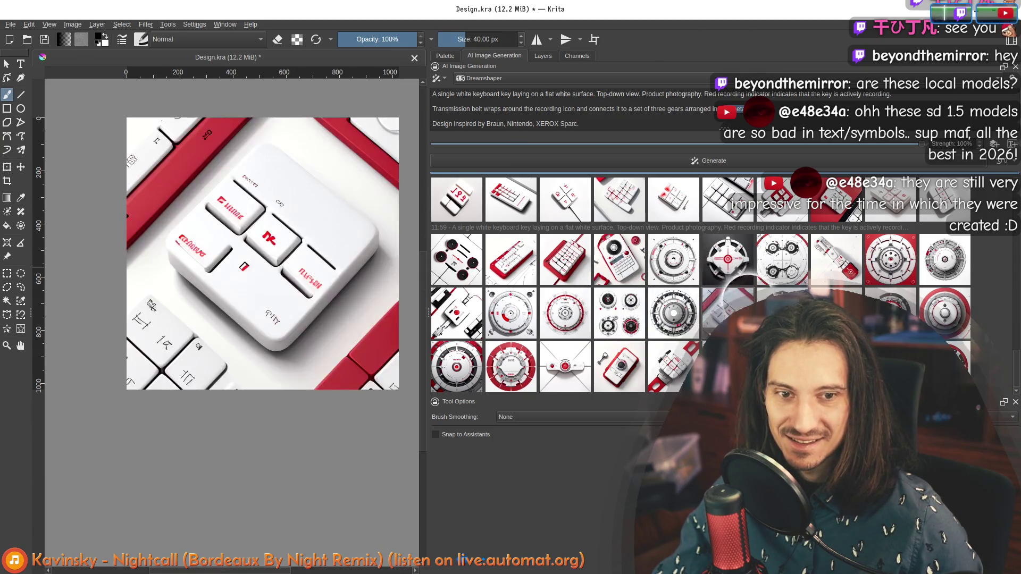
left_click(782, 313)
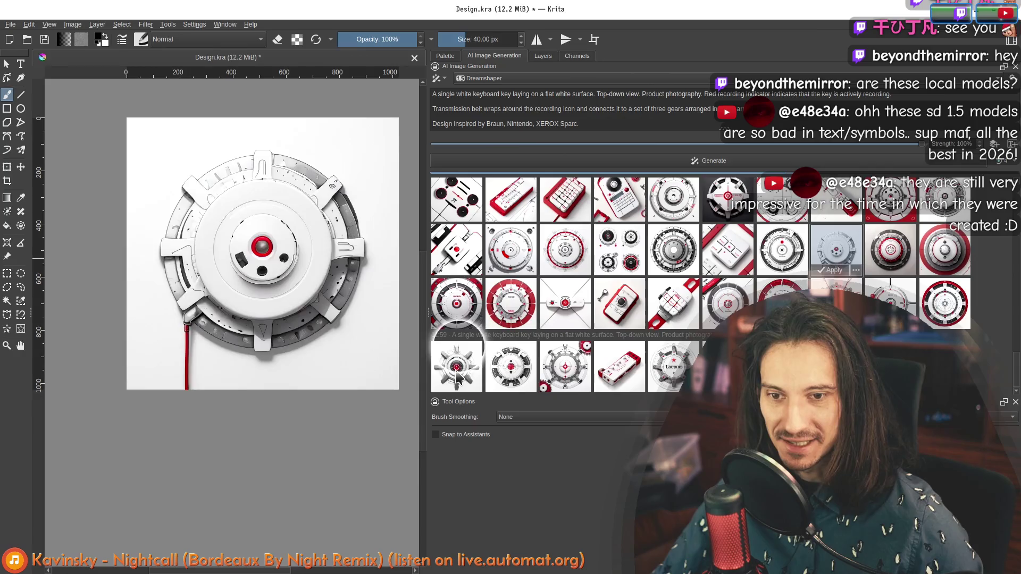
Preview the newest gear results, including the red-and-white box.
left_click(456, 375)
left_click(513, 375)
left_click(565, 379)
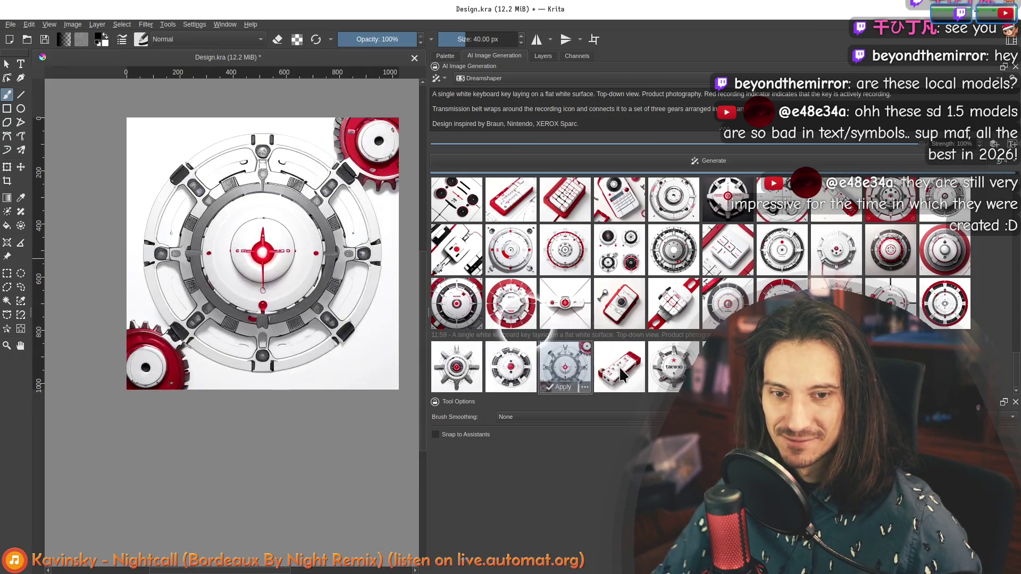
left_click(619, 375)
left_click(669, 307)
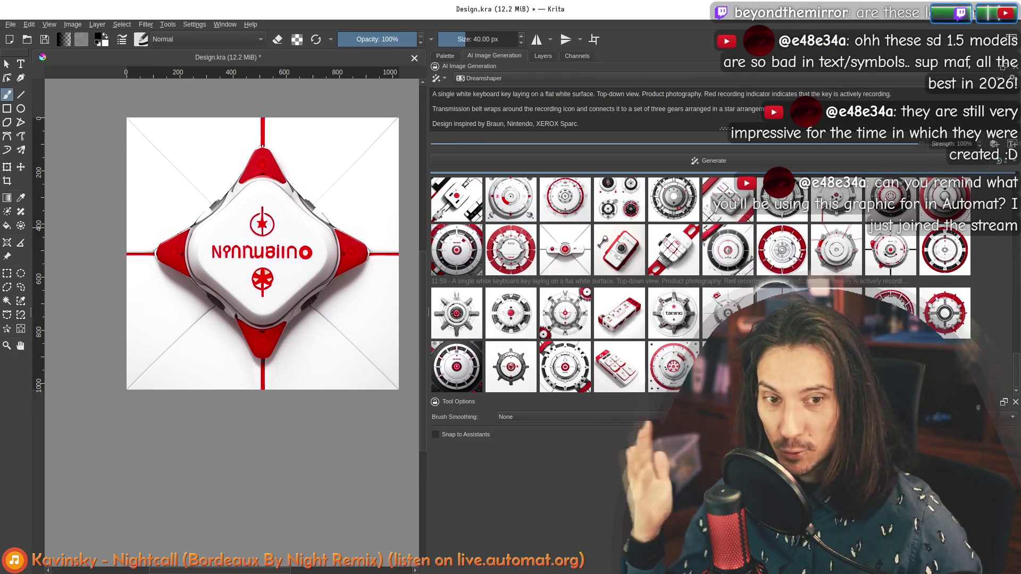
Preview the red-ring, silver gear and red diamond key results, settling on the red-ring dial.
scroll(794, 272, "down", 1)
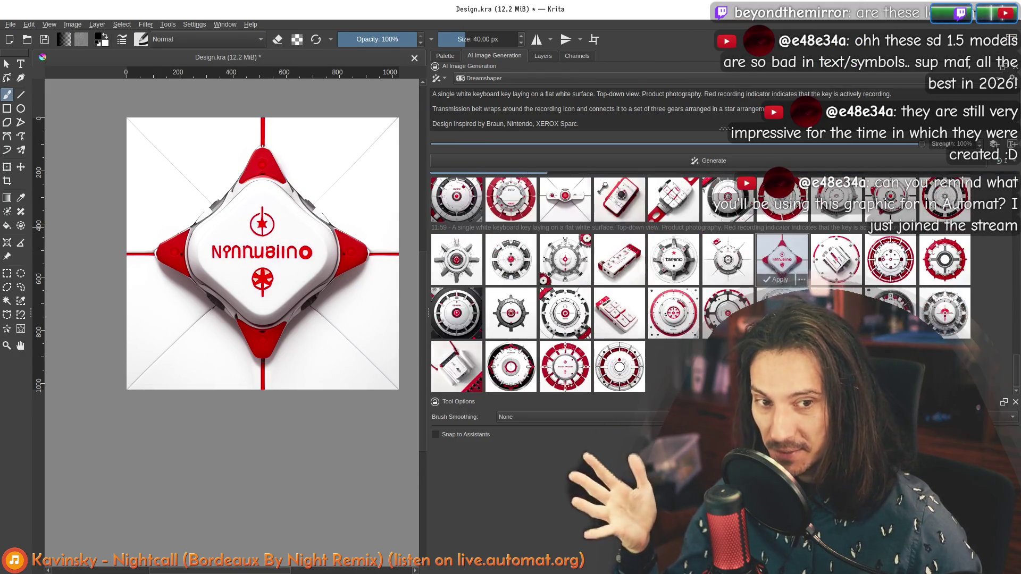
left_click(837, 262)
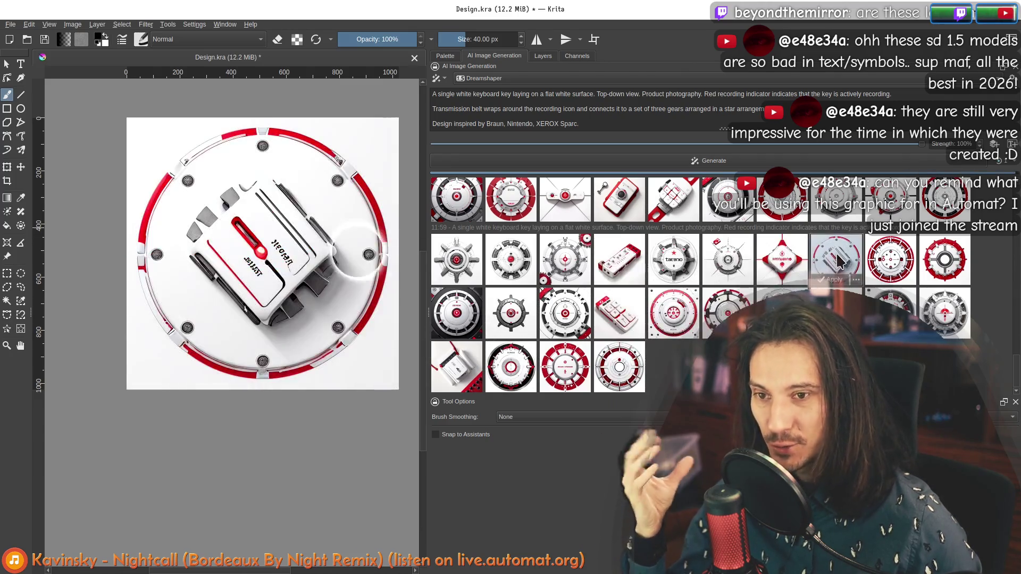
left_click(892, 262)
left_click(936, 271)
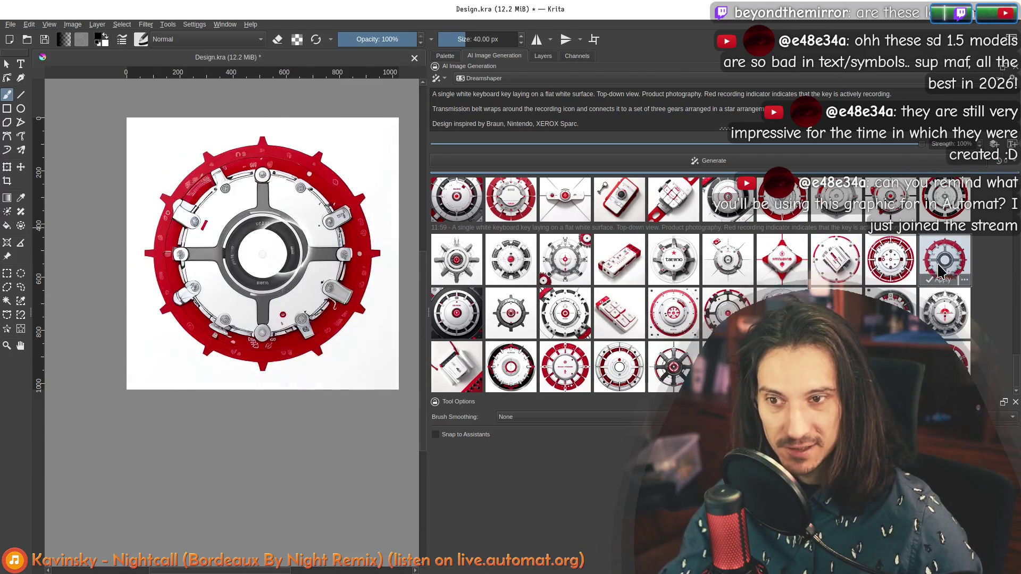
left_click(944, 311)
left_click(929, 261)
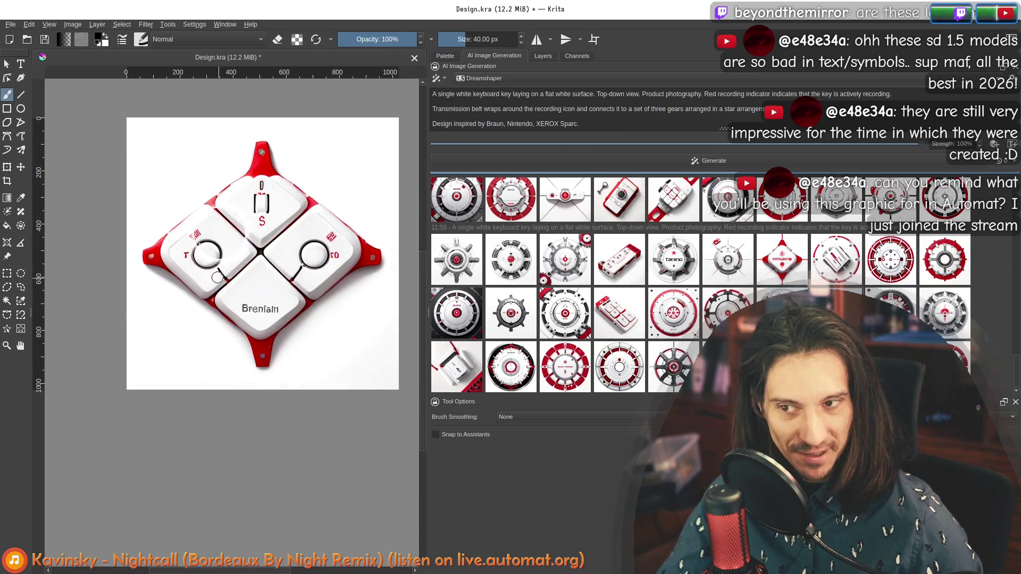
left_click(673, 259)
left_click(456, 313)
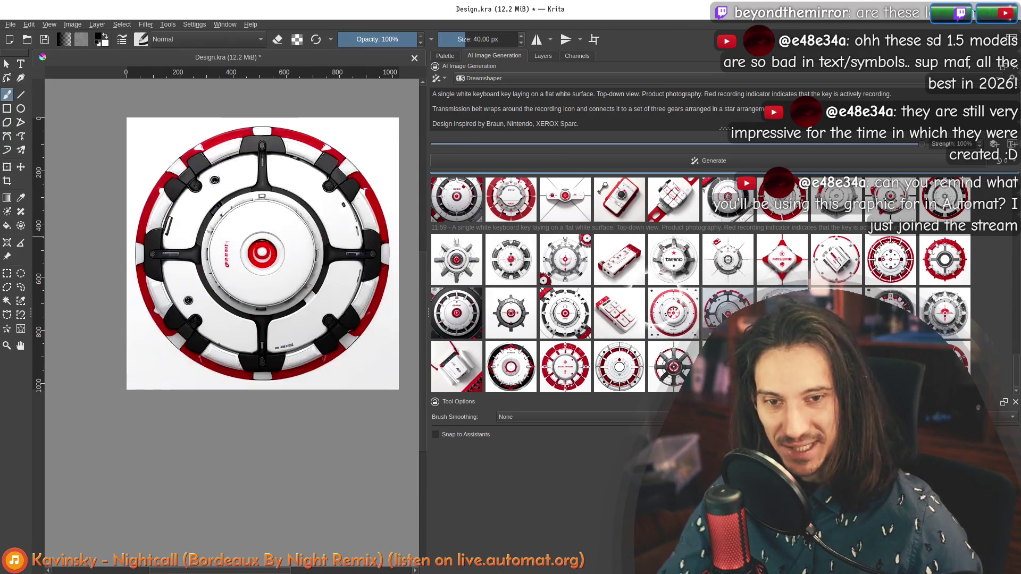
left_click(650, 318)
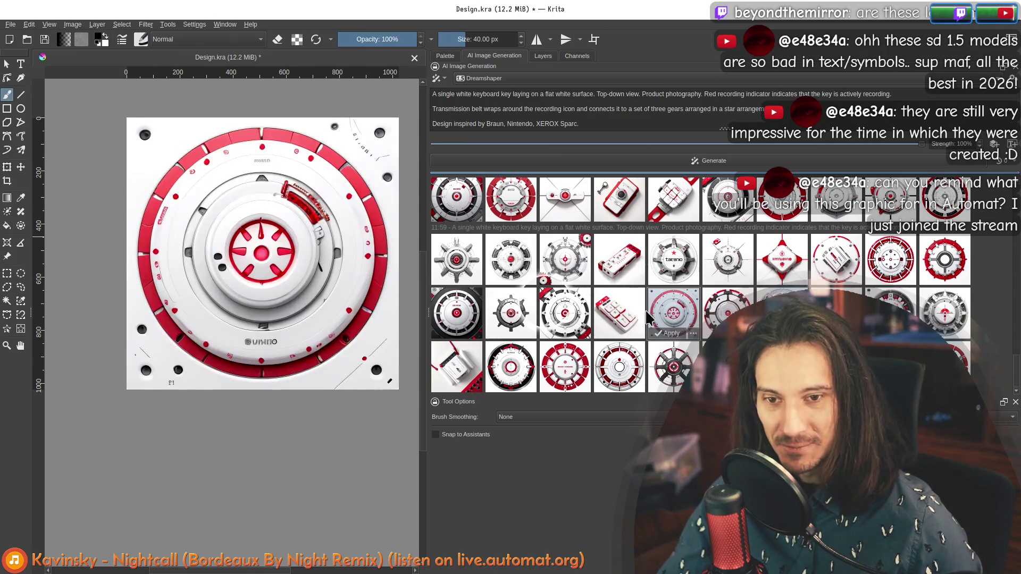
left_click(471, 110)
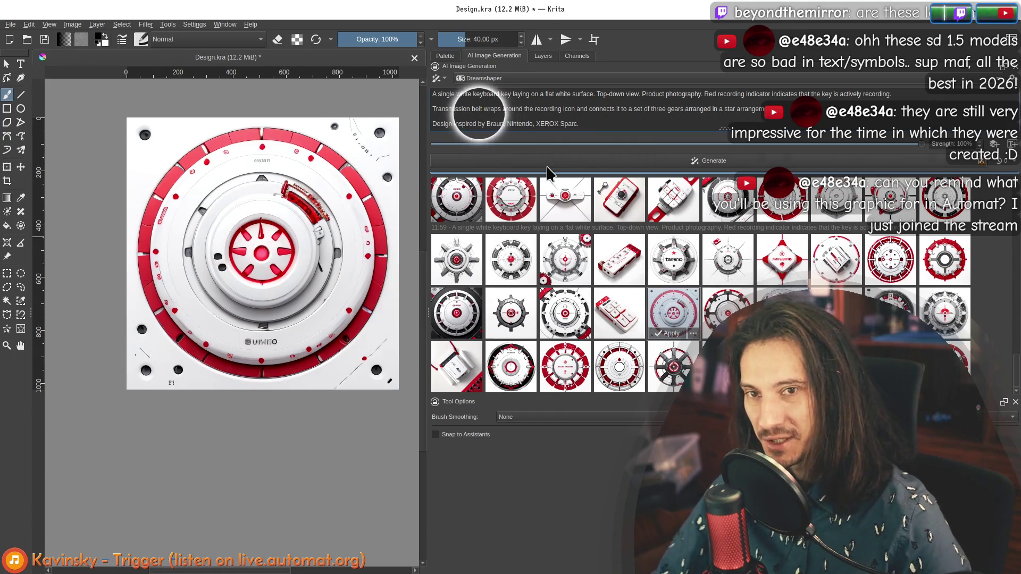
Wrap 'Transmission belt' in double parentheses and preview the white device with red cable.
key("Home")
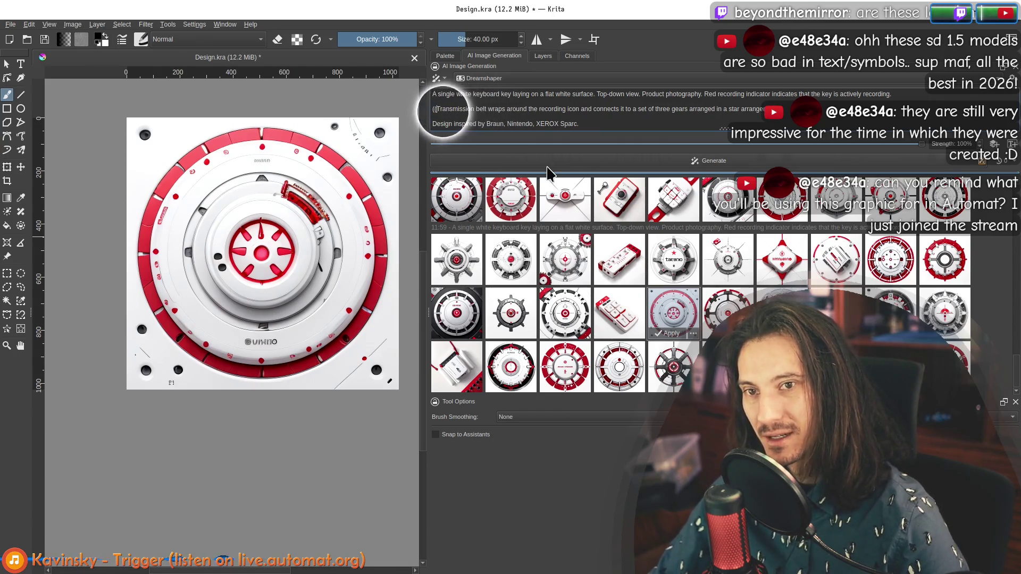
type("))")
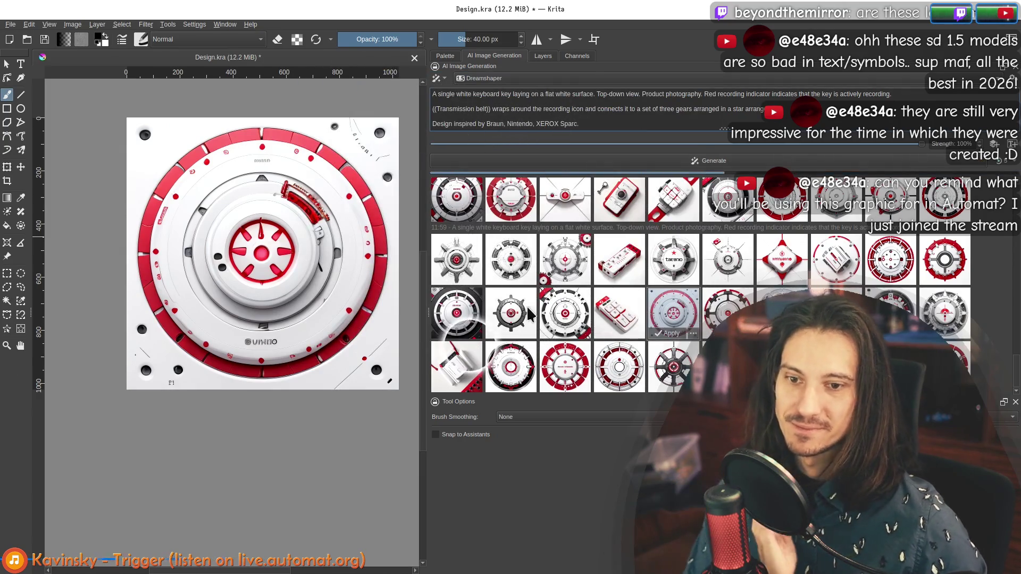
left_click(470, 367)
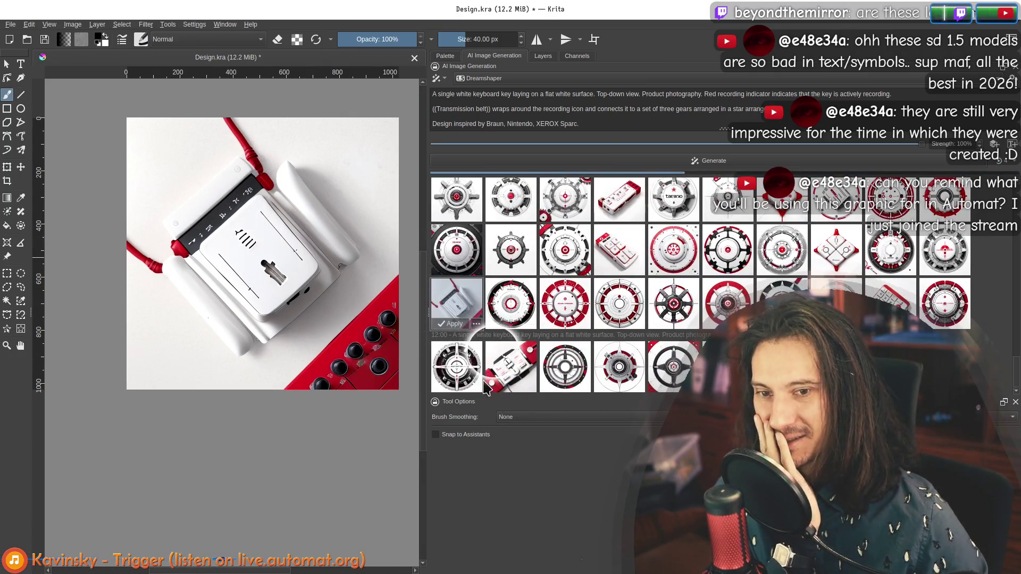
Preview the red key-fob result, then return to the plain sketch at actual size.
left_click(501, 375)
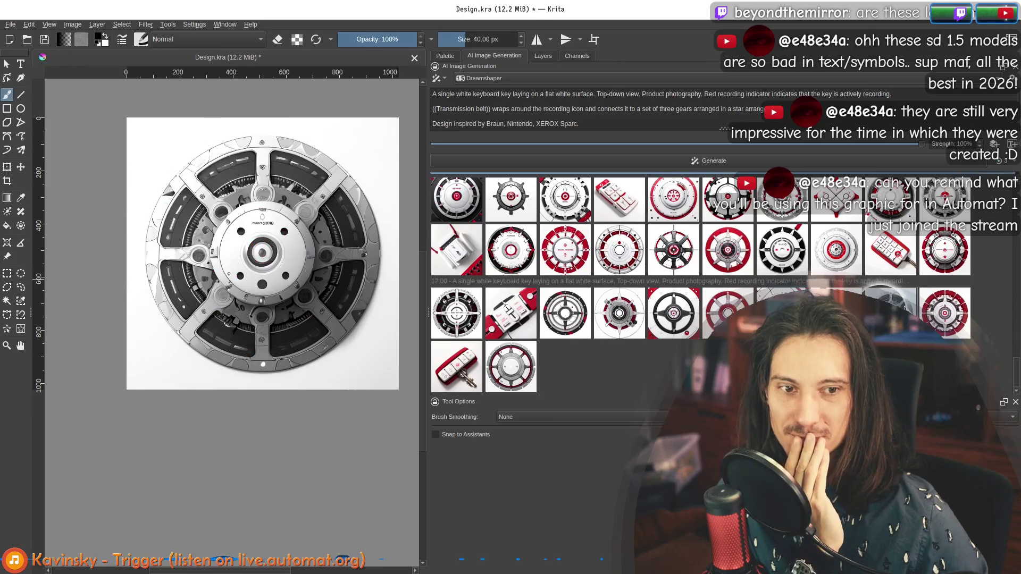
left_click(465, 374)
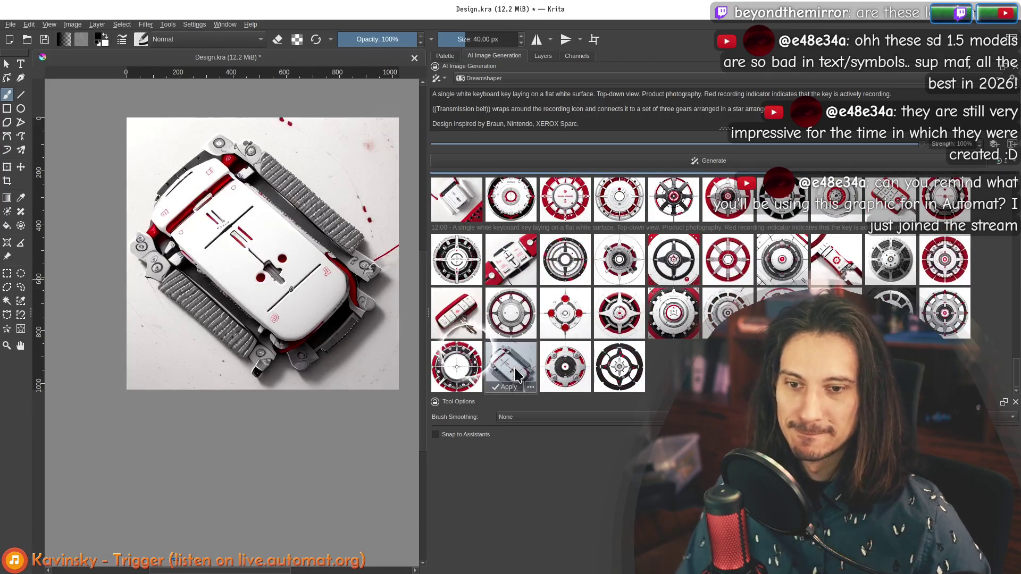
key("1")
scroll(247, 191, "down", 2)
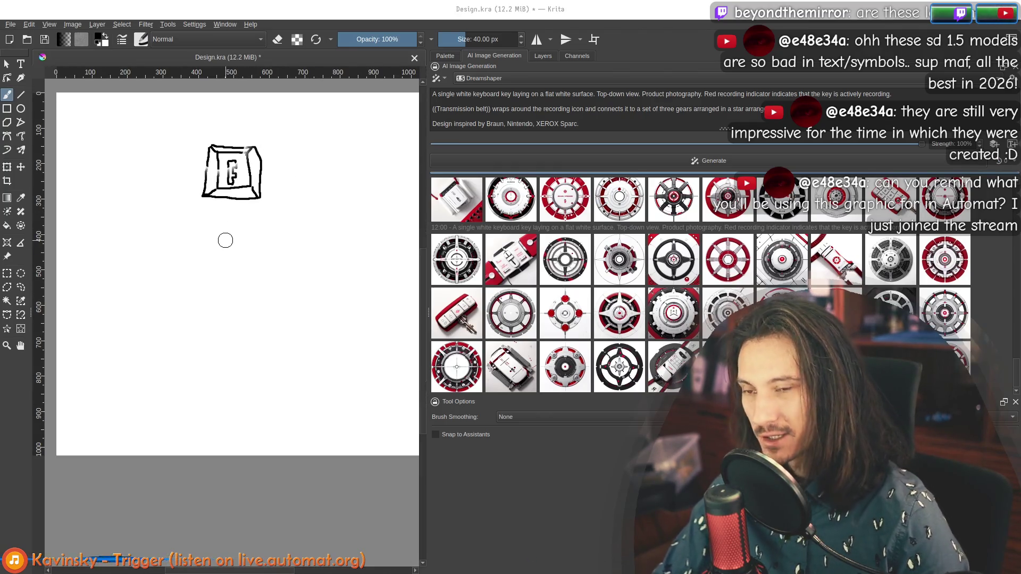
Open a terminal and change into the Pulpit/automat/ folder.
key("ctrl+alt+t")
type("cd Pulpit/")
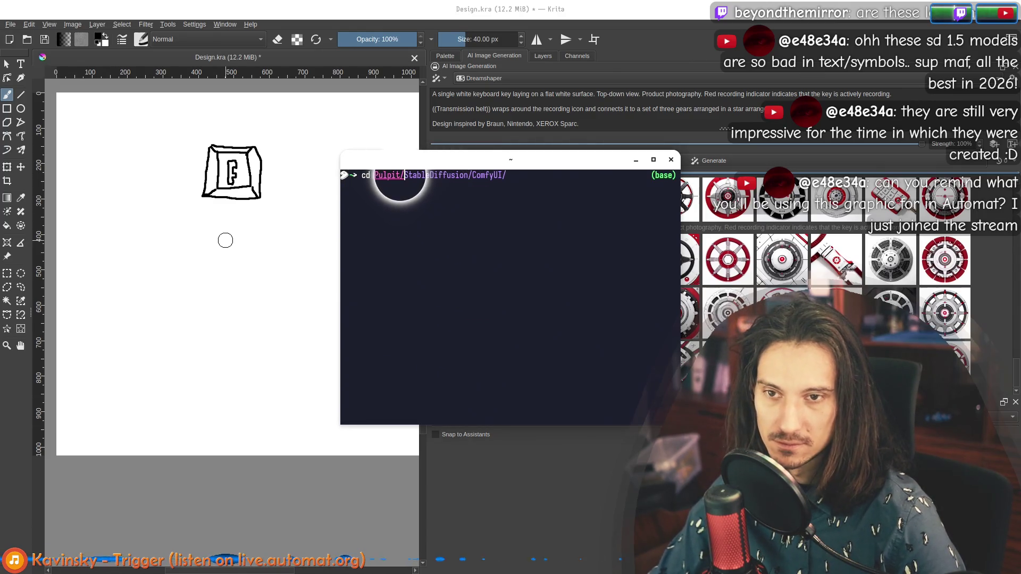
type("automat/")
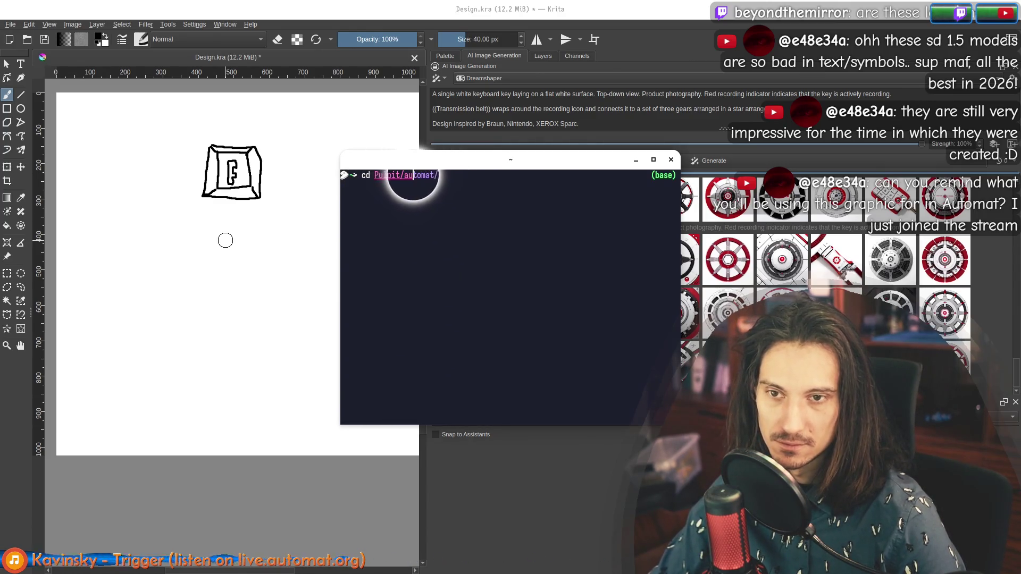
key("Return")
key("Return")
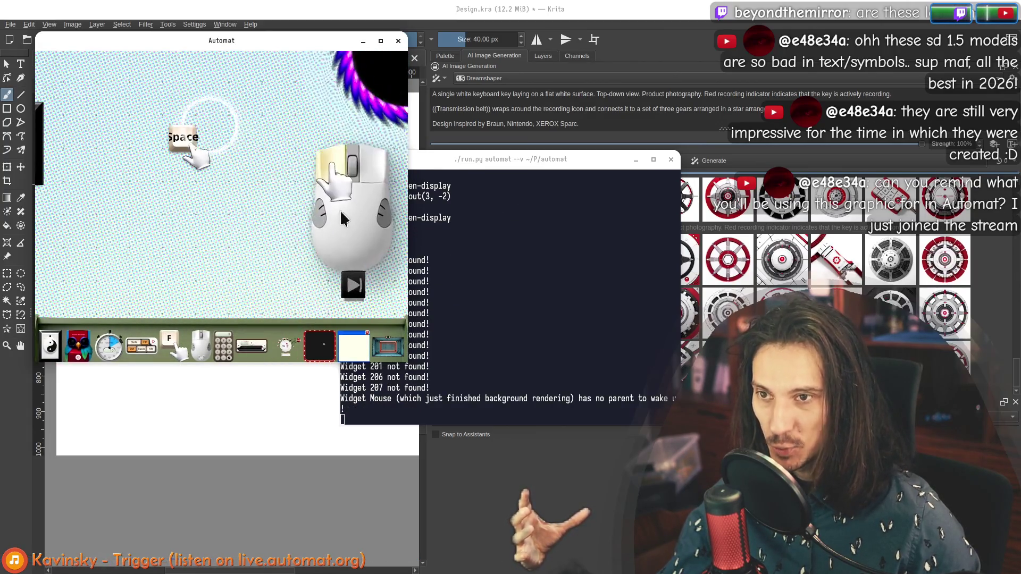
Cable the mouse object to the Space key and pull a cable from the Space key.
right_click(363, 197)
left_click_drag(353, 193, 183, 141)
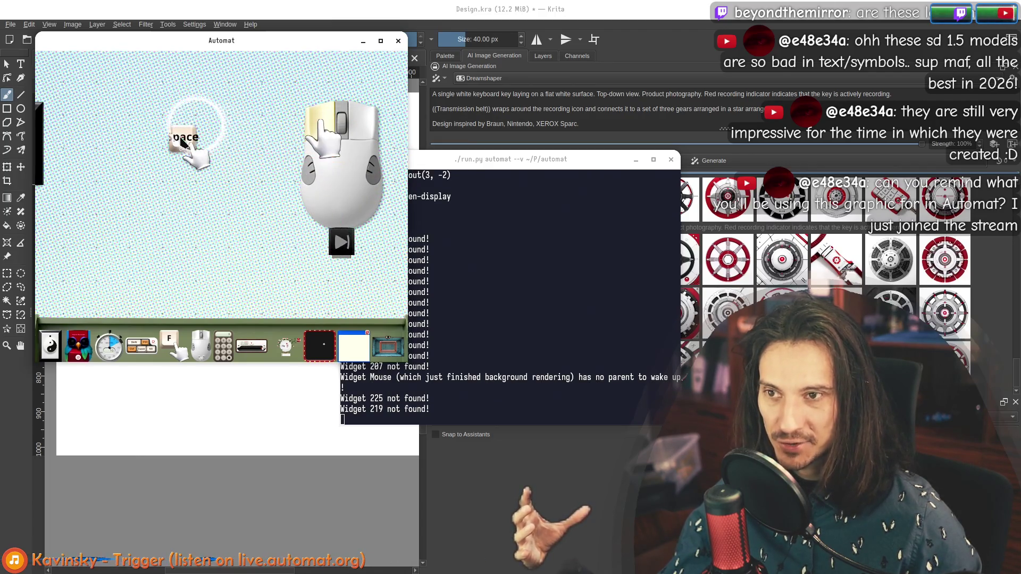
right_click(231, 174)
left_click_drag(231, 174, 248, 256)
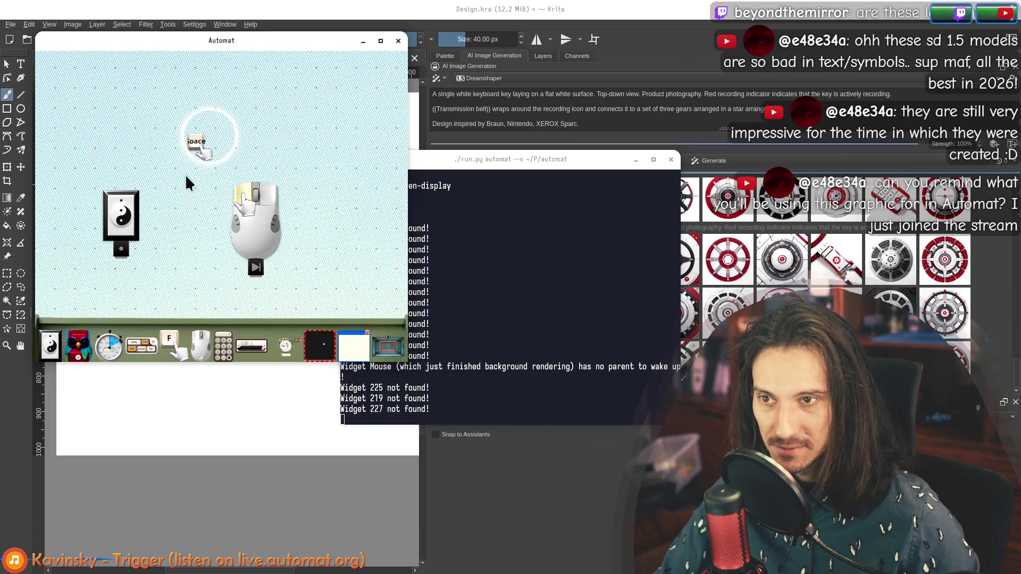
Connect the Space key to the yin-yang switch and draw another cable from the mouse.
scroll(179, 168, "up", 3)
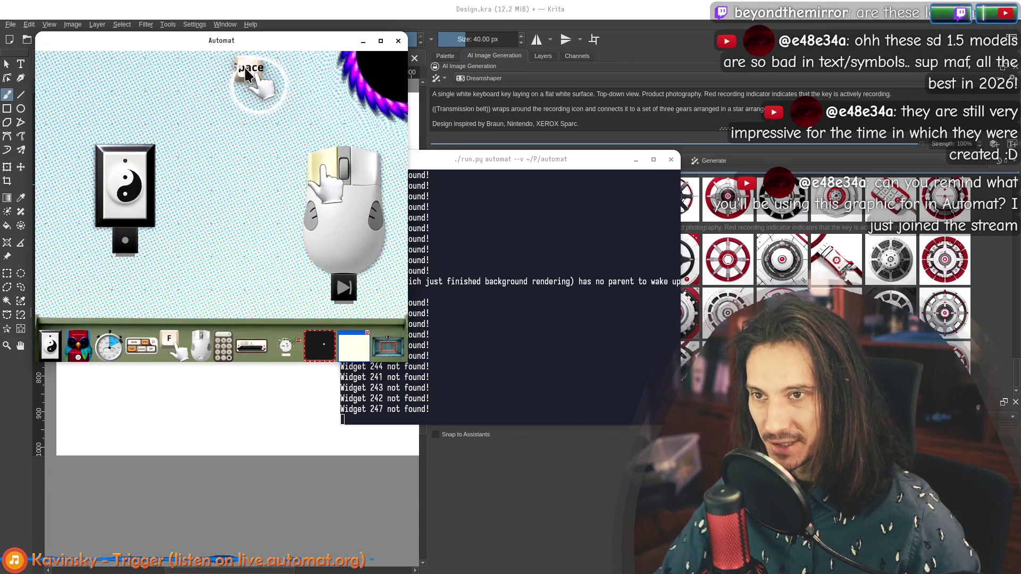
left_click_drag(235, 95, 162, 209)
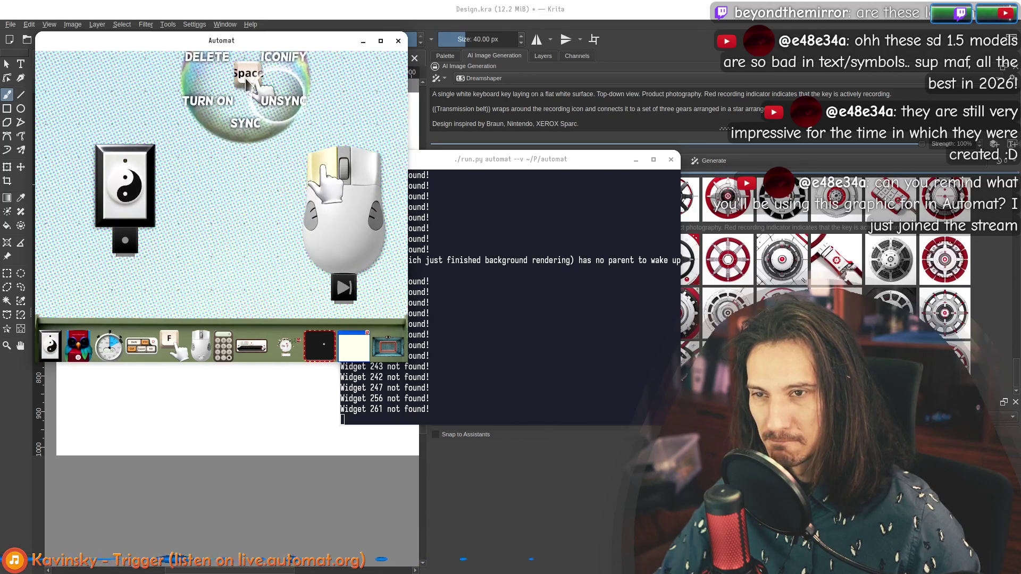
mouse_move(149, 191)
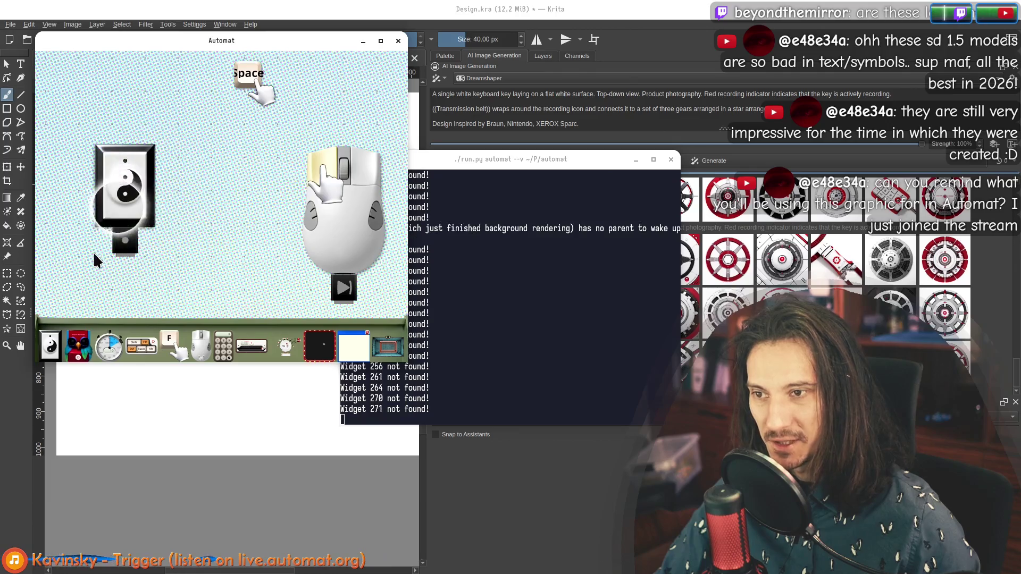
left_click_drag(245, 77, 147, 205)
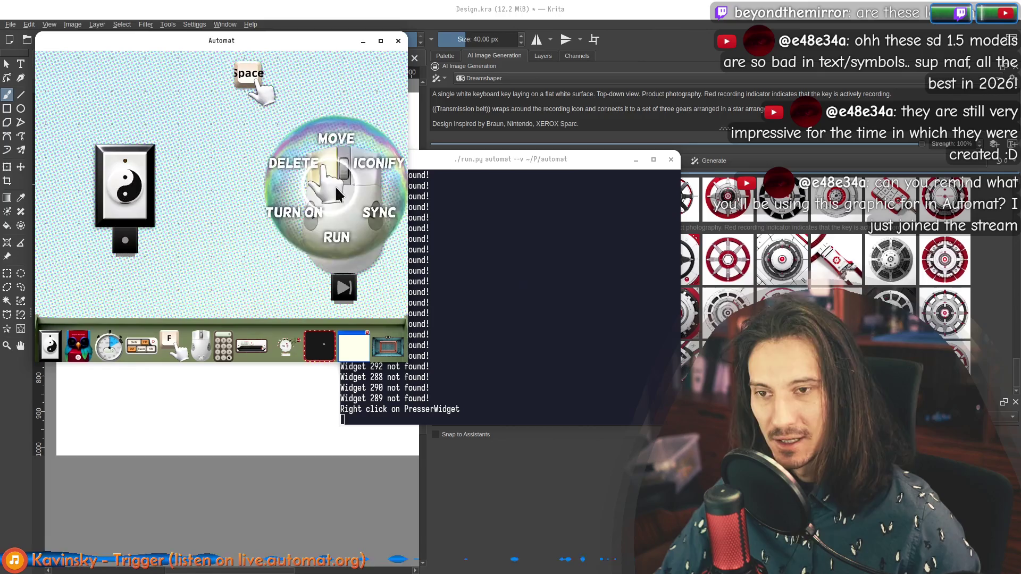
left_click_drag(344, 205, 213, 101)
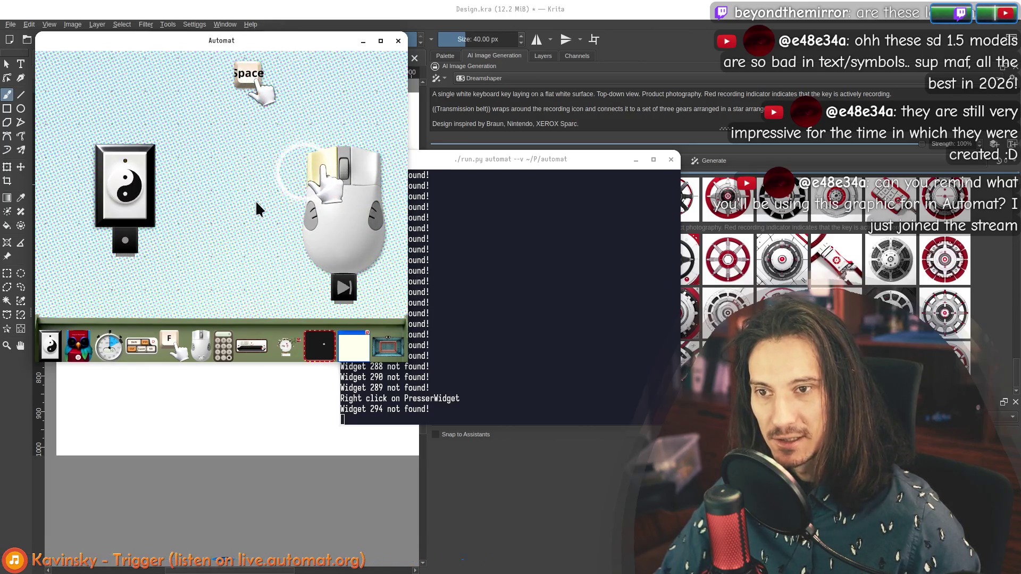
Rearrange the mouse, yin-yang switch and Space key, and move the Automat window right.
mouse_move(251, 77)
left_mouse_down()
mouse_move(307, 227)
mouse_move(266, 209)
mouse_move(341, 223)
left_mouse_up()
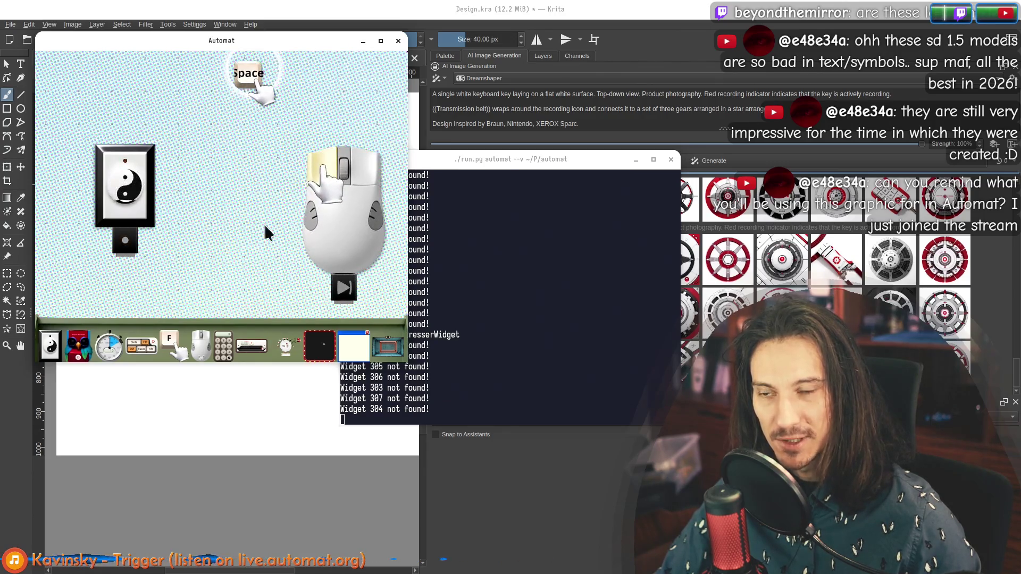
left_click_drag(143, 164, 154, 185)
left_click_drag(330, 230, 342, 224)
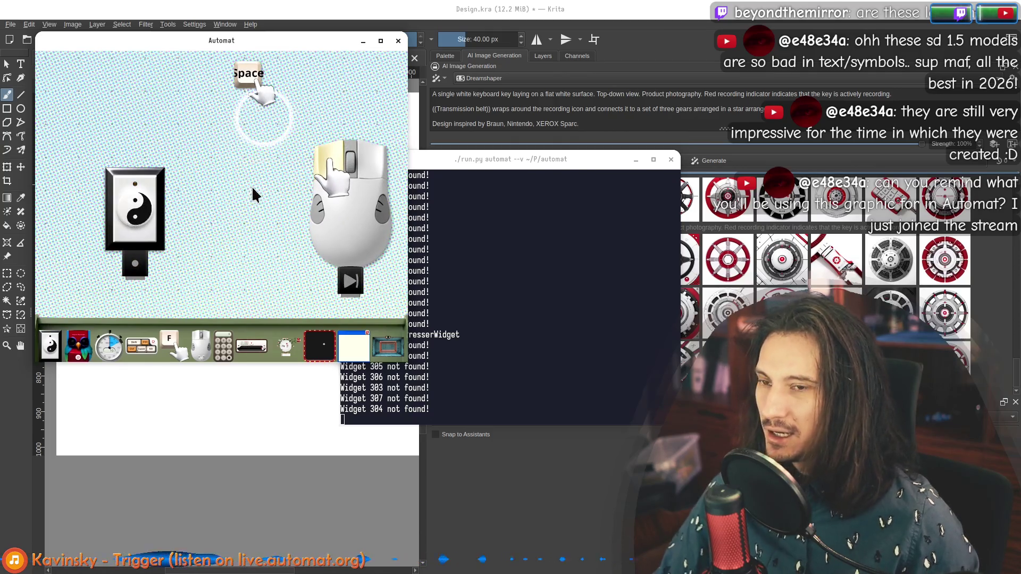
left_click_drag(251, 193, 221, 210)
left_click_drag(233, 108, 209, 160)
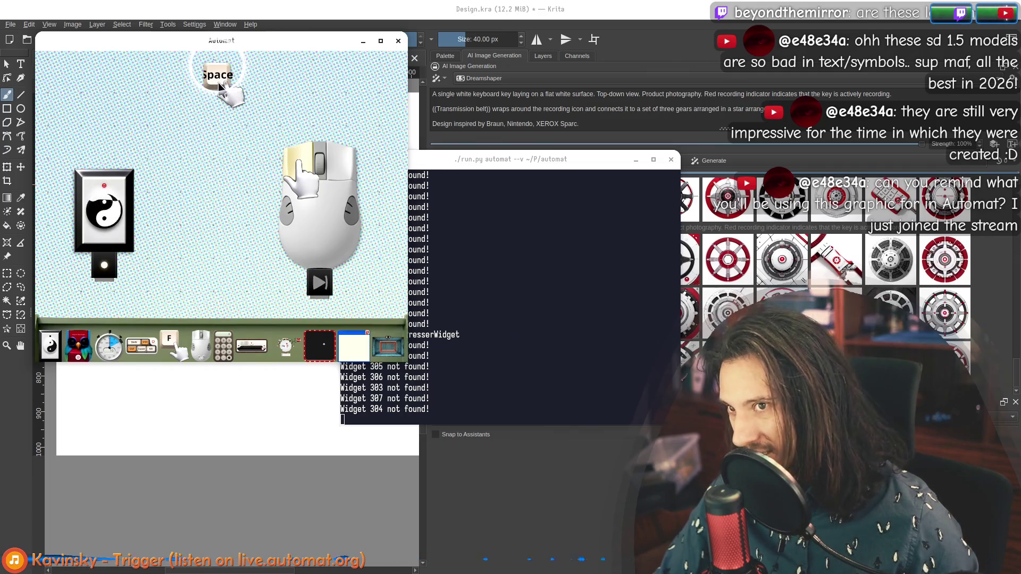
left_click_drag(218, 83, 224, 114)
mouse_move(264, 43)
left_mouse_down()
mouse_move(372, 75)
mouse_move(327, 61)
left_mouse_up()
mouse_move(529, 164)
left_mouse_down()
mouse_move(648, 194)
mouse_move(675, 154)
left_mouse_up()
scroll(290, 140, "up", 2)
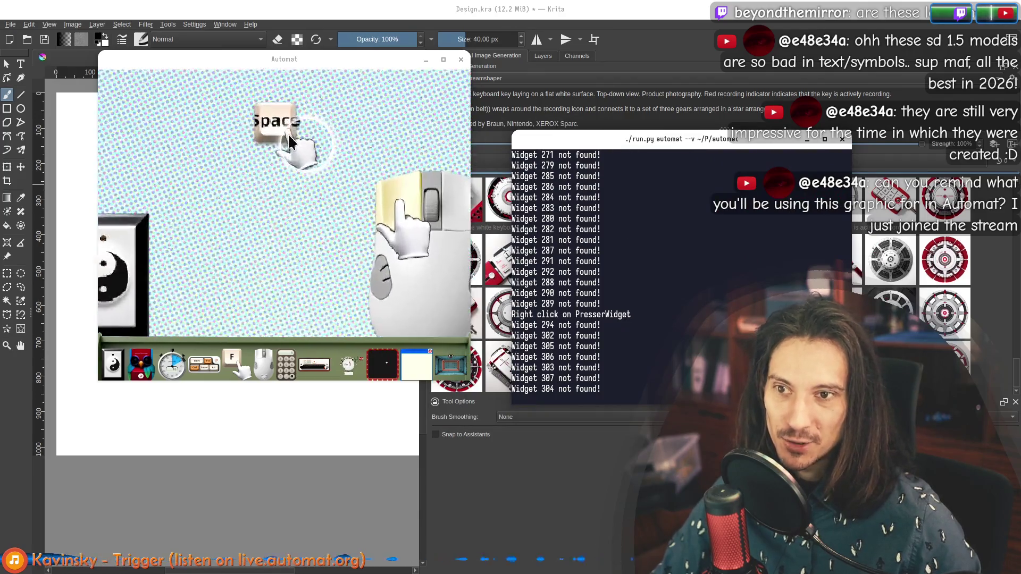
Move the terminal window aside and nudge the yin-yang switch upward in Automat.
scroll(290, 139, "down", 3)
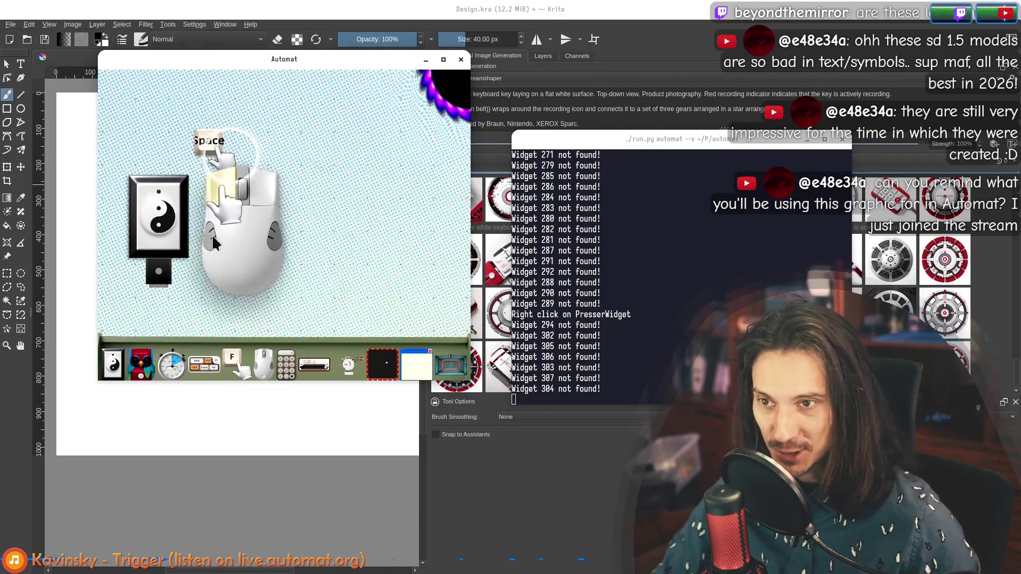
scroll(202, 223, "up", 3)
mouse_move(586, 142)
left_mouse_down()
mouse_move(655, 129)
mouse_move(487, 55)
mouse_move(728, 144)
left_mouse_up()
mouse_move(233, 217)
left_mouse_down()
mouse_move(235, 201)
mouse_move(253, 190)
left_mouse_up()
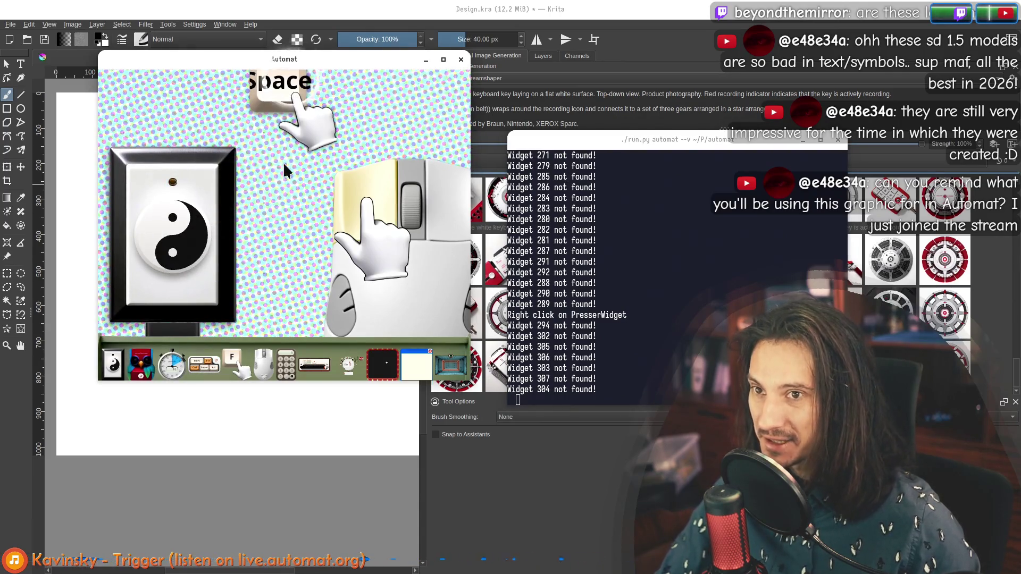
left_click_drag(387, 102, 329, 177)
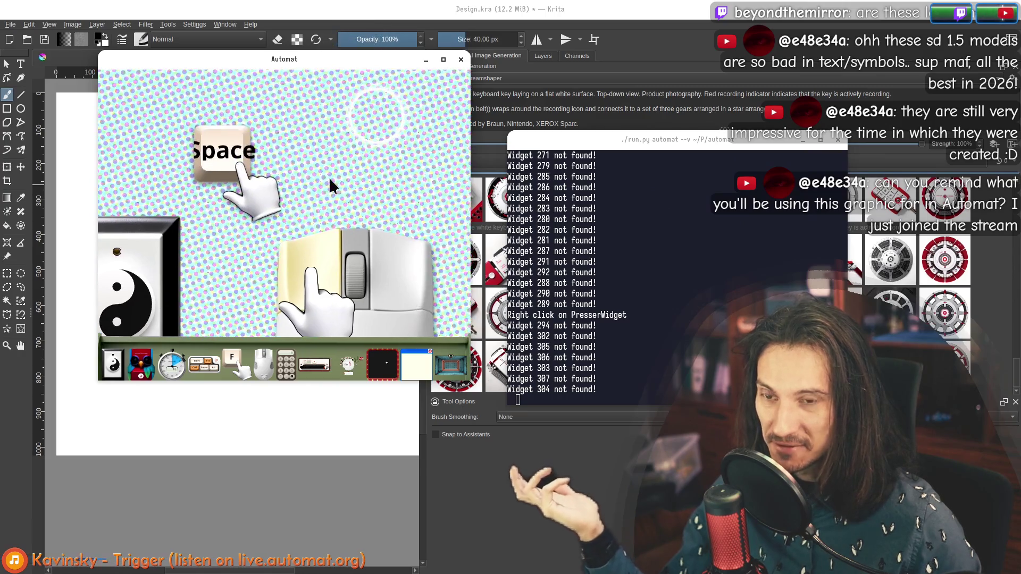
scroll(330, 177, "down", 5)
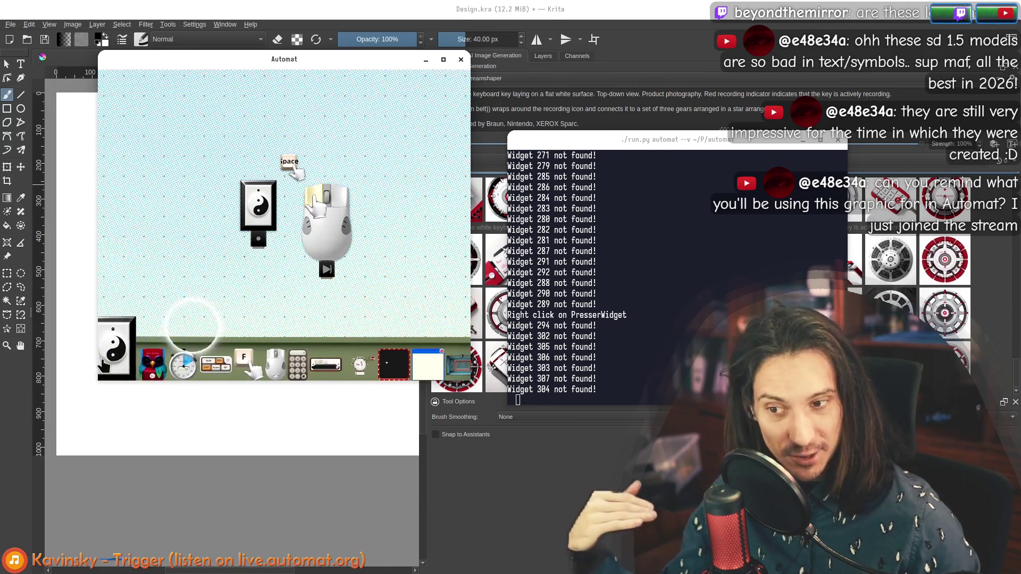
Add a window widget capturing the Automat window and position it on the canvas.
mouse_move(406, 371)
left_mouse_down()
mouse_move(143, 130)
mouse_move(255, 159)
mouse_move(231, 209)
left_mouse_up()
left_click(252, 160)
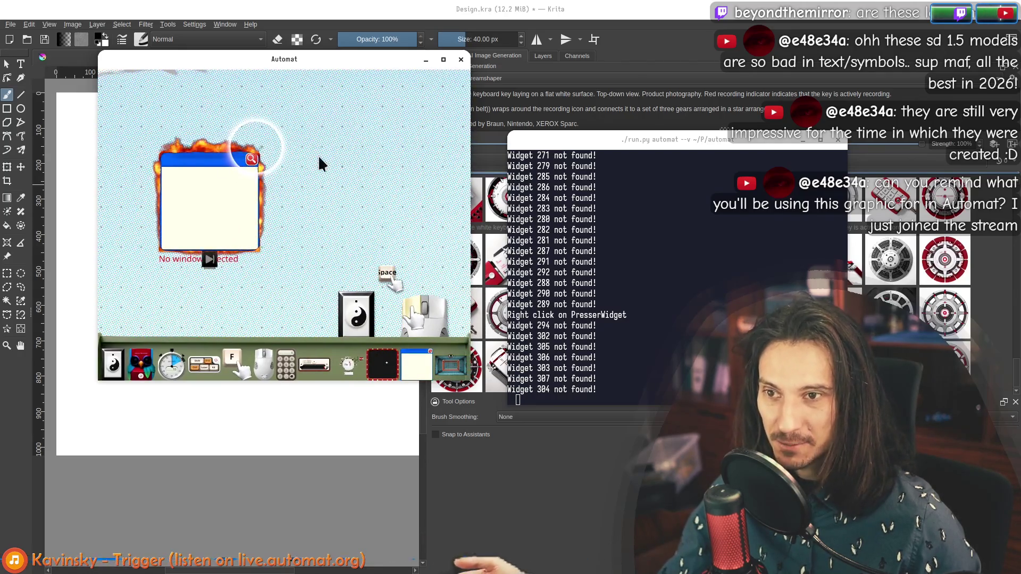
left_click(319, 154)
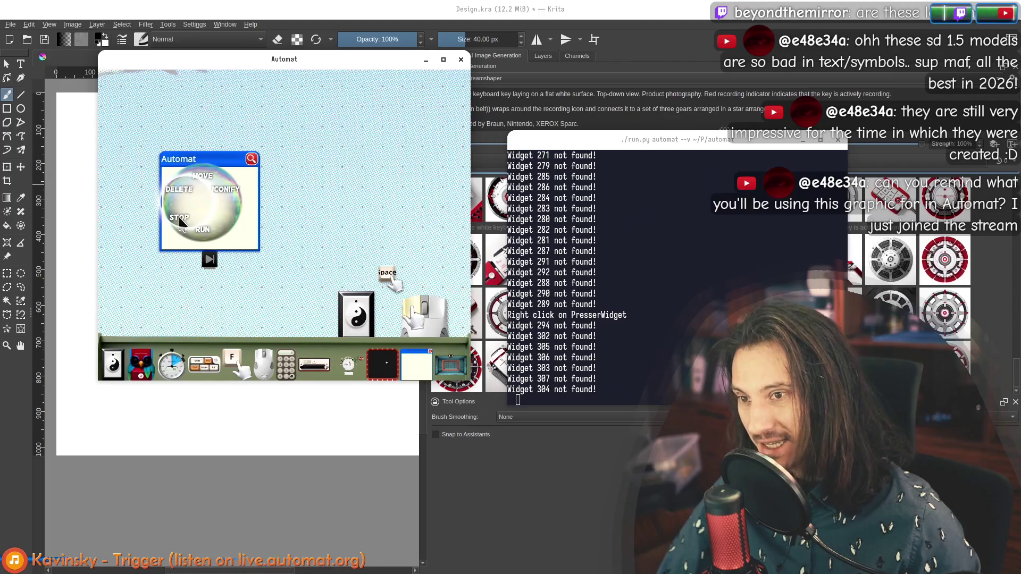
left_click(180, 219)
scroll(213, 239, "up", 3)
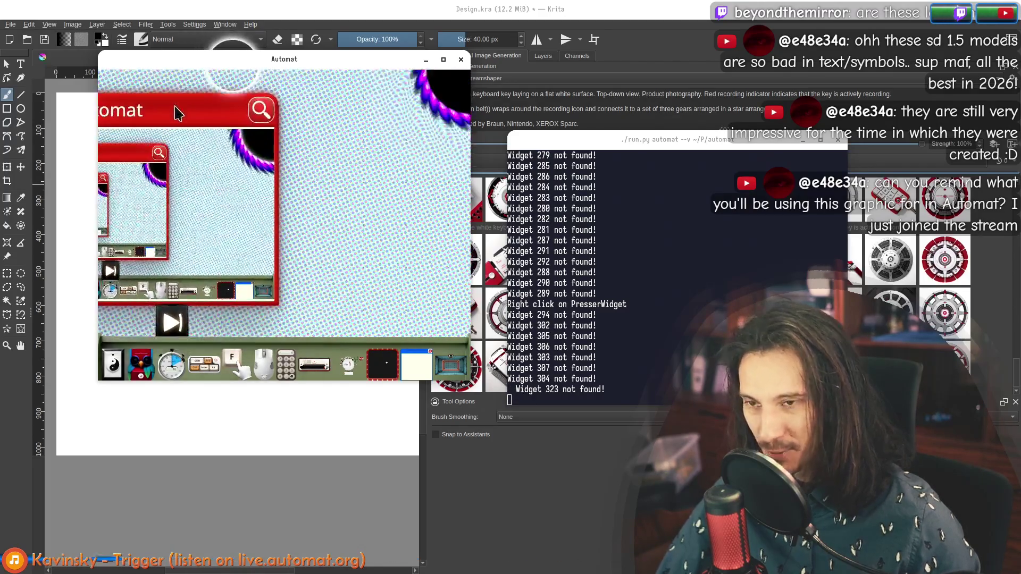
scroll(175, 113, "down", 3)
mouse_move(335, 196)
left_mouse_down()
mouse_move(143, 144)
mouse_move(210, 164)
left_mouse_up()
mouse_move(164, 127)
left_mouse_down()
mouse_move(162, 188)
mouse_move(192, 199)
left_mouse_up()
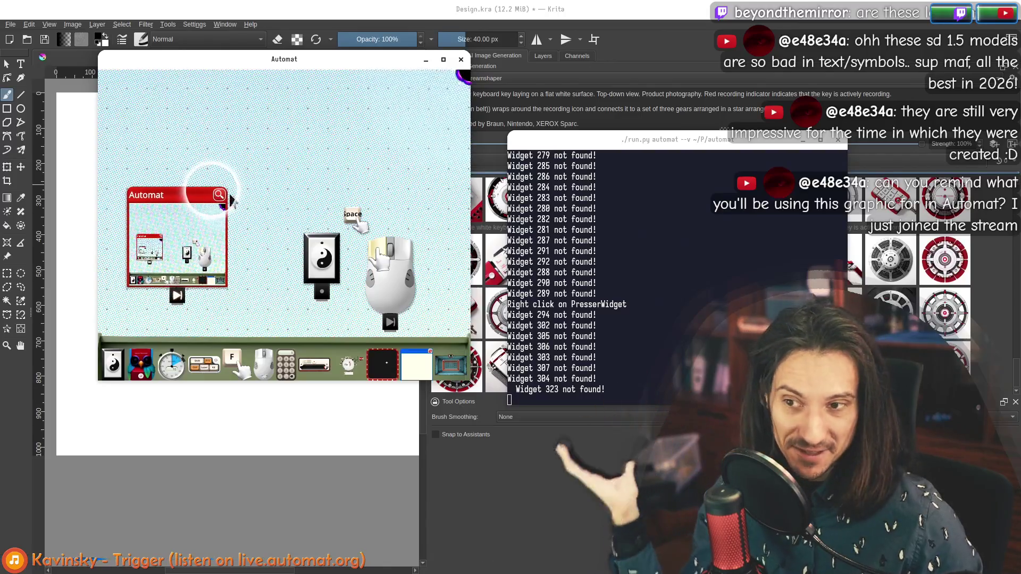
right_click(190, 193)
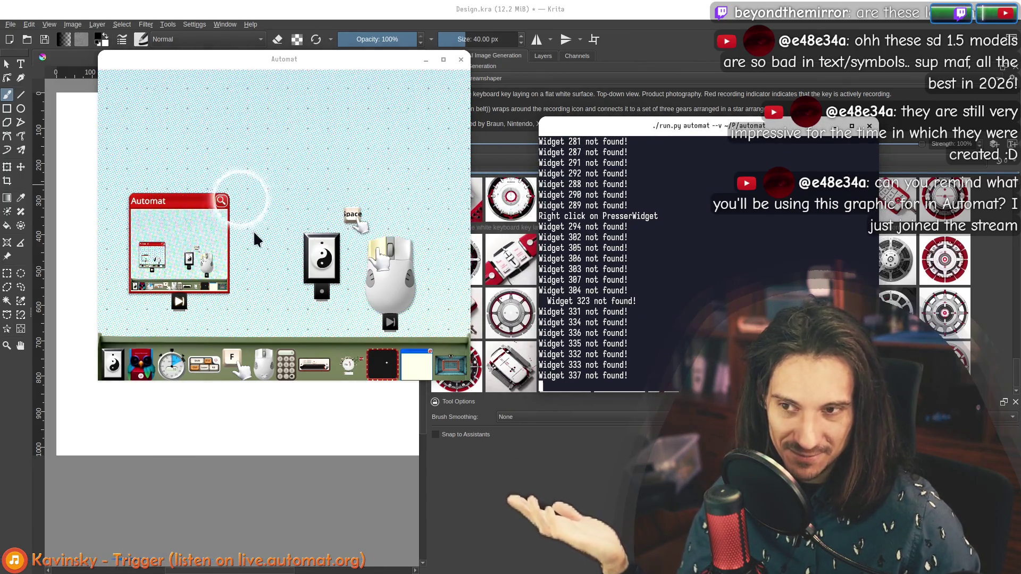
Rearrange the window preview, yin-yang switch, Space key and mouse widgets, then return to Krita.
left_click_drag(265, 234, 254, 201)
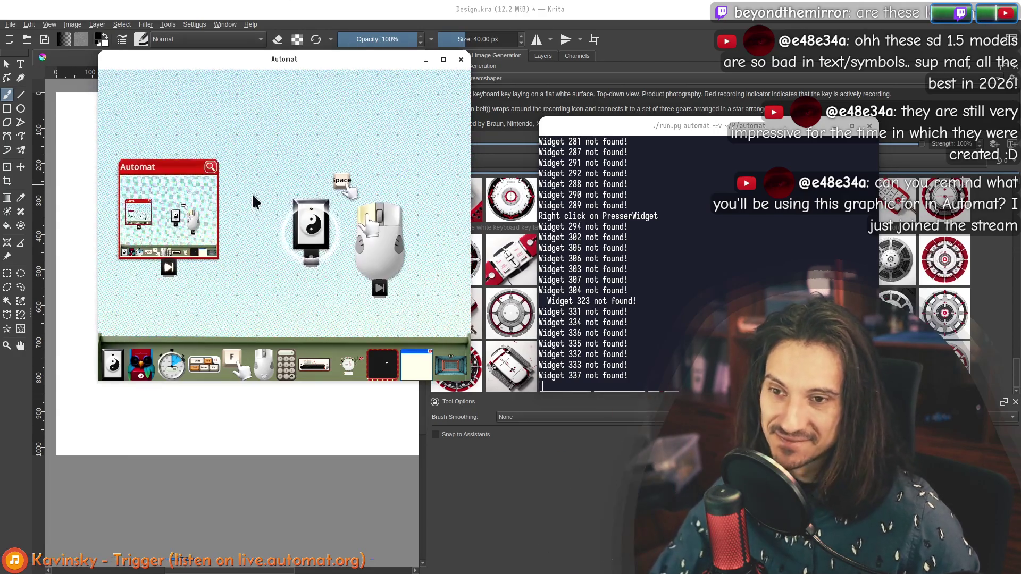
left_click_drag(200, 166, 222, 103)
left_click_drag(322, 208, 189, 265)
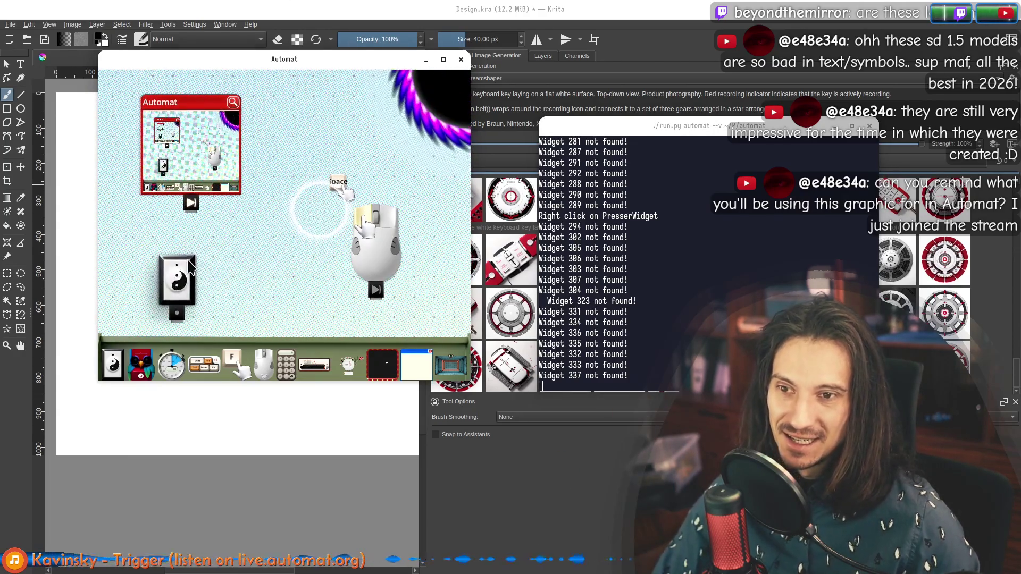
left_click_drag(340, 181, 334, 128)
left_click_drag(387, 238, 445, 276)
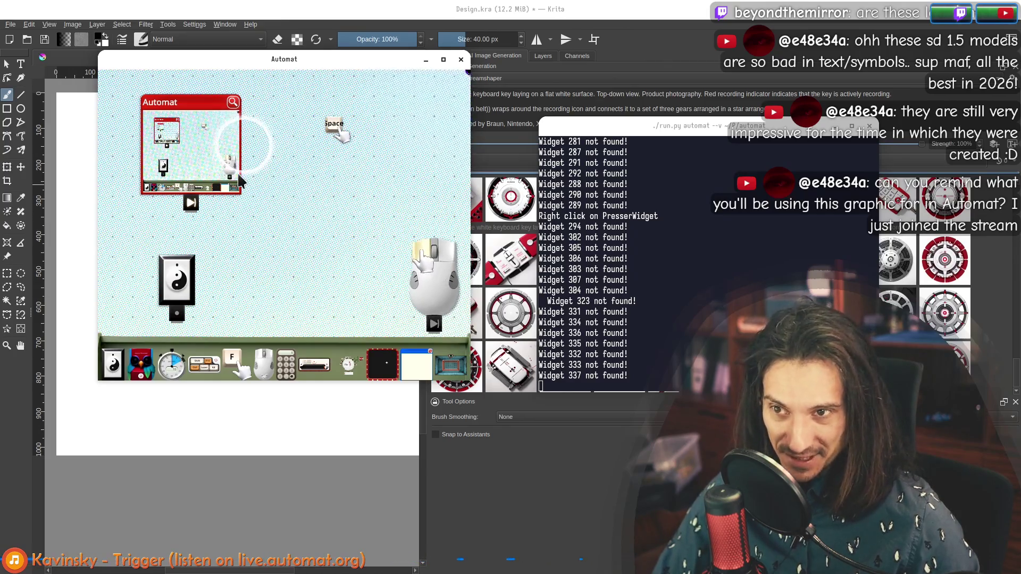
left_click_drag(242, 180, 228, 158)
left_click_drag(426, 255, 377, 261)
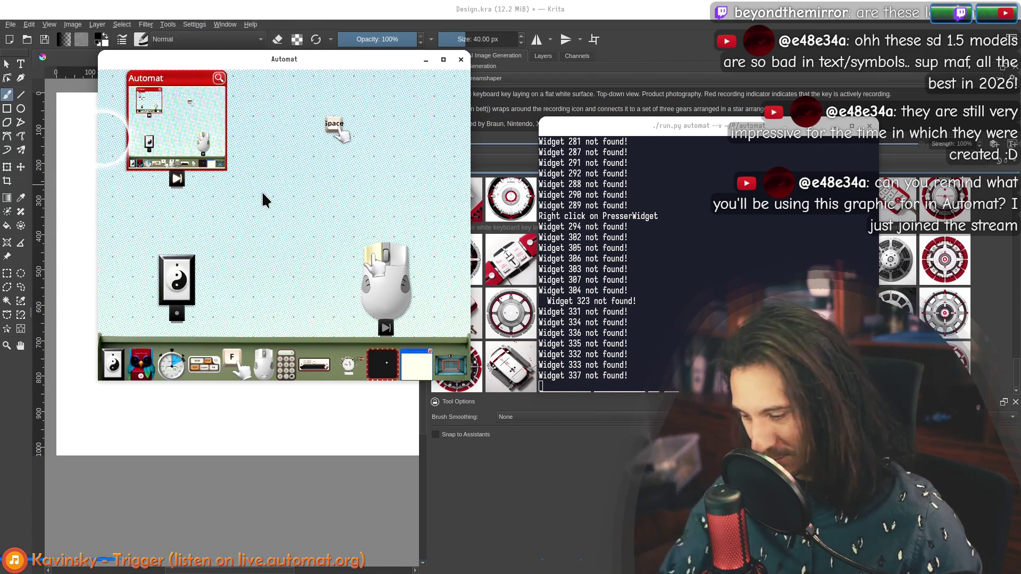
left_click(323, 15)
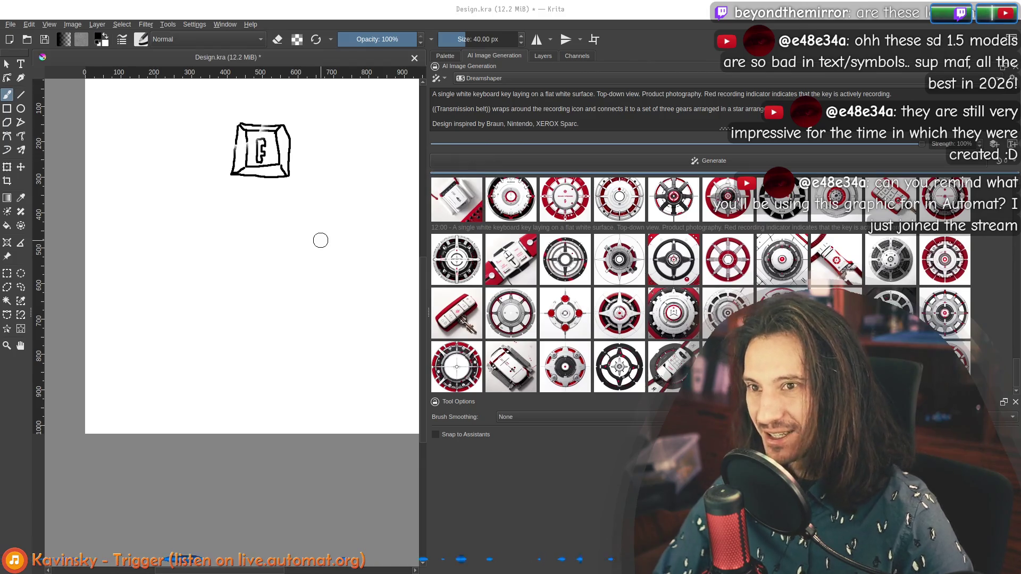
Open a bookmarked page in Chrome, then go back to Krita.
key("alt+Tab")
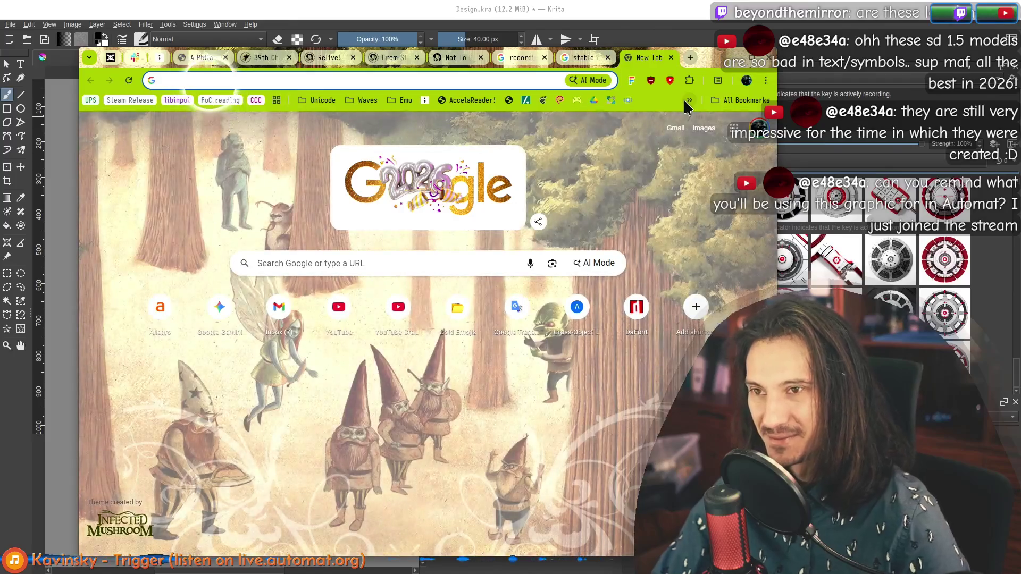
left_click(688, 100)
left_click(685, 106)
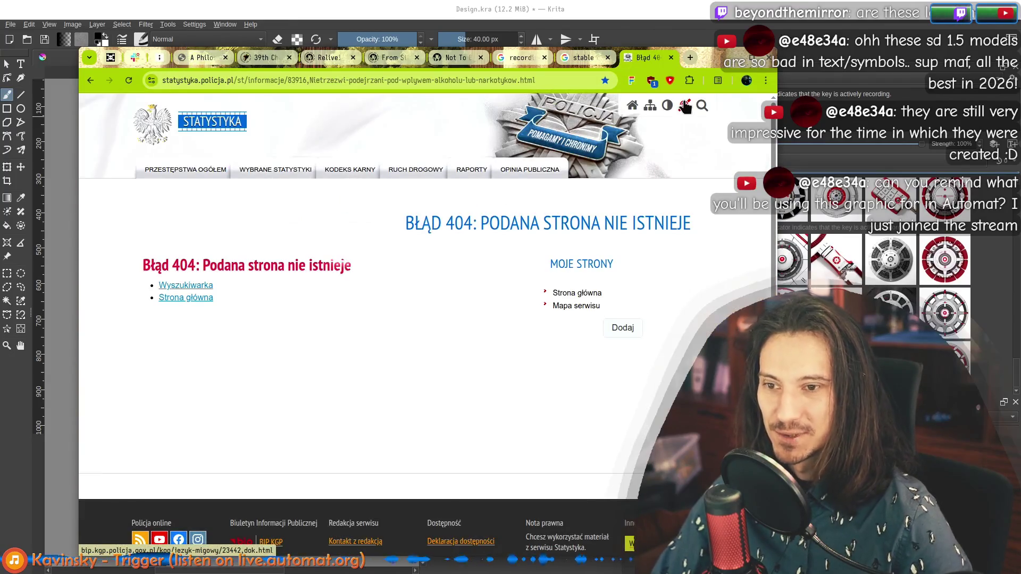
key("alt+Tab")
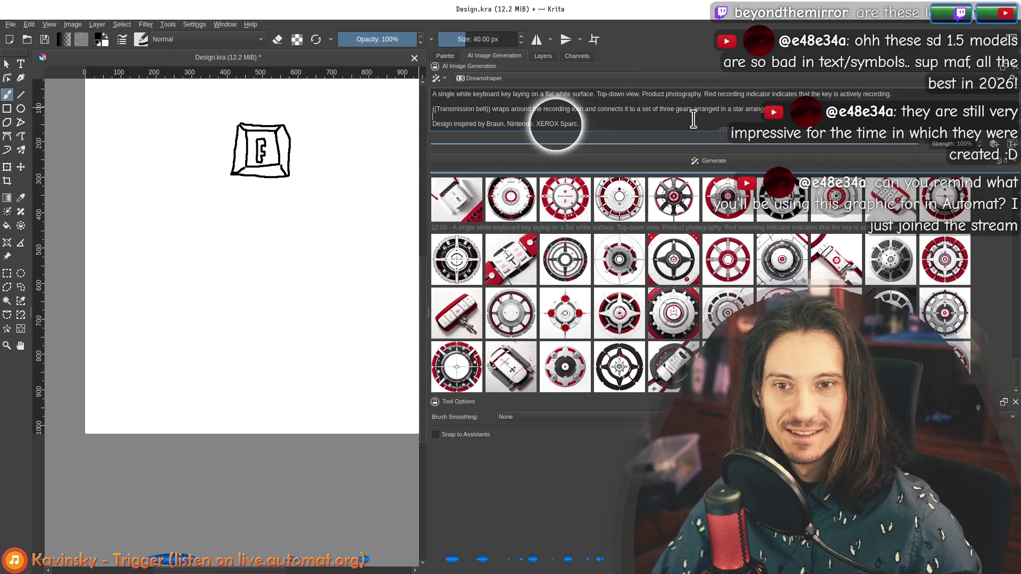
Unsync the Space key widget in Automat.
key("alt+Tab")
right_click(335, 121)
left_click(362, 144)
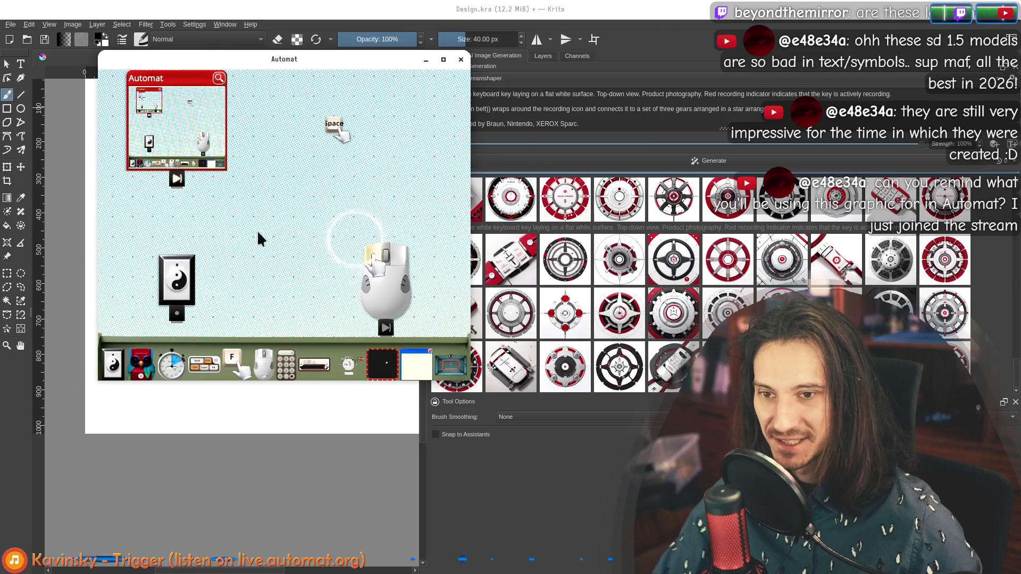
Search Chrome for 'gears icon' images.
key("alt+Tab")
left_click(330, 78)
type("gears icon")
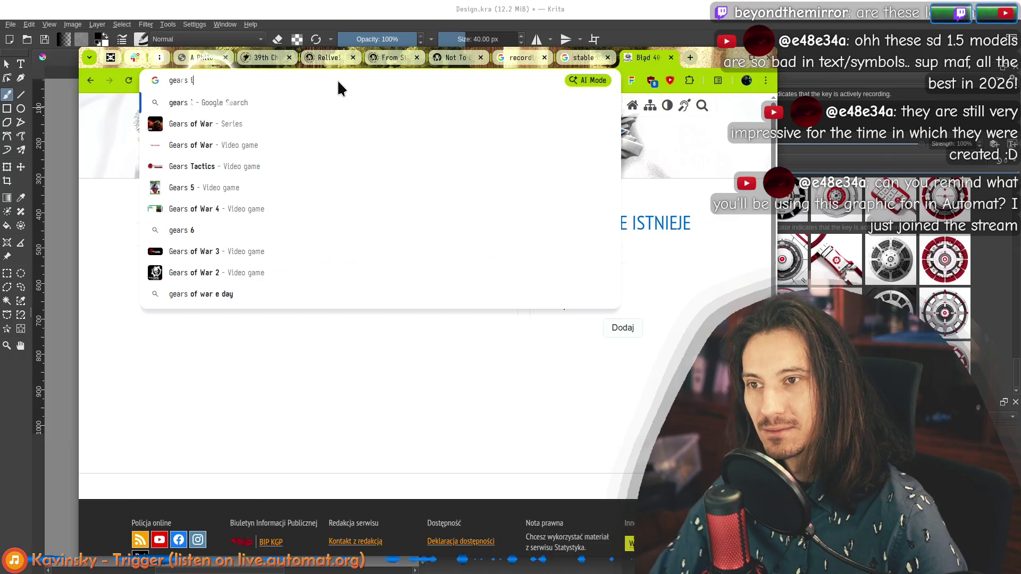
key("Return")
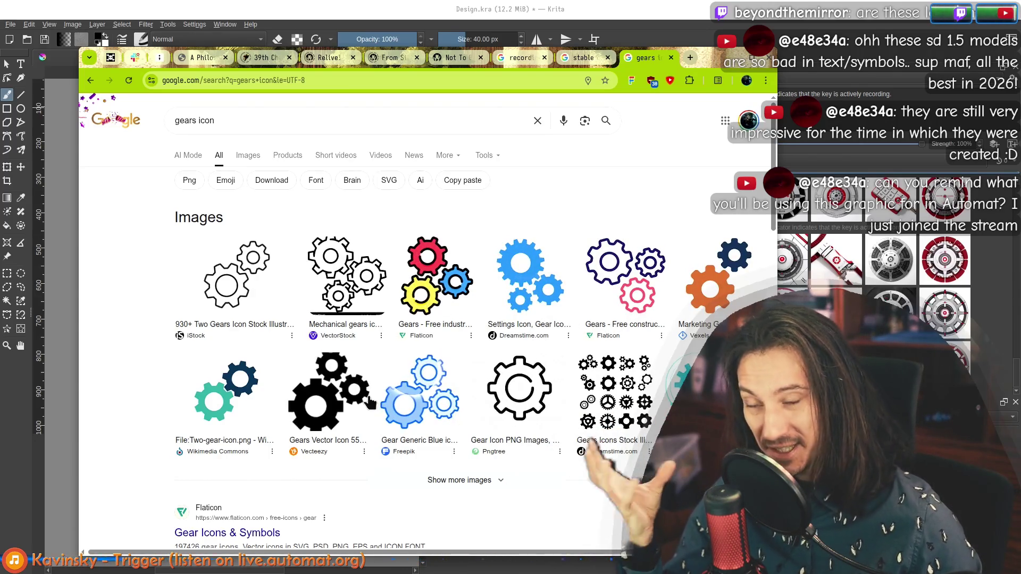
Minimize Chrome, move the Automat window to the lower right, and return to Krita.
left_click_drag(701, 58, 671, 401)
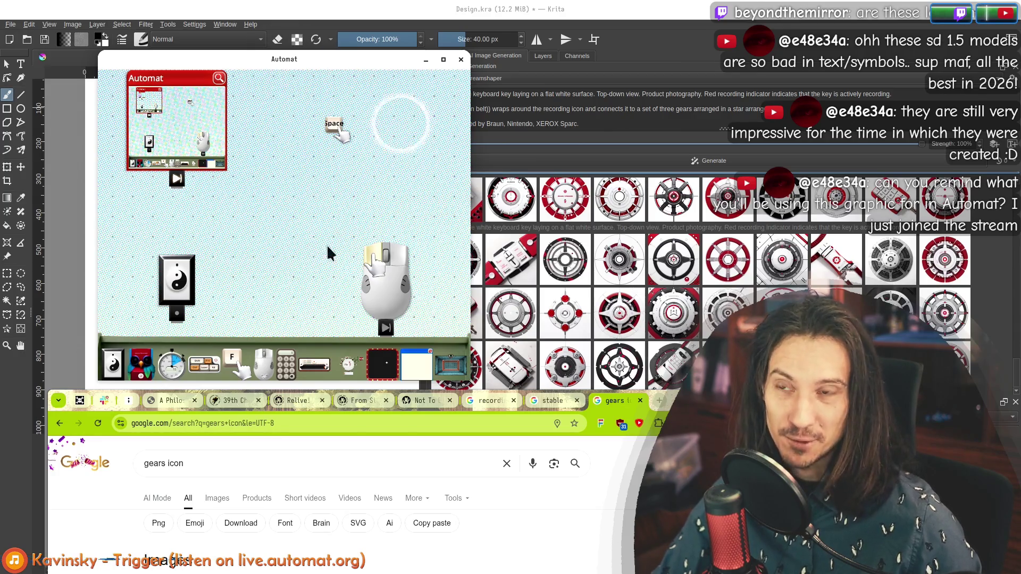
mouse_move(687, 400)
left_mouse_down()
mouse_move(727, 87)
mouse_move(705, 76)
left_mouse_up()
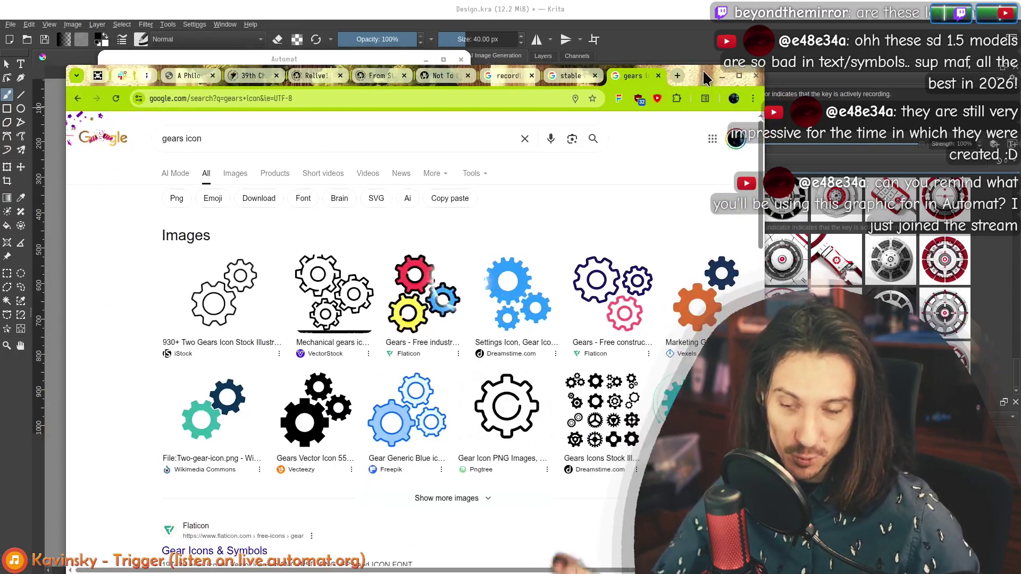
left_click(721, 76)
mouse_move(393, 60)
left_mouse_down()
mouse_move(478, 141)
mouse_move(755, 151)
left_mouse_up()
left_click(526, 25)
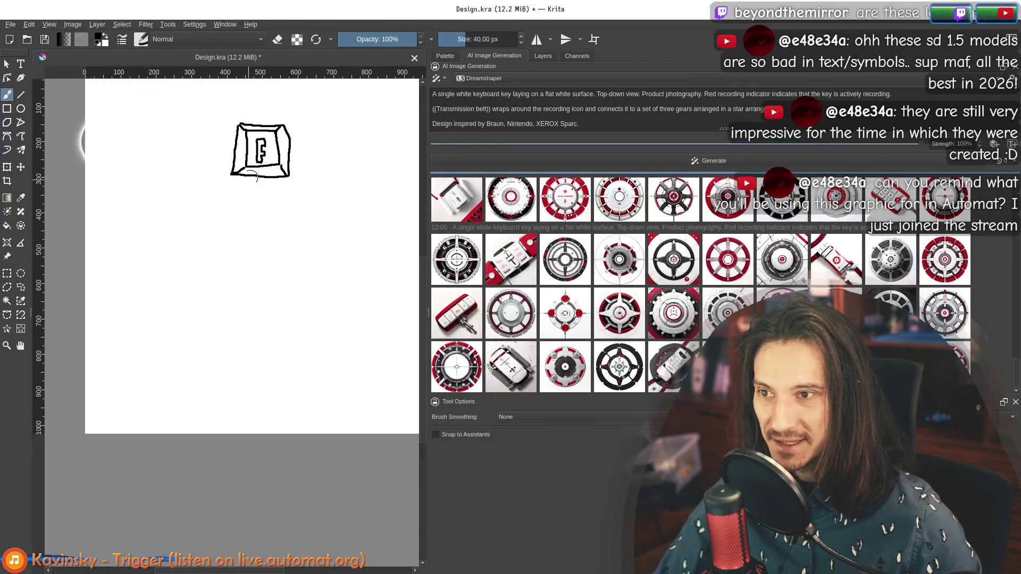
Shrink the brush to 2.81 px and undo a stray trial stroke.
left_click_drag(448, 35, 443, 38)
mouse_move(218, 279)
left_mouse_down()
mouse_move(258, 279)
mouse_move(249, 281)
mouse_move(274, 306)
left_mouse_up()
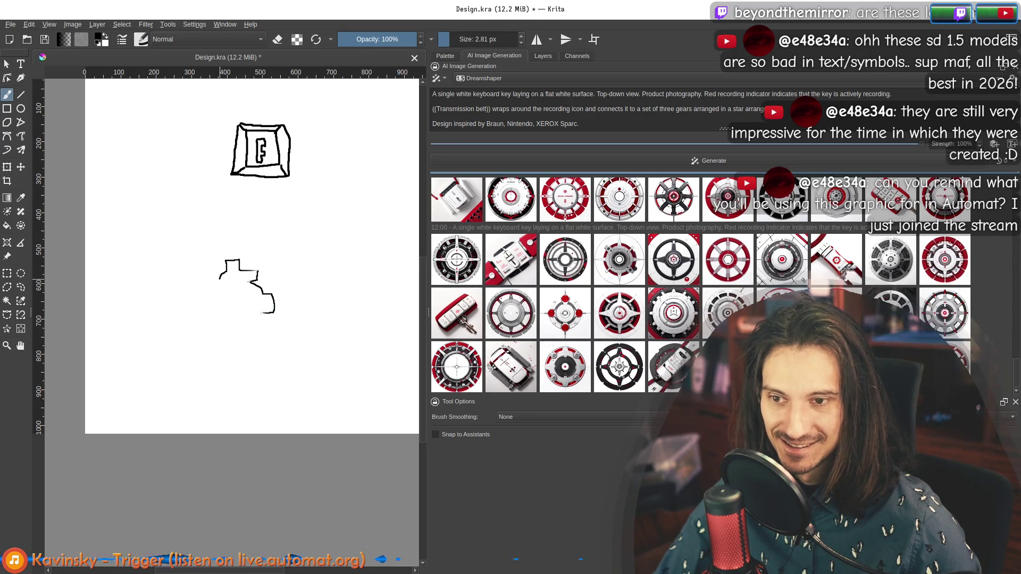
key("ctrl+z")
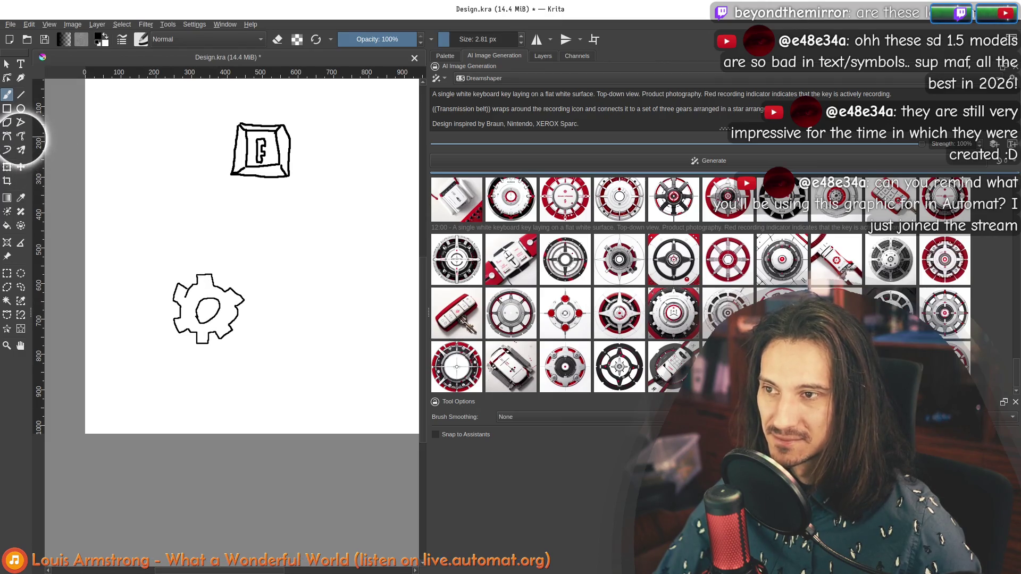
Select the gear and move it up and right, then darken the key's bottom edge.
left_click(7, 167)
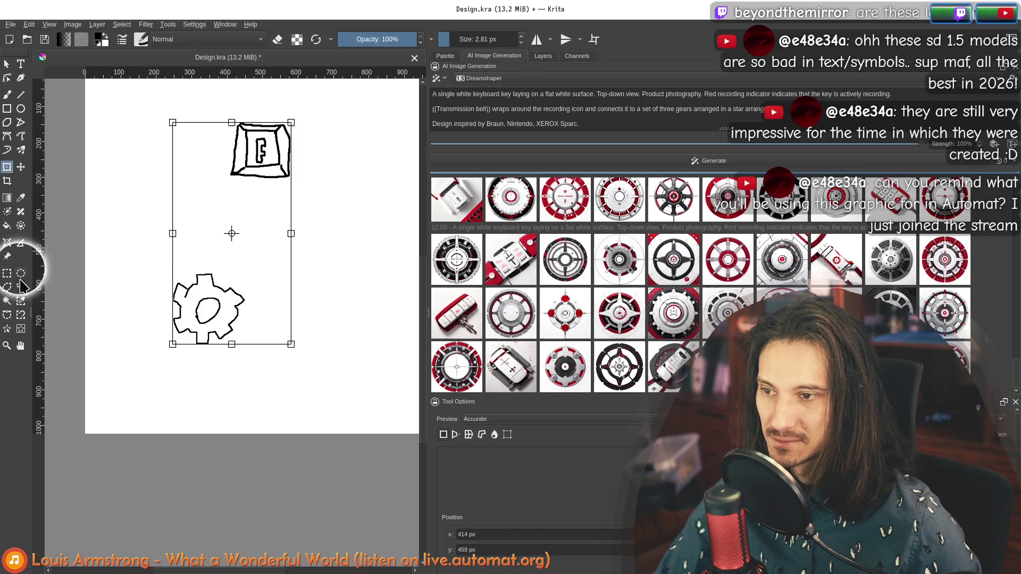
left_click(7, 273)
left_click_drag(135, 254, 278, 377)
left_click(21, 167)
left_click_drag(208, 314, 268, 278)
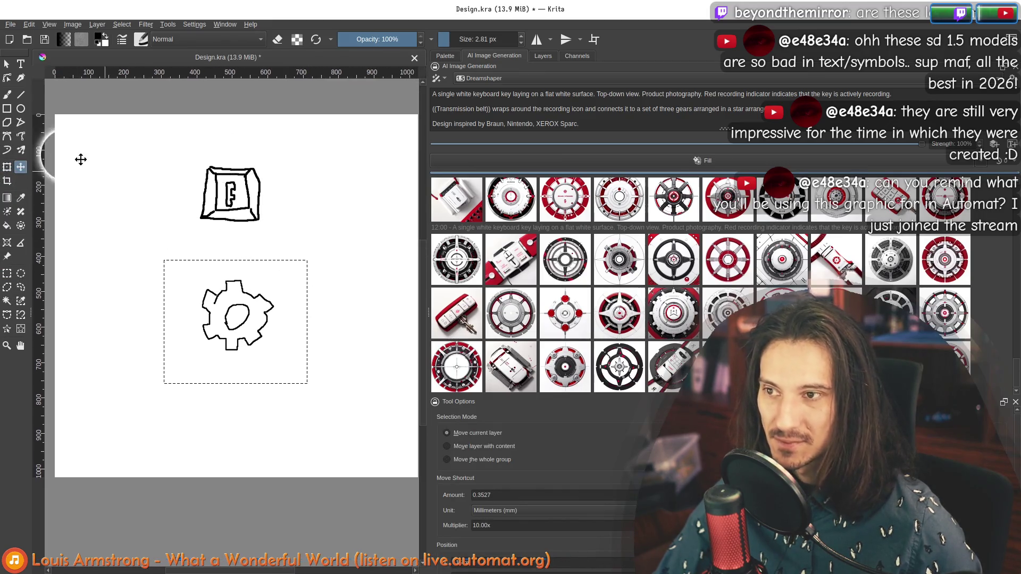
left_click(8, 95)
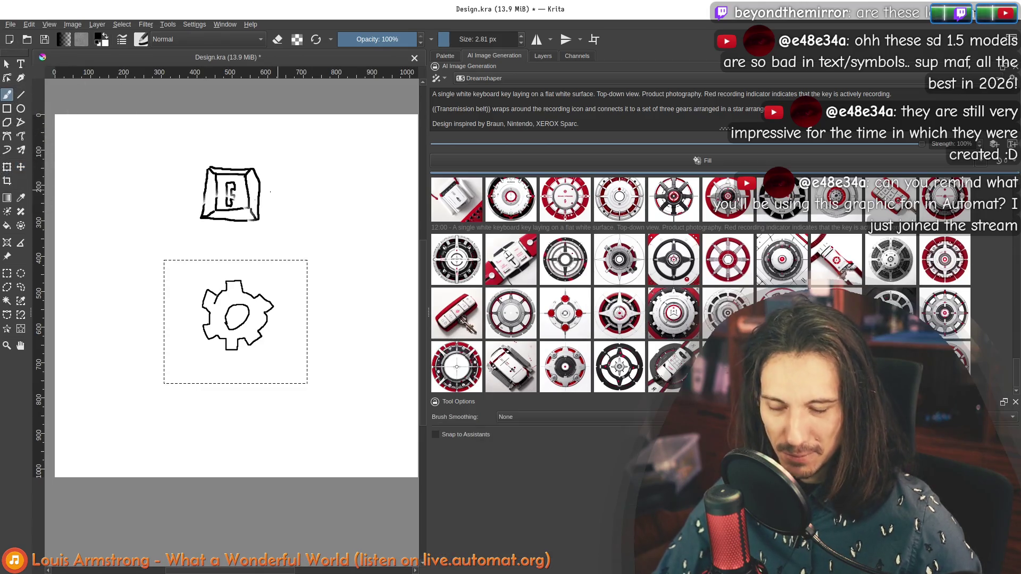
key("ctrl+shift+a")
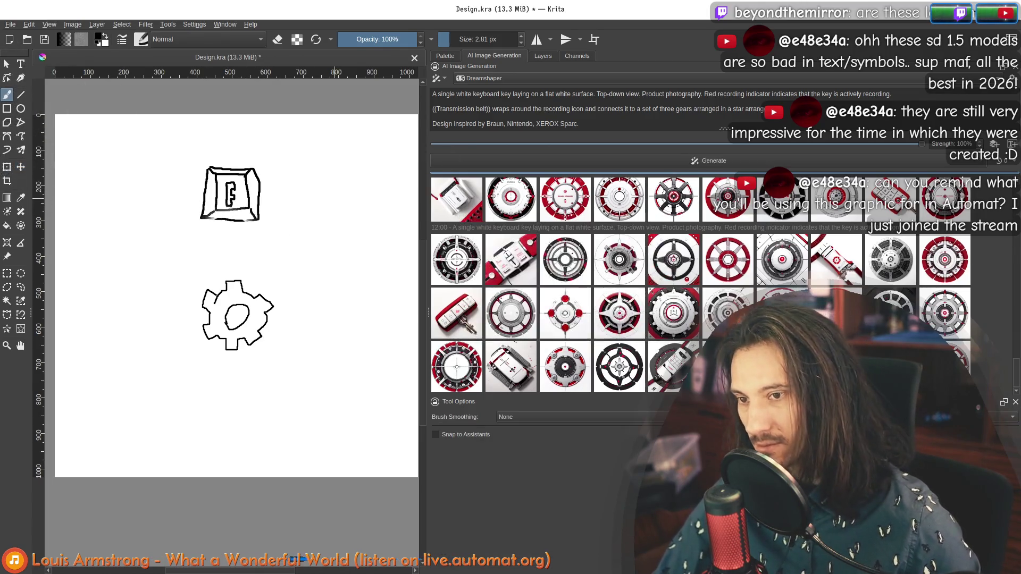
left_click_drag(226, 282, 265, 299)
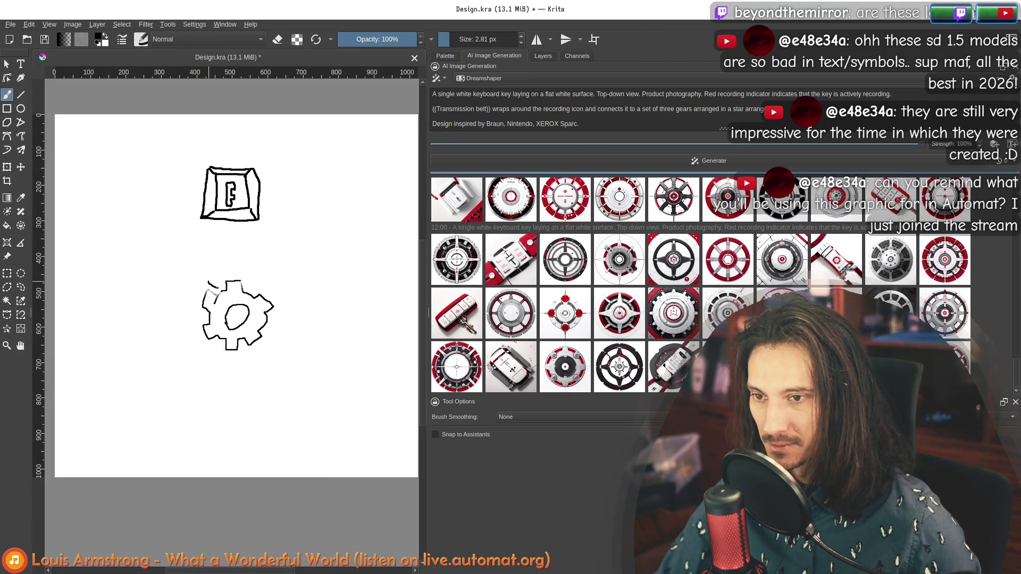
mouse_move(214, 256)
left_mouse_down()
mouse_move(210, 287)
mouse_move(199, 246)
mouse_move(180, 276)
mouse_move(209, 260)
mouse_move(198, 268)
left_mouse_up()
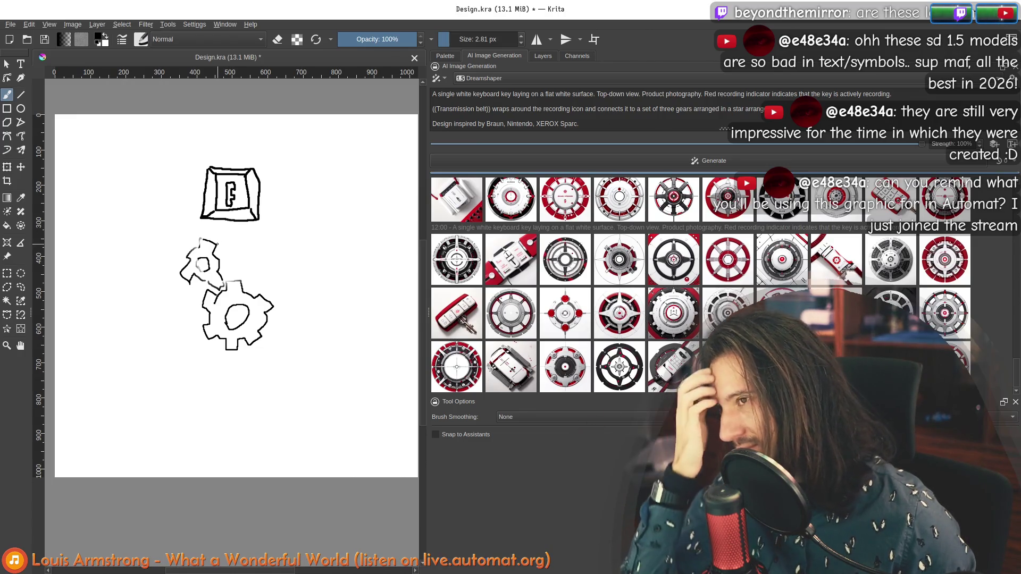
Remove the small upper gear and black fill, then draw a toothed frame around the F key.
key("ctrl+z")
key("ctrl+z")
key("ctrl+z")
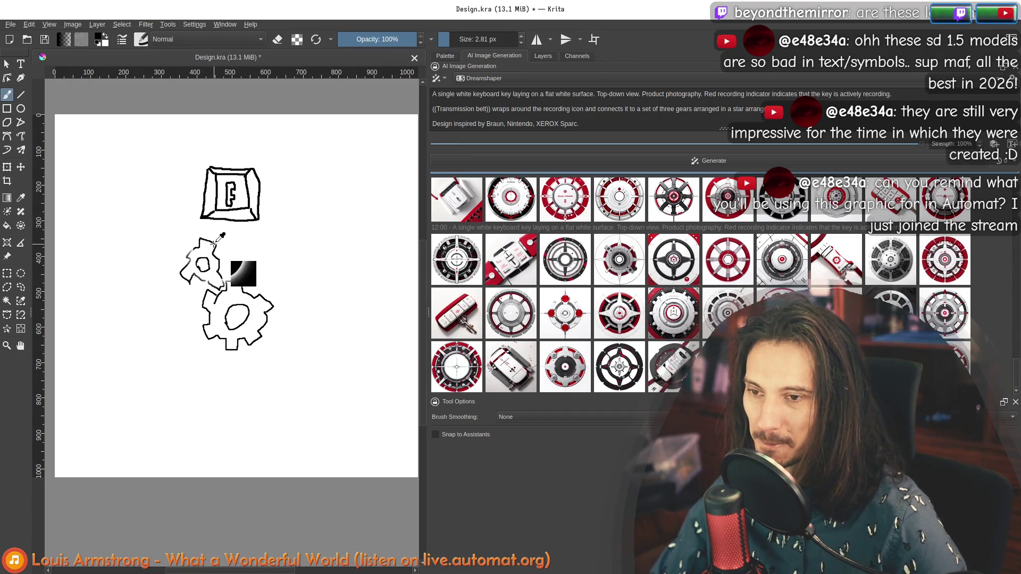
key("ctrl+z")
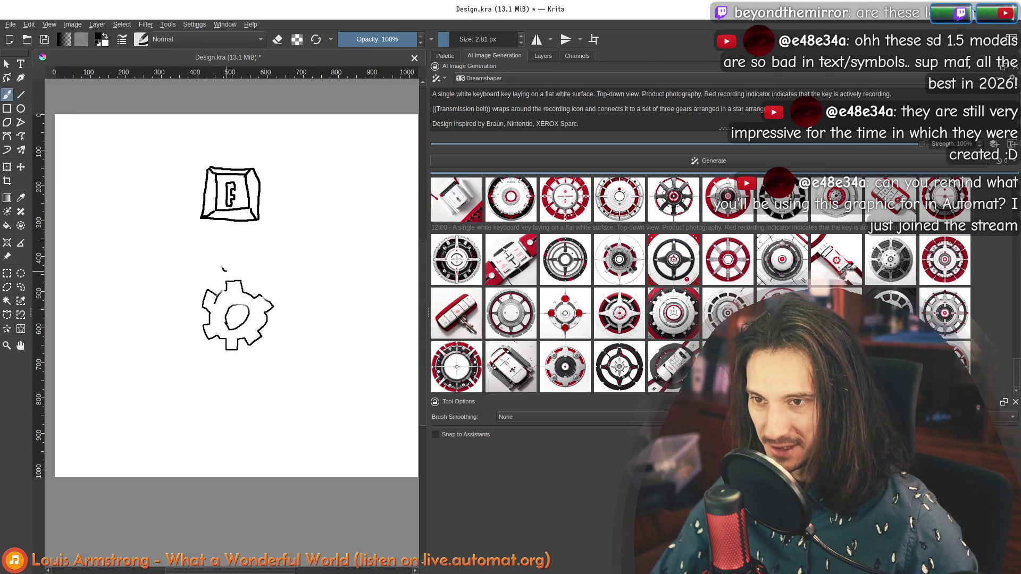
left_click_drag(226, 270, 241, 260)
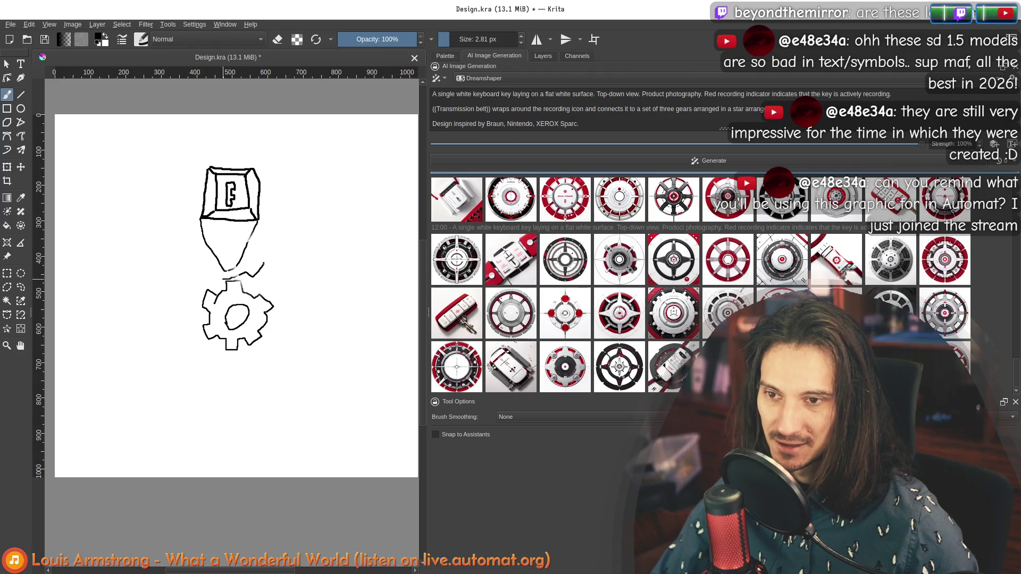
left_click_drag(264, 271, 270, 227)
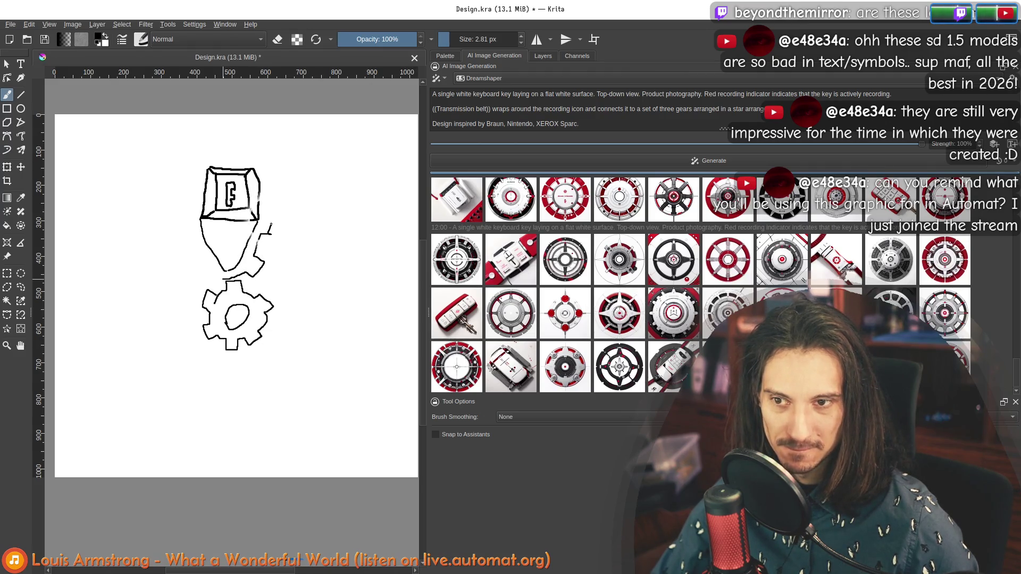
left_click_drag(276, 183, 267, 208)
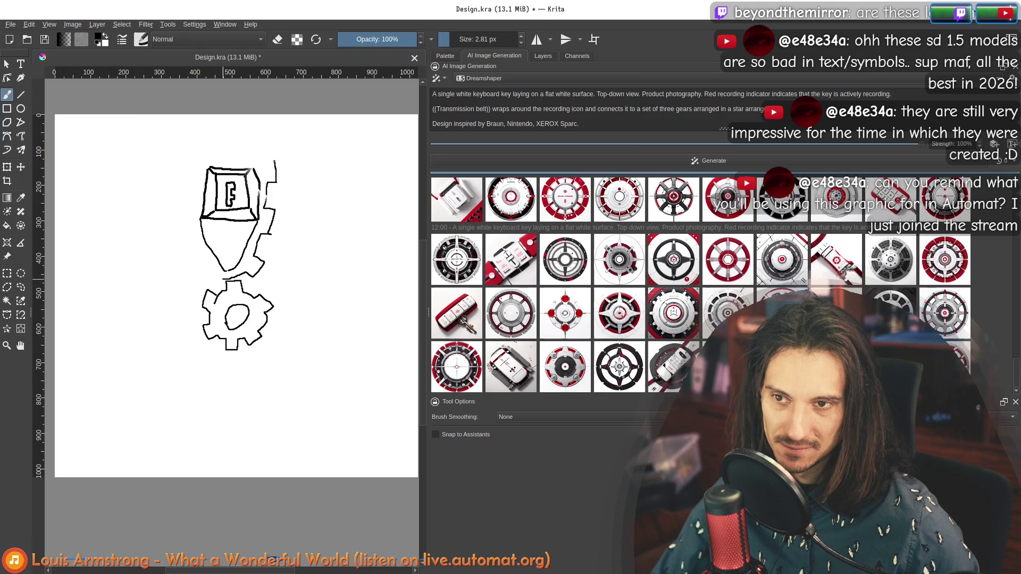
left_click_drag(258, 160, 245, 161)
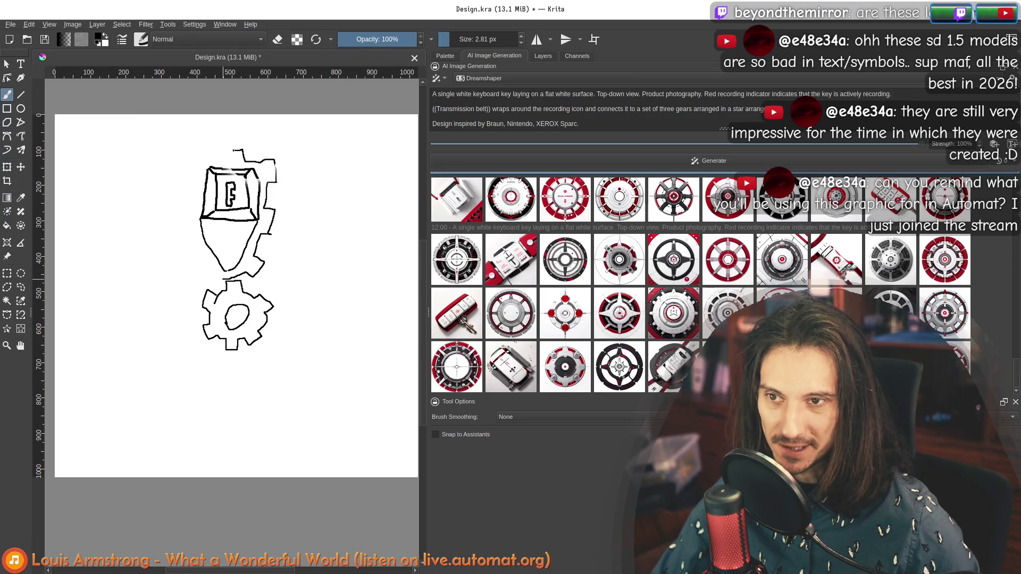
left_click_drag(186, 162, 187, 232)
mouse_move(257, 192)
left_mouse_down()
mouse_move(250, 241)
mouse_move(205, 275)
mouse_move(241, 289)
mouse_move(224, 291)
mouse_move(223, 278)
left_mouse_up()
mouse_move(228, 180)
left_mouse_down()
mouse_move(232, 209)
mouse_move(255, 172)
left_mouse_up()
Undo and restore the white retouch strokes on the key, discarding a stray stroke on the gear.
key("ctrl+z")
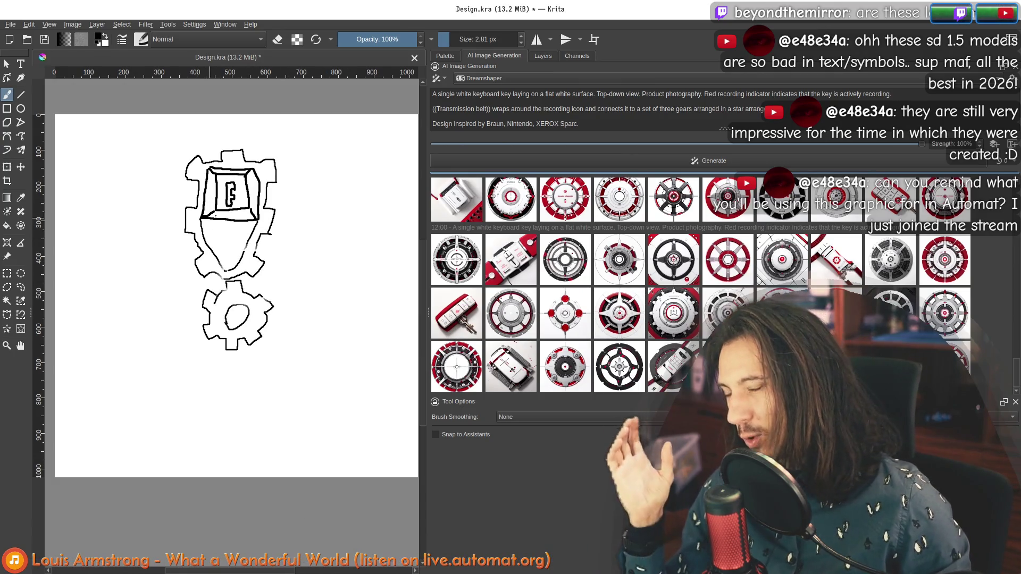
key("ctrl+z")
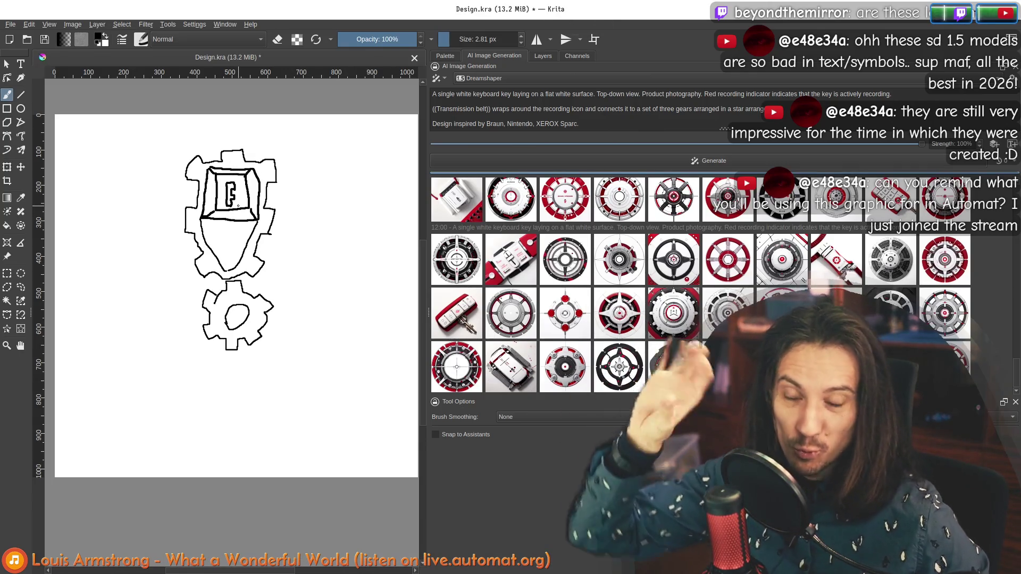
key("ctrl+shift+z")
key("ctrl+shift+z")
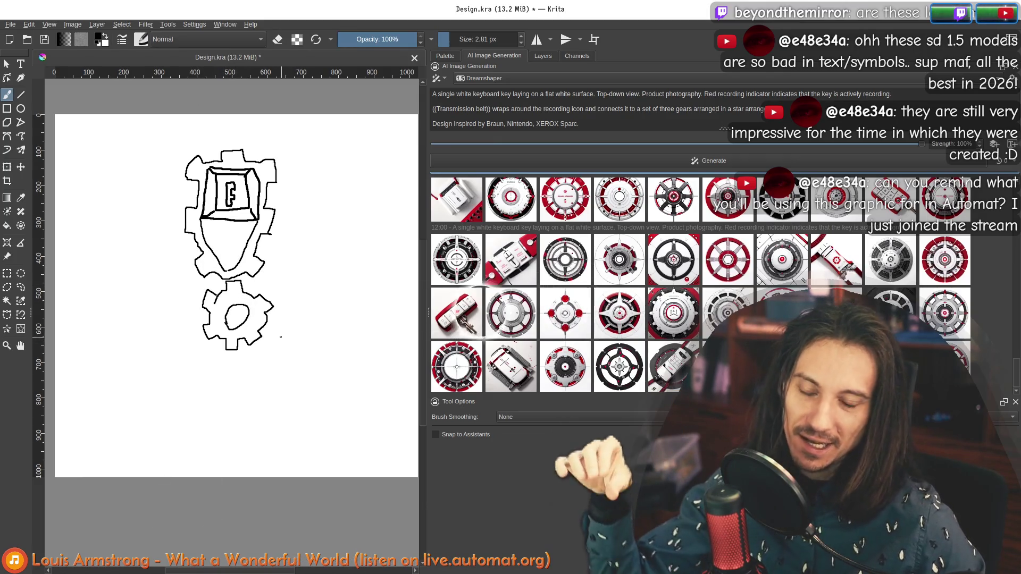
left_click_drag(269, 306, 277, 330)
key("ctrl+z")
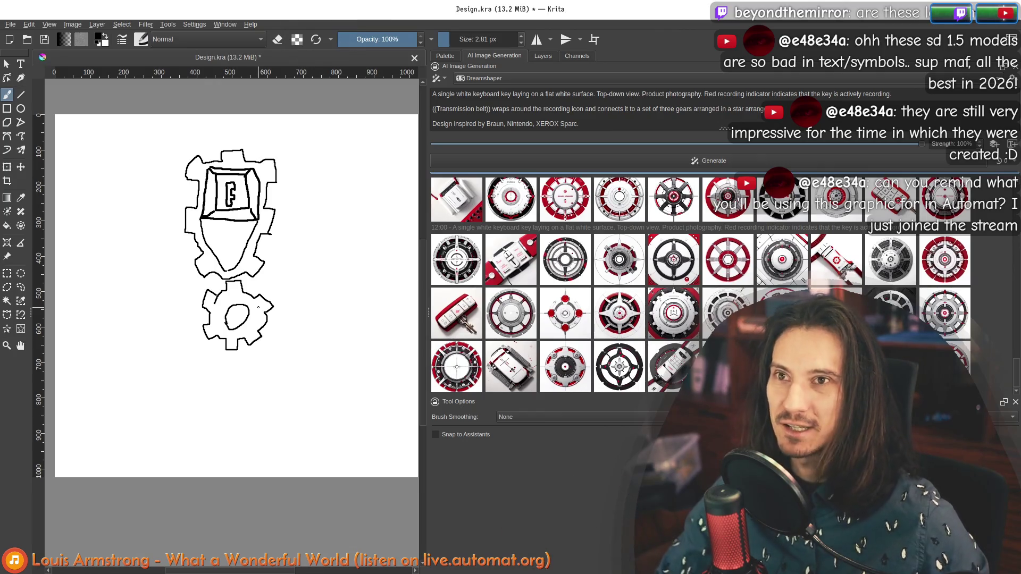
left_click_drag(291, 368, 279, 363)
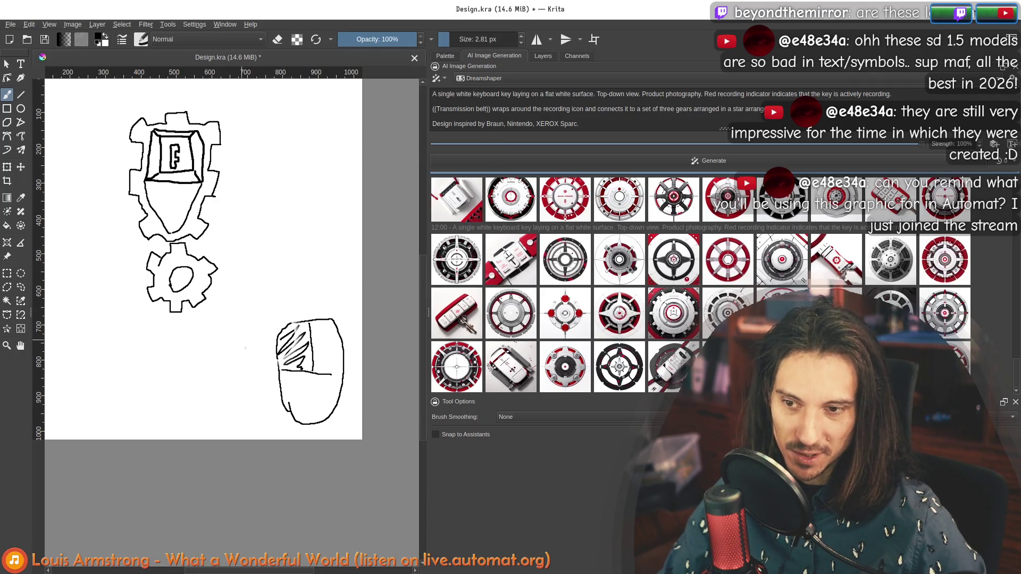
Trace a gear-toothed outline around the mouse sketch below-right of the gear.
left_click_drag(280, 409, 262, 379)
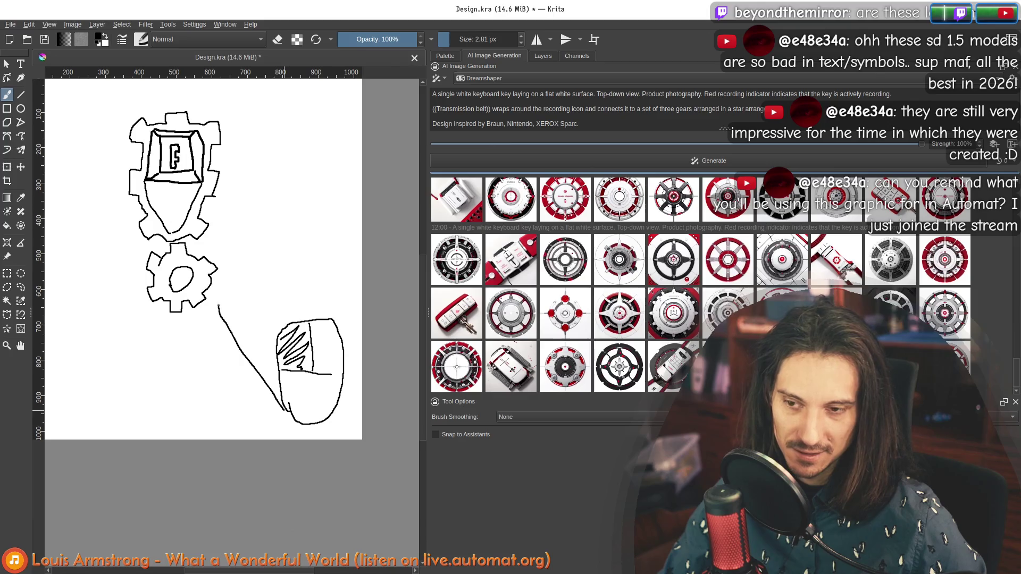
left_click_drag(260, 312, 296, 314)
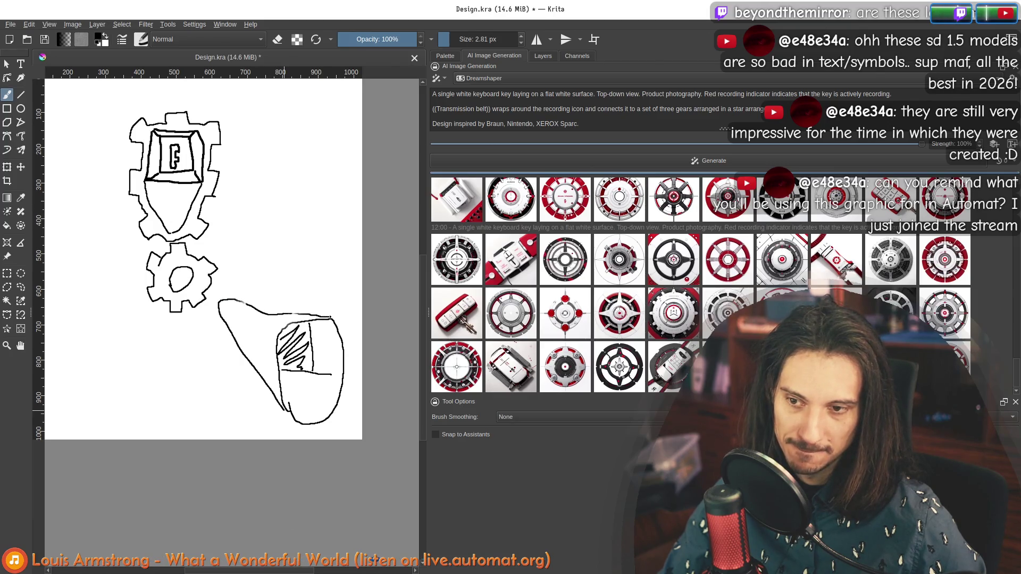
left_click_drag(203, 291, 216, 267)
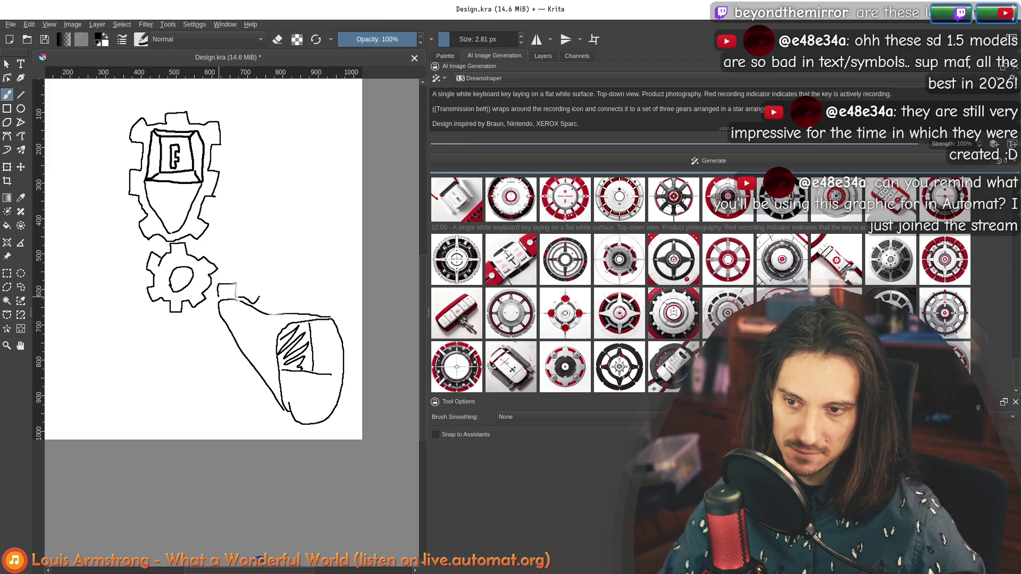
mouse_move(288, 308)
left_mouse_down()
mouse_move(348, 319)
mouse_move(359, 346)
mouse_move(348, 408)
mouse_move(288, 434)
mouse_move(226, 351)
mouse_move(220, 325)
left_mouse_up()
left_click_drag(216, 270, 204, 324)
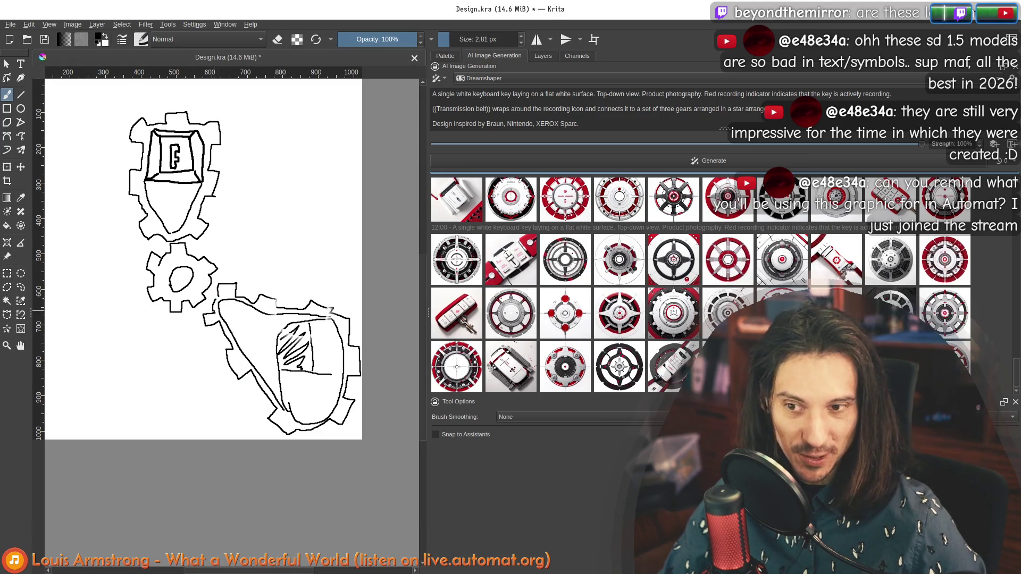
left_click_drag(230, 234, 248, 257)
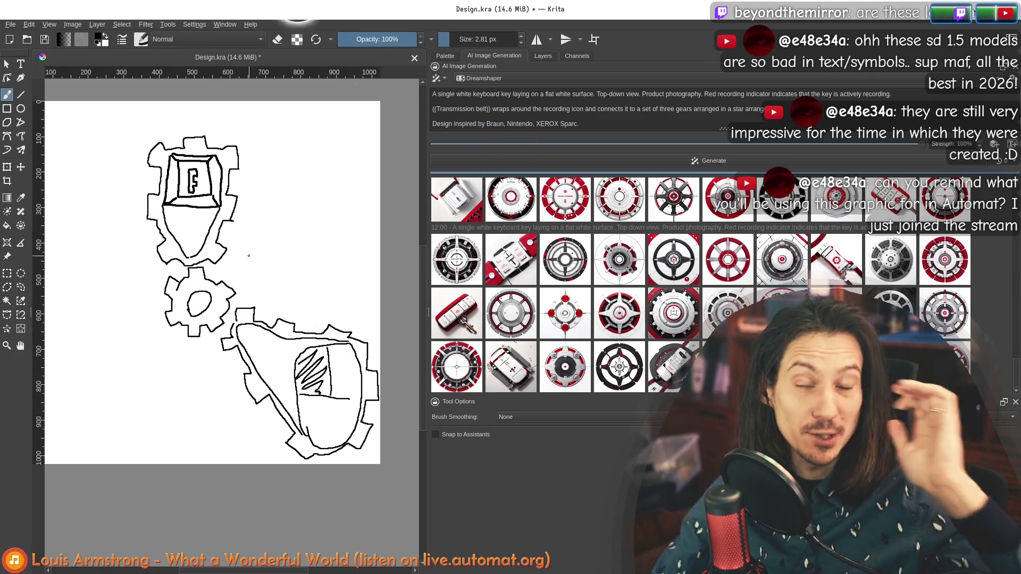
Draw the lower-left box with a yin-yang curve inside it.
left_click_drag(181, 352, 255, 364)
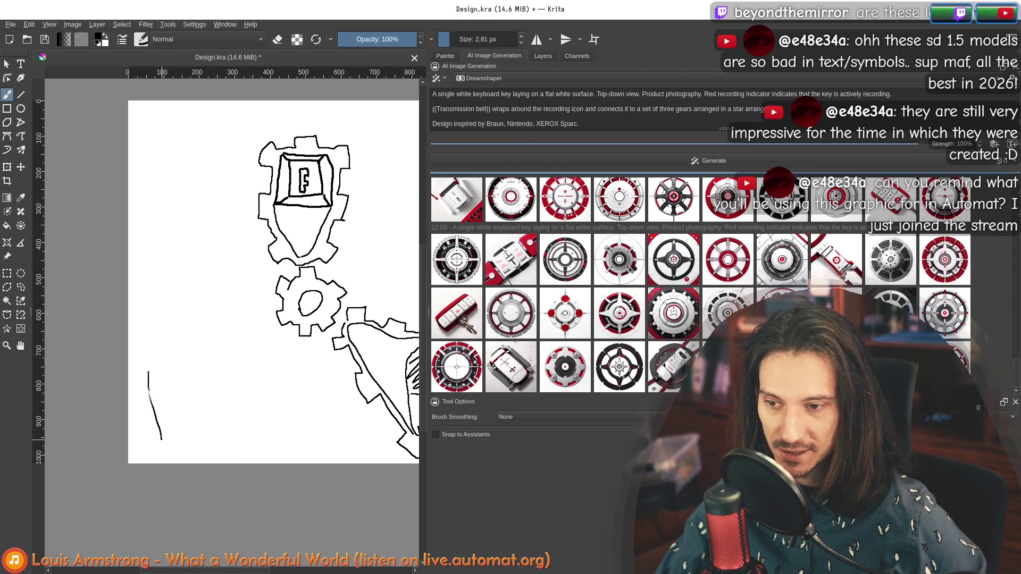
key("ctrl+z")
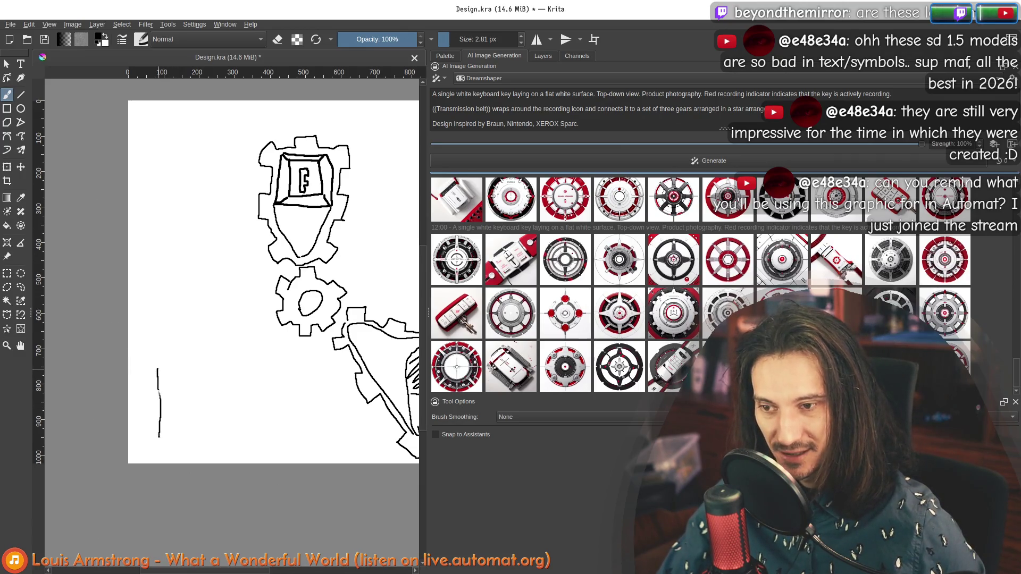
left_click_drag(193, 414, 197, 372)
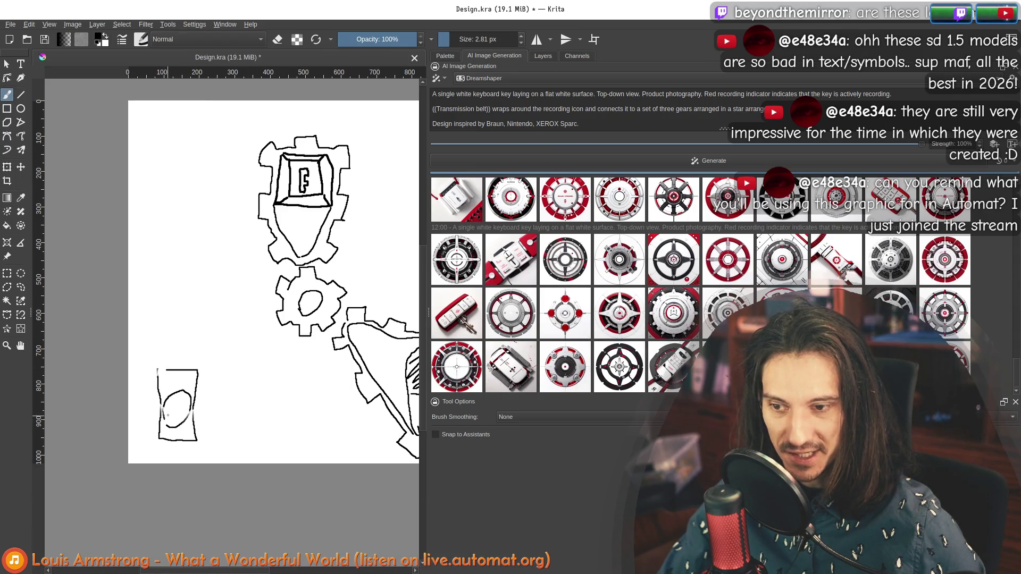
left_click_drag(184, 400, 169, 426)
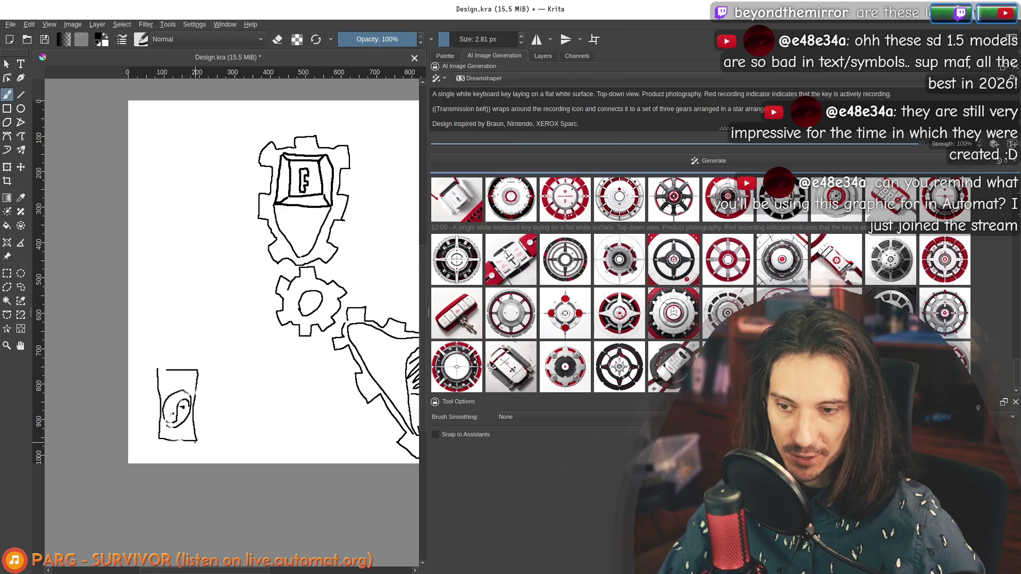
left_click_drag(182, 407, 169, 426)
left_click_drag(207, 382, 201, 442)
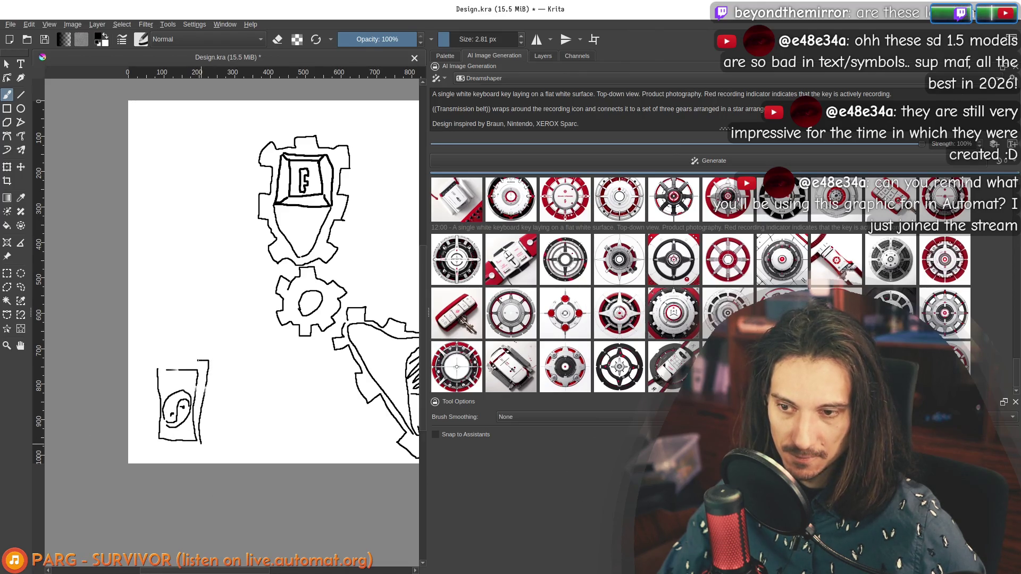
Add an outer frame around the yin-yang box, undoing one stray stroke.
left_click_drag(207, 359, 149, 450)
mouse_move(182, 404)
left_mouse_down()
mouse_move(168, 427)
mouse_move(200, 441)
left_mouse_up()
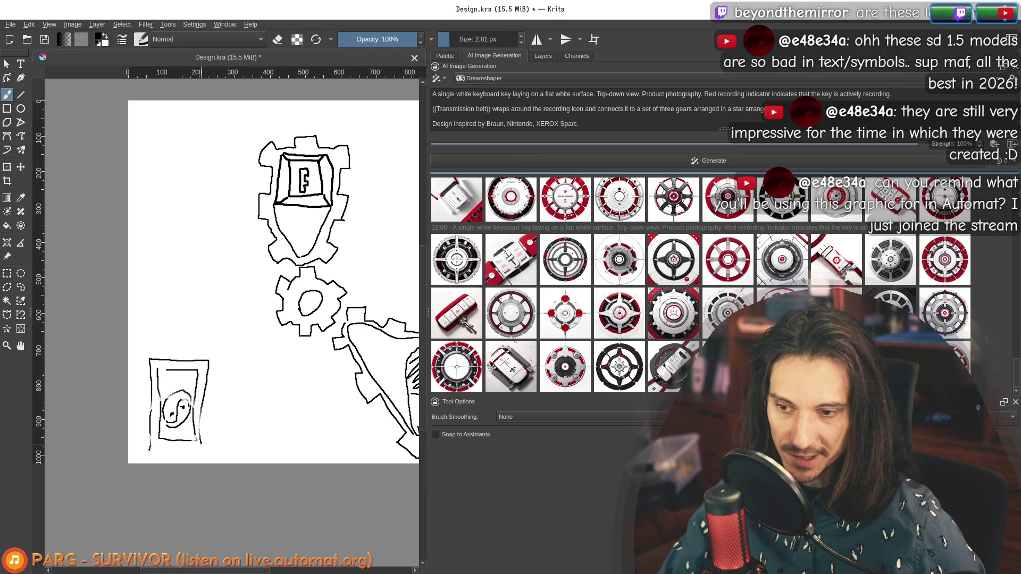
mouse_move(186, 394)
left_mouse_down()
mouse_move(170, 425)
mouse_move(176, 450)
mouse_move(180, 435)
mouse_move(160, 441)
mouse_move(173, 428)
left_mouse_up()
key("ctrl+z")
left_click_drag(157, 369, 208, 360)
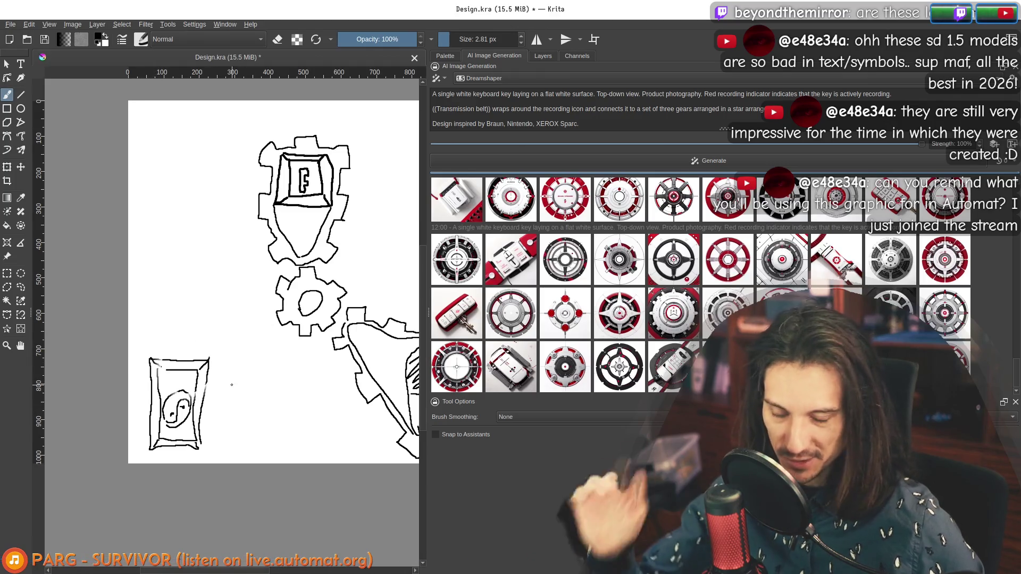
left_click_drag(240, 365, 227, 344)
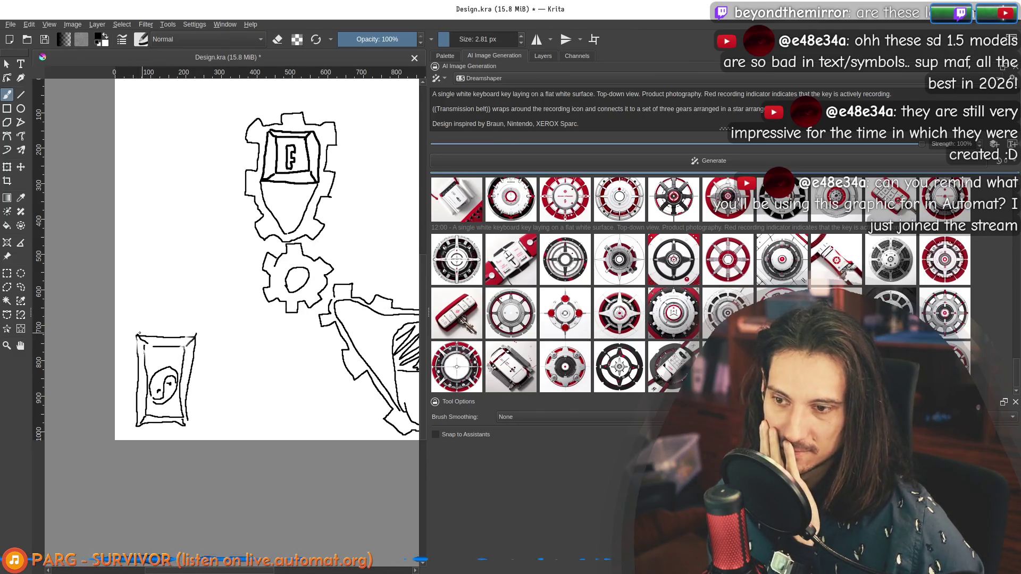
left_click_drag(317, 279, 201, 248)
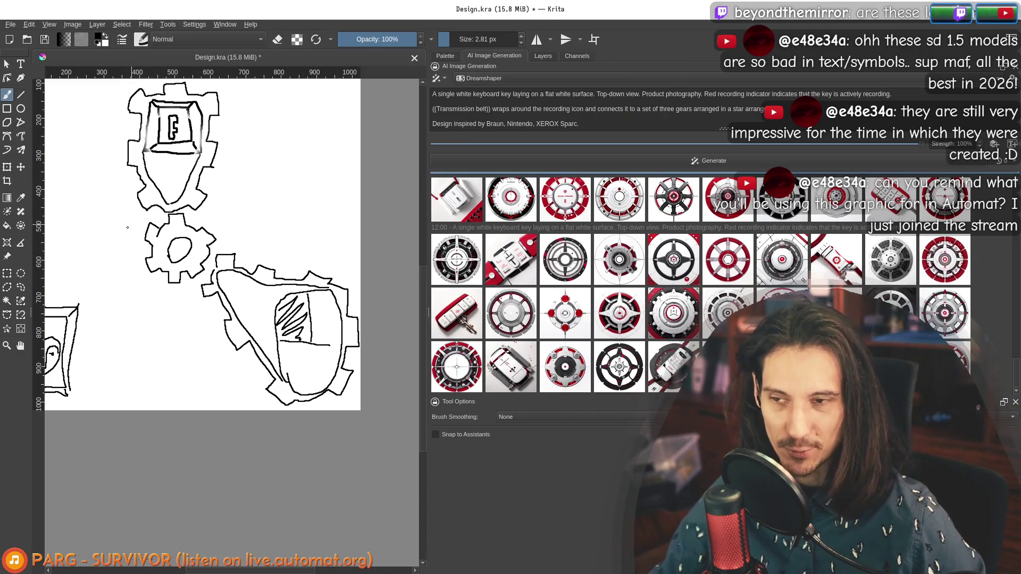
Draw a belt from the yin-yang box toward the central gear.
scroll(204, 260, "left", 3)
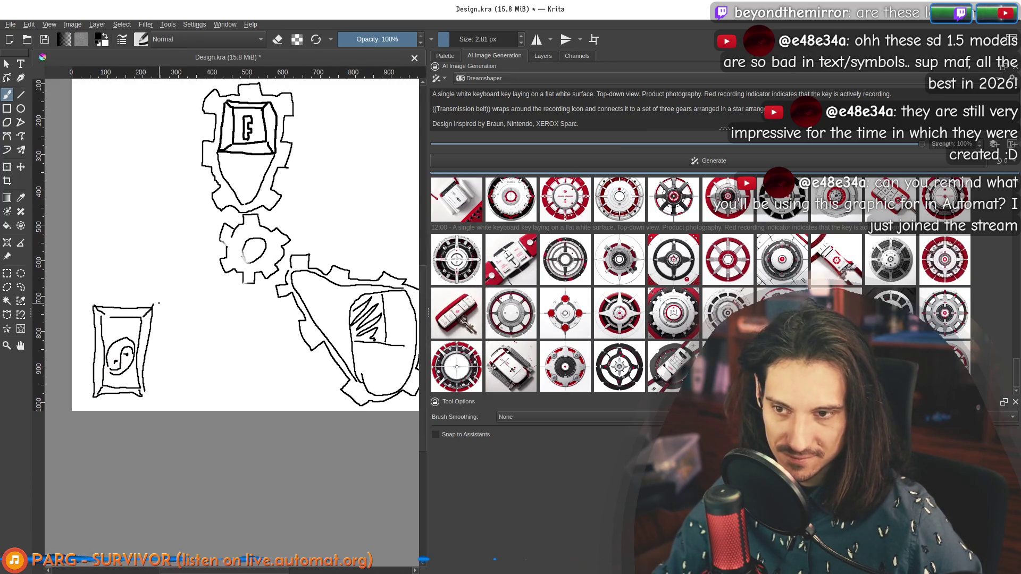
left_click_drag(155, 304, 219, 271)
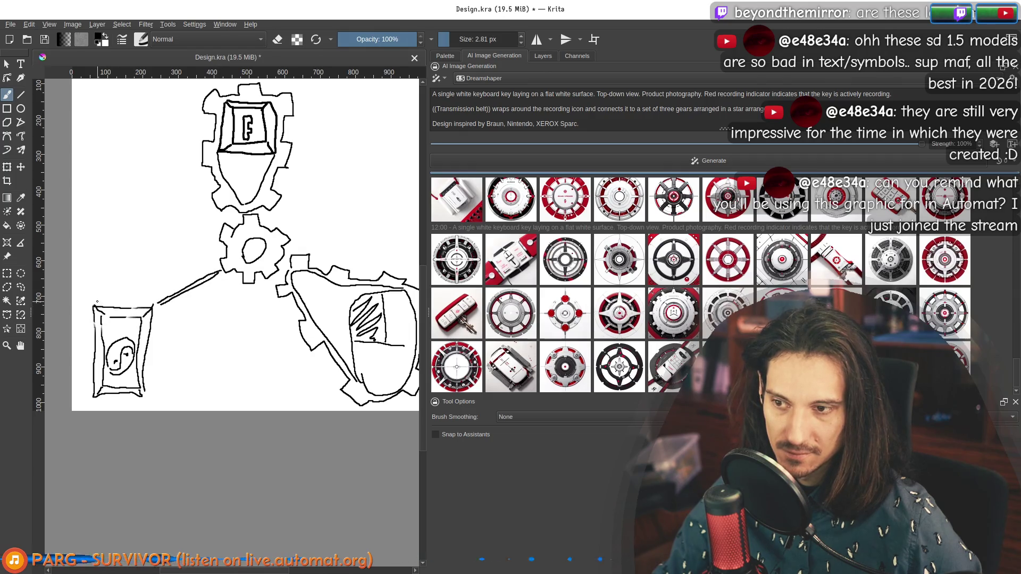
mouse_move(118, 294)
left_mouse_down()
mouse_move(145, 302)
mouse_move(215, 274)
mouse_move(191, 280)
mouse_move(205, 271)
left_mouse_up()
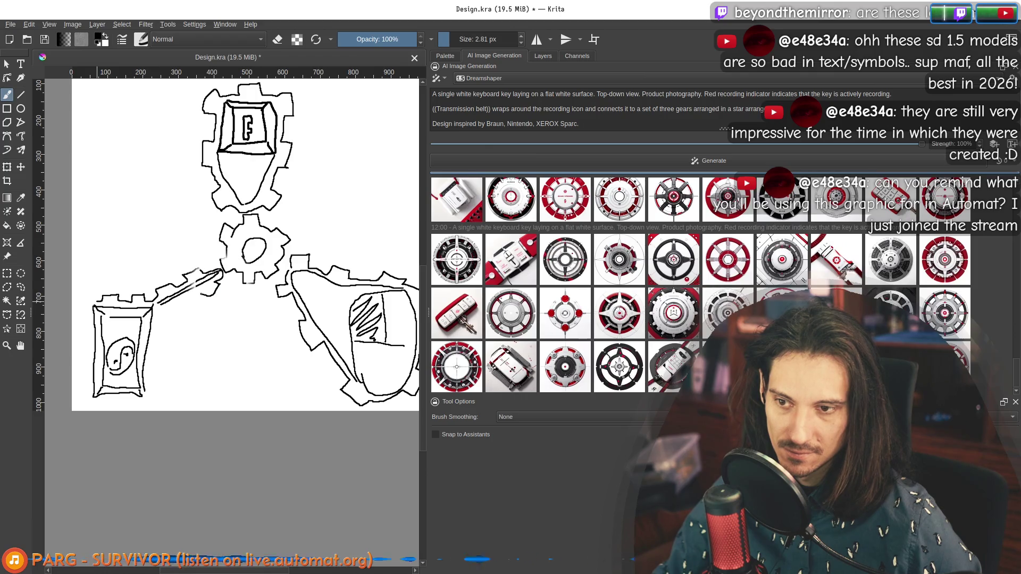
mouse_move(178, 307)
left_mouse_down()
mouse_move(219, 274)
mouse_move(170, 299)
mouse_move(220, 272)
left_mouse_up()
key("ctrl+z")
Draw the right and lower sides of the box's toothed frame.
left_click_drag(154, 307, 149, 396)
mouse_move(155, 340)
left_mouse_down()
mouse_move(140, 403)
mouse_move(86, 394)
mouse_move(92, 307)
left_mouse_up()
mouse_move(274, 311)
left_mouse_down()
mouse_move(232, 325)
mouse_move(276, 354)
left_mouse_up()
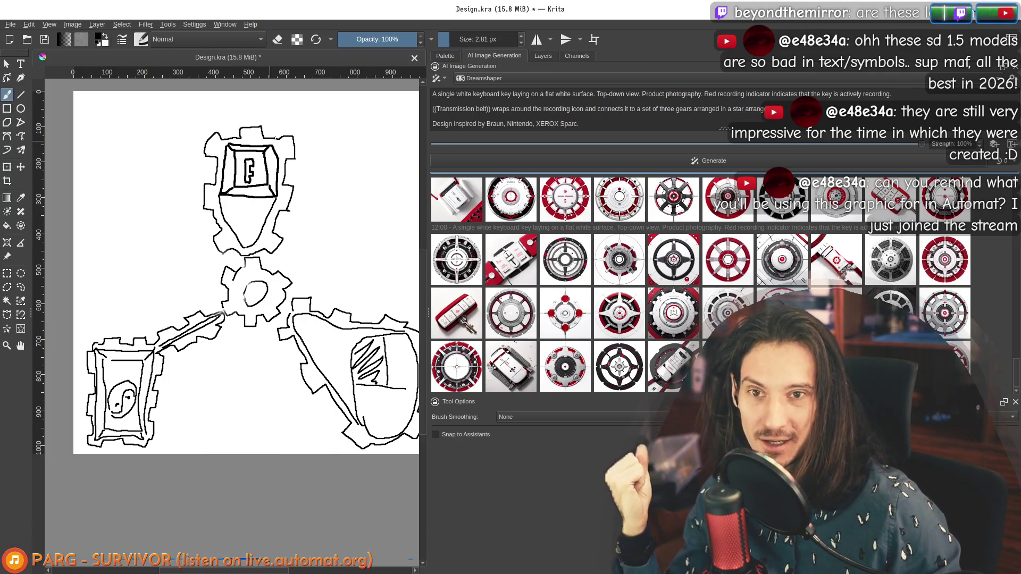
mouse_move(579, 124)
left_mouse_down()
mouse_move(433, 94)
mouse_move(579, 119)
mouse_move(521, 95)
left_mouse_up()
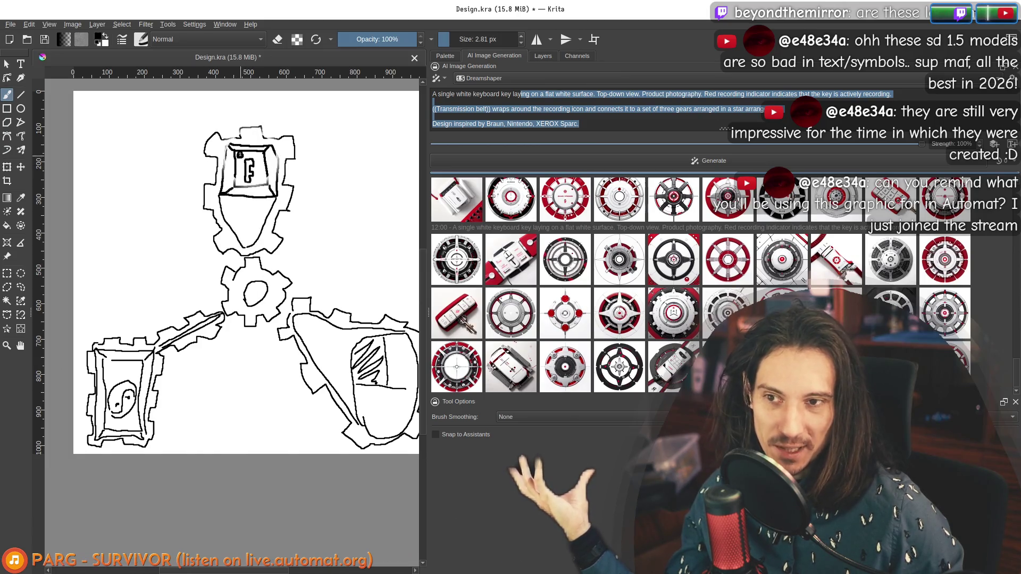
Undo the last stroke on the F, then erase small gaps in the key box's right edge and gear outline.
key("ctrl+z")
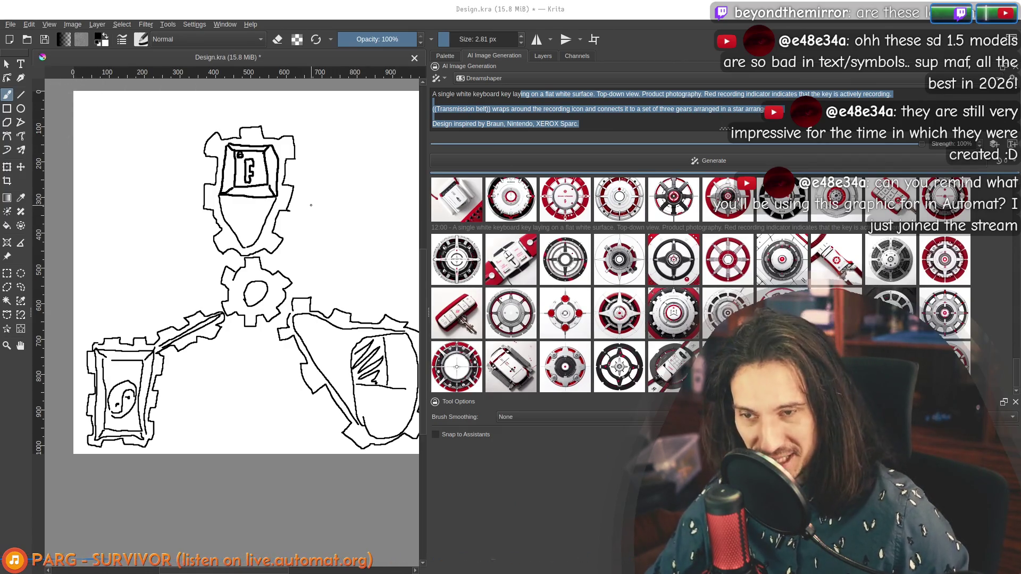
left_click_drag(303, 207, 262, 217)
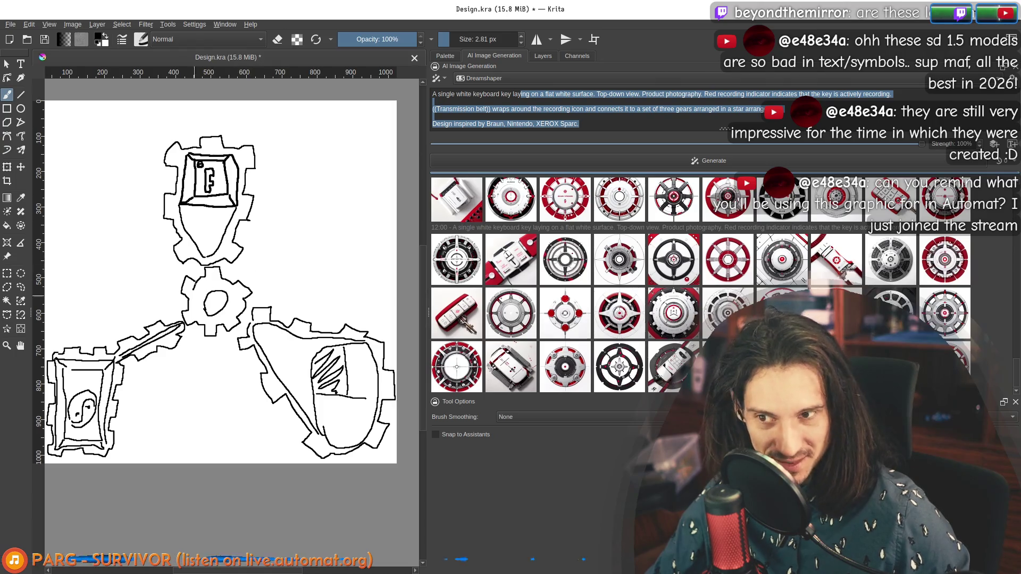
mouse_move(240, 143)
left_mouse_down()
mouse_move(250, 162)
mouse_move(234, 212)
mouse_move(232, 186)
mouse_move(243, 226)
left_mouse_up()
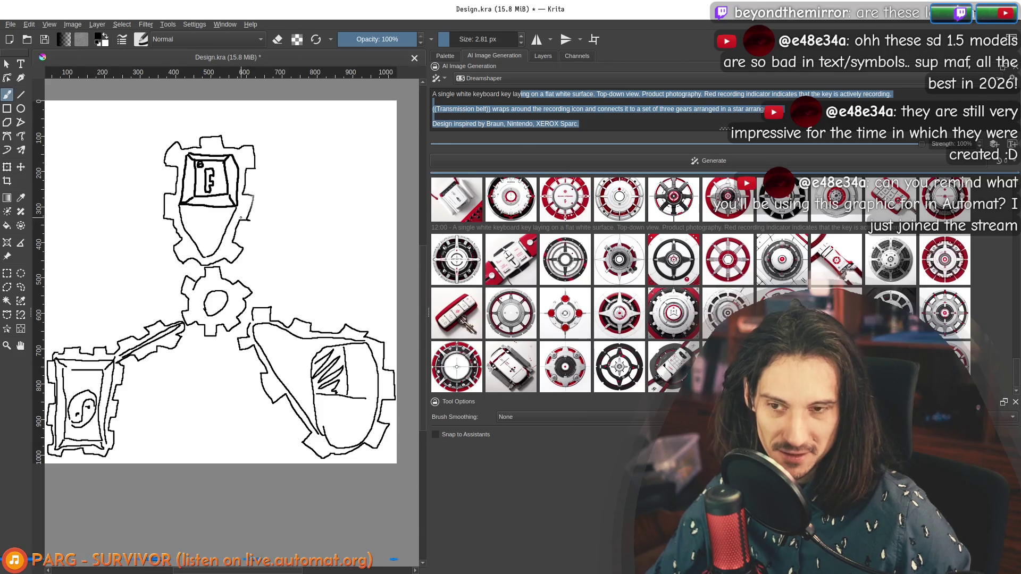
left_click_drag(234, 181, 227, 221)
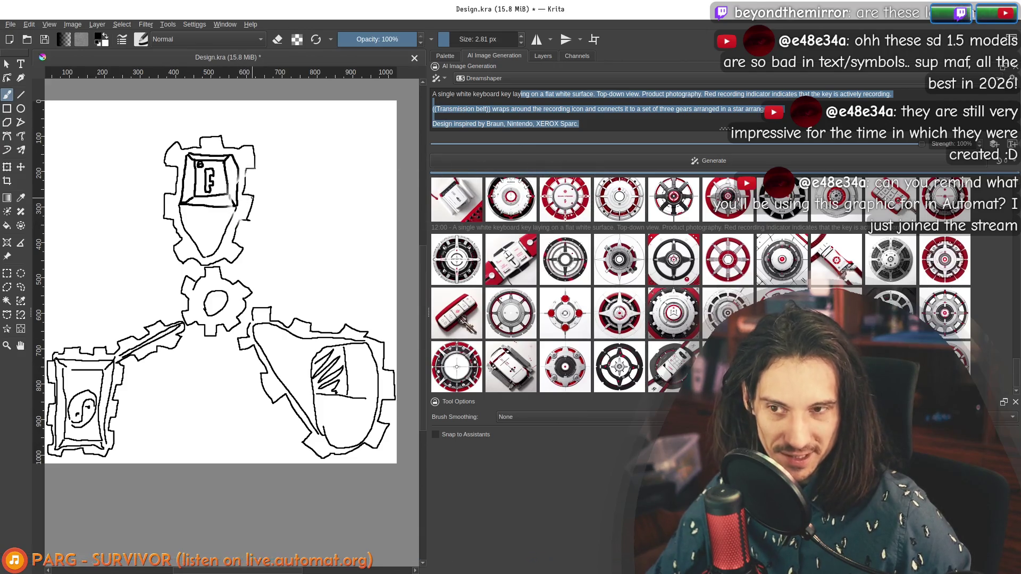
scroll(243, 220, "up", 3)
left_click_drag(215, 262, 226, 259)
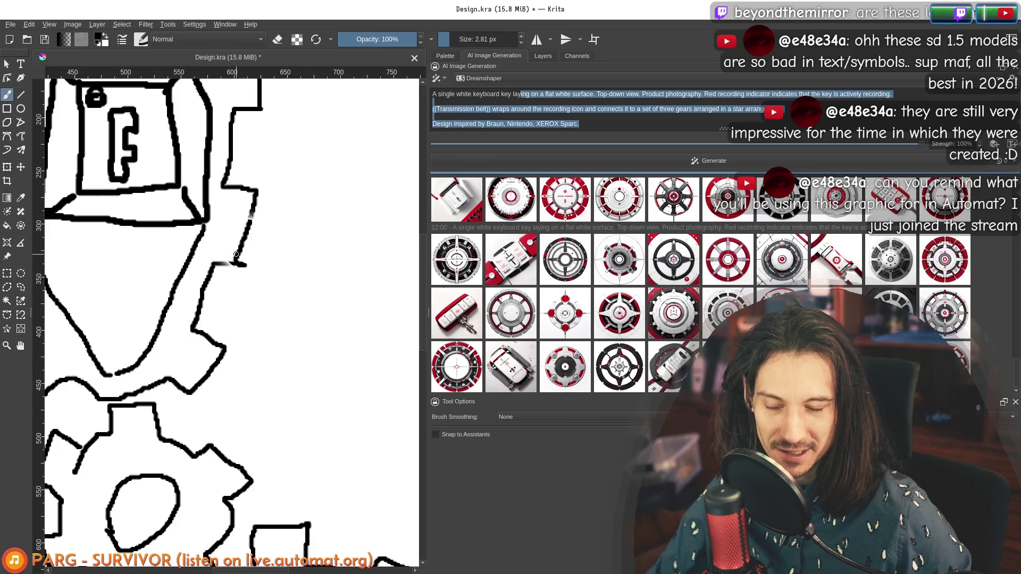
scroll(236, 253, "down", 3)
scroll(210, 253, "up", 2)
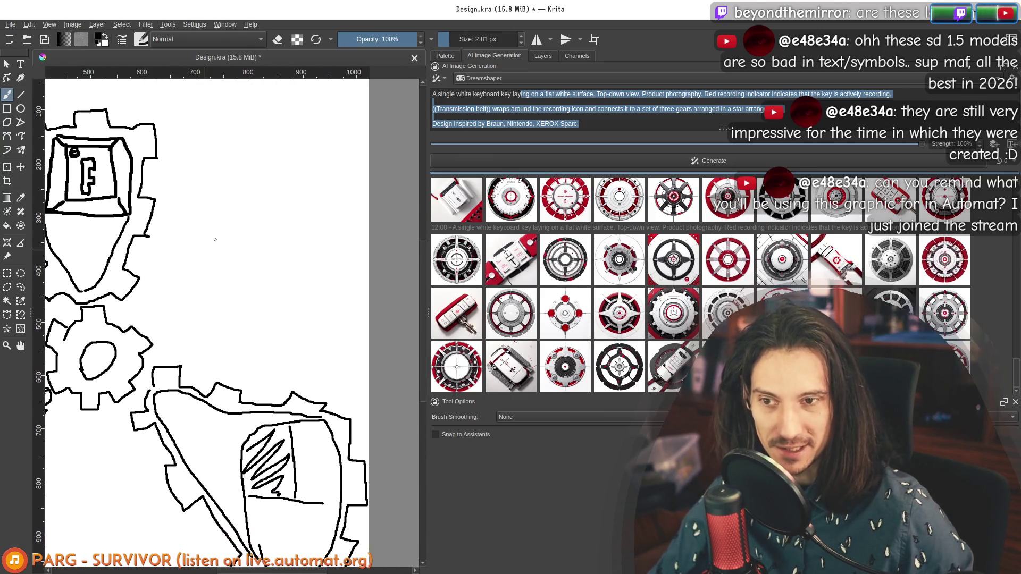
scroll(210, 245, "down", 2)
scroll(349, 235, "up", 1)
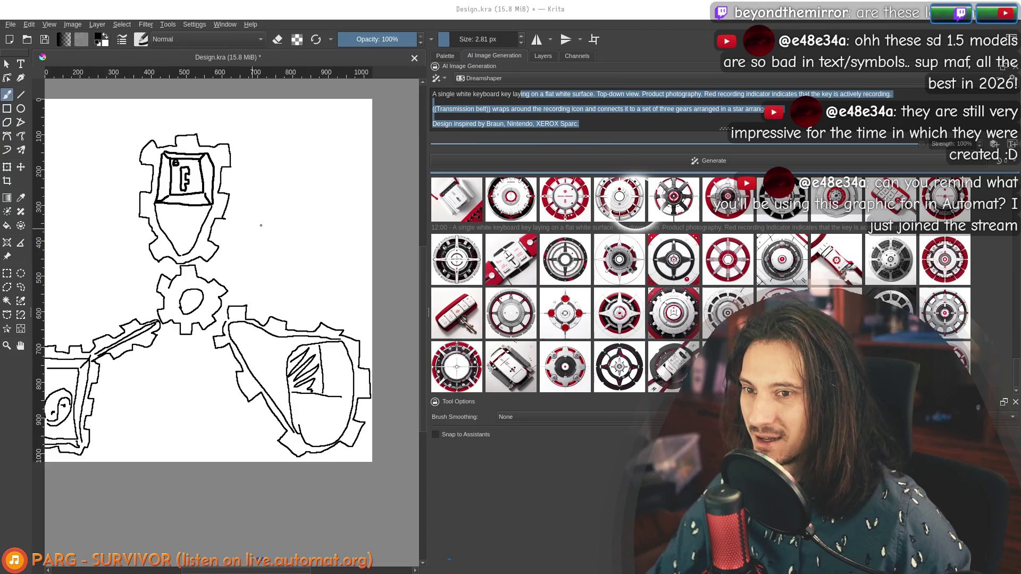
mouse_move(248, 201)
left_mouse_down()
mouse_move(304, 197)
mouse_move(236, 219)
left_mouse_up()
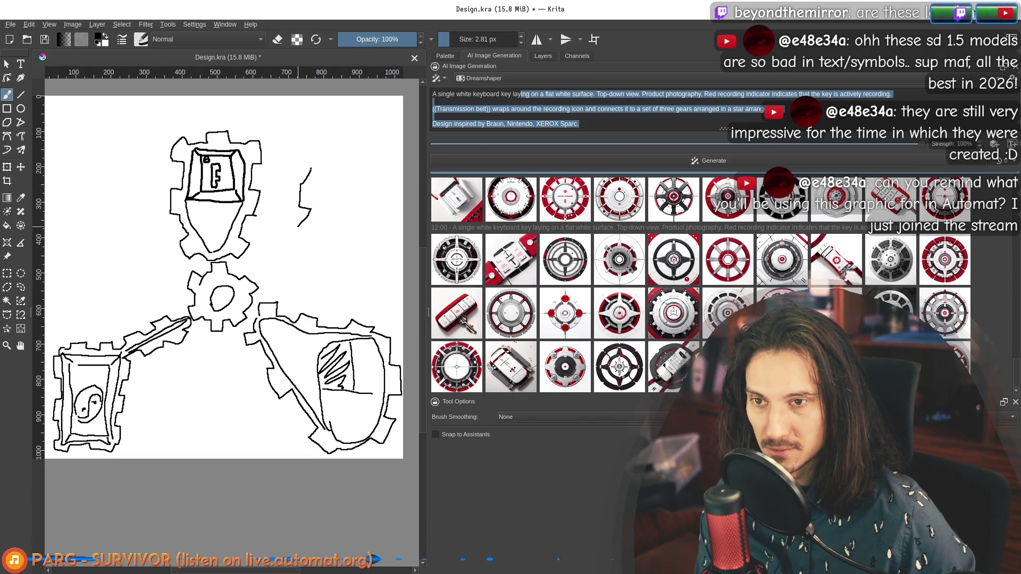
Extend and thicken the first zigzag line in the top-right area.
left_click_drag(318, 131, 301, 155)
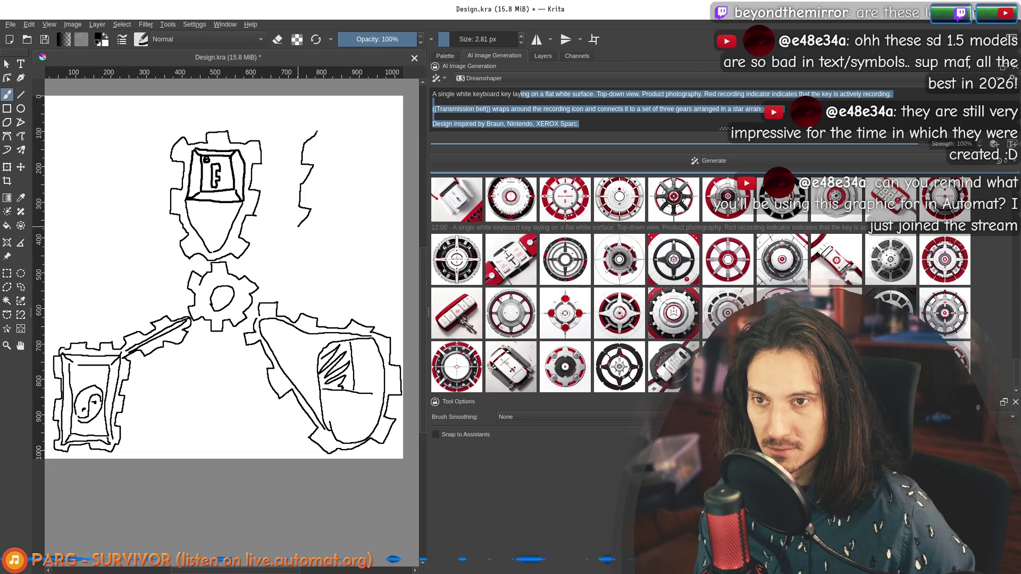
scroll(319, 196, "up", 3)
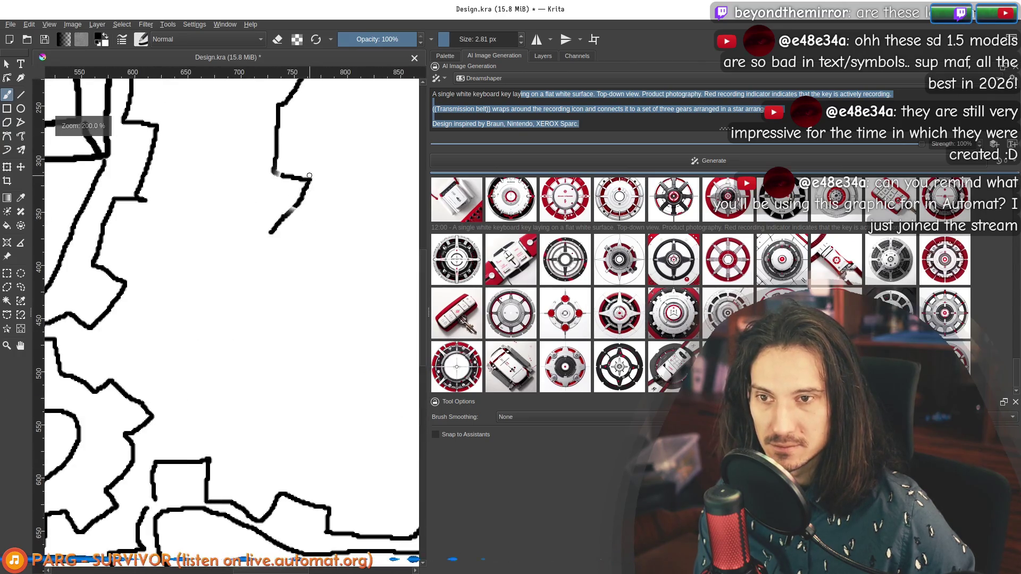
mouse_move(304, 192)
left_mouse_down()
mouse_move(287, 207)
mouse_move(304, 193)
left_mouse_up()
left_click_drag(299, 155, 287, 234)
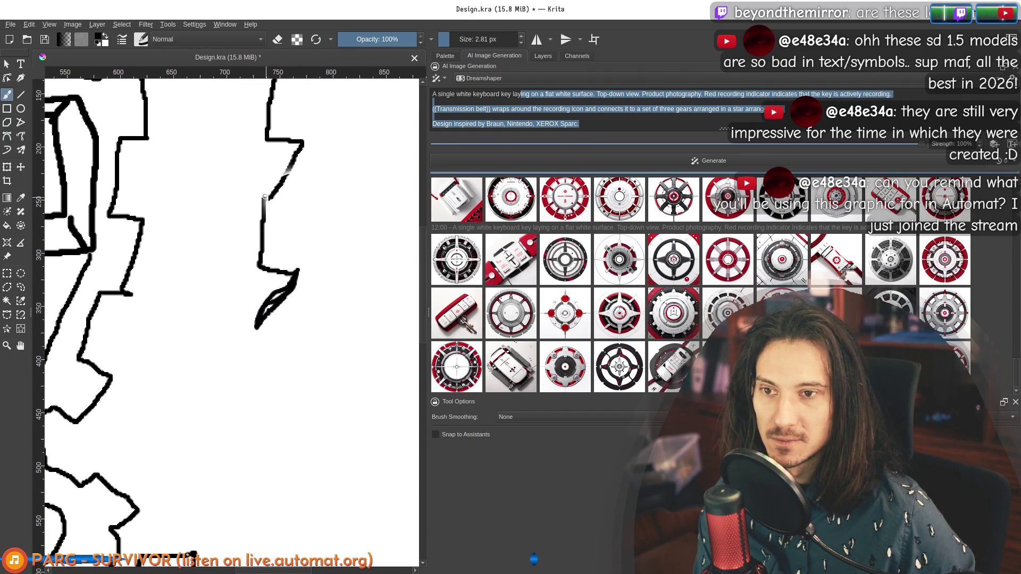
mouse_move(268, 196)
left_mouse_down()
mouse_move(302, 143)
mouse_move(273, 175)
mouse_move(288, 250)
left_mouse_up()
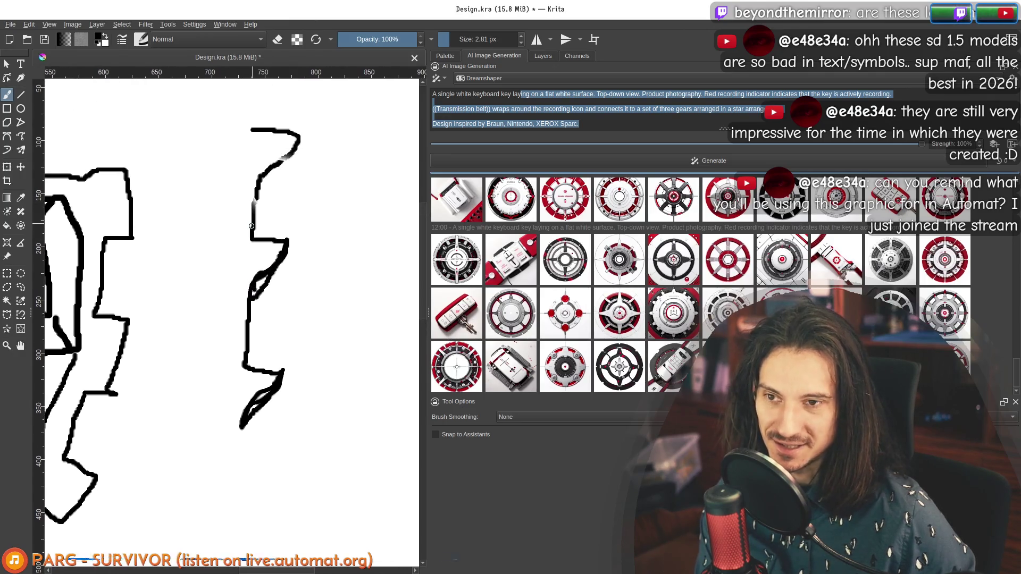
left_click_drag(256, 203, 295, 133)
scroll(295, 159, "down", 3)
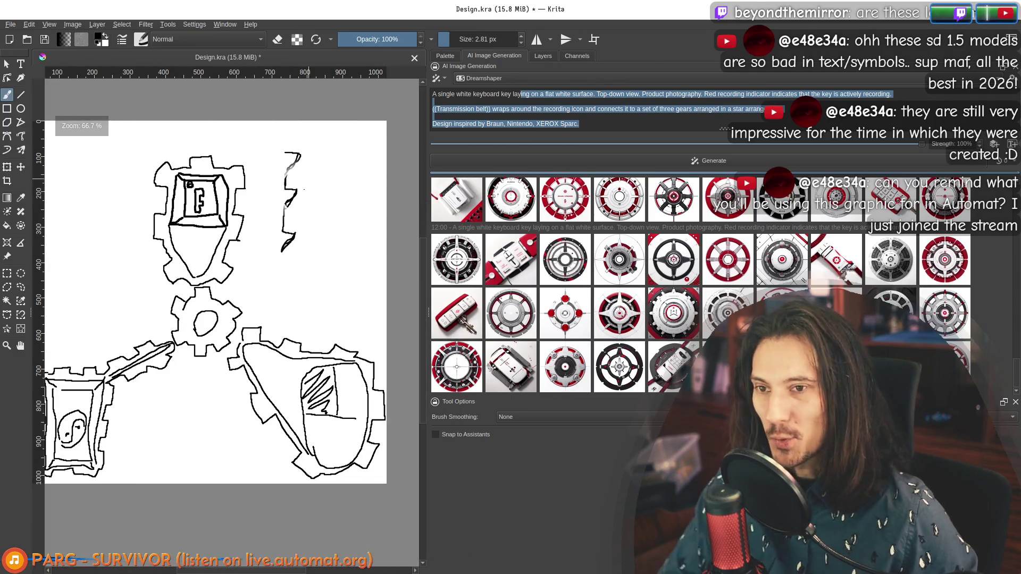
Draw a second thick vertical zigzag line beside the first.
left_click_drag(306, 183, 268, 177)
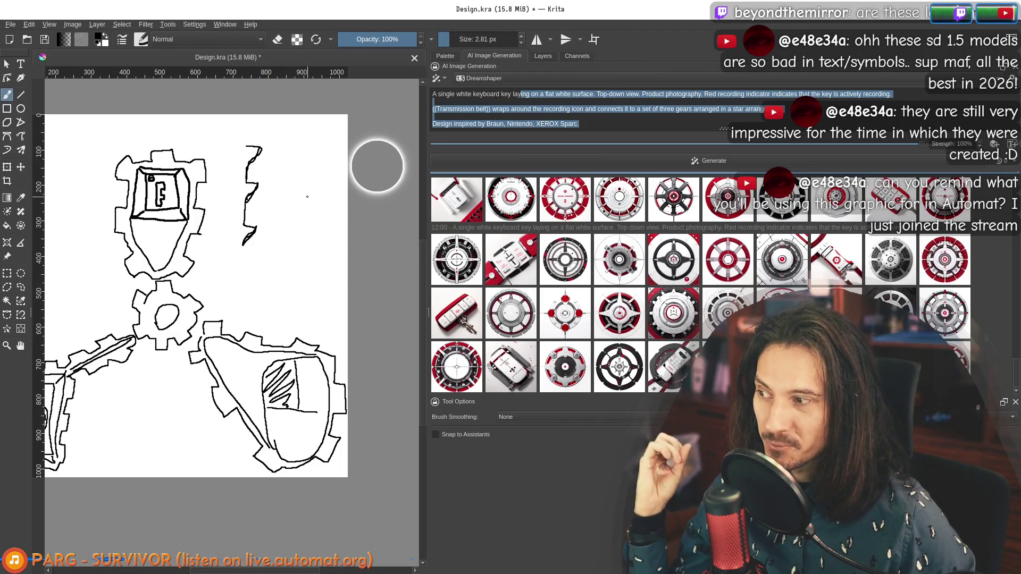
scroll(312, 195, "up", 2)
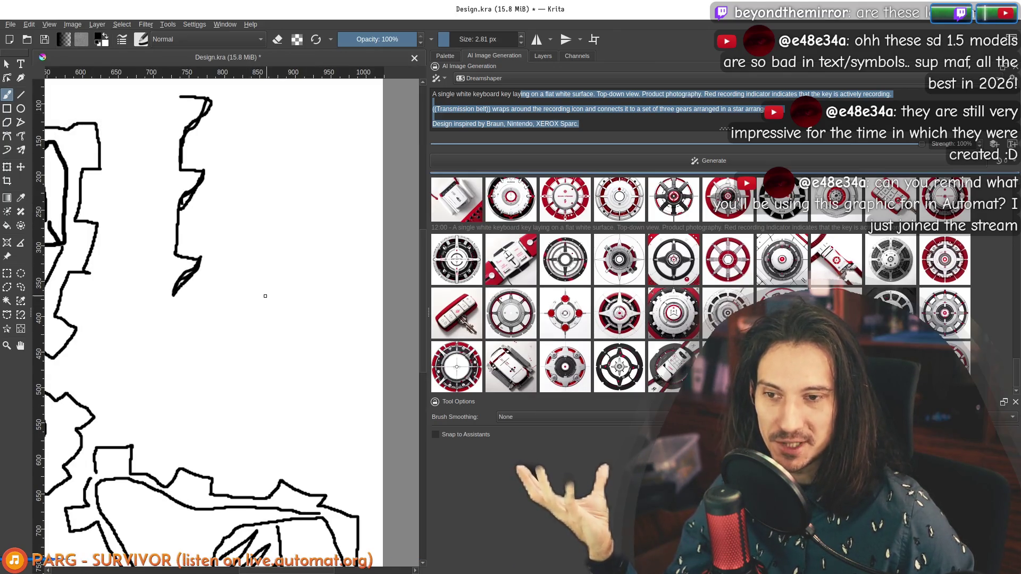
left_click_drag(278, 300, 259, 263)
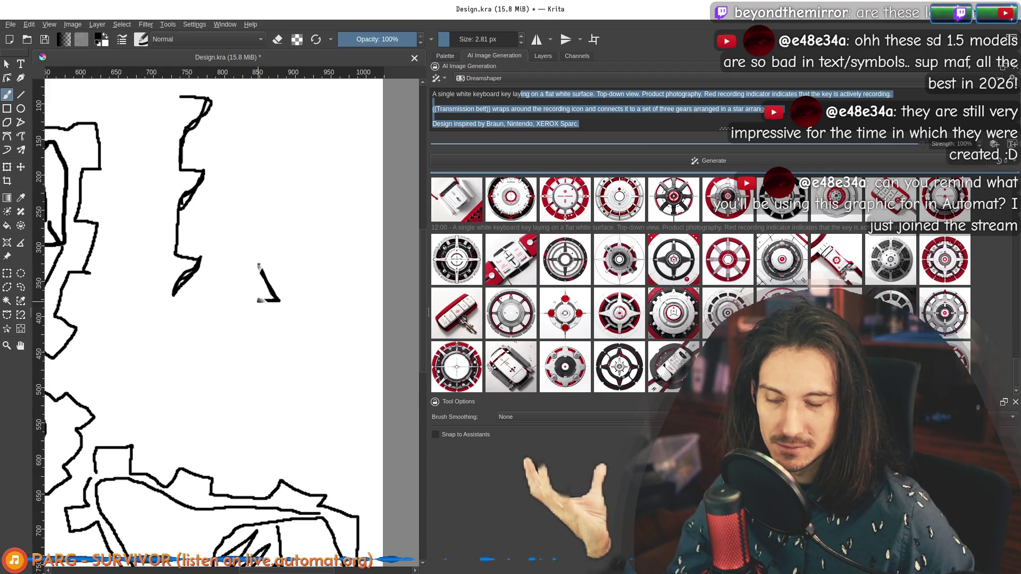
mouse_move(278, 300)
left_mouse_down()
mouse_move(260, 218)
mouse_move(283, 215)
mouse_move(263, 182)
left_mouse_up()
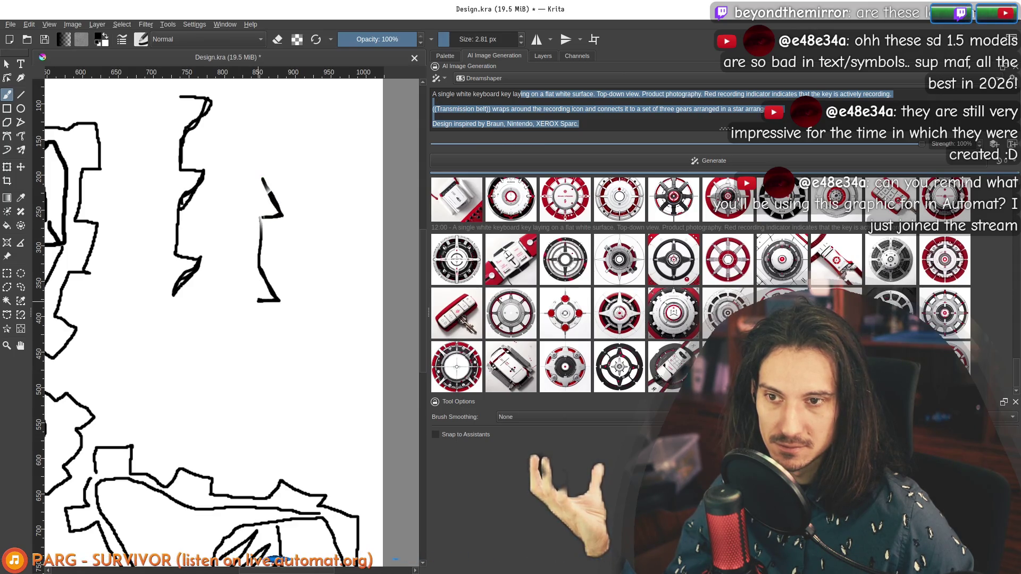
left_click_drag(261, 218, 265, 301)
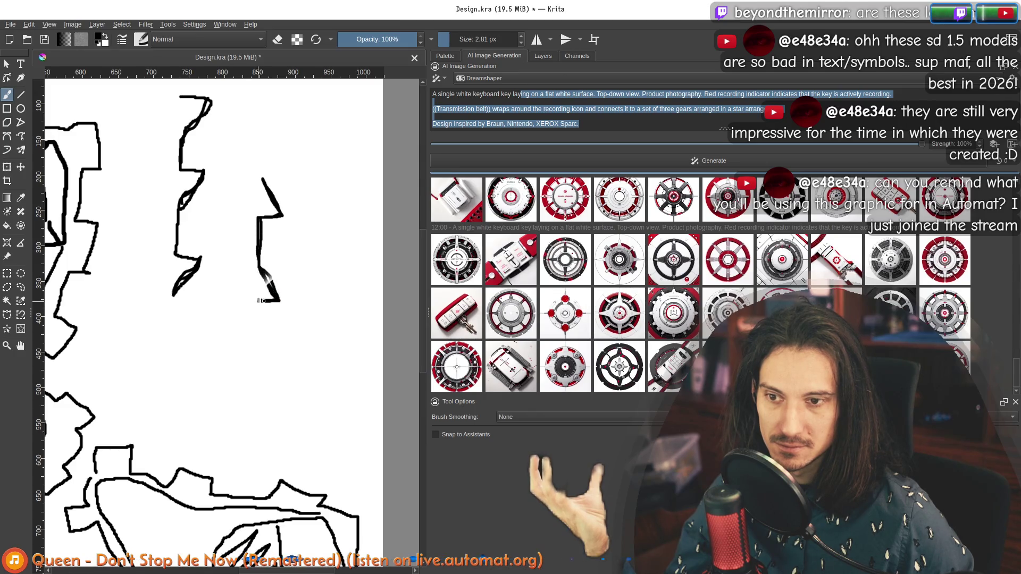
scroll(265, 301, "up", 3)
left_click_drag(257, 261, 257, 179)
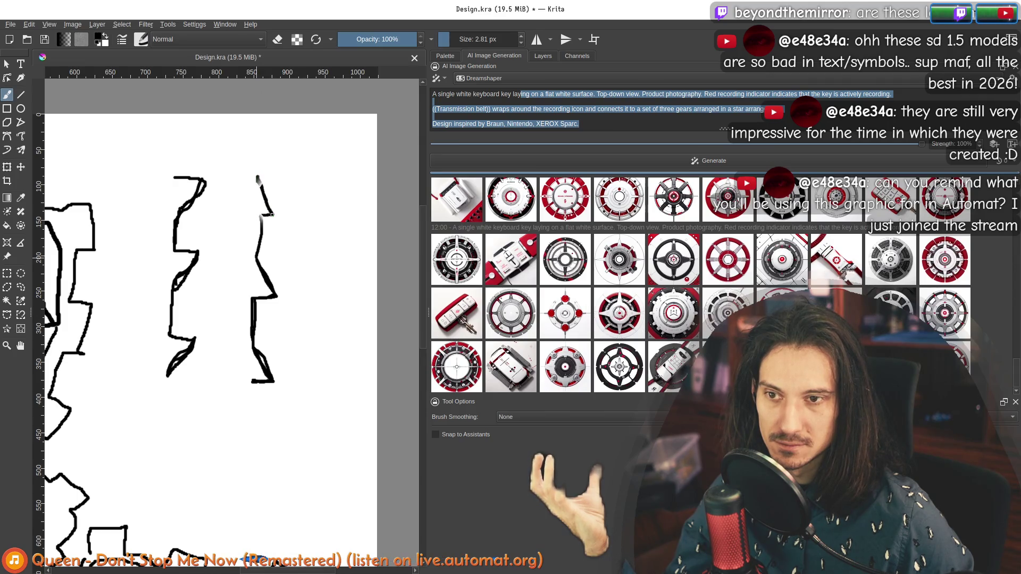
Sketch a small gear with a round hole right of the zigzags, undoing its last stroke.
left_click_drag(300, 253, 270, 261)
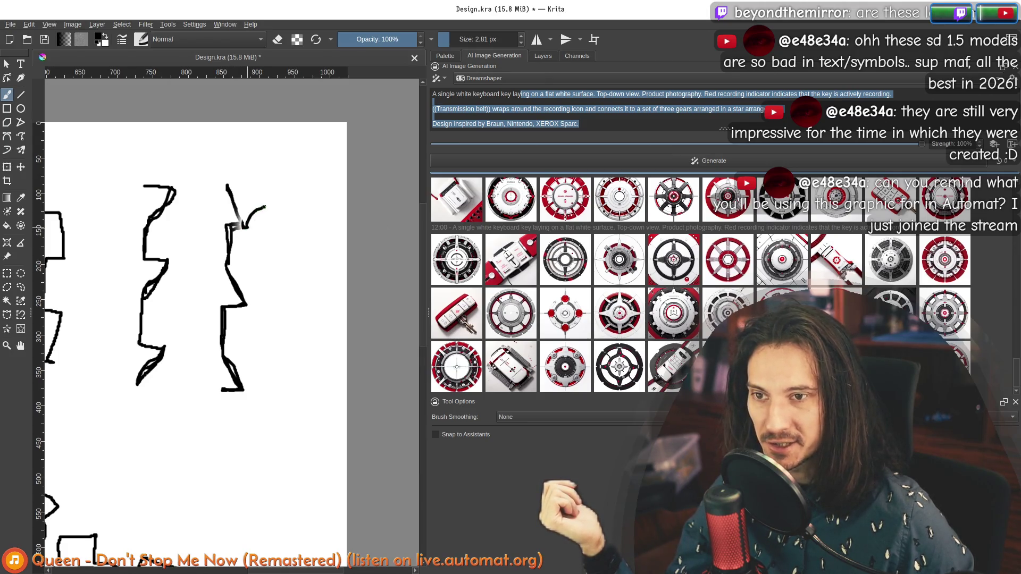
left_click_drag(300, 213, 306, 230)
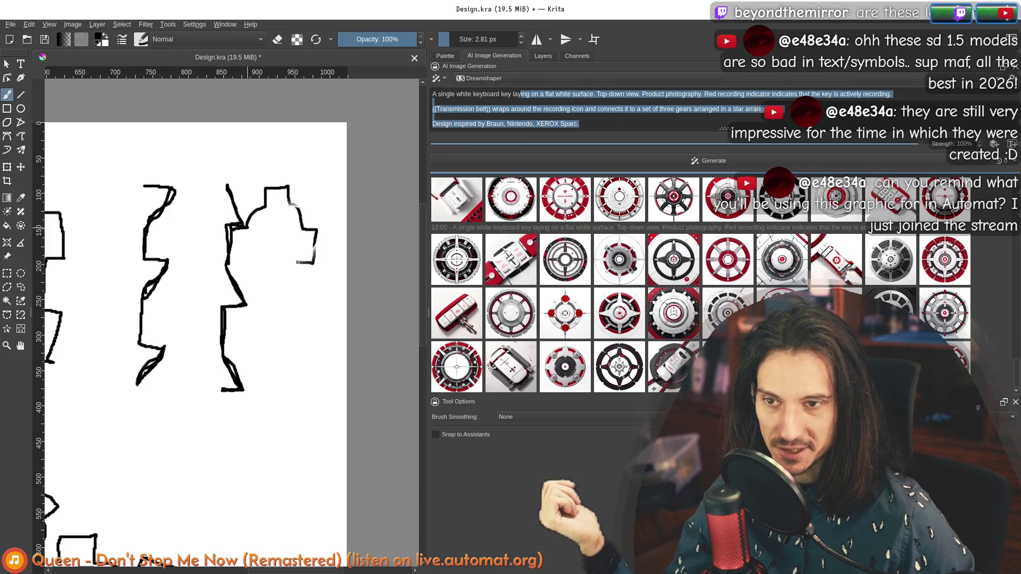
left_click_drag(264, 283, 253, 268)
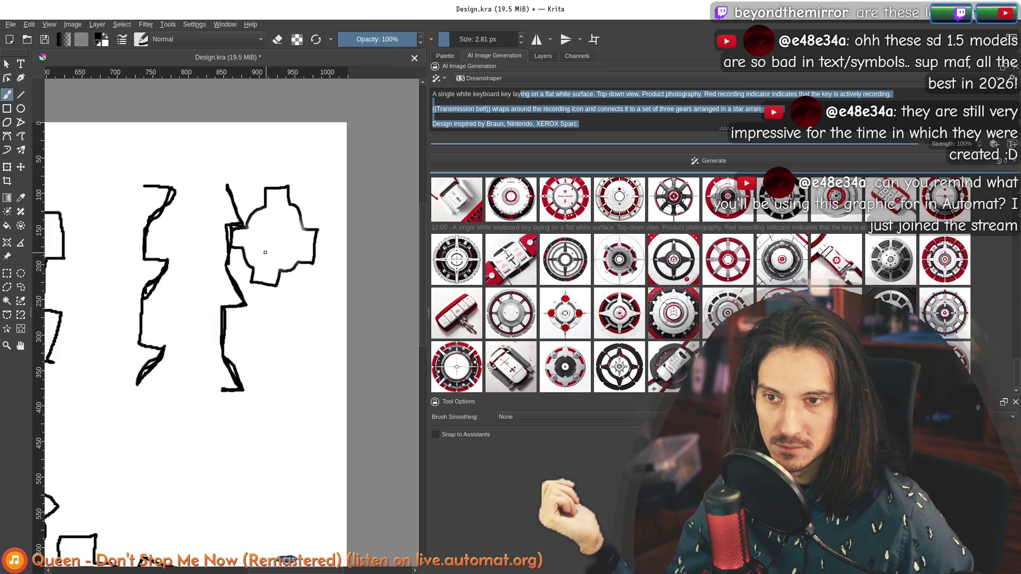
mouse_move(277, 227)
left_mouse_down()
mouse_move(263, 248)
mouse_move(272, 214)
left_mouse_up()
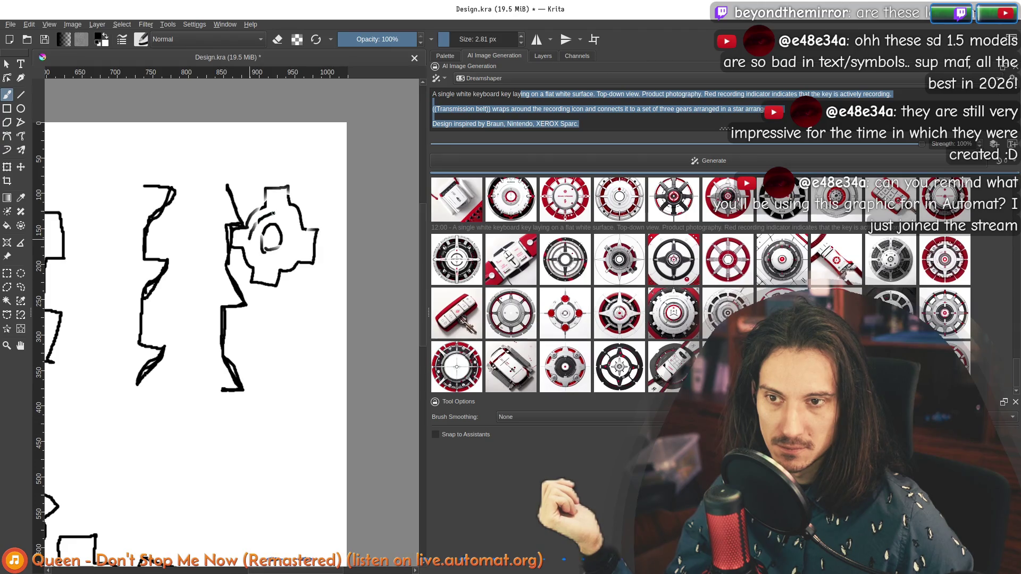
scroll(271, 209, "down", 3)
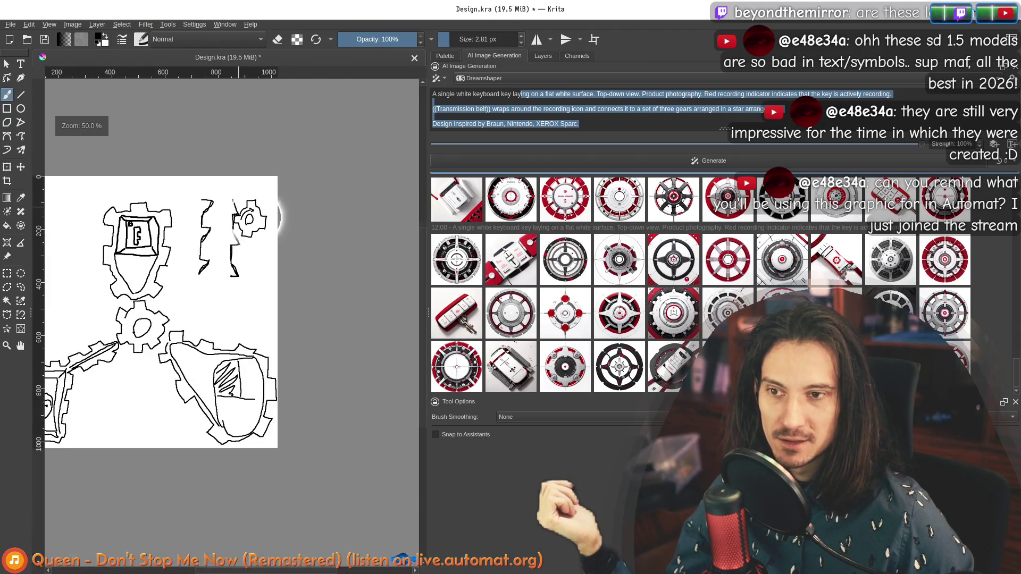
scroll(231, 207, "up", 2)
key("ctrl+z")
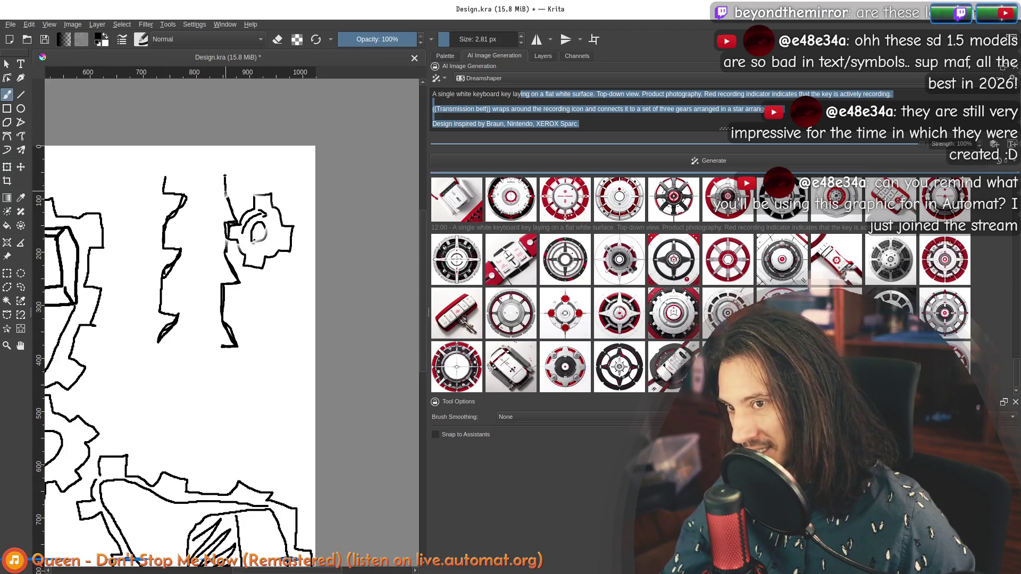
Add a short touch-up stroke to the middle zigzag line and zoom out to fit the page.
left_click_drag(184, 203, 182, 212)
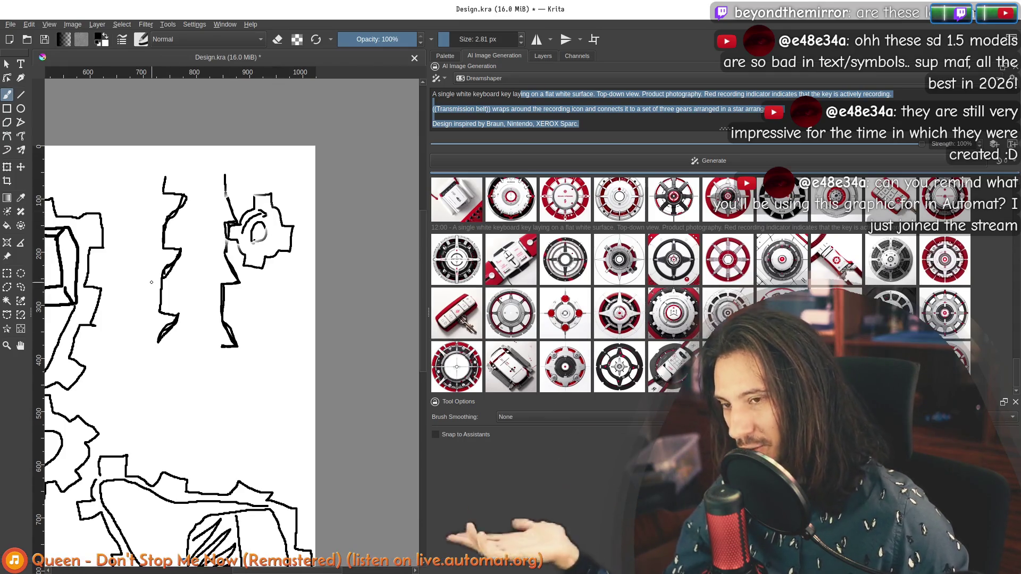
scroll(273, 218, "down", 2)
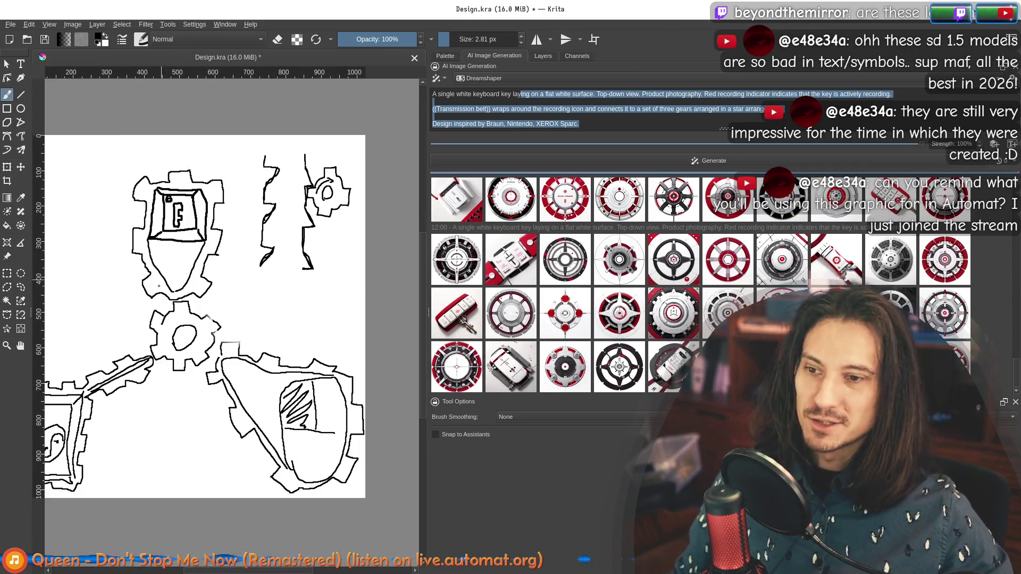
left_click_drag(212, 293, 256, 259)
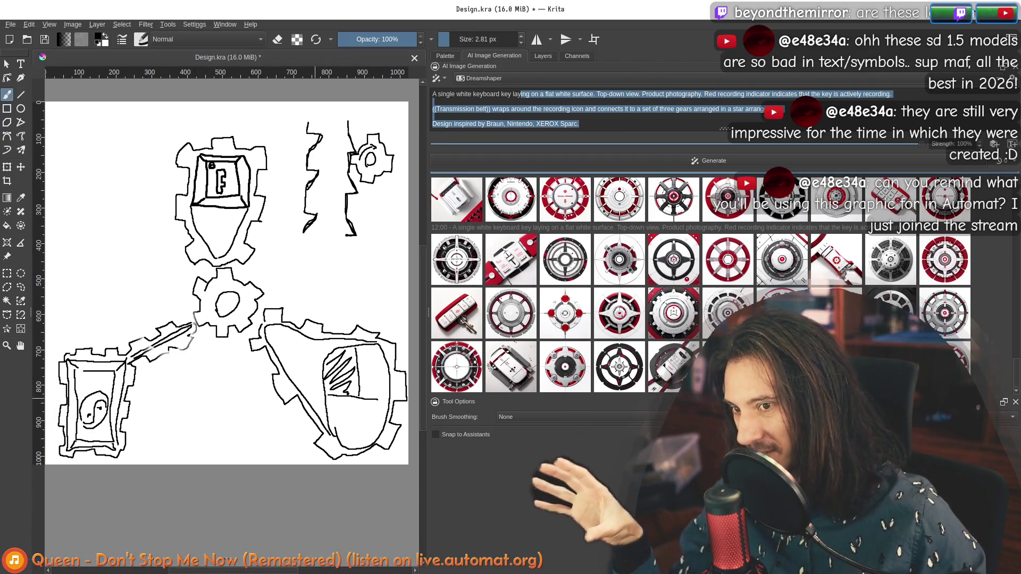
scroll(154, 350, "up", 2)
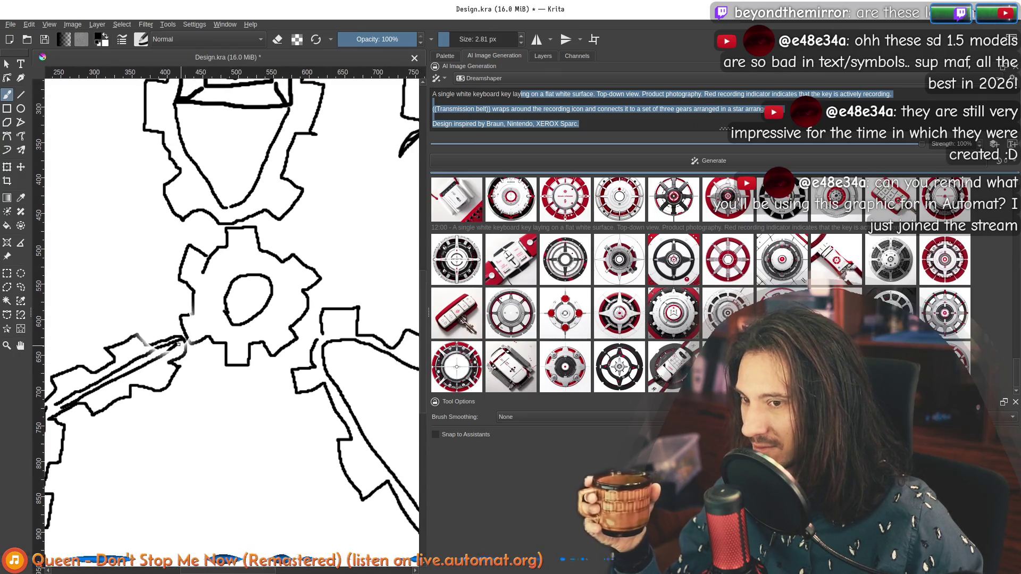
key("minus")
key("minus")
key("minus")
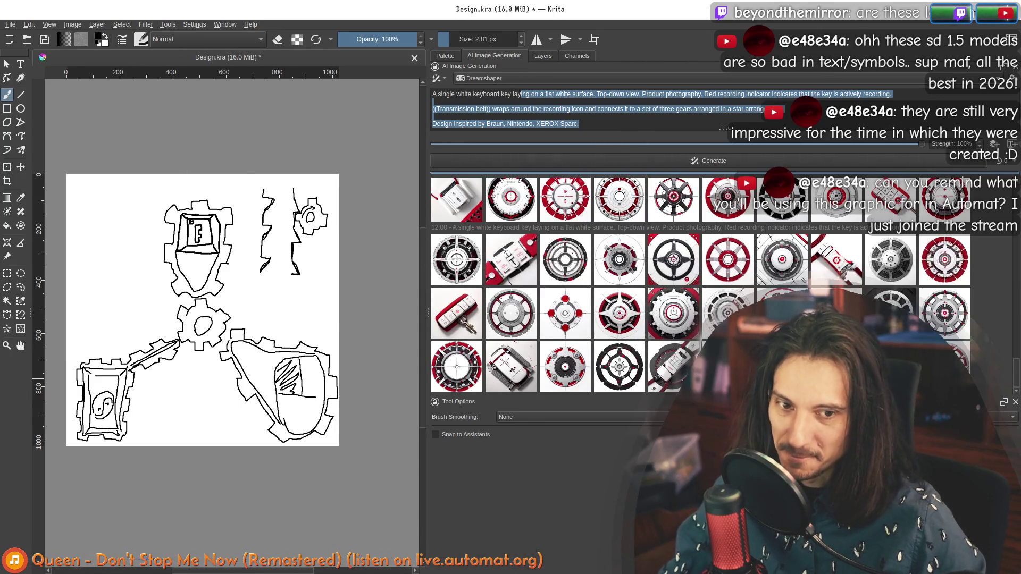
Preview the ring results and neighbouring generated thumbnails on the canvas.
left_click(511, 314)
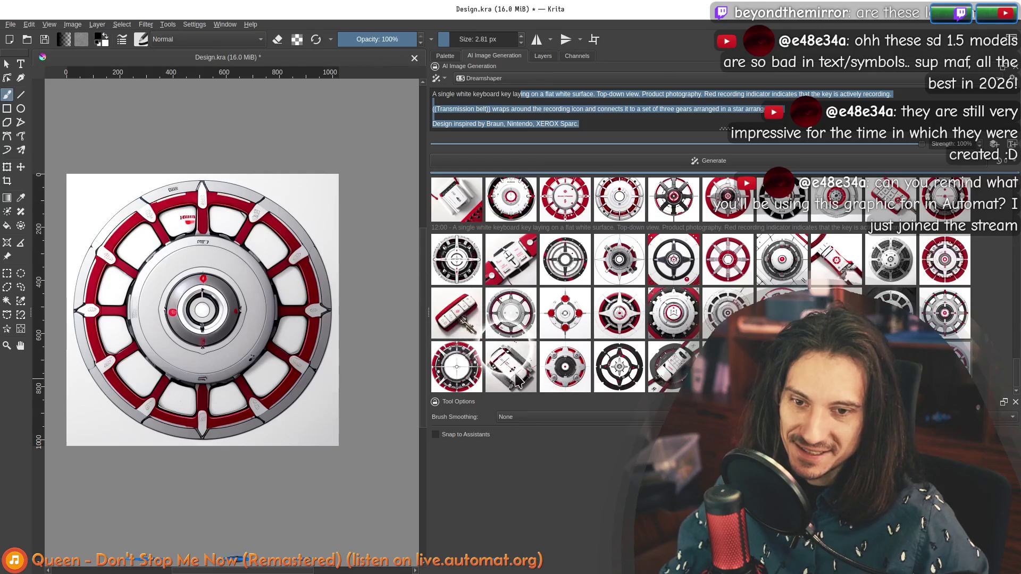
left_click(511, 367)
left_click(531, 332)
left_click(565, 313)
left_click(619, 313)
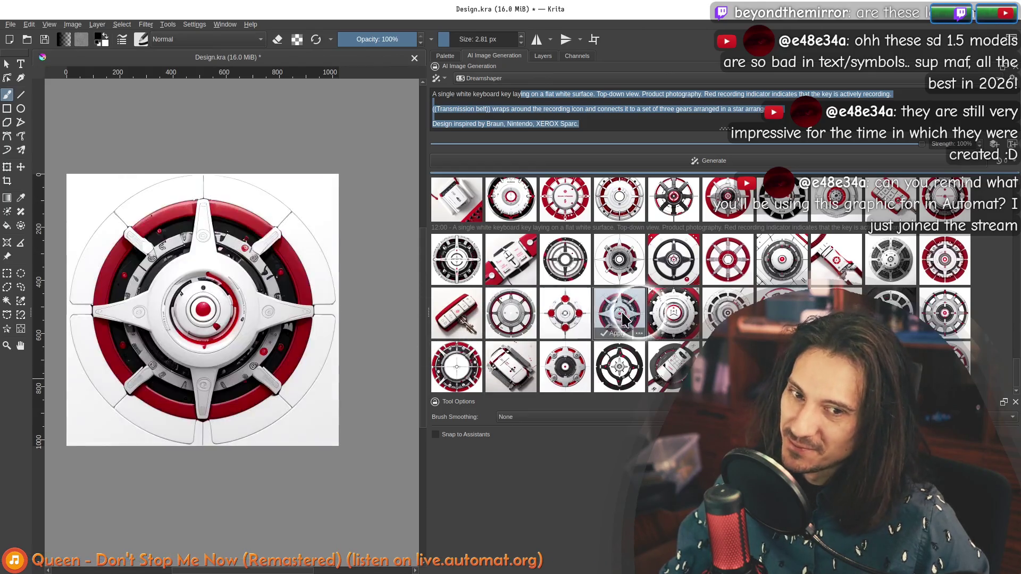
Preview the tilted device and star results, settling on the red-and-black ring design.
left_click(674, 314)
left_click(671, 366)
left_click(620, 314)
left_click(673, 313)
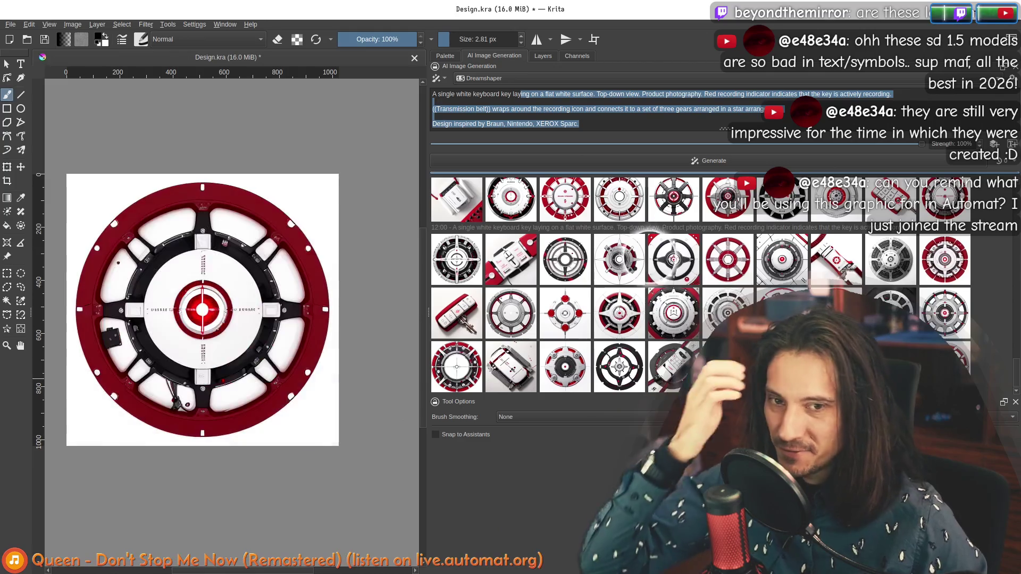
left_click(738, 108)
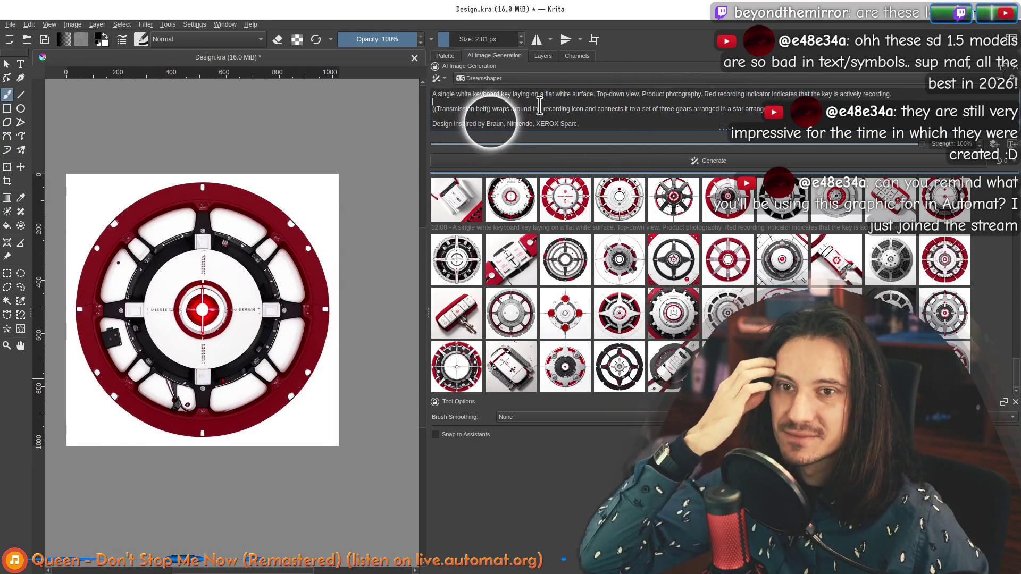
left_click(672, 109)
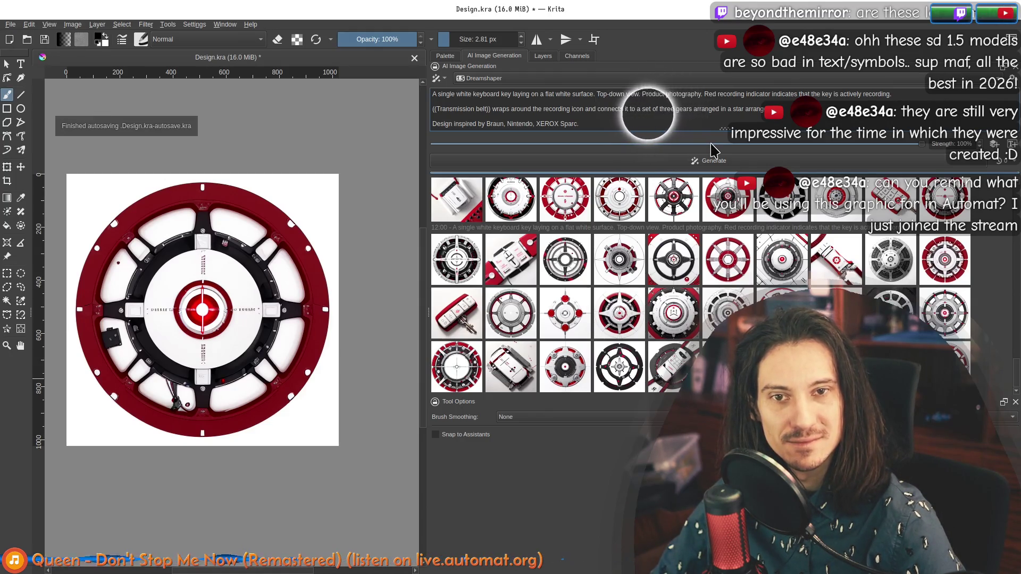
Replace the three-gears phrase with 'gear mechanism' and generate a new batch.
key("shift+End")
type("gear ")
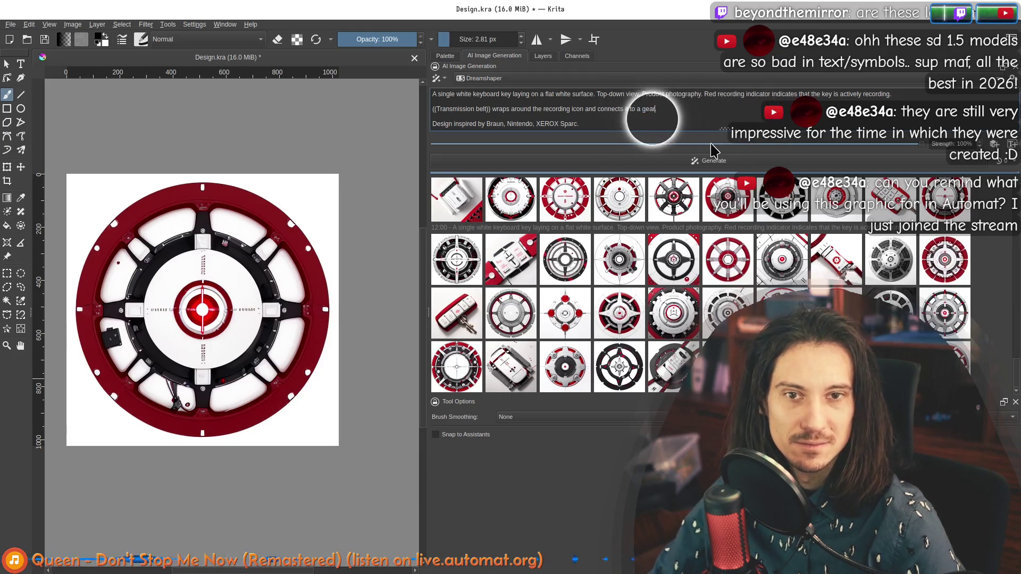
type("mechanism.")
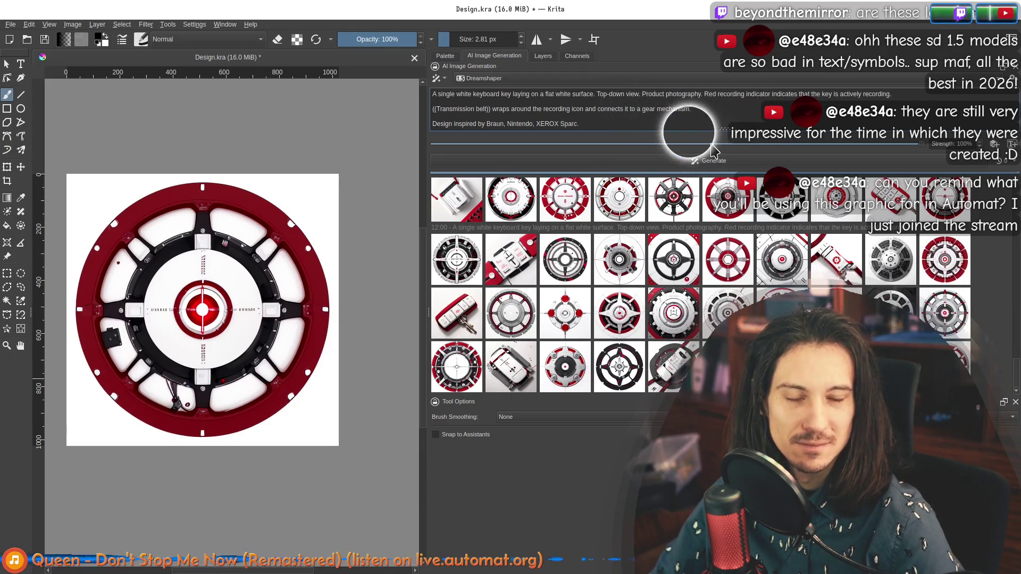
key("ctrl+Return")
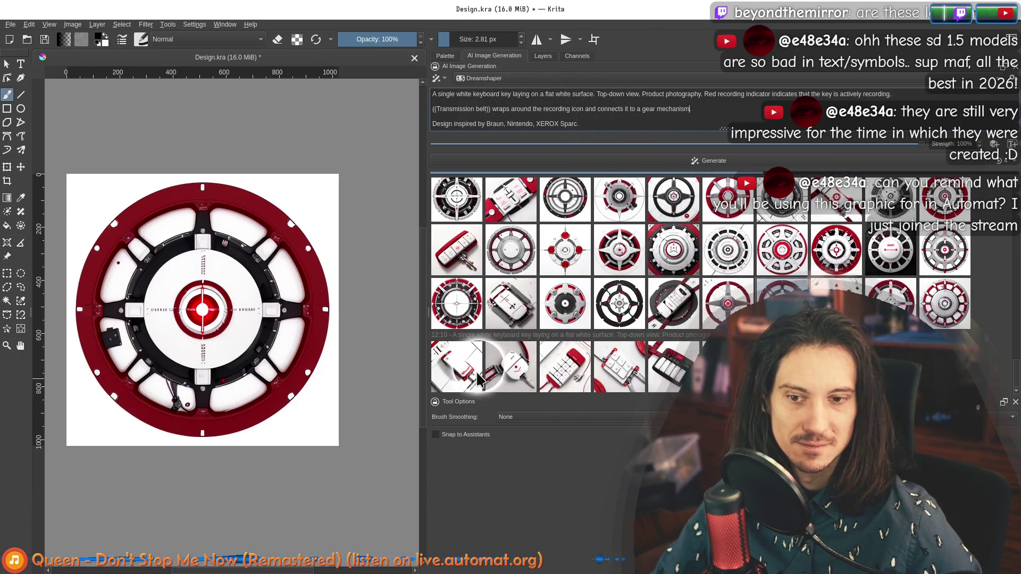
Preview the new white key, keypad, dark keypad and white-and-red circular results.
left_click(458, 372)
left_click(517, 376)
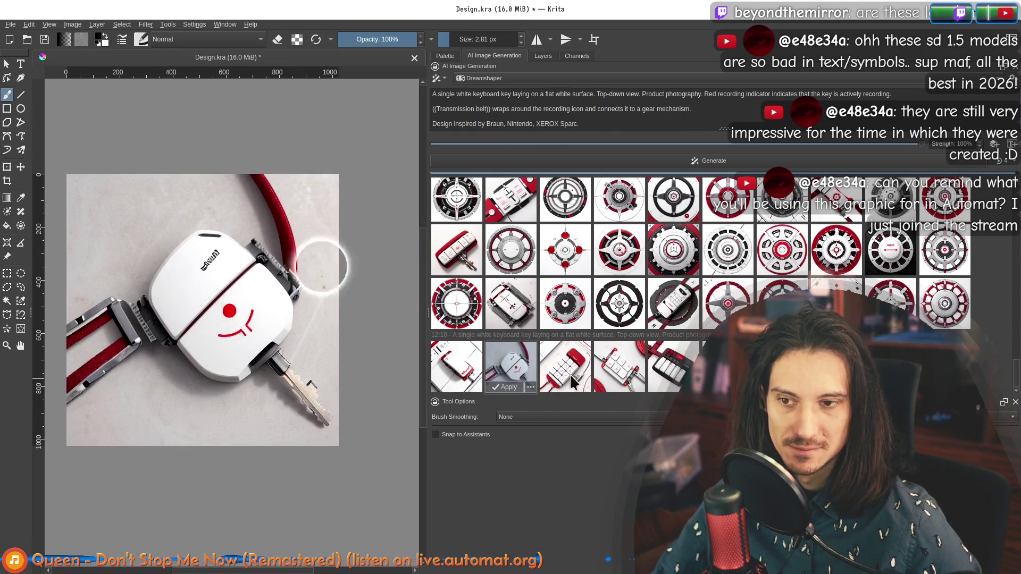
left_click(573, 382)
left_click(666, 316)
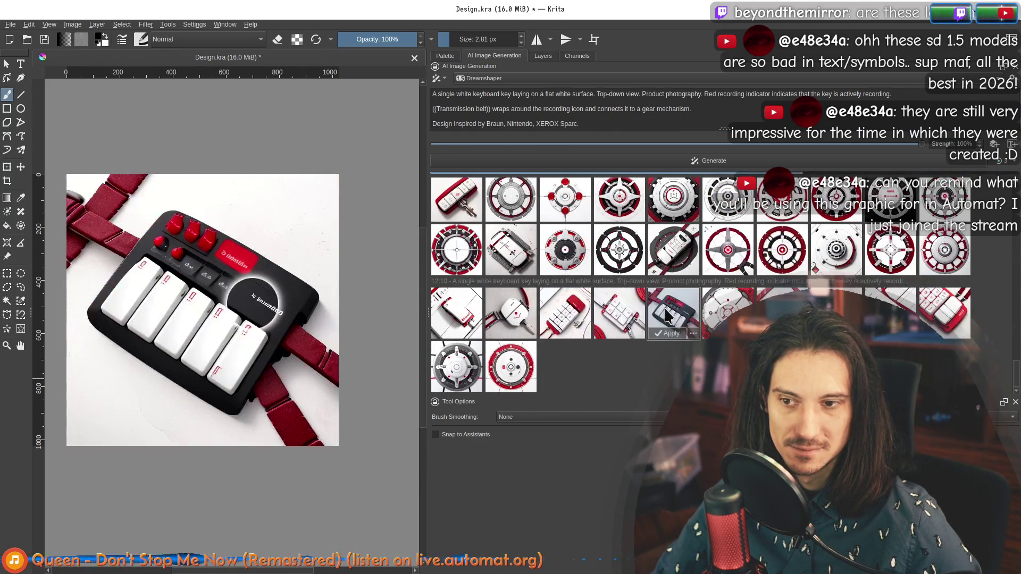
left_click(733, 312)
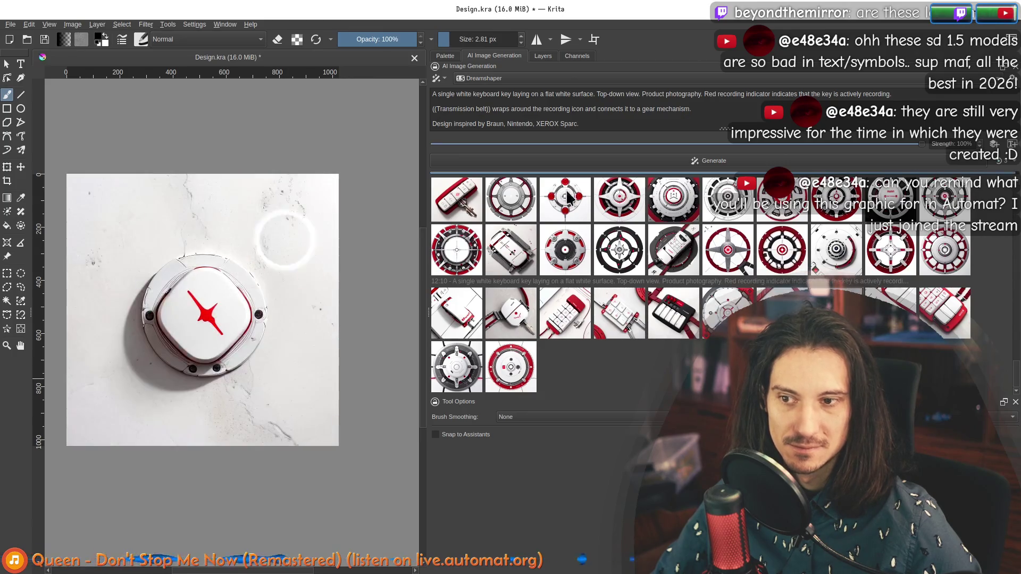
Insert 'Thin, flexible' before a lowercased 'transmission belt' in the prompt.
left_click(437, 109)
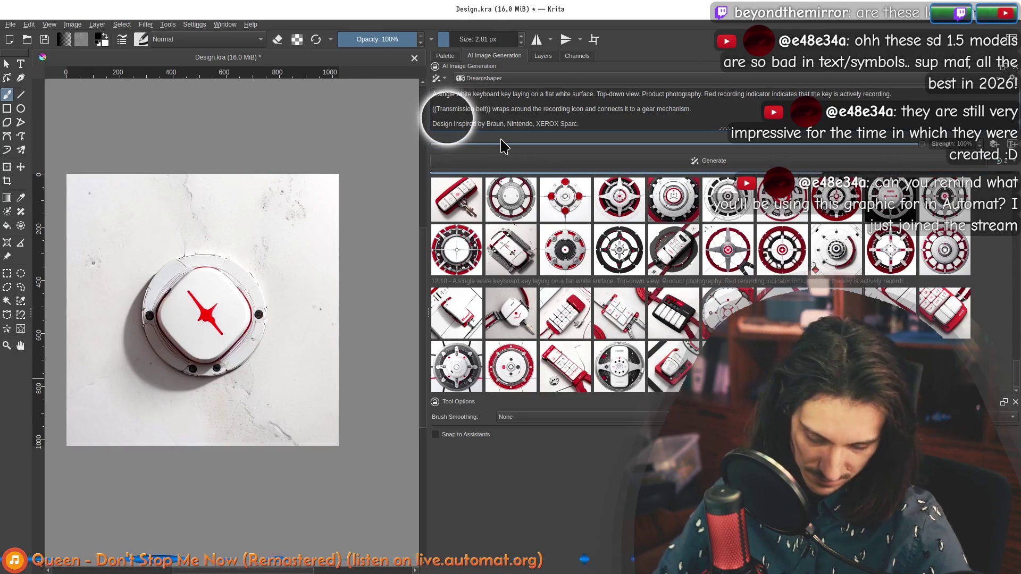
type("Thin, flexible")
key("Delete")
type("t")
key("End")
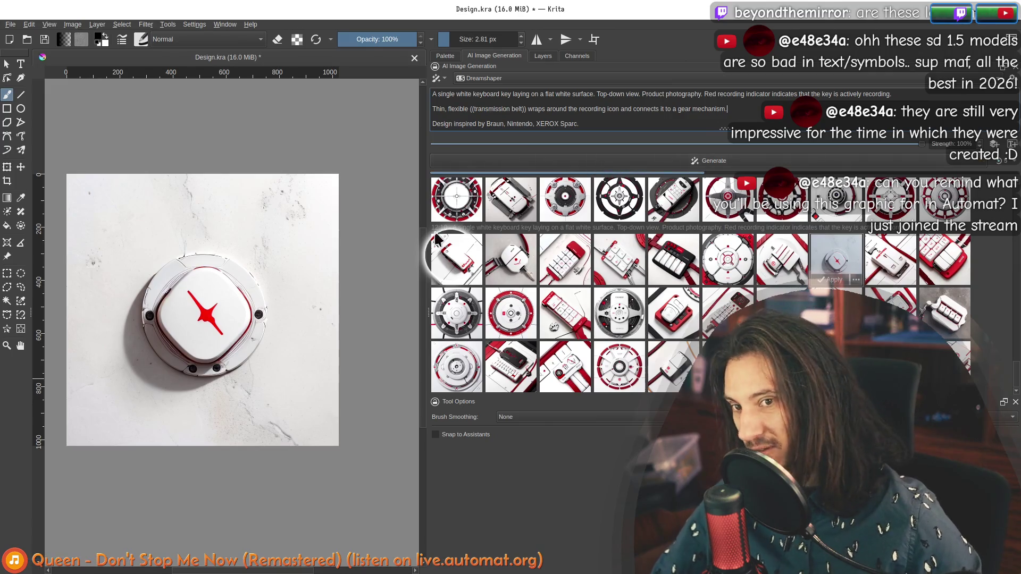
Widen the generation panel and preview the first five results of the newest batch.
left_click_drag(429, 262, 396, 266)
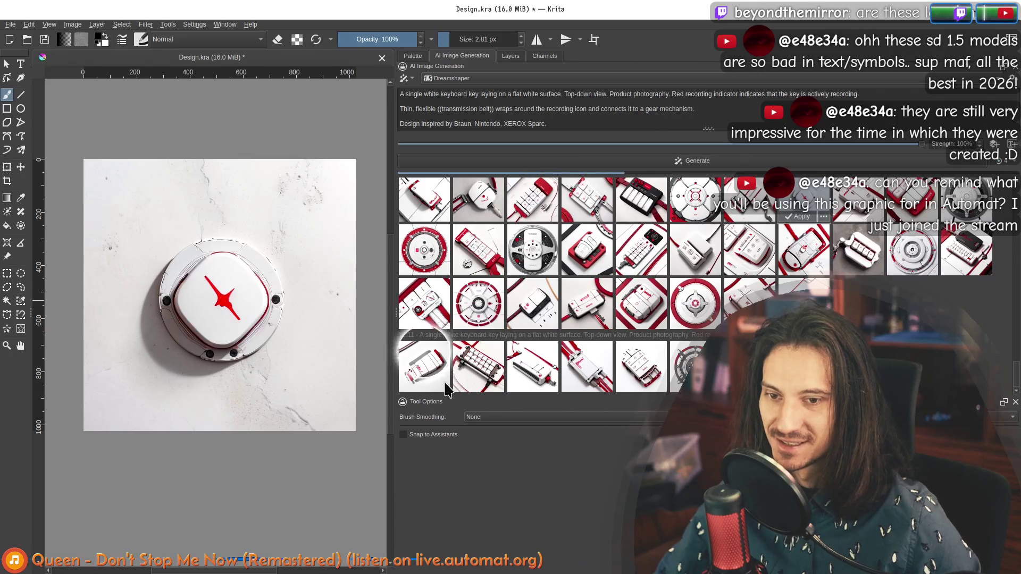
left_click(447, 372)
left_click(501, 373)
left_click(538, 377)
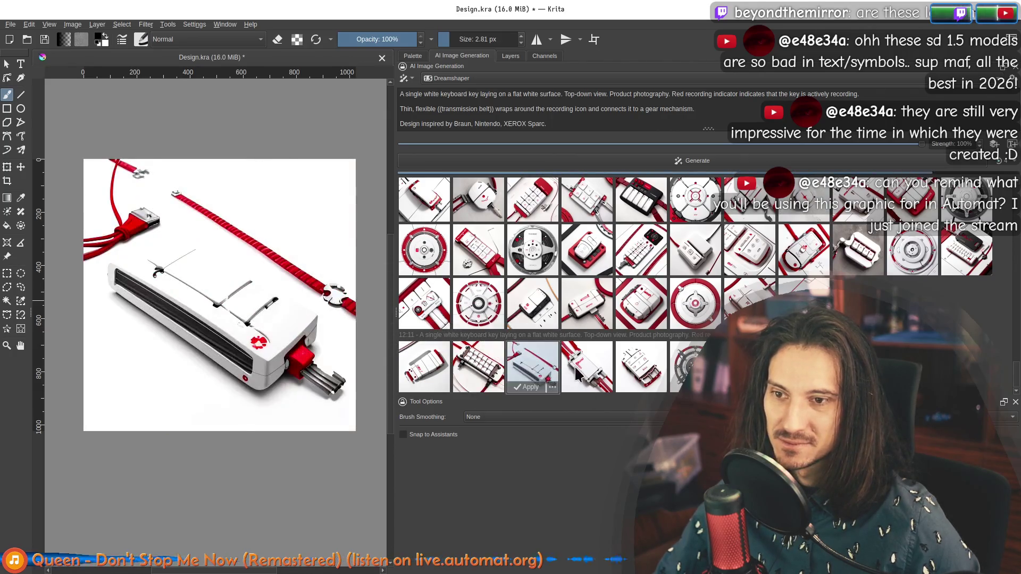
left_click(590, 375)
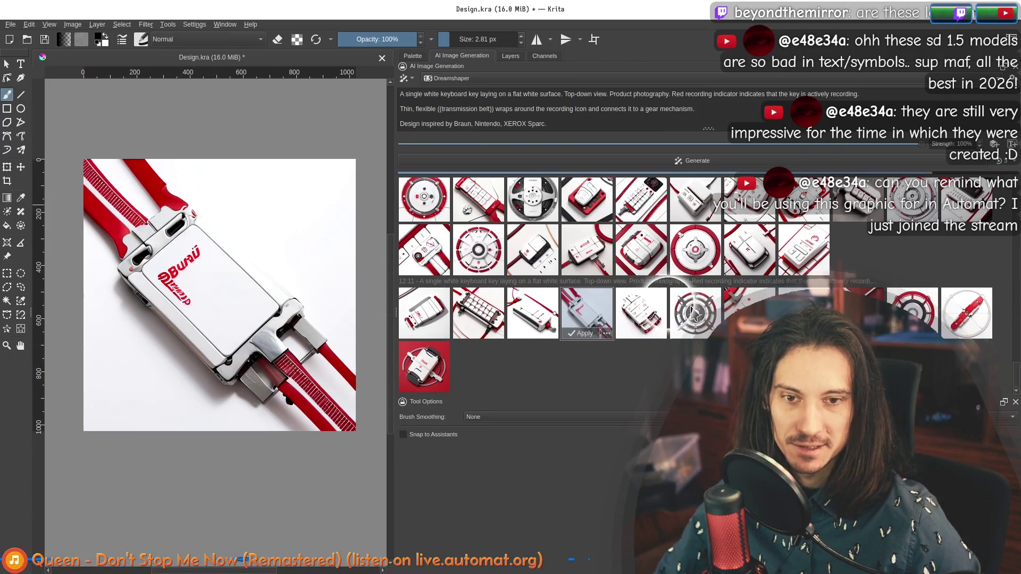
left_click(641, 313)
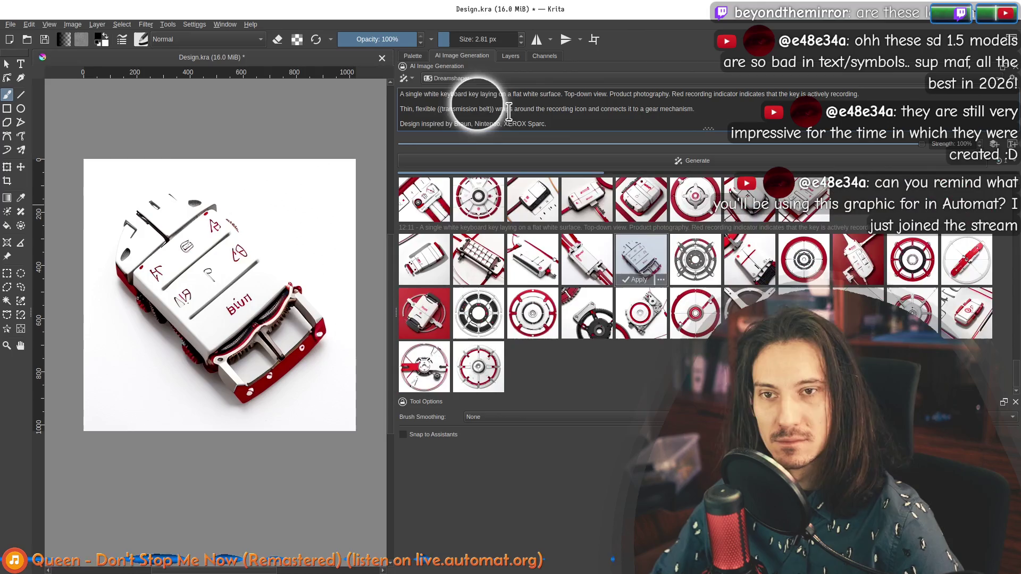
Rewrite the keyboard key phrase in the prompt as '(IBM keyboard key)'.
type("(")
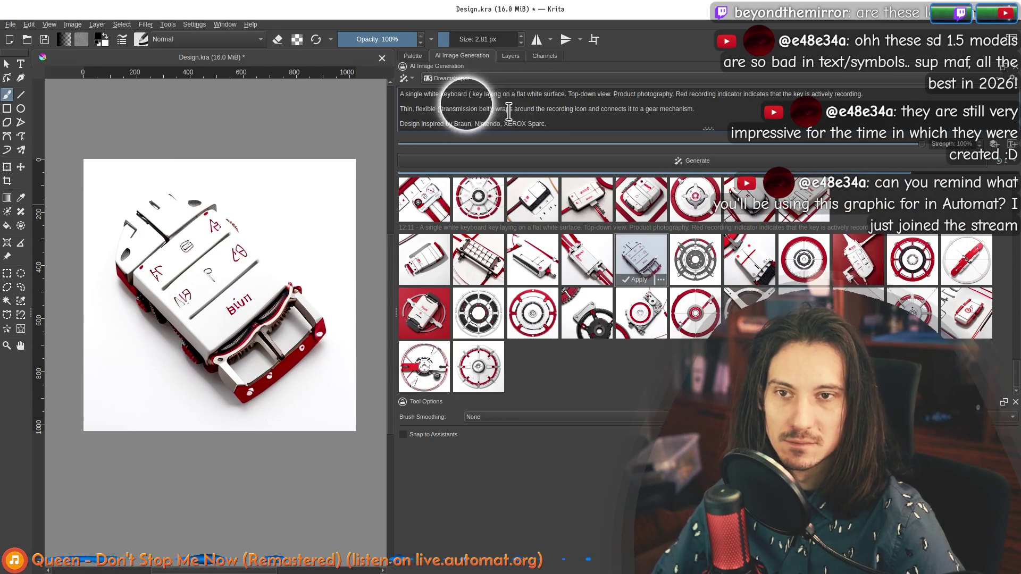
key("BackSpace")
key("ctrl+Left")
type("(IBM")
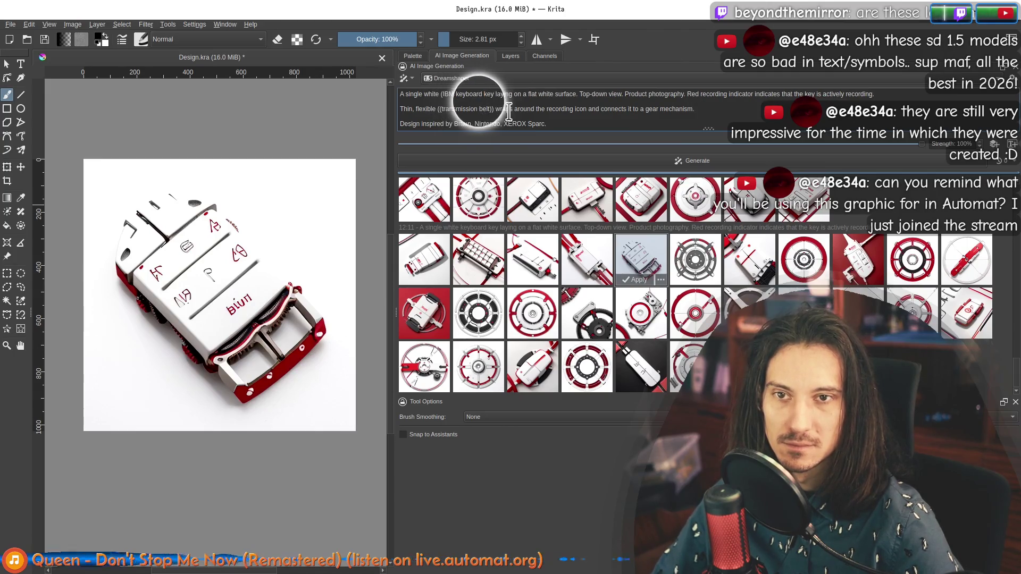
key("ctrl+Right")
key("ctrl+Right")
key("Left")
type(")")
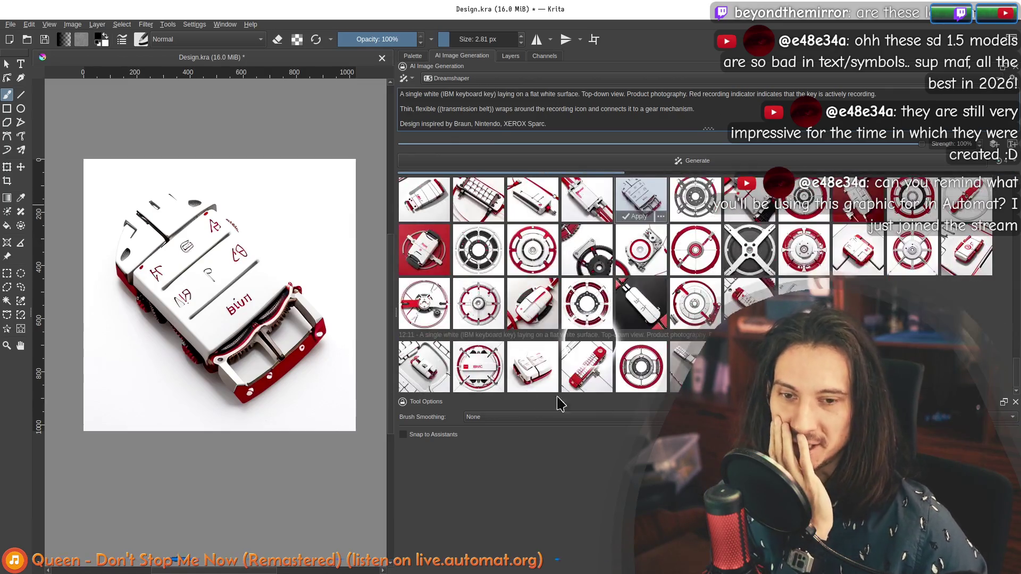
Step through the new IBMC, keyboard-and-gear, gear, red keyboard and IMM gear results.
left_click(500, 372)
left_click(514, 375)
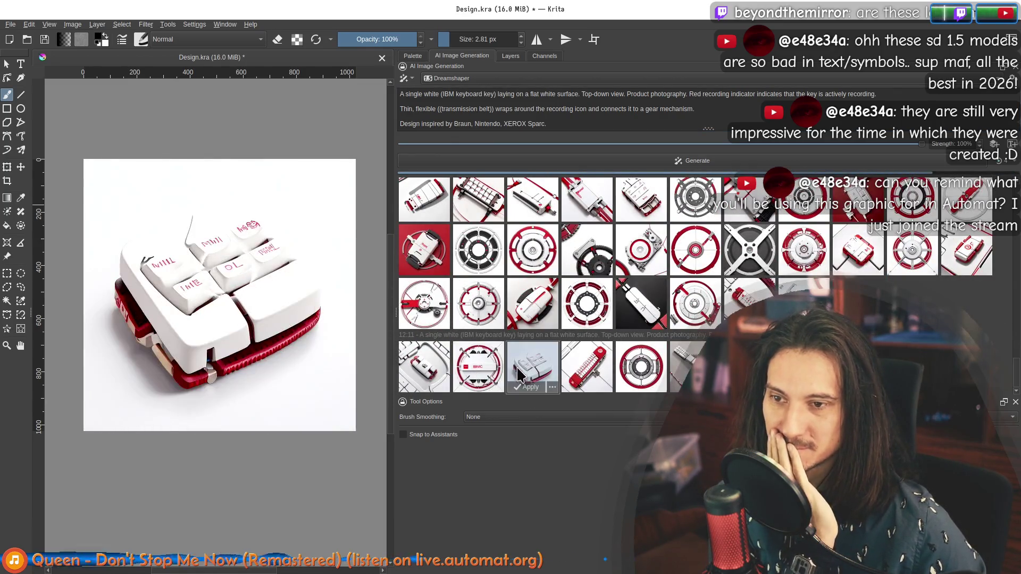
left_click(584, 367)
left_click(640, 367)
scroll(641, 367, "down", 1)
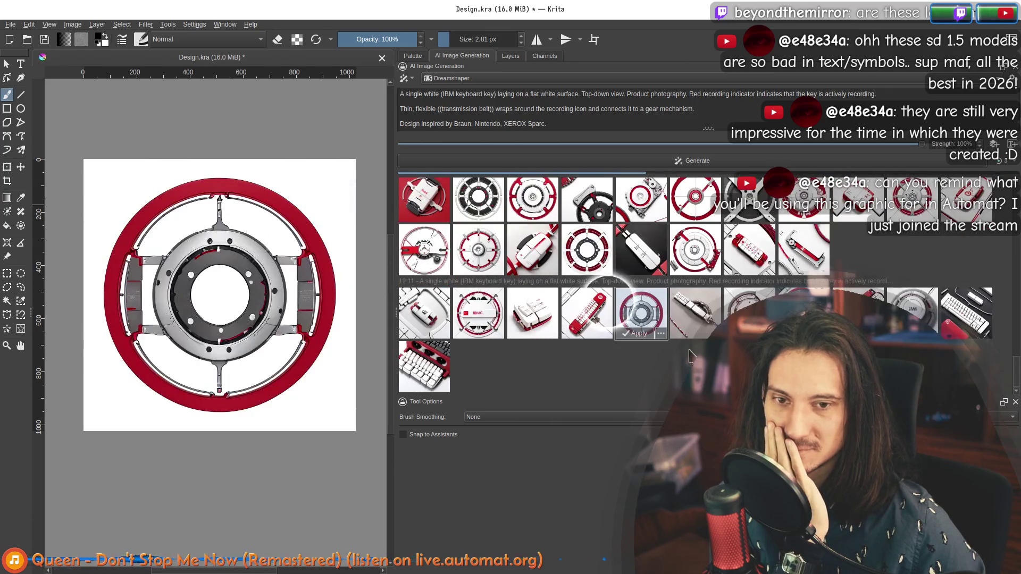
left_click(695, 314)
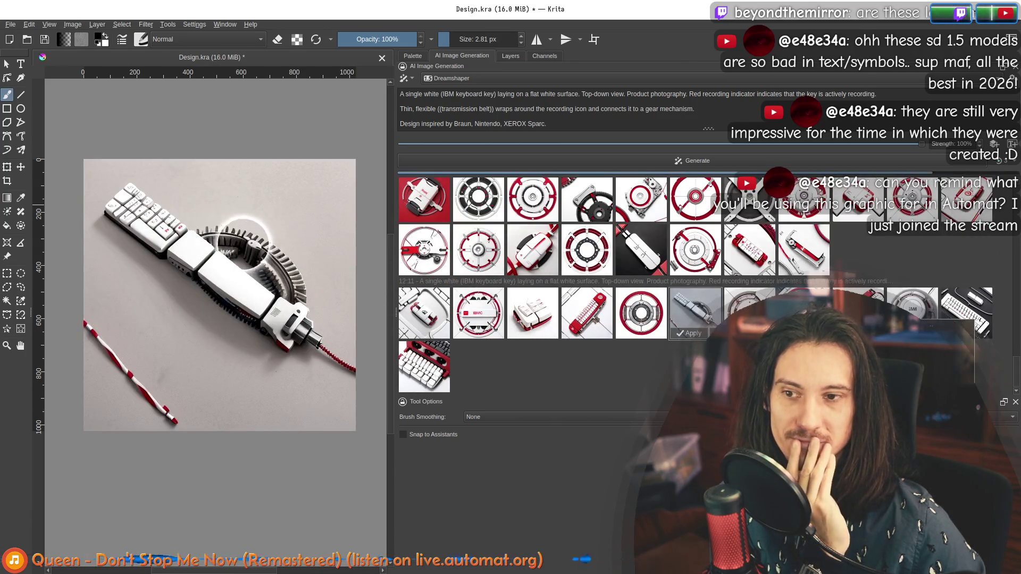
left_click(750, 314)
left_click(803, 314)
left_click(858, 314)
left_click(912, 314)
Compare the white keyboard, gear, red IMI and white two-button device results against the sketch.
left_click(479, 367)
left_click(568, 371)
scroll(645, 375, "down", 1)
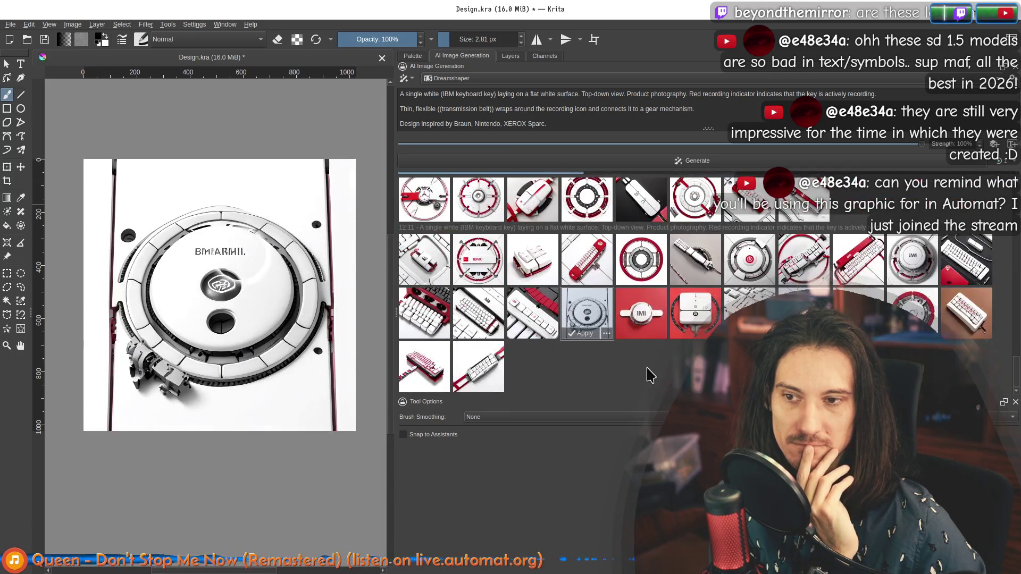
left_click(651, 375)
left_click(646, 319)
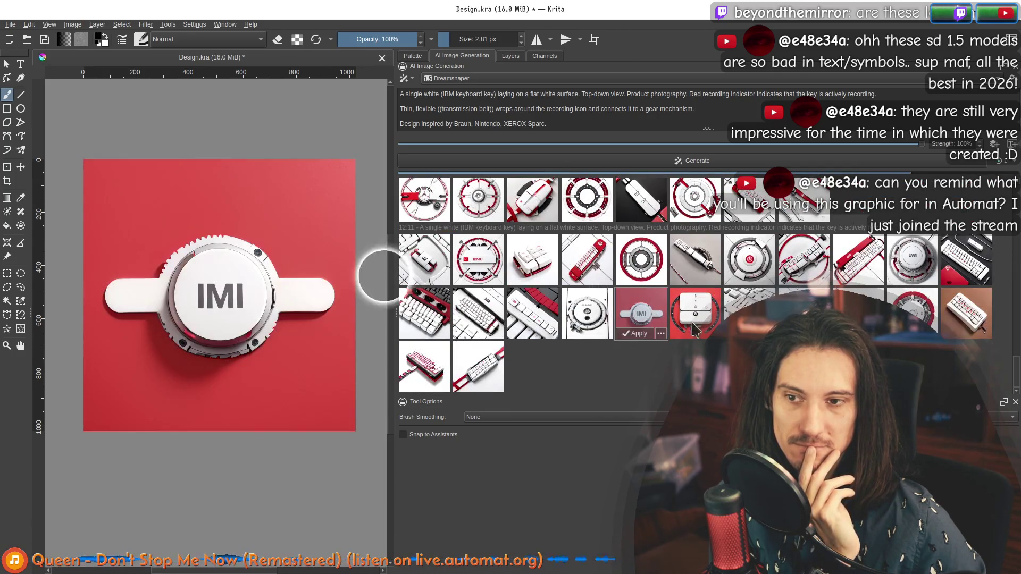
left_click(696, 319)
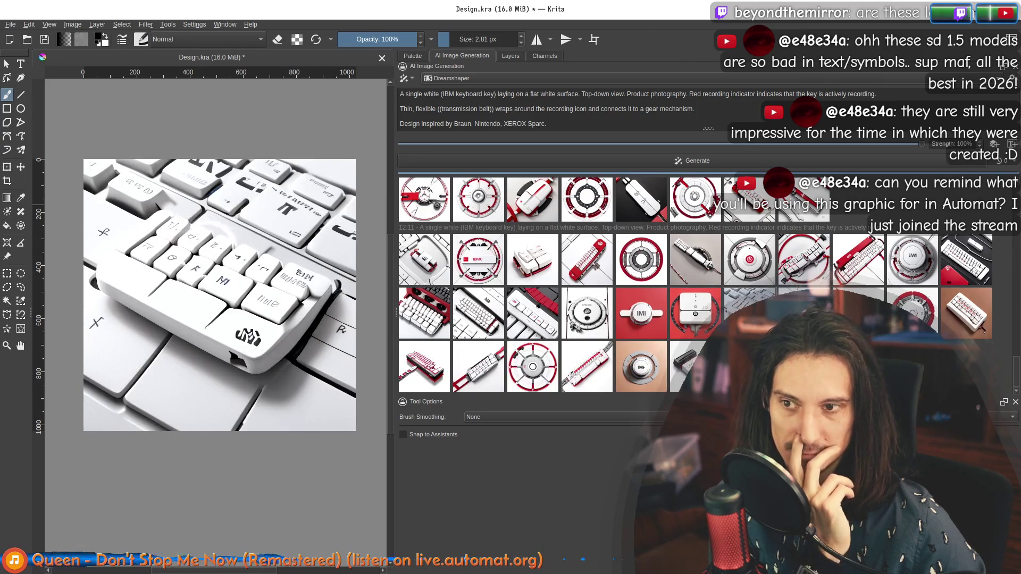
left_click(696, 313)
left_click(643, 318)
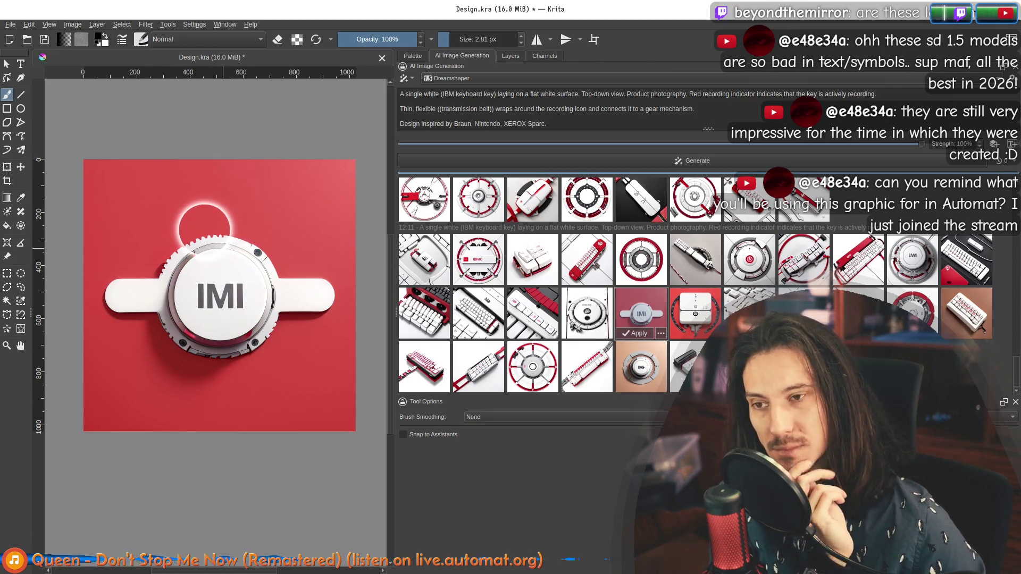
Zoom the canvas in and out to inspect the white keyboard on pink preview.
scroll(194, 251, "up", 3)
scroll(179, 252, "down", 3)
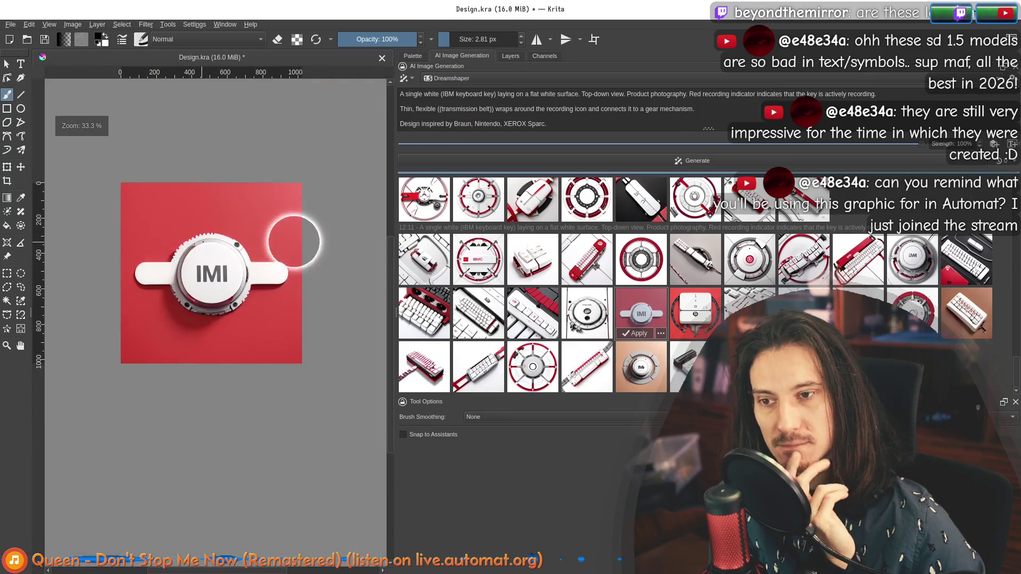
key("Escape")
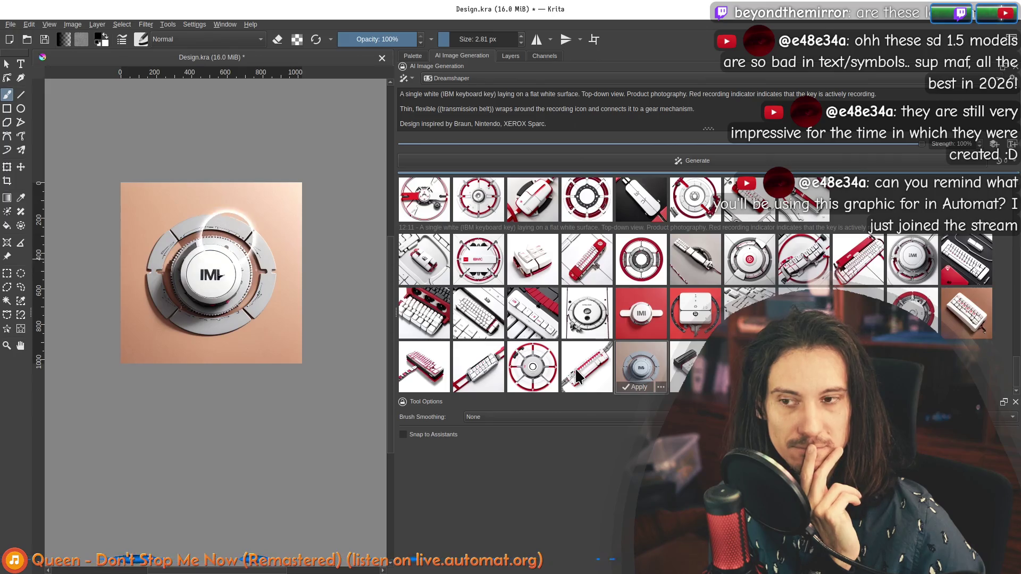
scroll(215, 270, "up", 2)
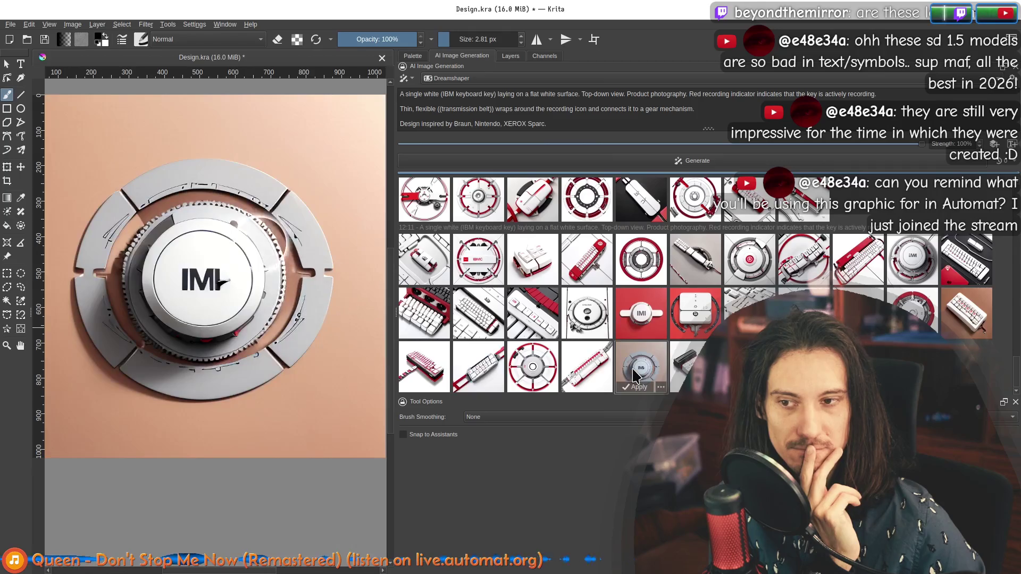
scroll(194, 289, "up", 1)
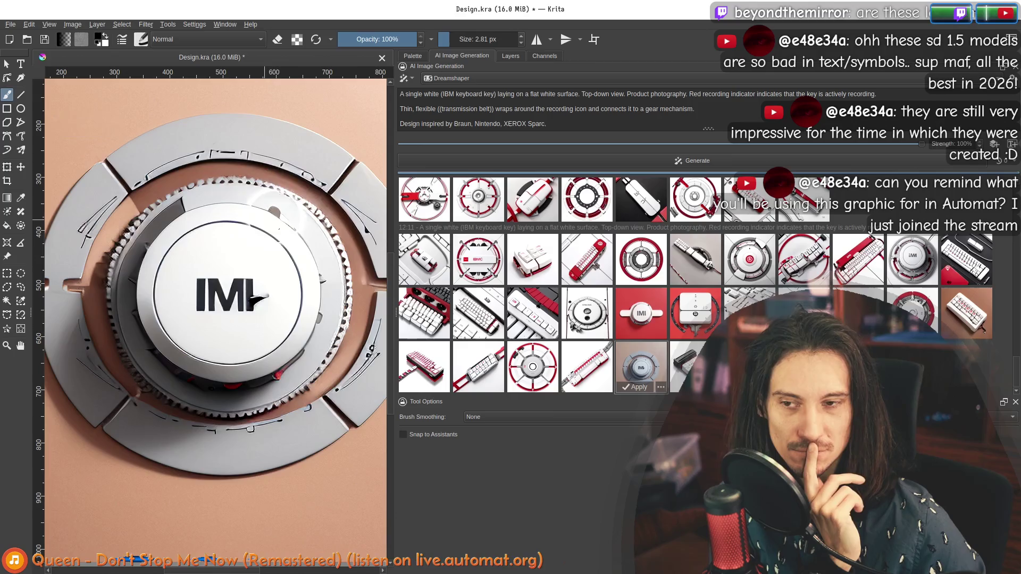
scroll(220, 215, "down", 4)
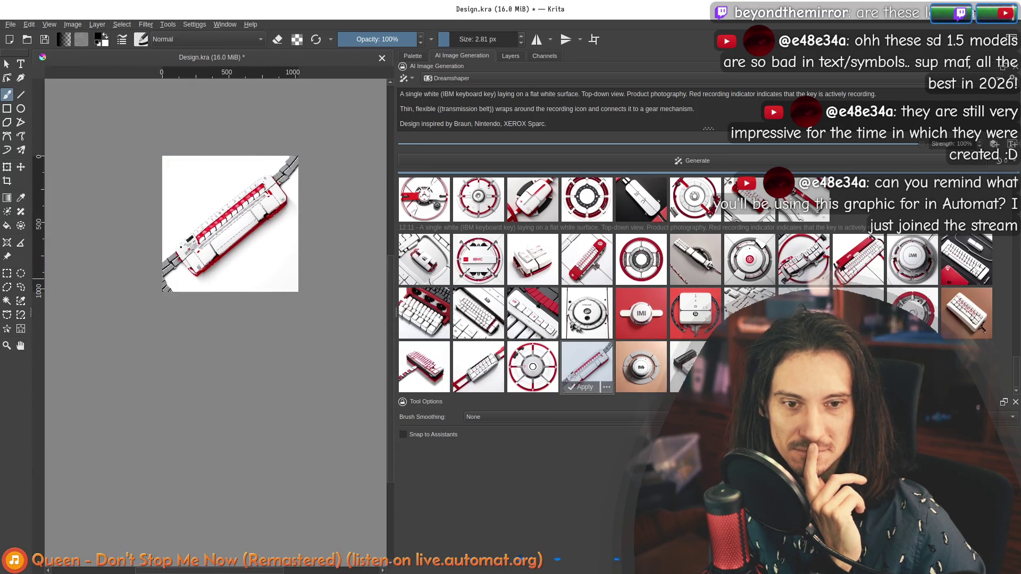
scroll(301, 219, "up", 2)
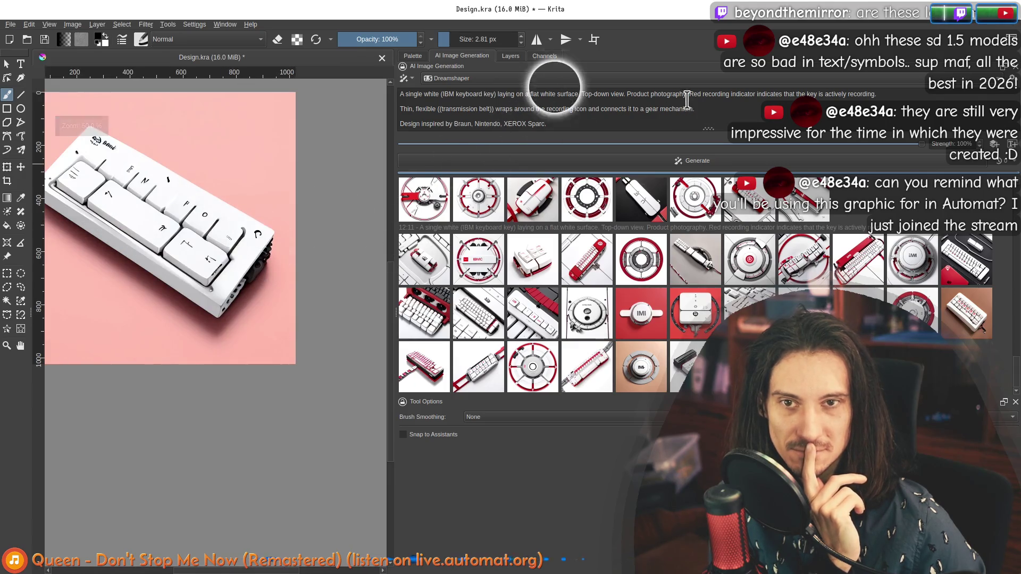
left_click(520, 78)
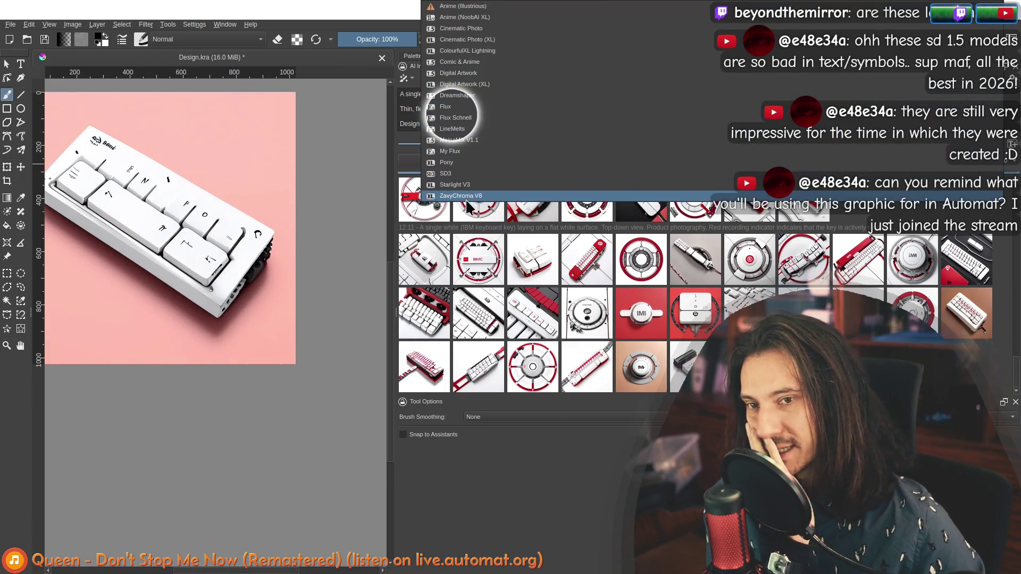
Switch the model to Starlight V3, generate a new batch, and select the prompt text.
left_click(460, 184)
left_click(567, 160)
left_click_drag(557, 120, 409, 97)
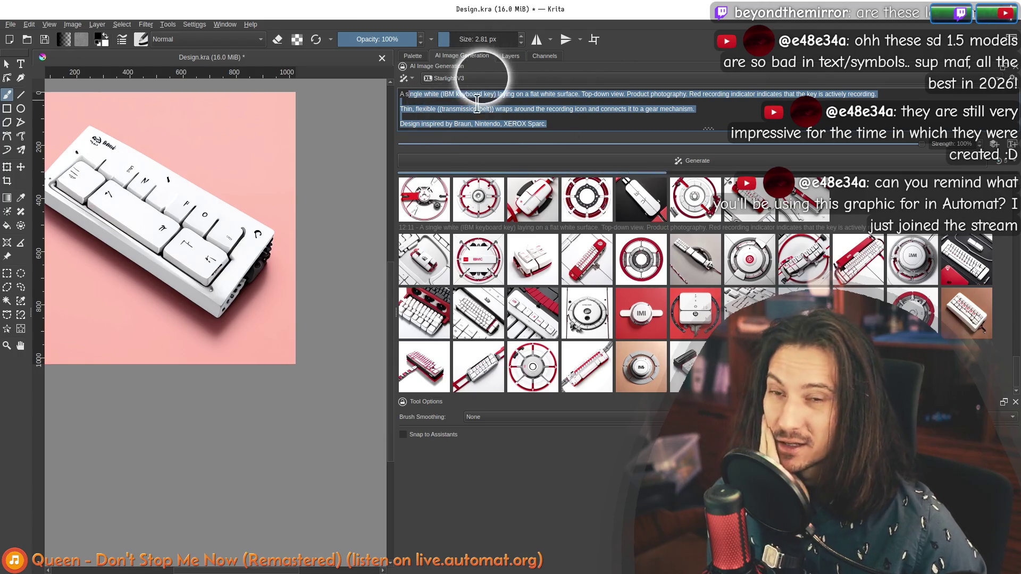
left_click_drag(402, 94, 450, 88)
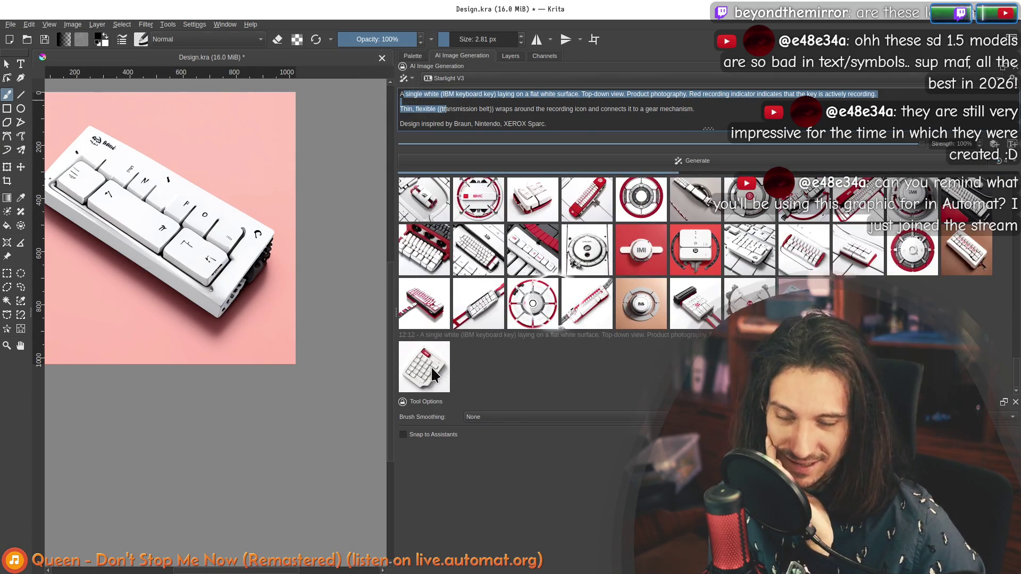
Preview the keypad, keyboard, red-key close-up and fourth new results, recentring the canvas.
left_click(431, 373)
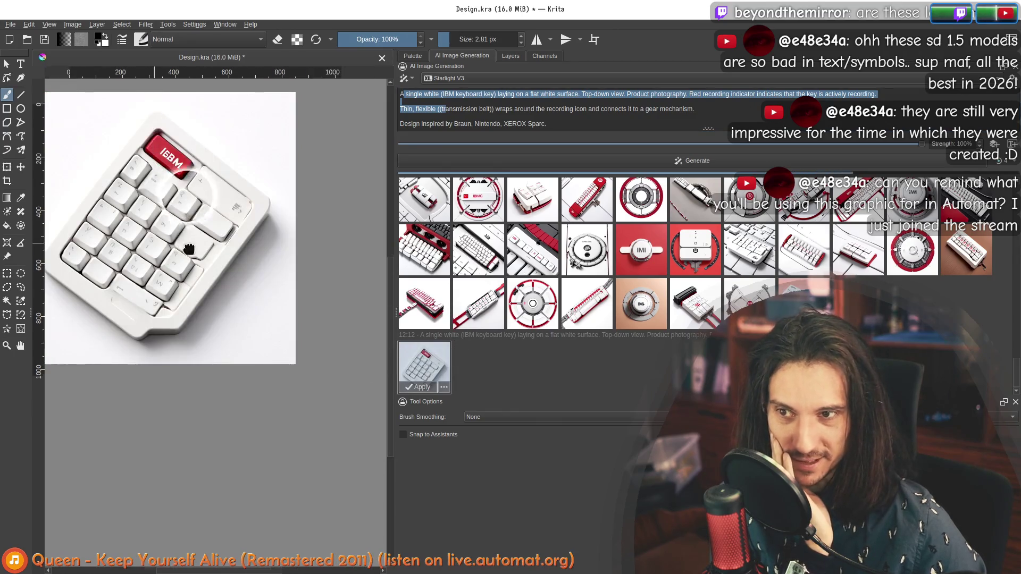
left_click_drag(188, 249, 209, 271)
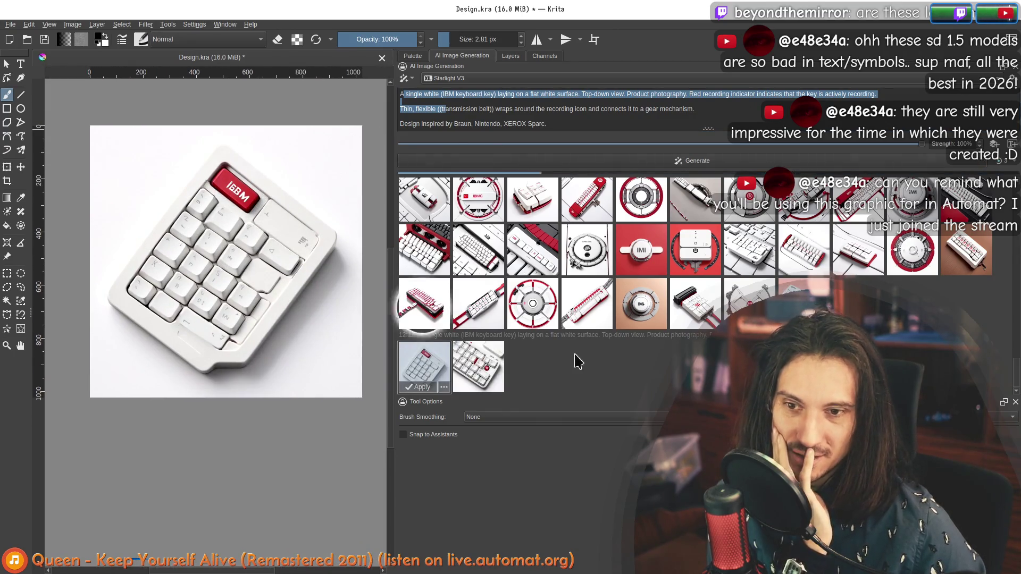
left_click(479, 361)
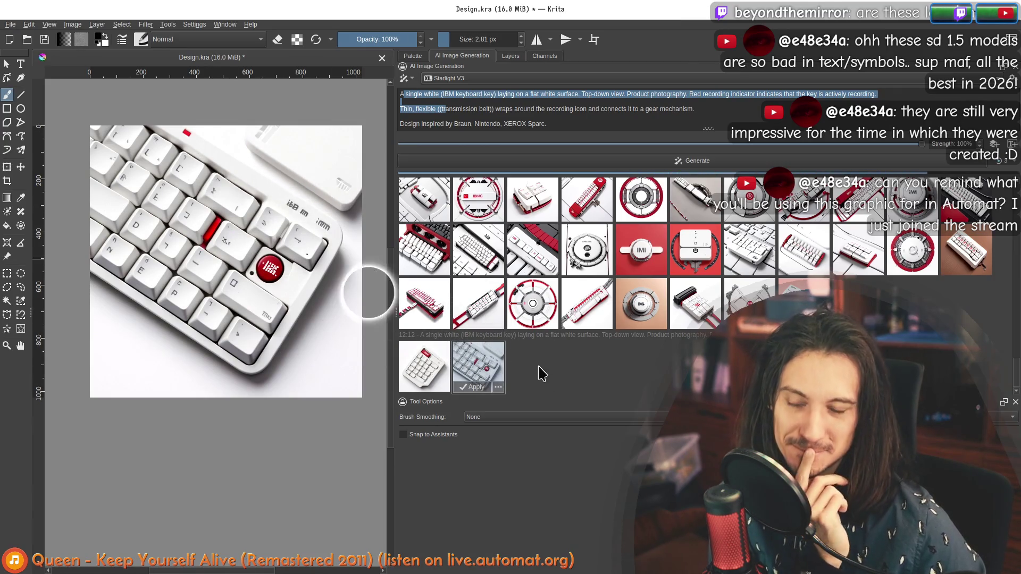
left_click(555, 380)
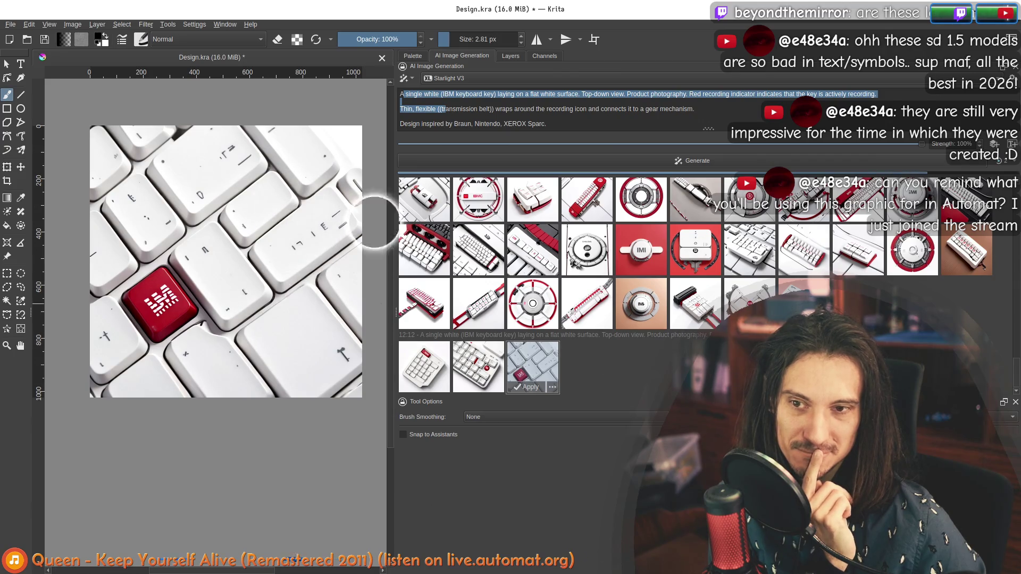
left_click(587, 364)
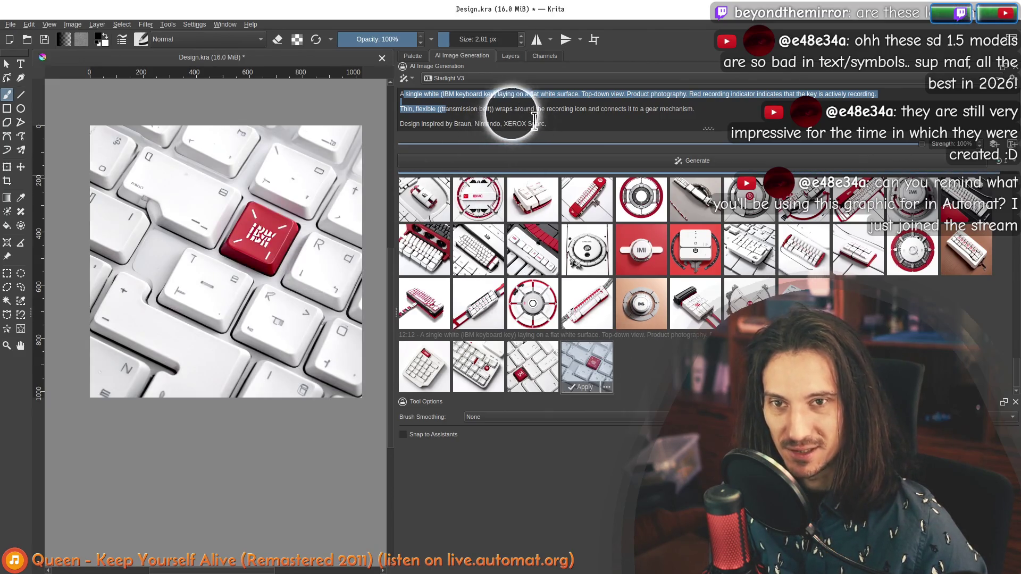
Preview the fifth new result and place the cursor back in the prompt.
double_click(560, 109)
left_click(641, 366)
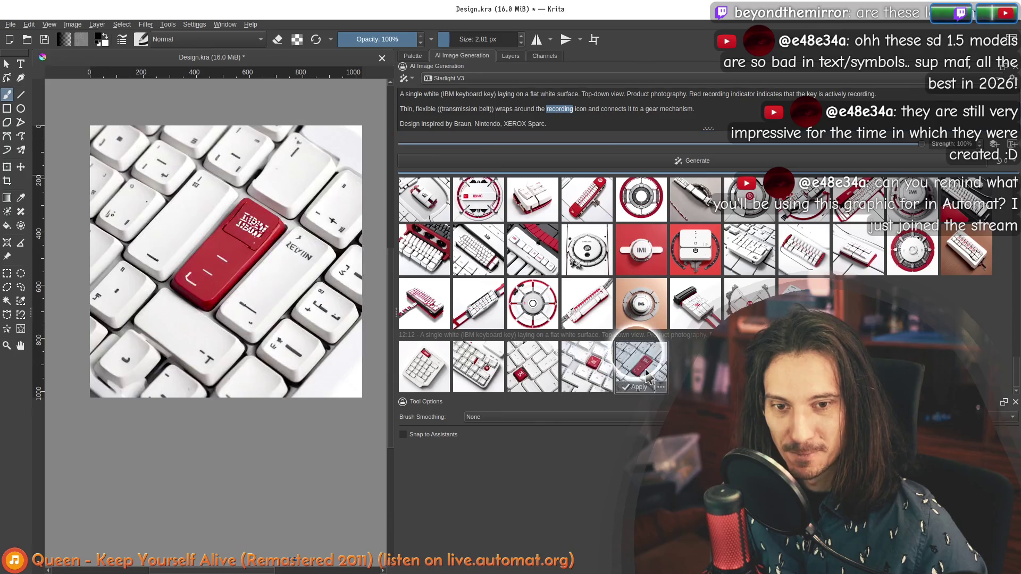
left_click(638, 116)
left_click(443, 118)
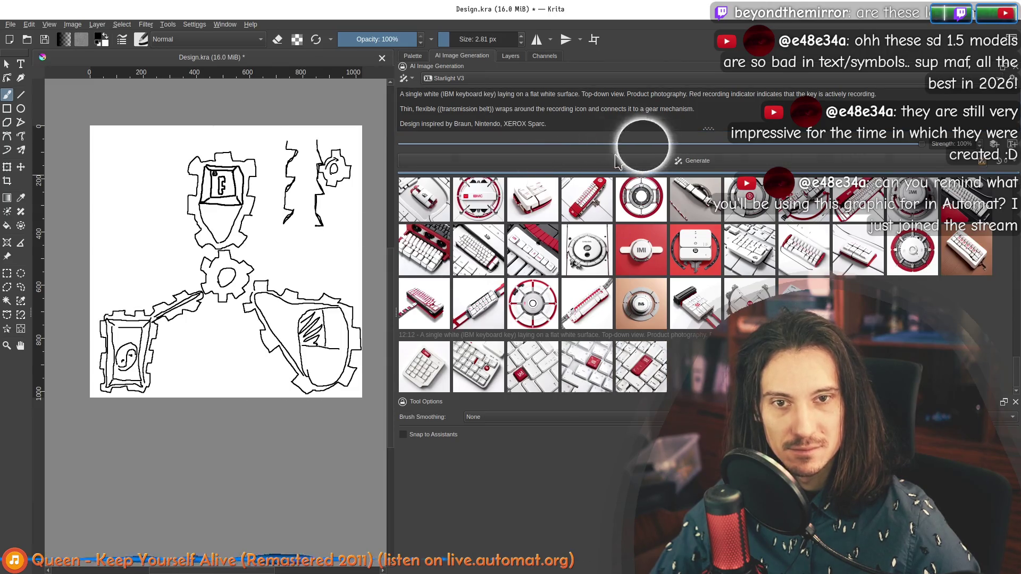
Switch the generation model to Flux.
left_click(537, 79)
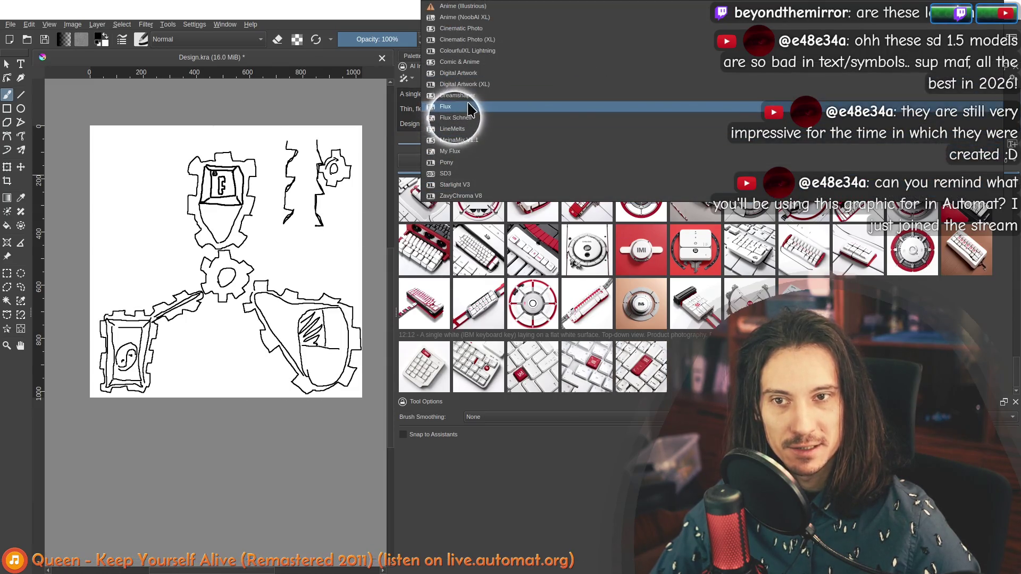
left_click(470, 109)
left_click(424, 94)
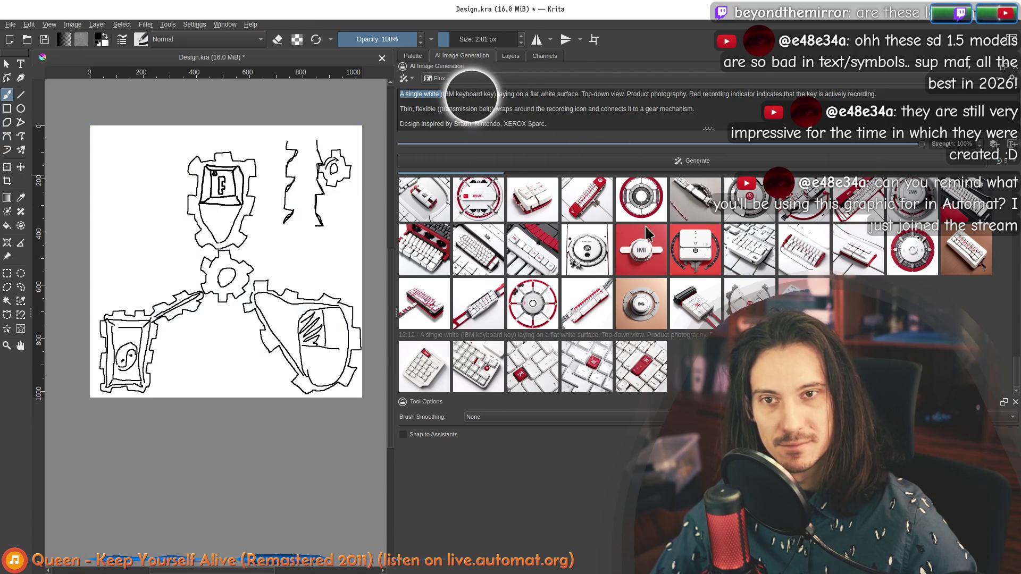
Change the prompt's opening 'A single white' to 'Three' and pluralize to 'keys'.
left_click(423, 97)
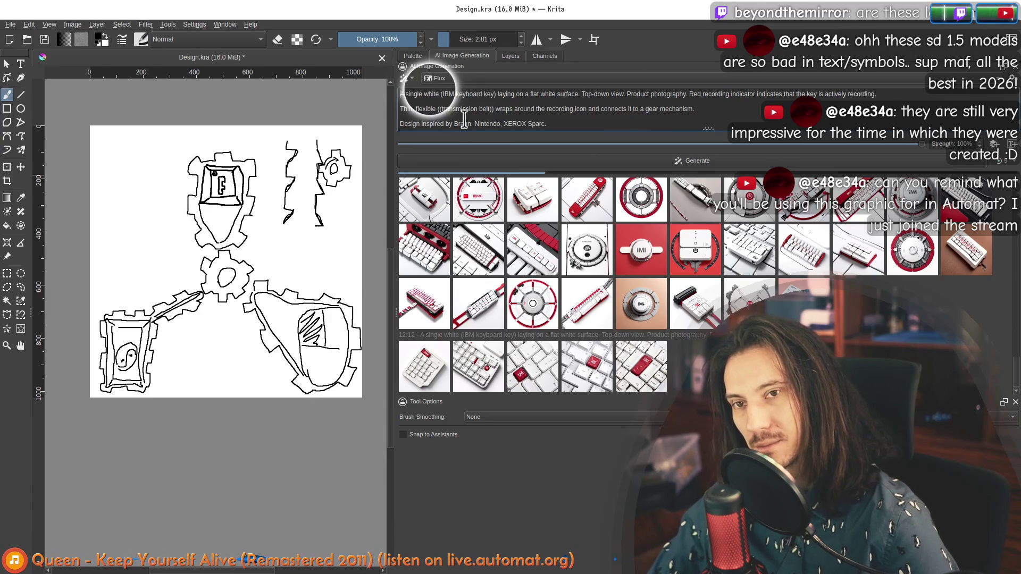
type("Three")
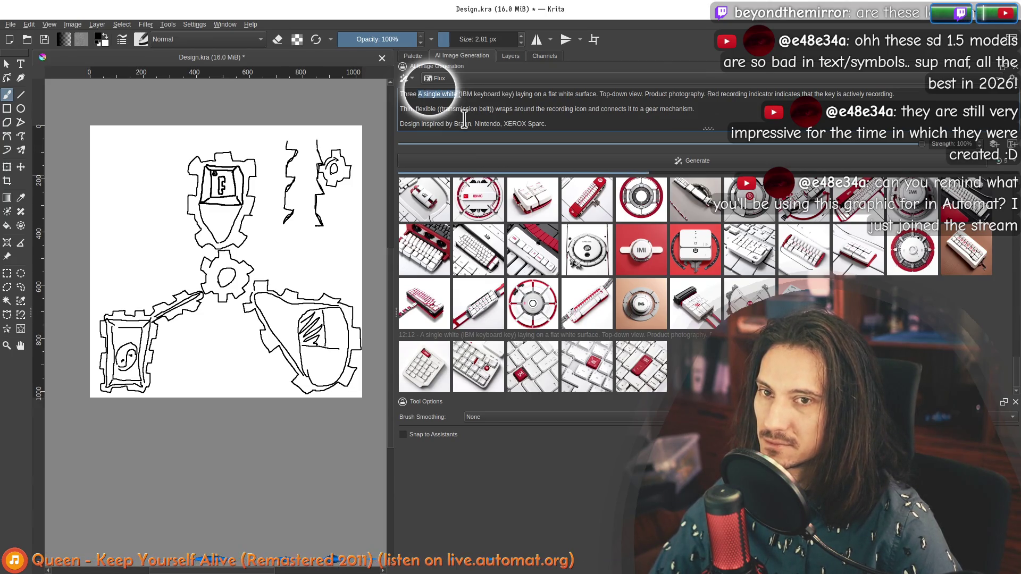
key("BackSpace")
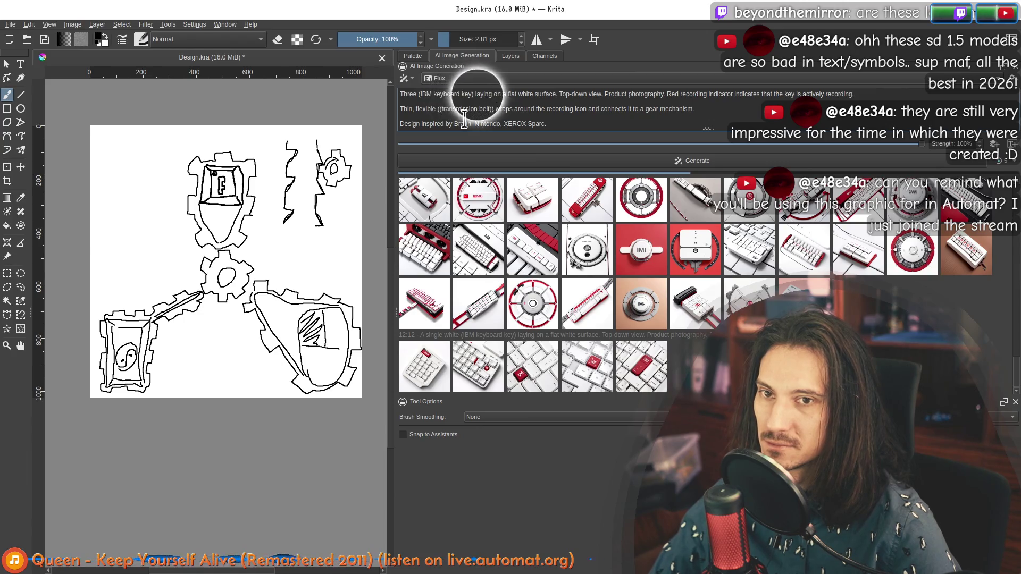
type("s")
Describe the keys in a triangular arrangement with a tiny gear mechanism between them.
key("ctrl+Right")
key("ctrl+Right")
key("ctrl+Right")
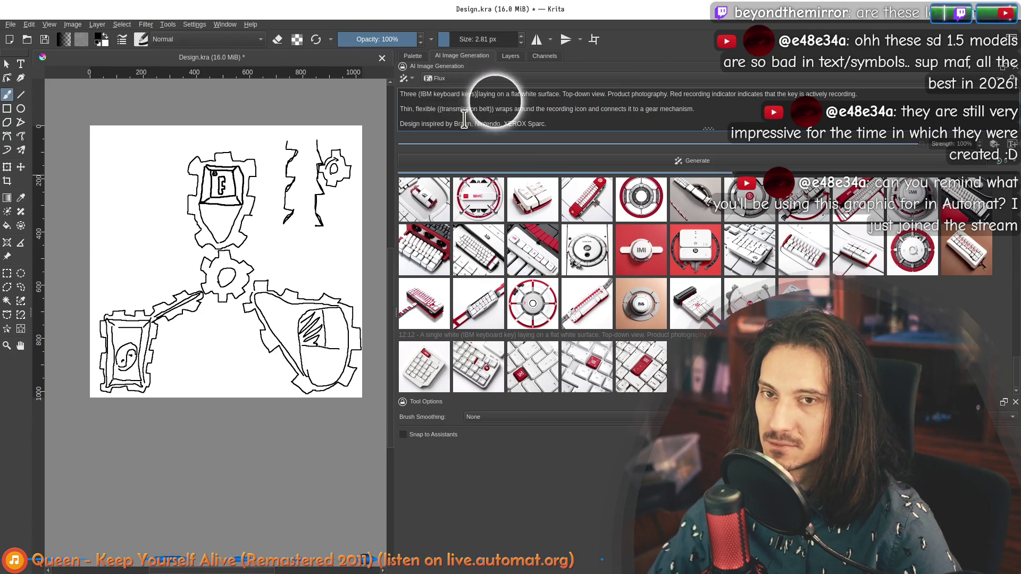
key("ctrl+Right")
key("ctrl+Right")
type("in a tr")
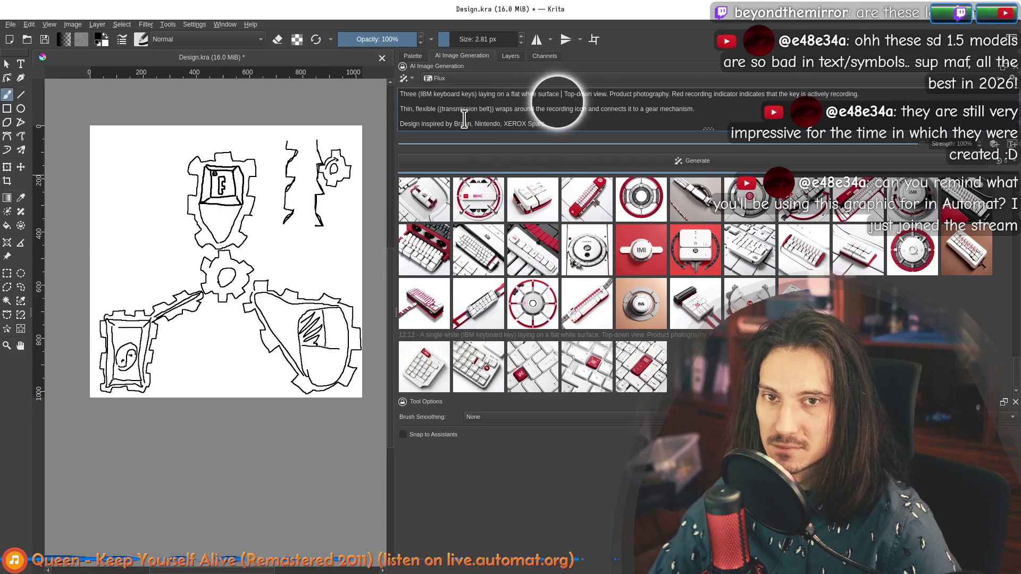
type("iangular arrange")
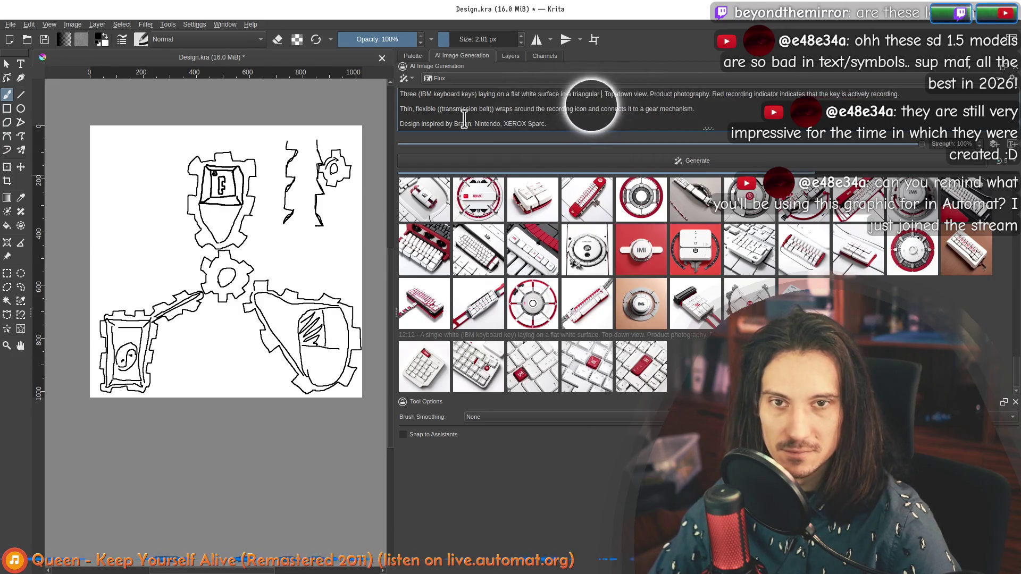
type("ment")
key("Right")
key("Right")
key("Right")
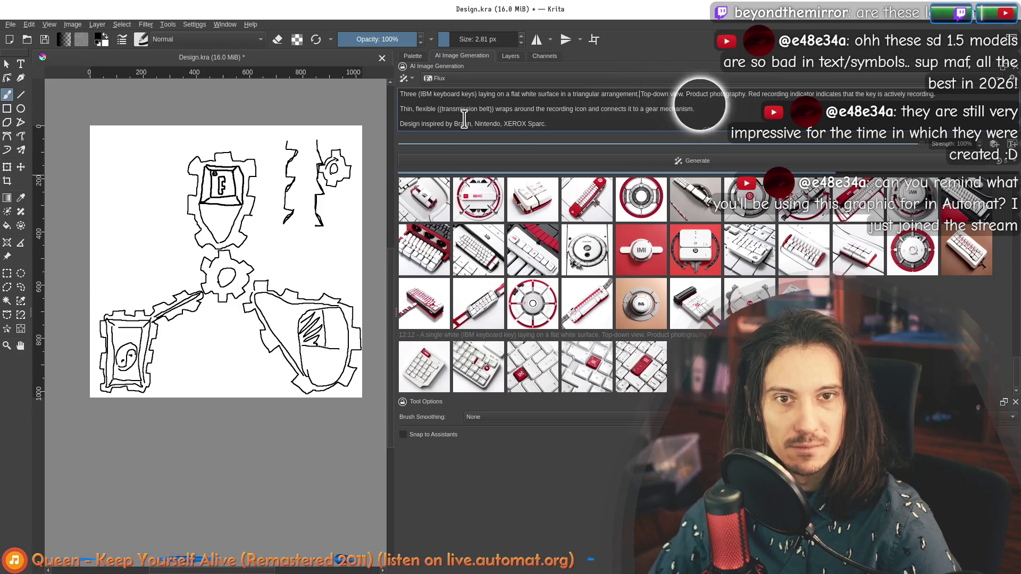
key("Left")
key("Left")
key("Left")
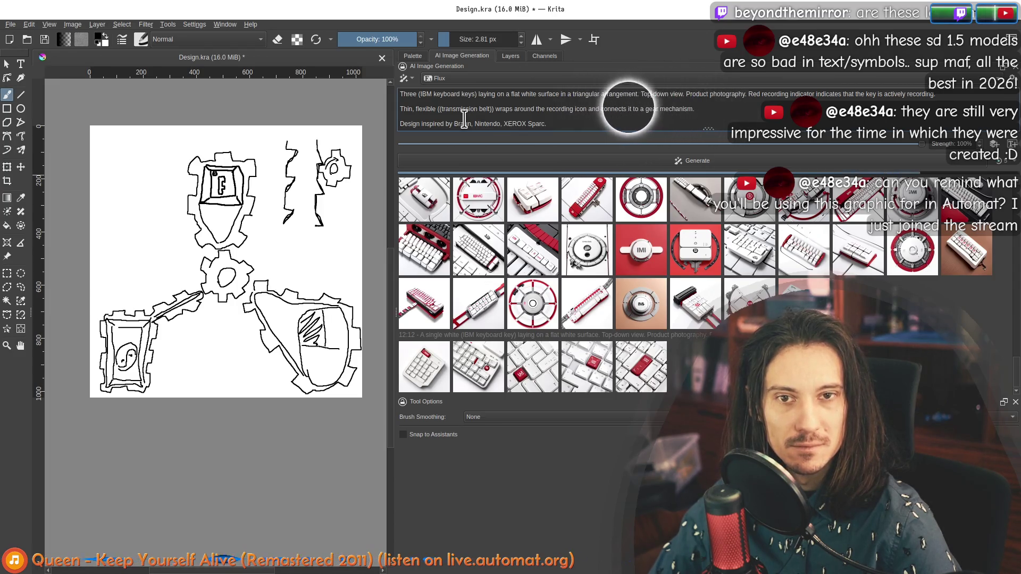
type("with a tiny")
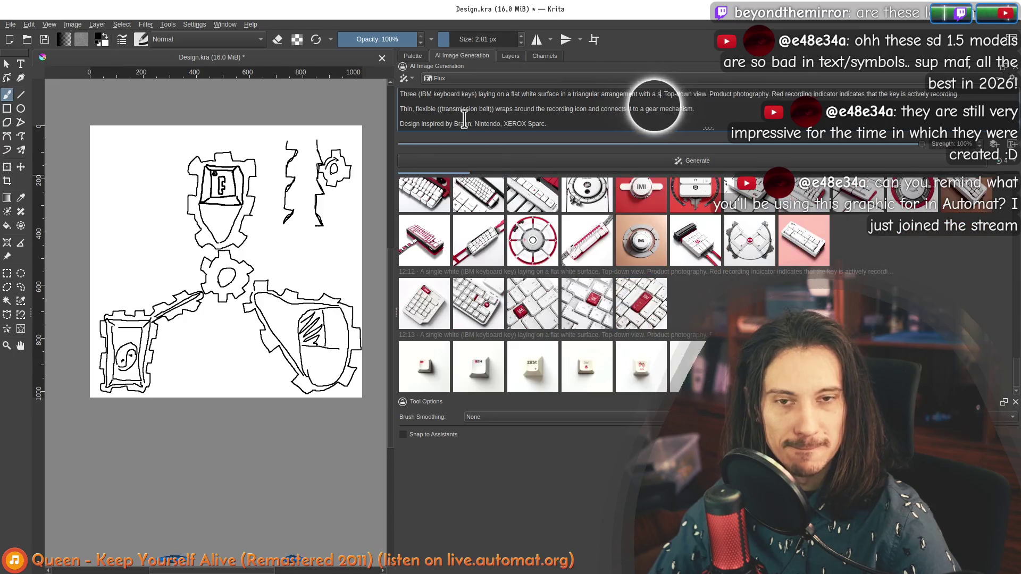
type(" gear mecha")
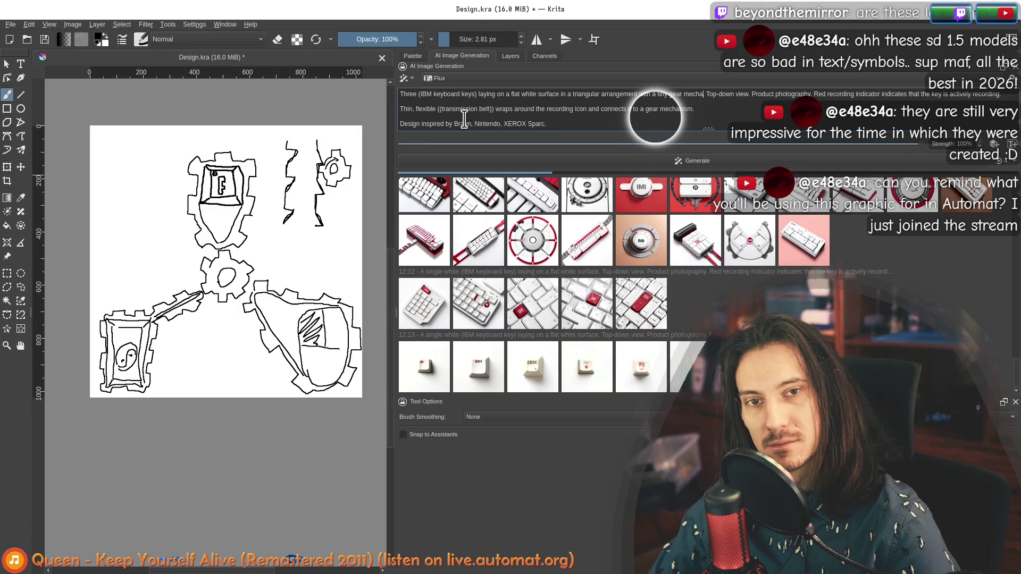
type("nism in")
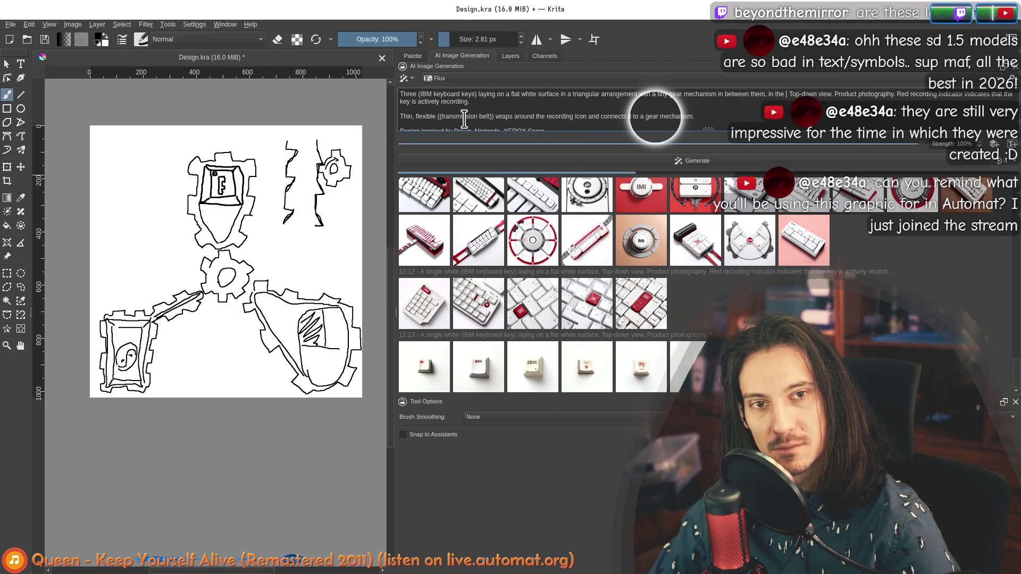
type(" between the")
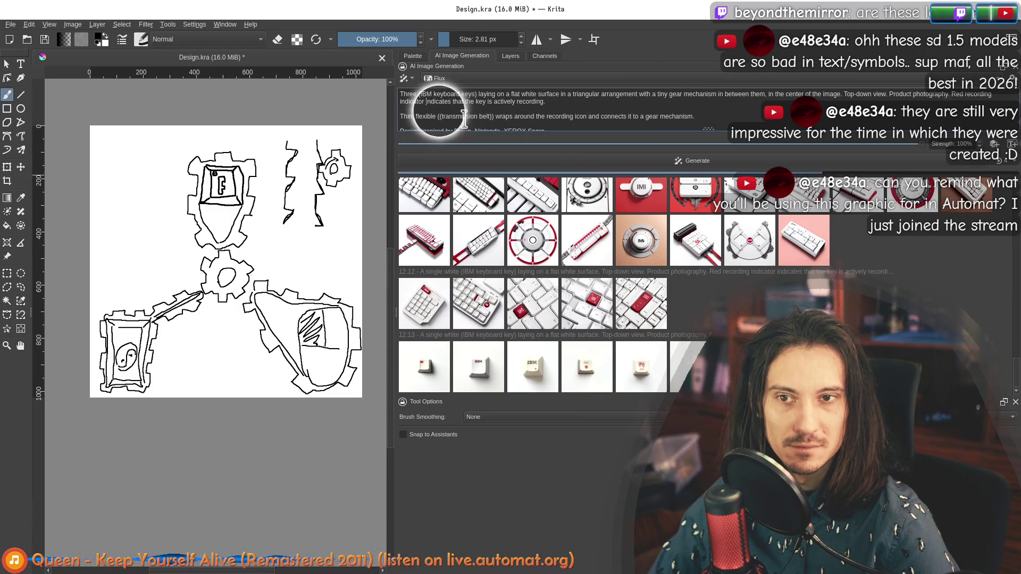
type("n each of the keys")
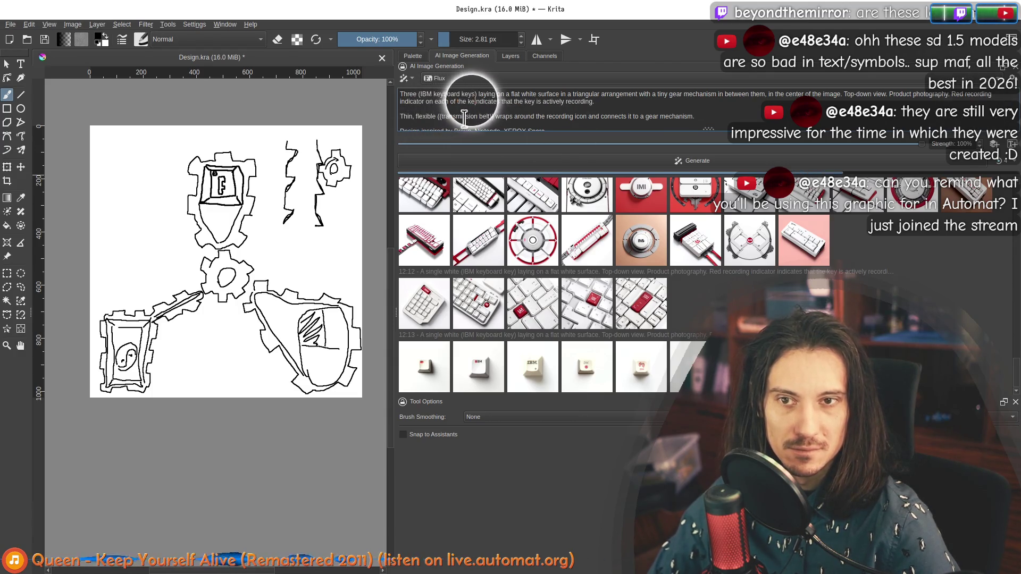
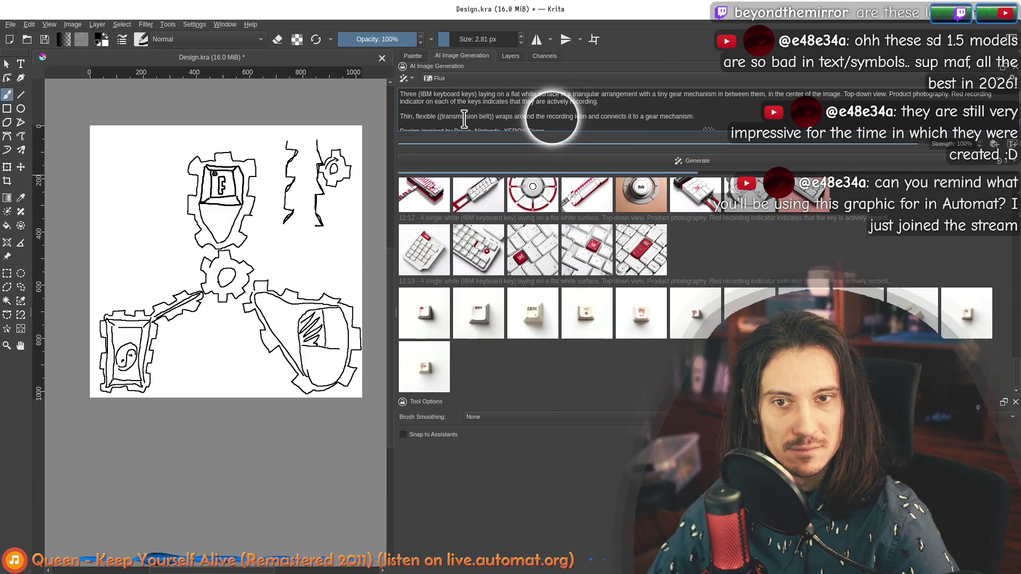
Reword the prompt to 'symbol on the keys' and 'connects them to the central gear'.
key("Delete")
key("Delete")
key("Delete")
type("symbol on the")
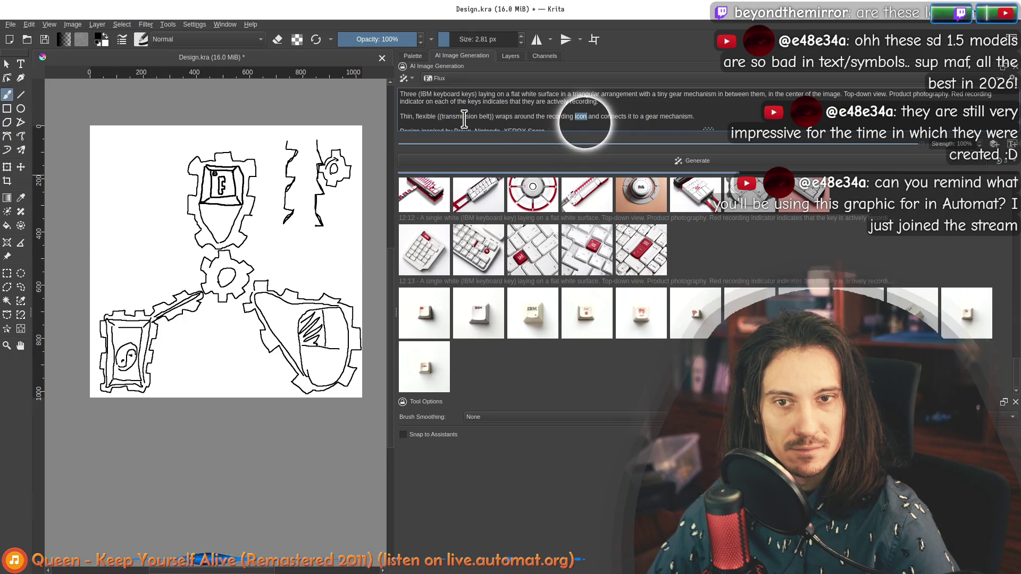
type(" keys")
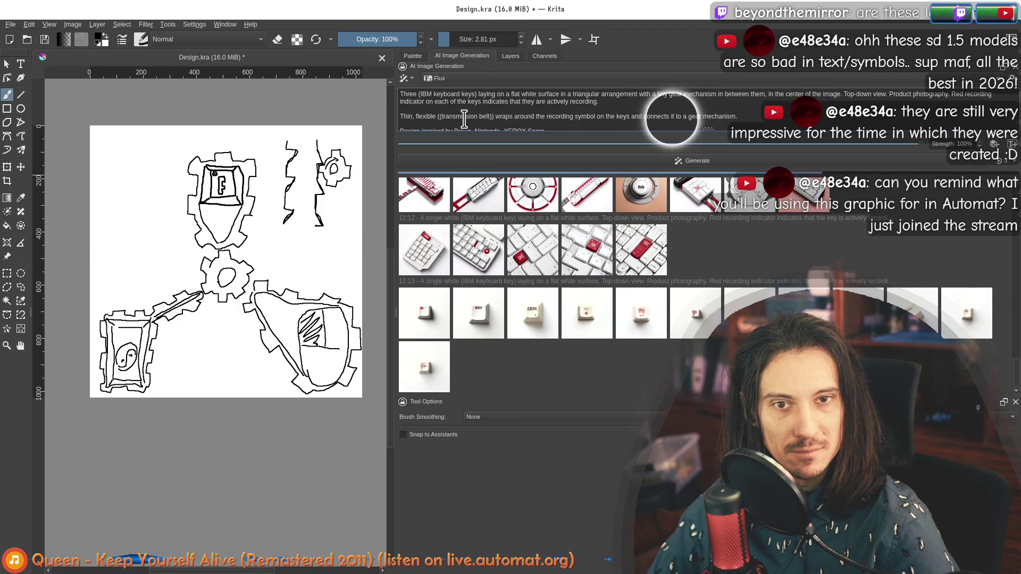
key("Delete")
key("Delete")
key("Delete")
type("them to")
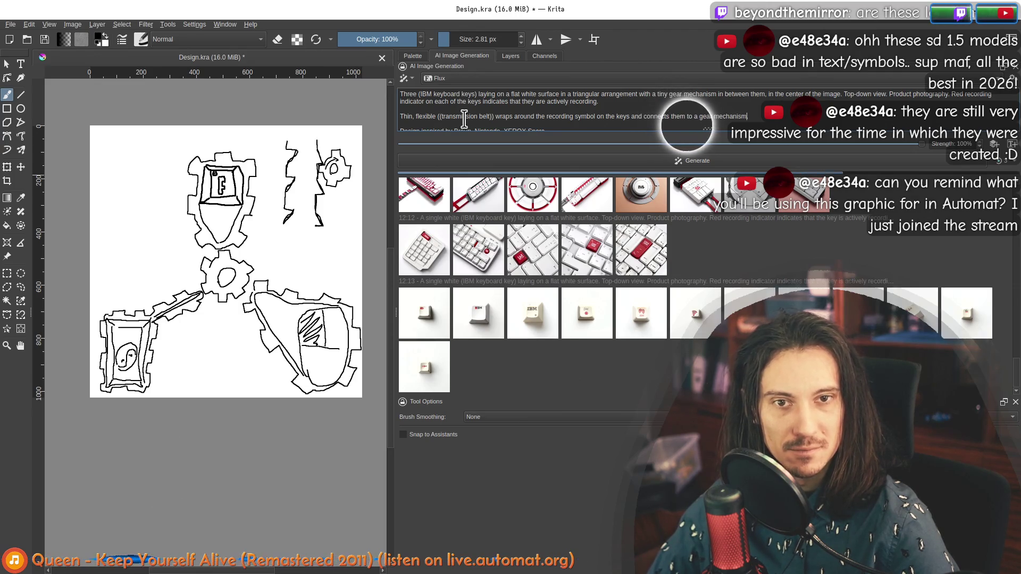
key("Delete")
type("the central")
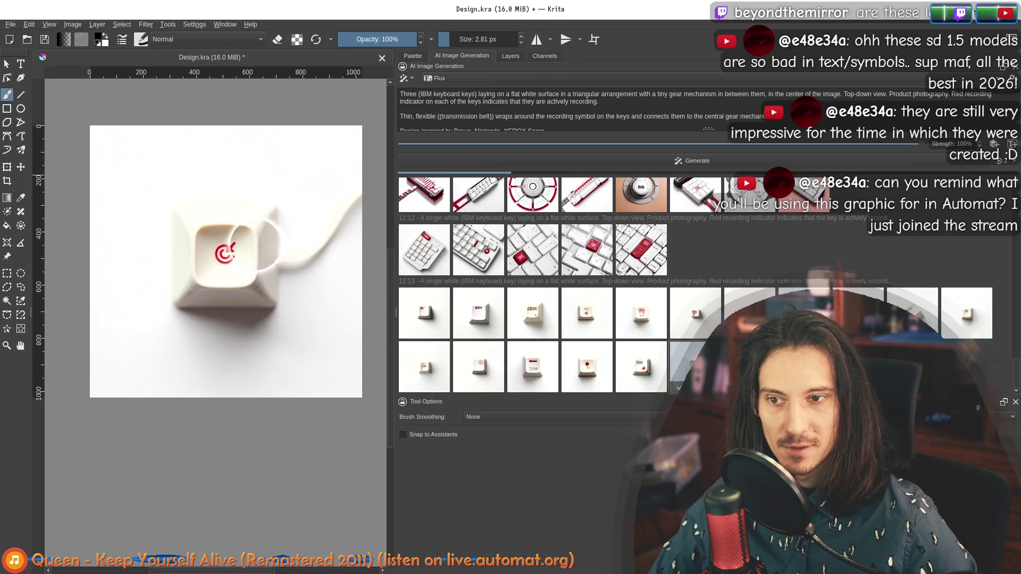
Preview two IBM keycap results, then cancel the queued generation job.
left_click(429, 320)
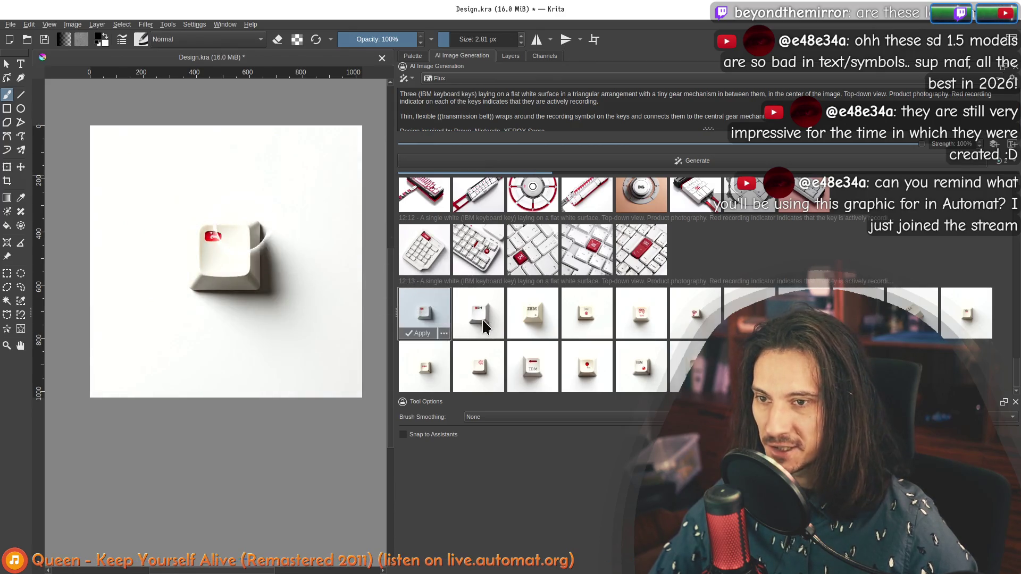
left_click(526, 313)
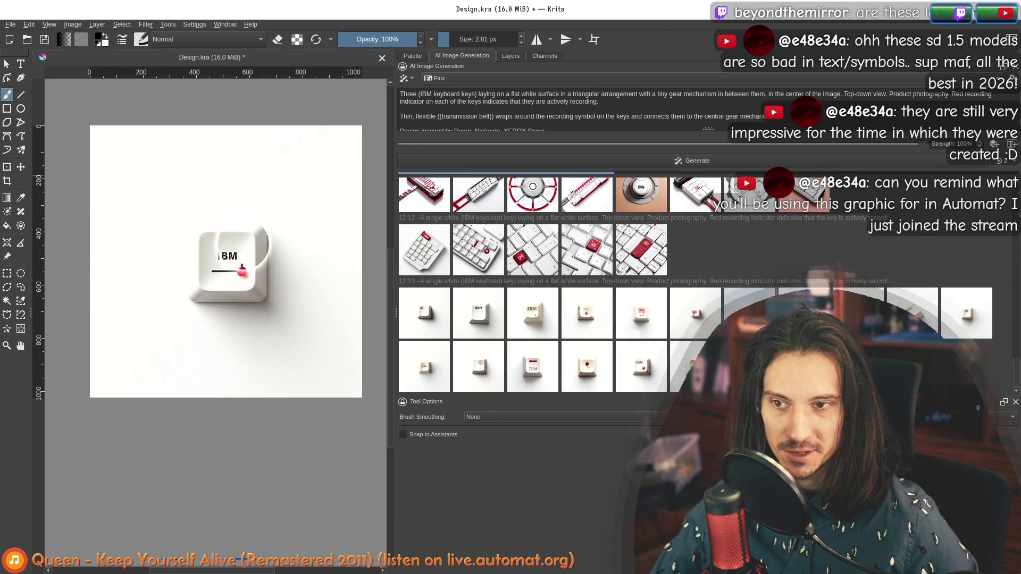
left_click(789, 109)
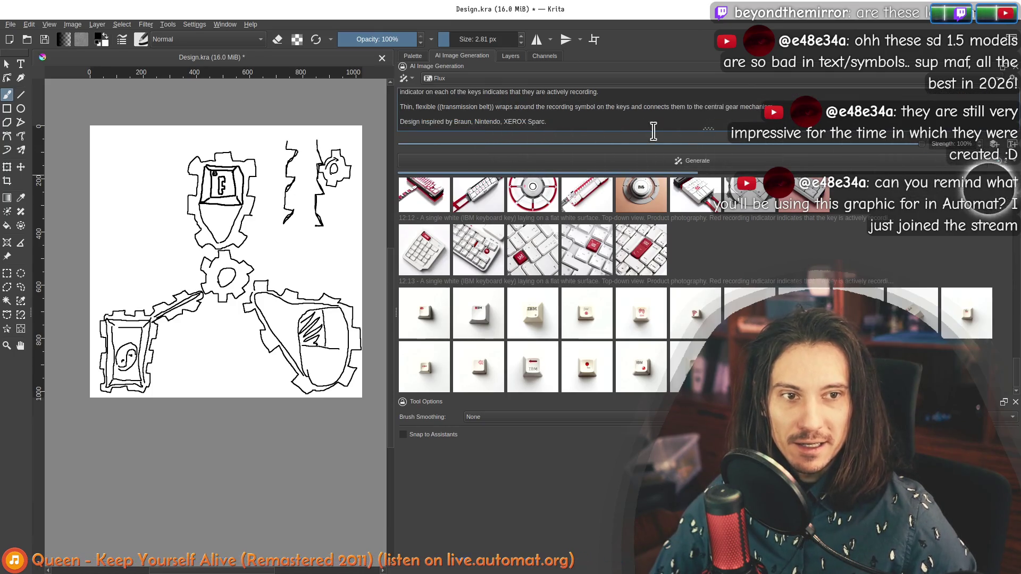
left_click(999, 161)
left_click(1002, 242)
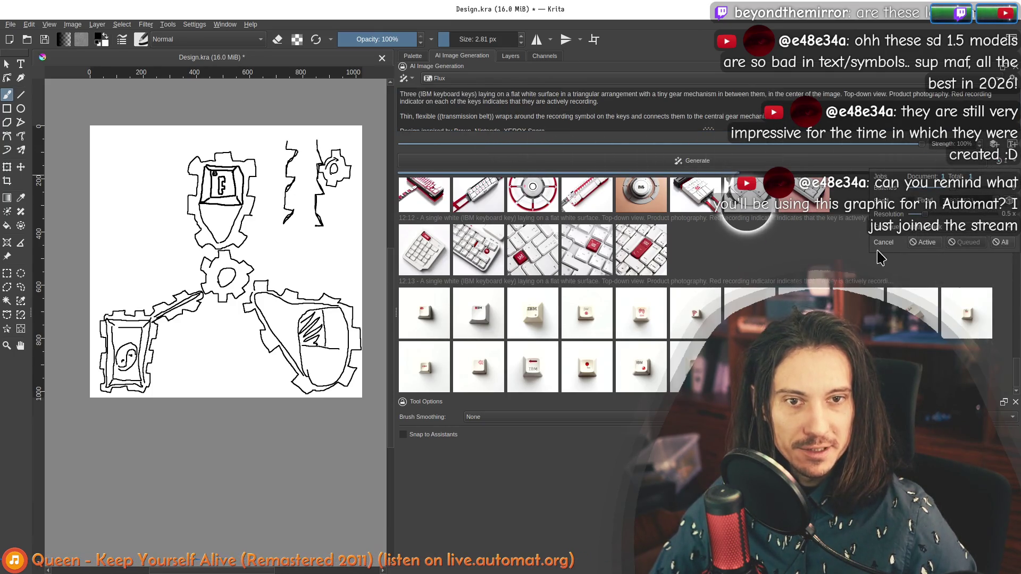
Preview the keycap-with-cable and red-dot keycap results on the canvas.
scroll(182, 243, "up", 3)
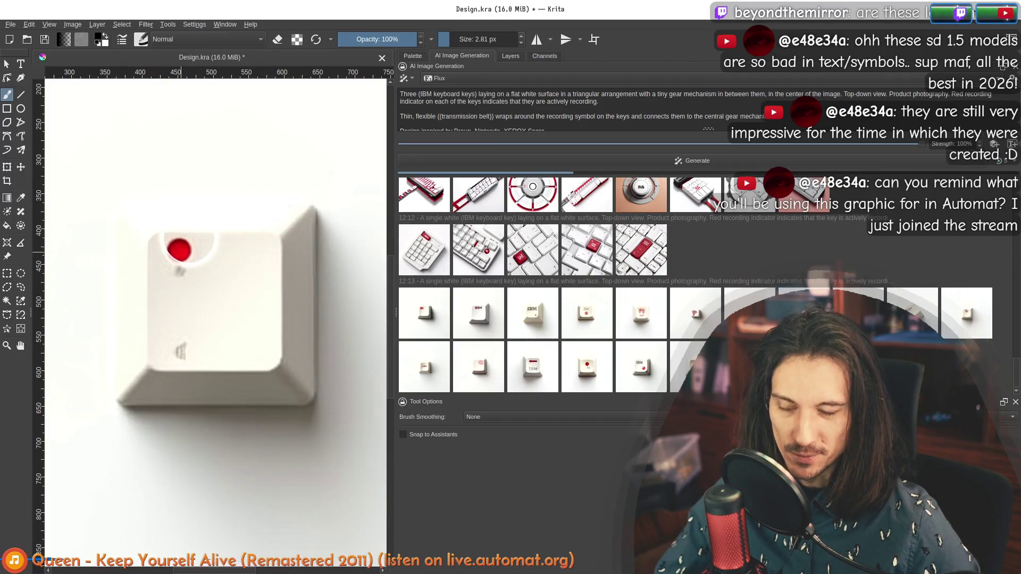
scroll(179, 251, "down", 4)
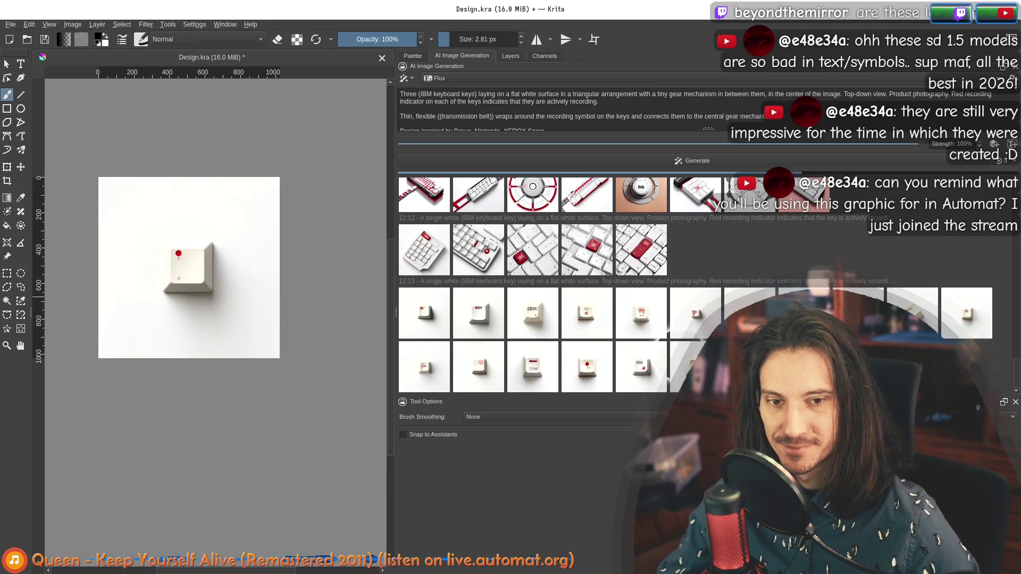
left_click(689, 367)
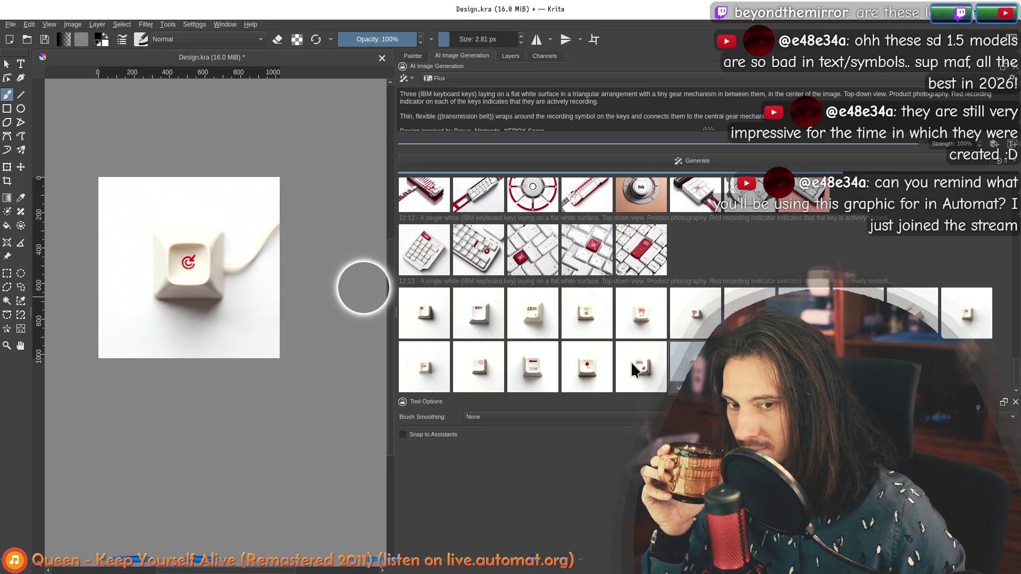
left_click(587, 366)
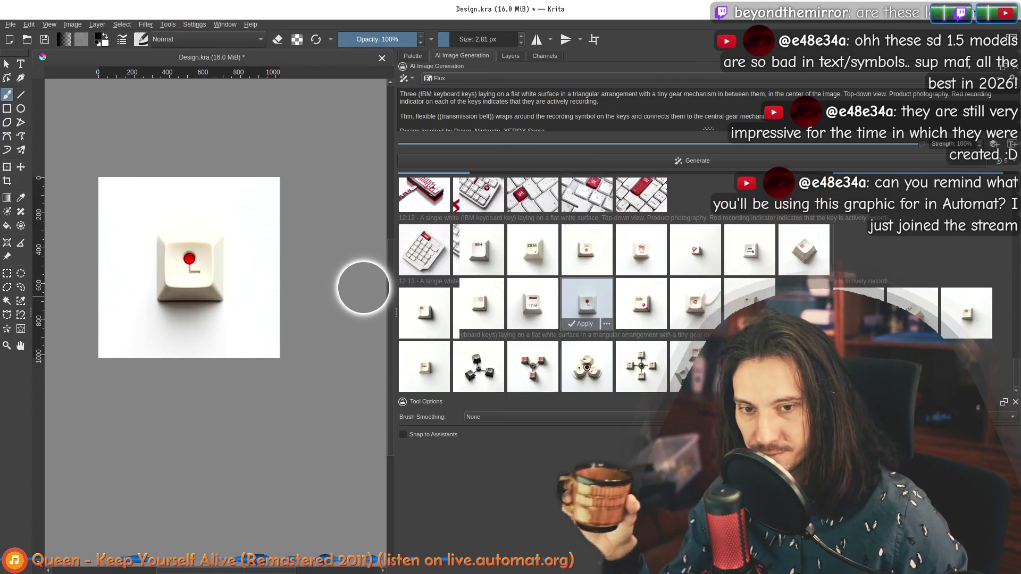
Zoom in on the first three-keys-around-a-gear, dark keycaps and light keys results.
left_click(412, 365)
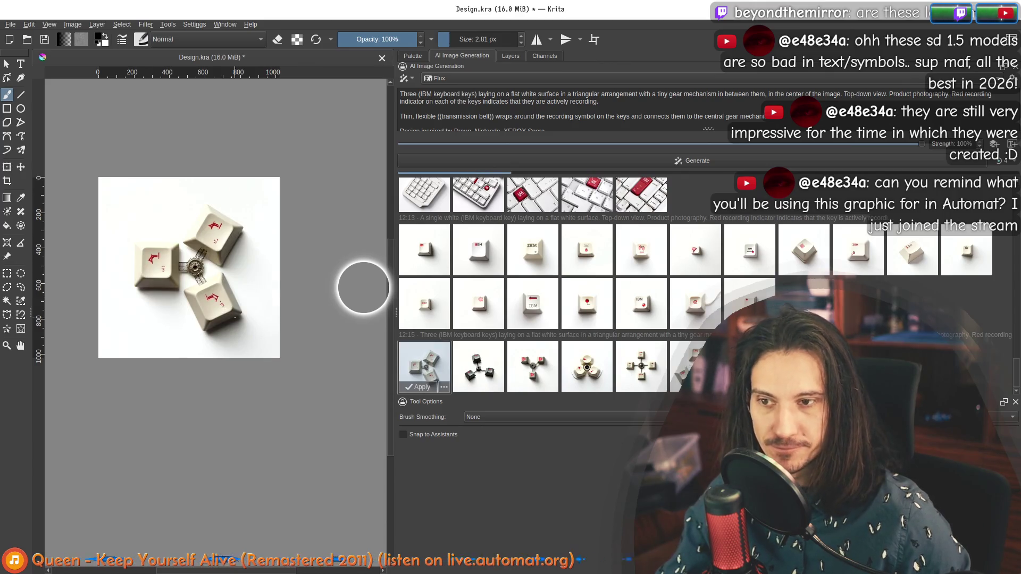
scroll(230, 250, "up", 3)
scroll(233, 285, "down", 3)
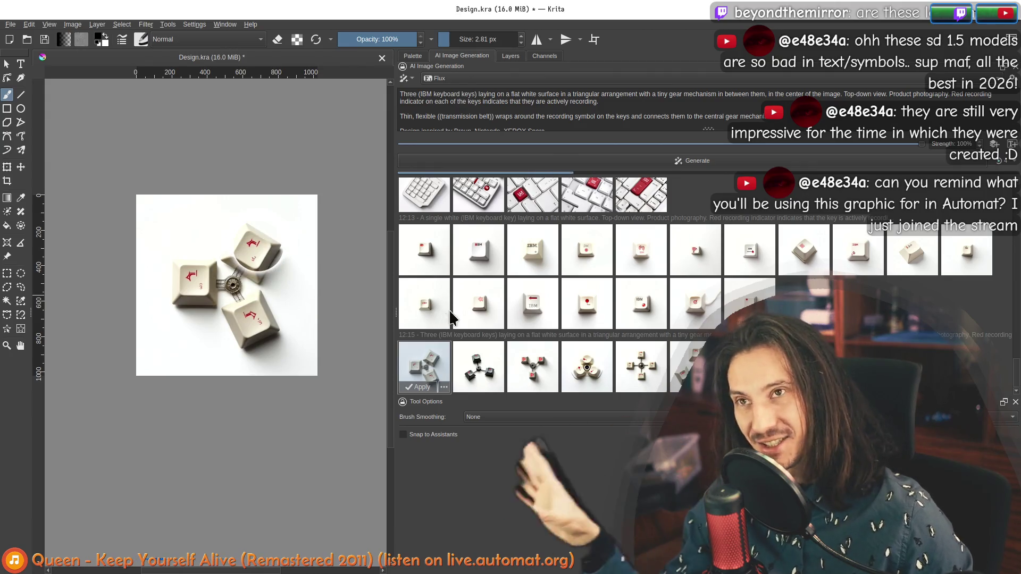
left_click(483, 368)
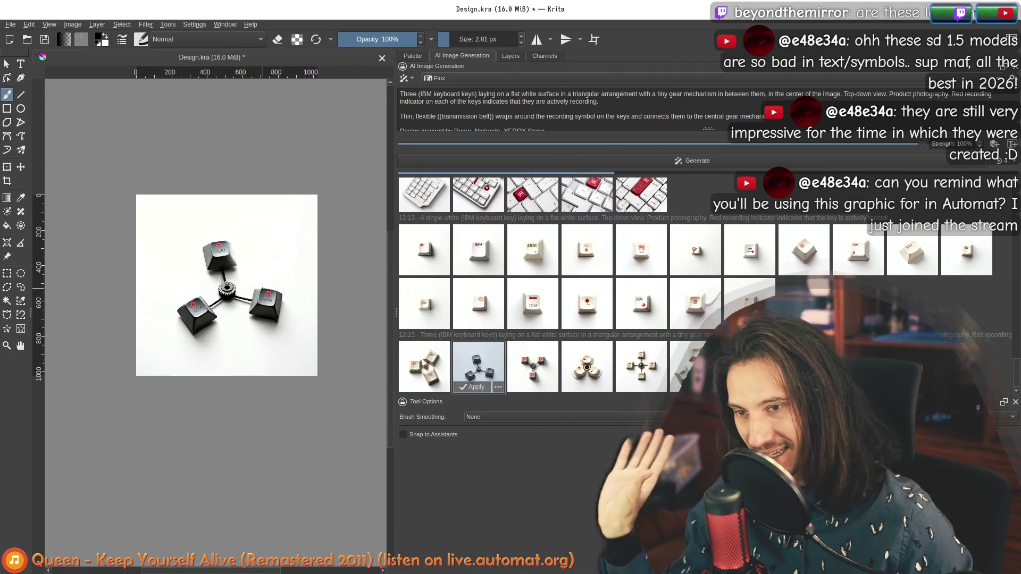
scroll(231, 324, "up", 2)
scroll(230, 314, "up", 1)
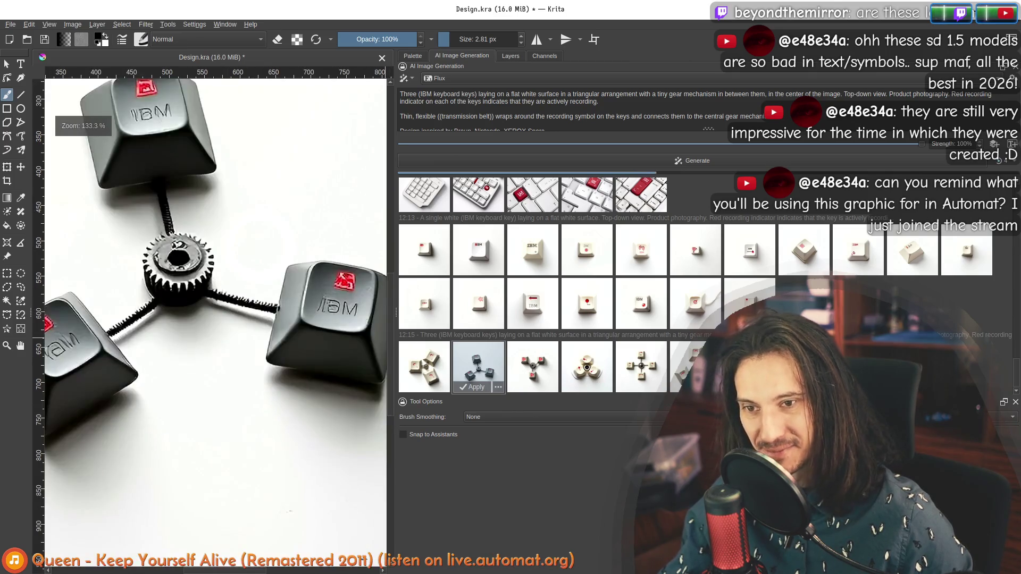
left_click(536, 369)
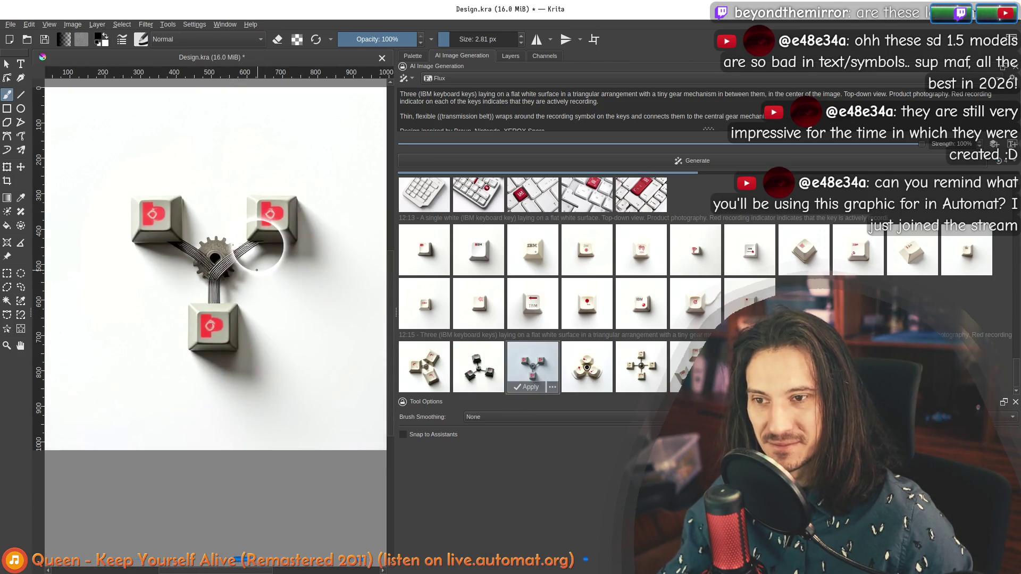
Step forward and back through the newest batch of results.
left_click(595, 360)
left_click(641, 362)
left_click(691, 361)
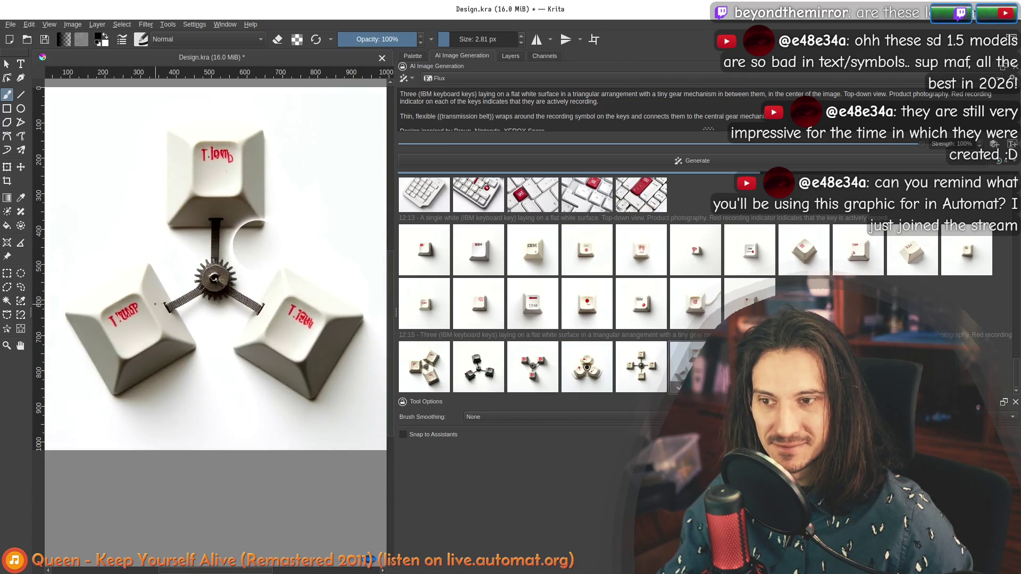
scroll(155, 304, "down", 3)
scroll(135, 300, "up", 2)
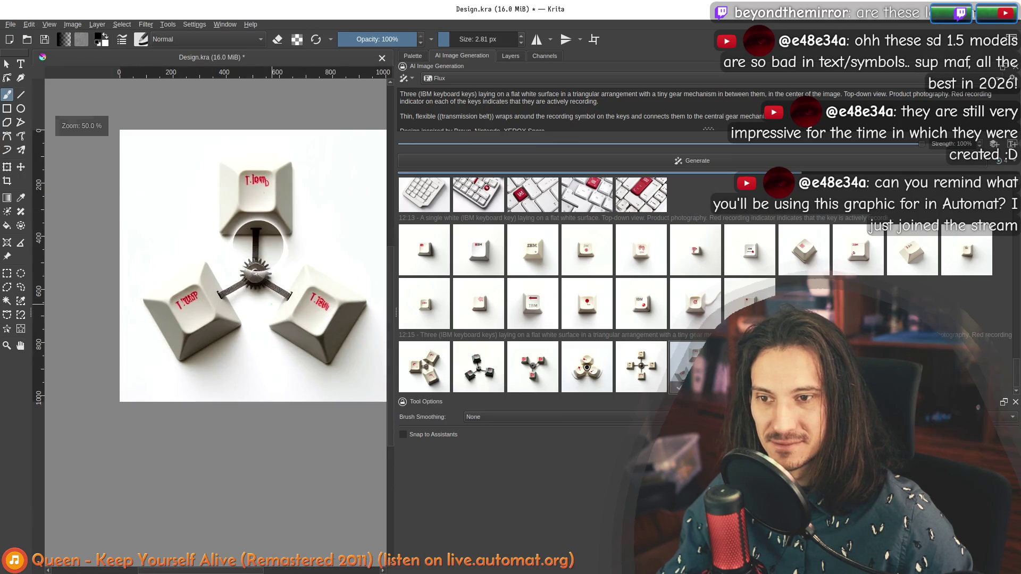
scroll(257, 266, "down", 1)
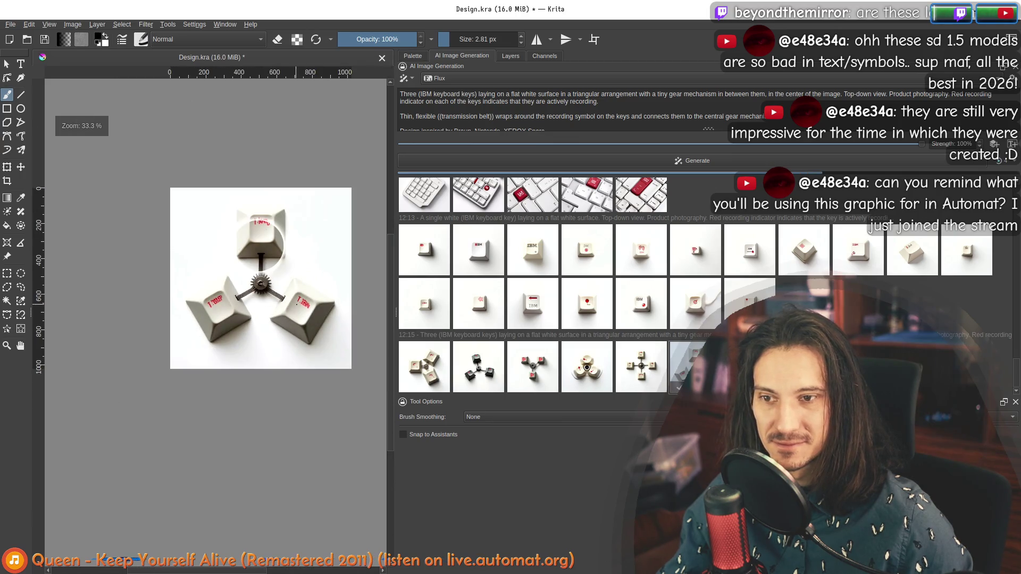
left_click(652, 373)
left_click(582, 372)
left_click(532, 372)
Inspect the rounded keys around a gear and the sixth result of the batch.
left_click(572, 367)
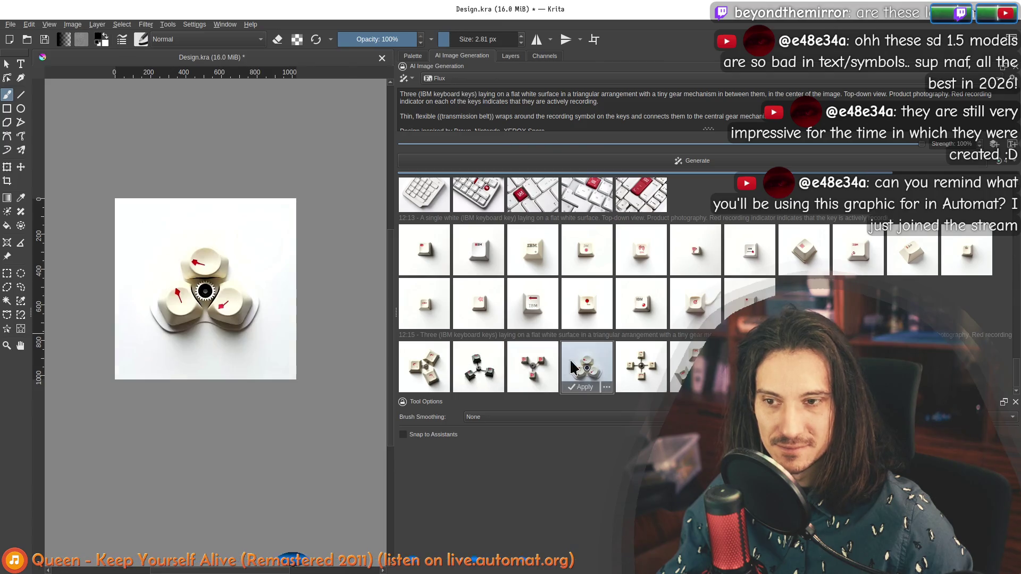
scroll(258, 247, "up", 4)
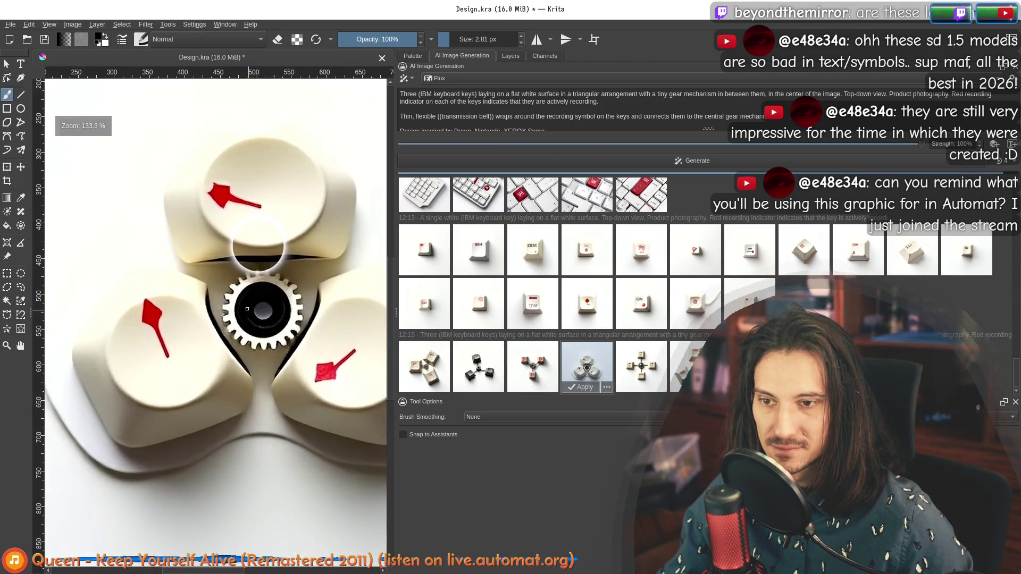
scroll(247, 308, "down", 3)
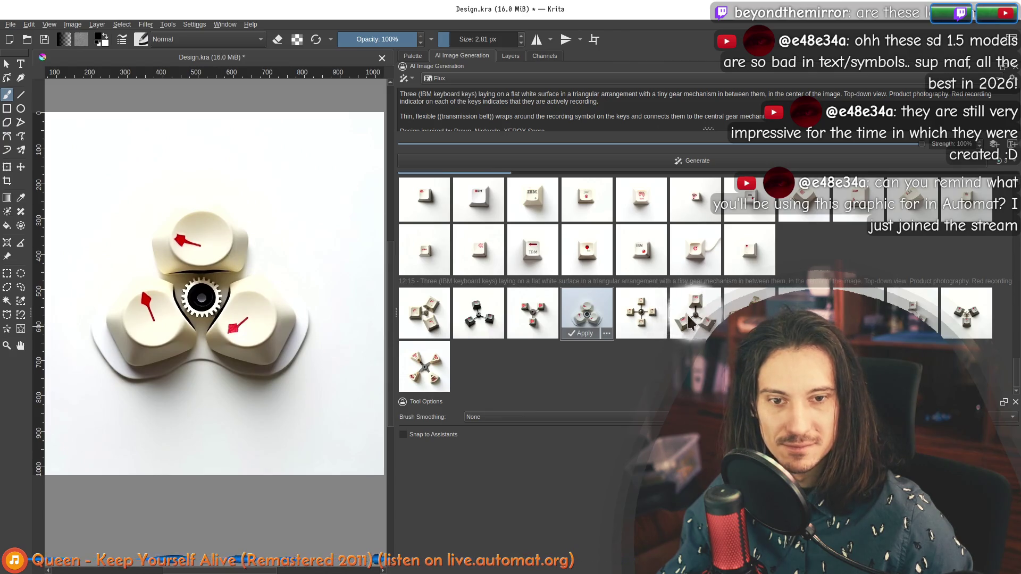
left_click(689, 322)
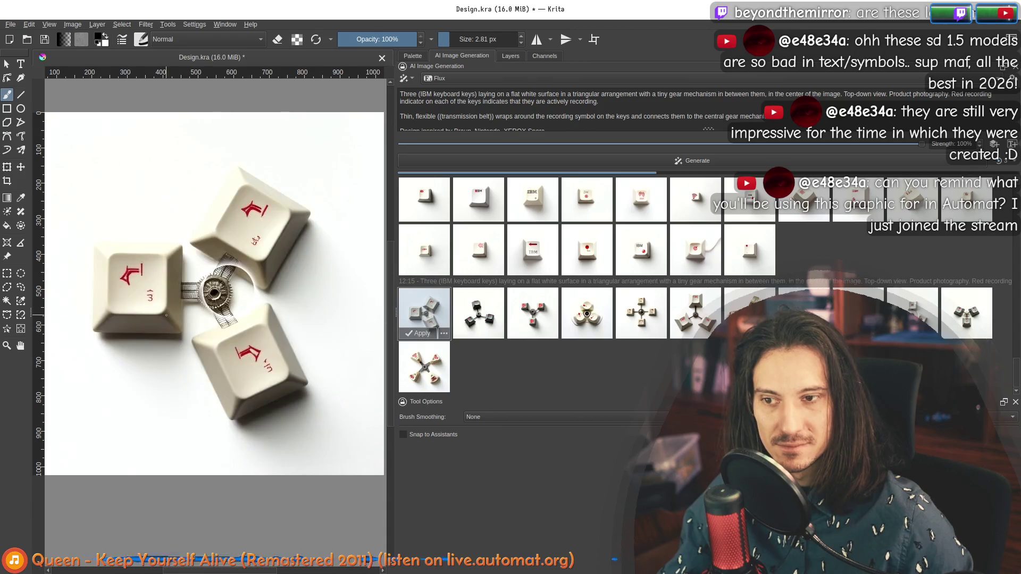
scroll(212, 272, "up", 3)
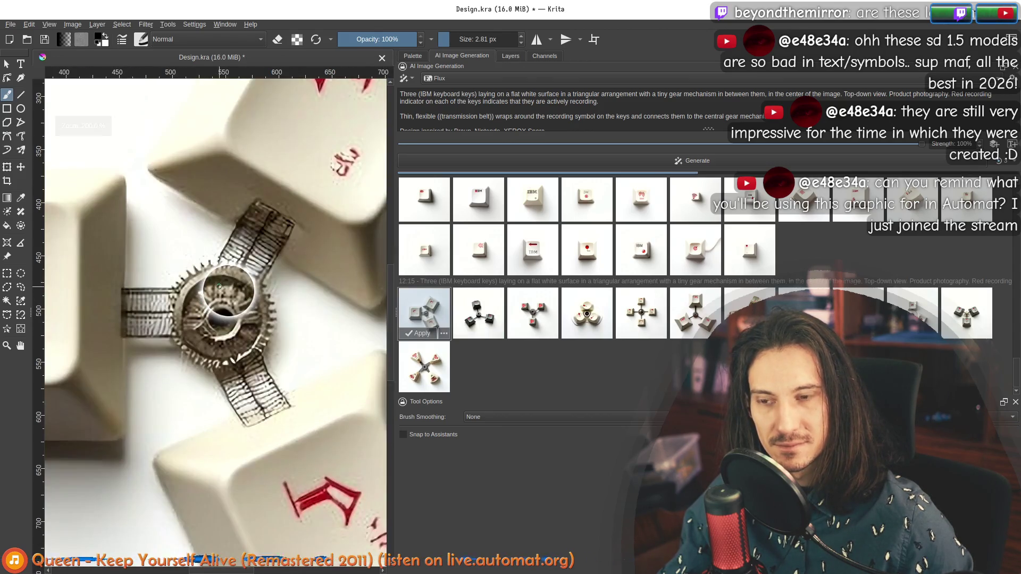
scroll(219, 286, "down", 5)
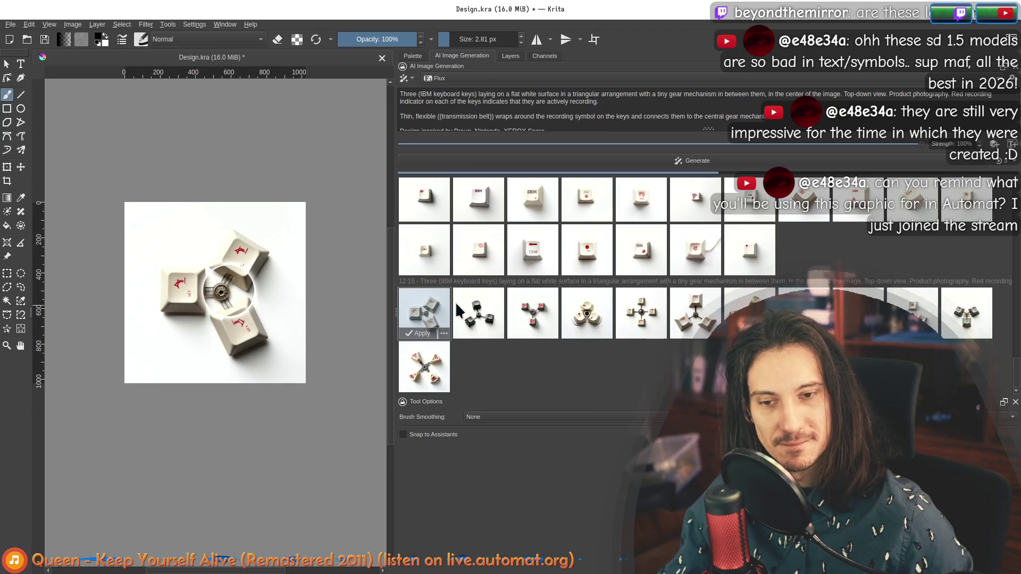
Preview the four-key arrangement, restore the original sketch, and open a new Chrome tab.
left_click(432, 377)
left_click(514, 377)
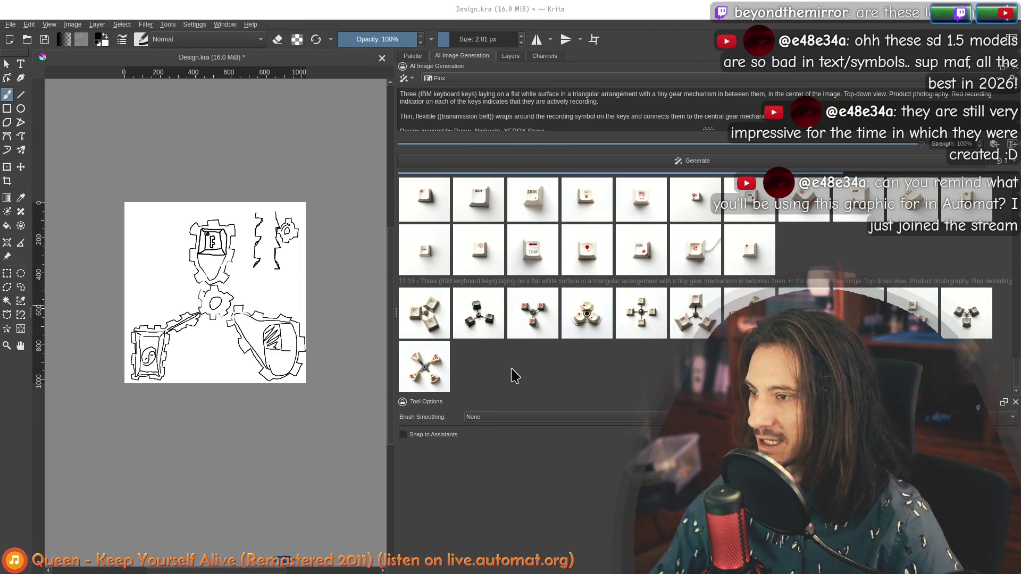
key("alt+Tab")
key("ctrl+t")
Search Google for 'transmission belt' and glance at the Wikipedia article.
type("transmission belt")
key("Return")
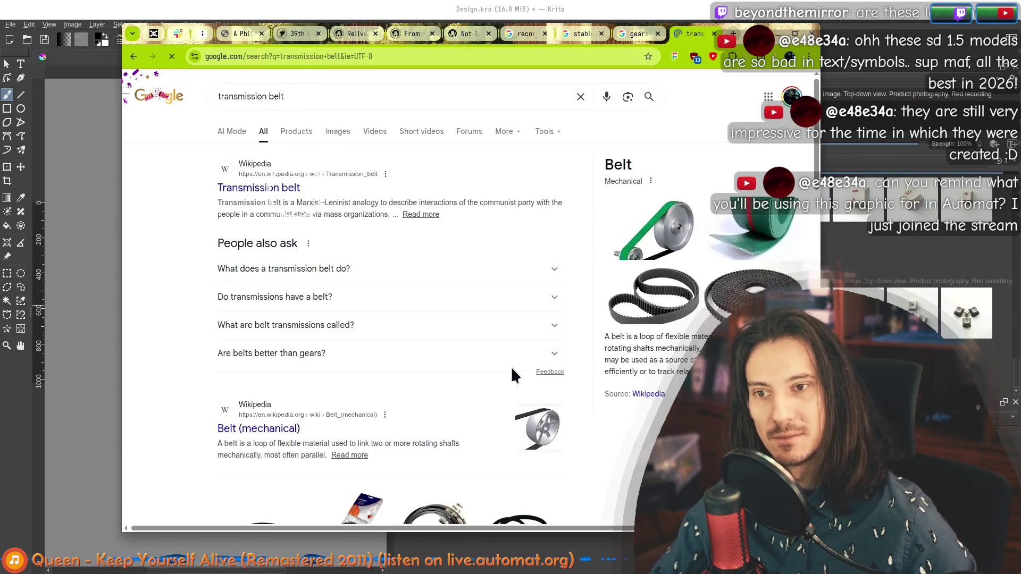
left_click(262, 190)
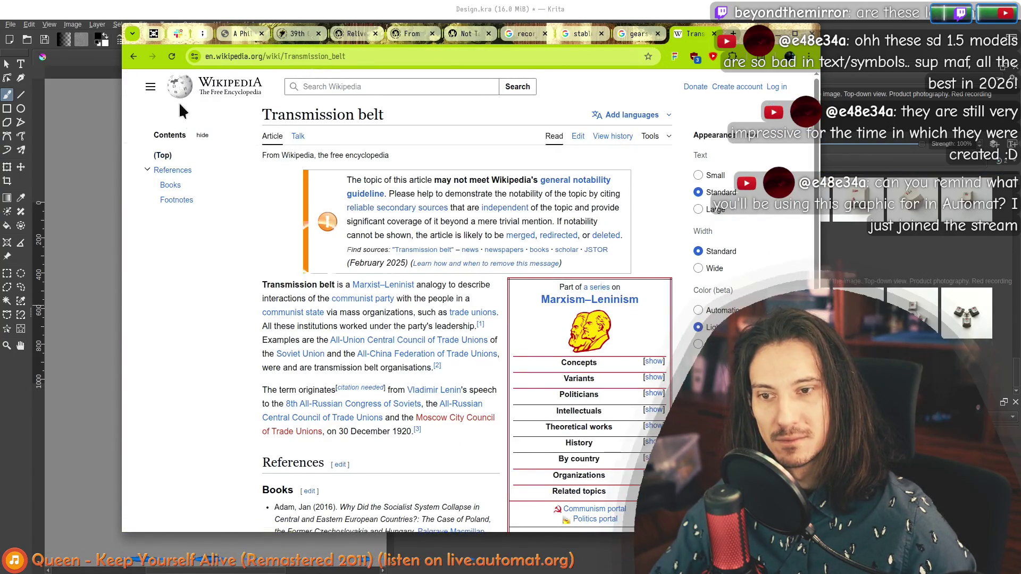
left_click(133, 55)
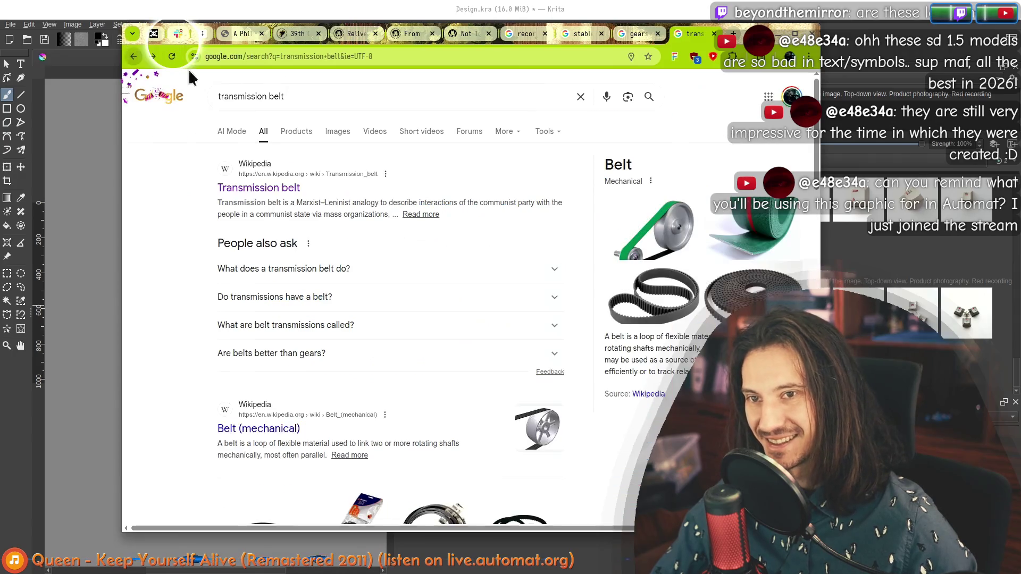
Browse the transmission belt image results and select 'belt' in the query.
left_click(329, 132)
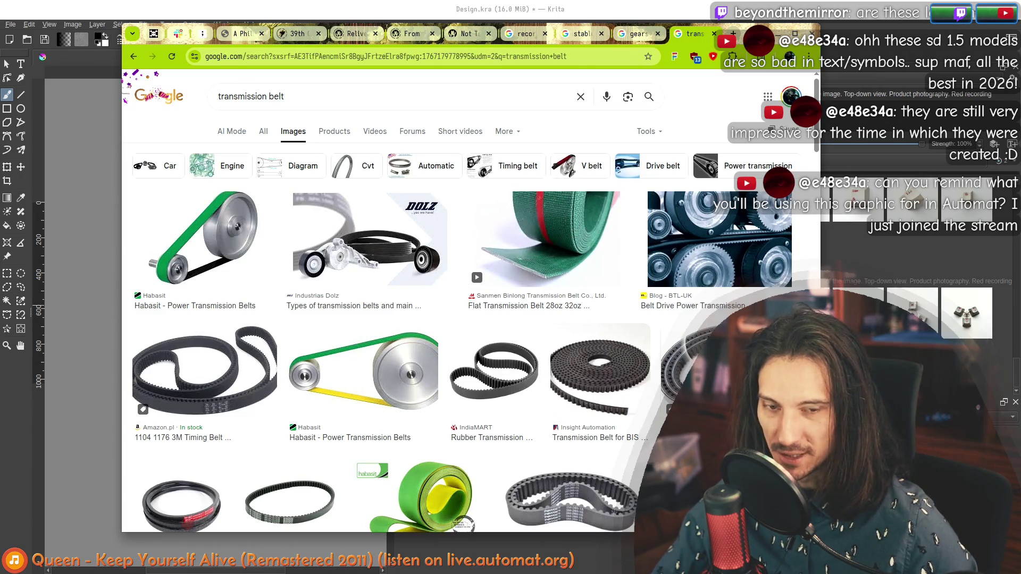
scroll(490, 352, "down", 6)
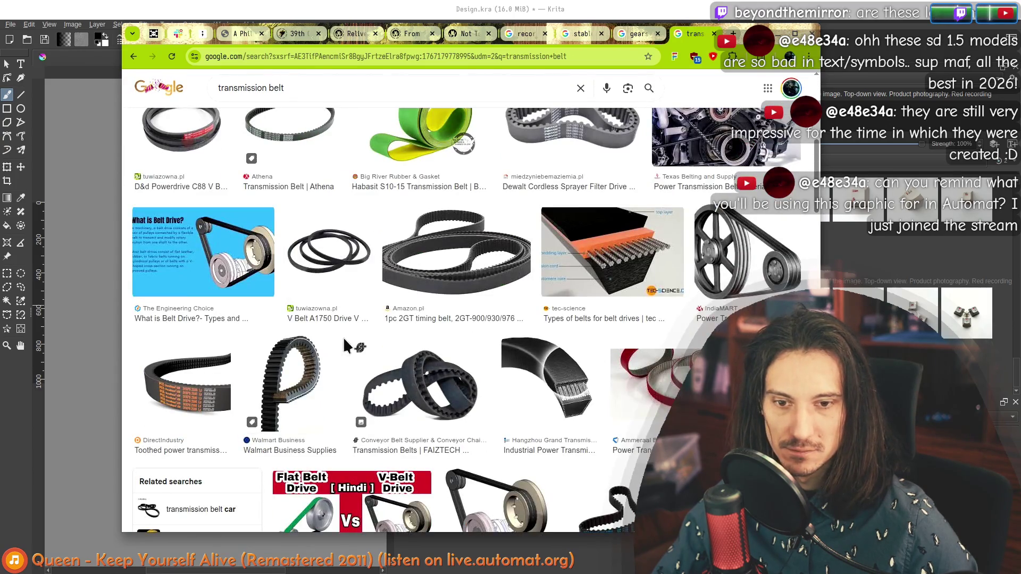
scroll(342, 330, "down", 4)
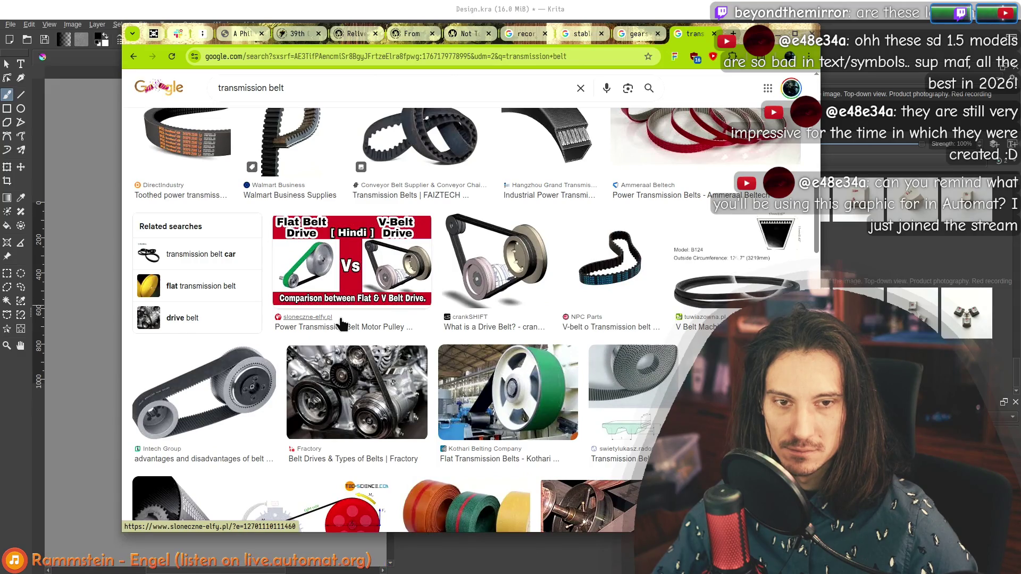
scroll(342, 298, "up", 10)
double_click(272, 97)
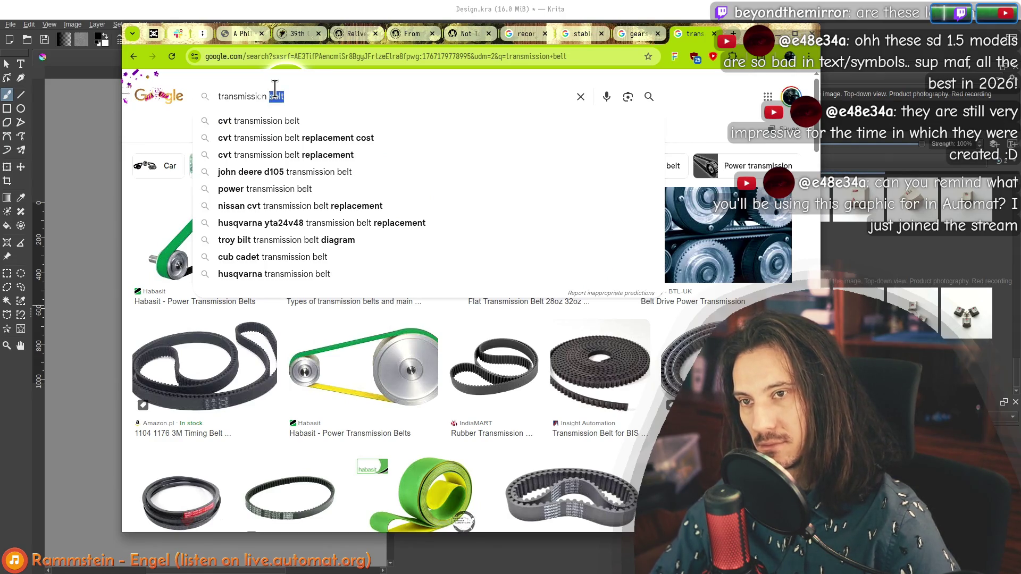
Search 'transmission chain', then 'one-way transmission chain', and scroll through the images.
type("chain")
key("Return")
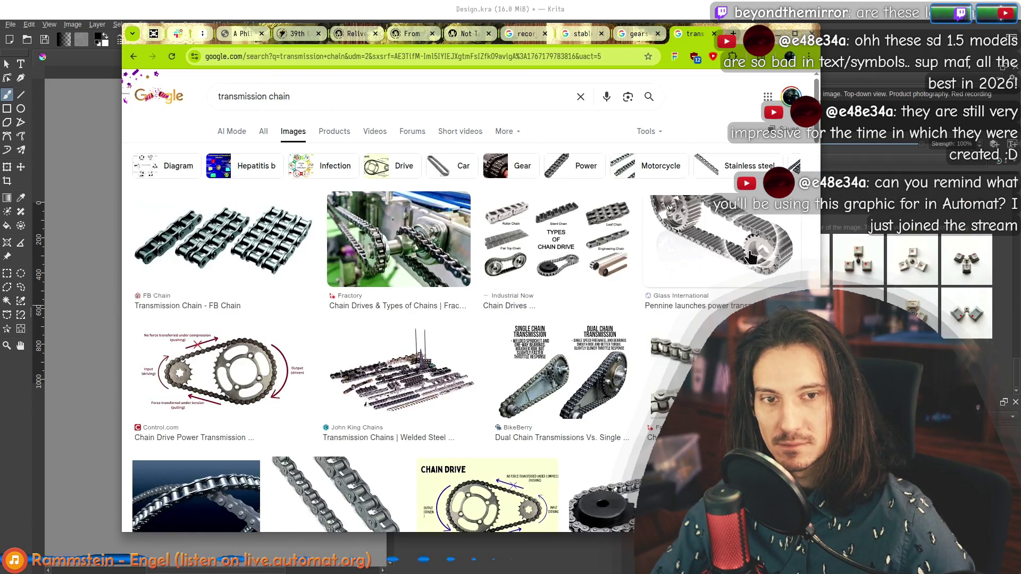
left_click(329, 97)
key("Home")
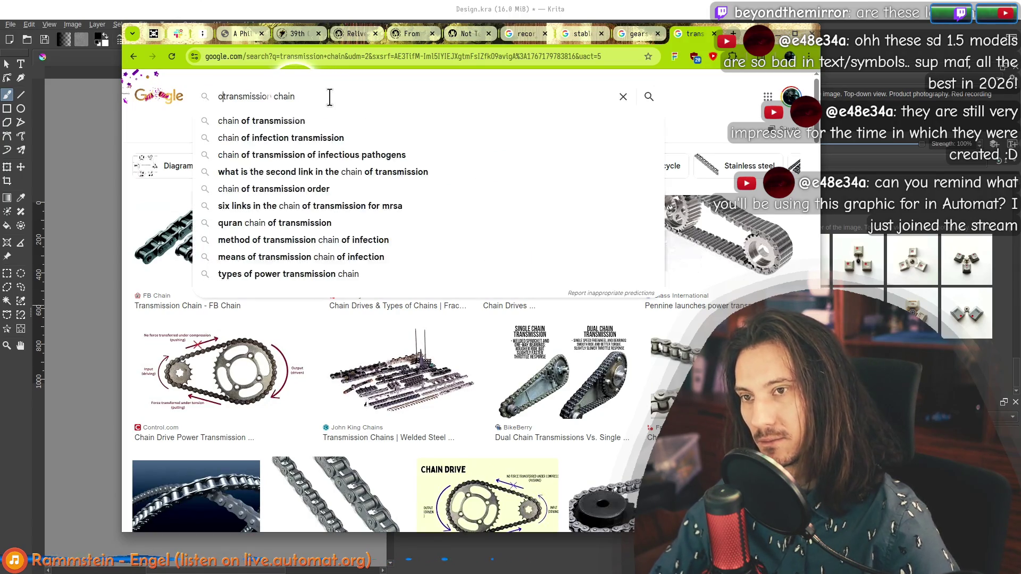
type("one-way")
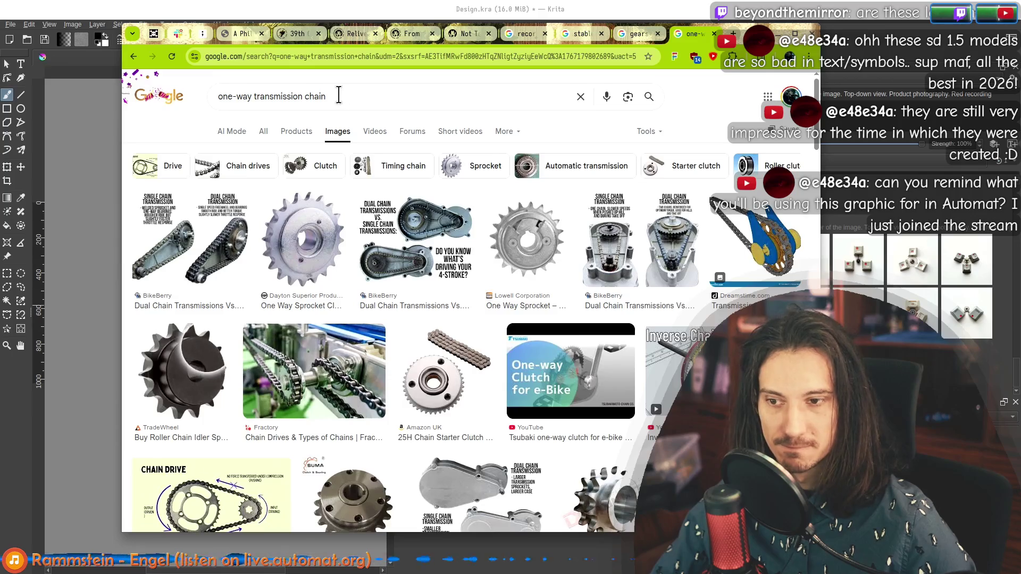
scroll(278, 300, "down", 4)
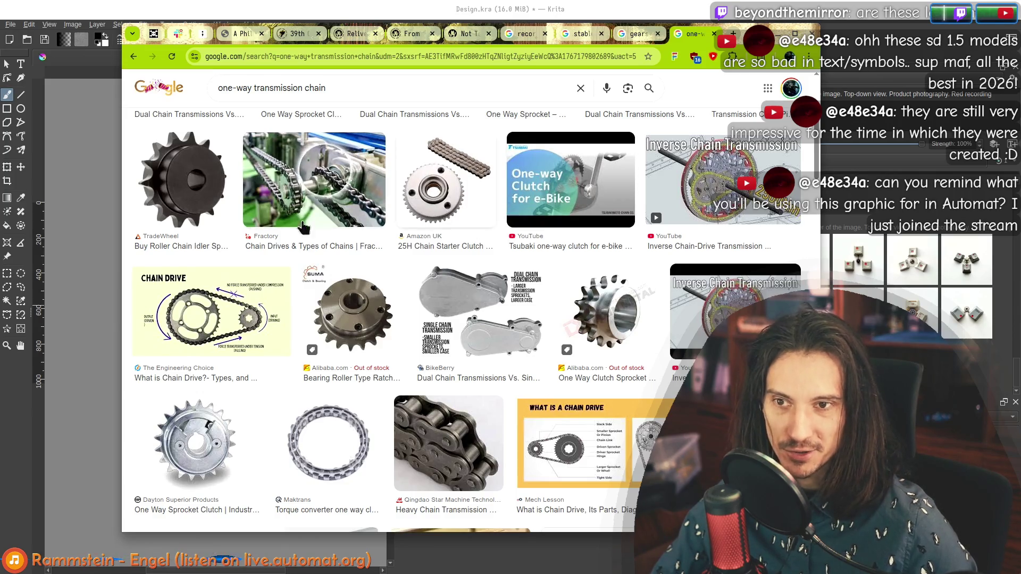
scroll(383, 266, "down", 3)
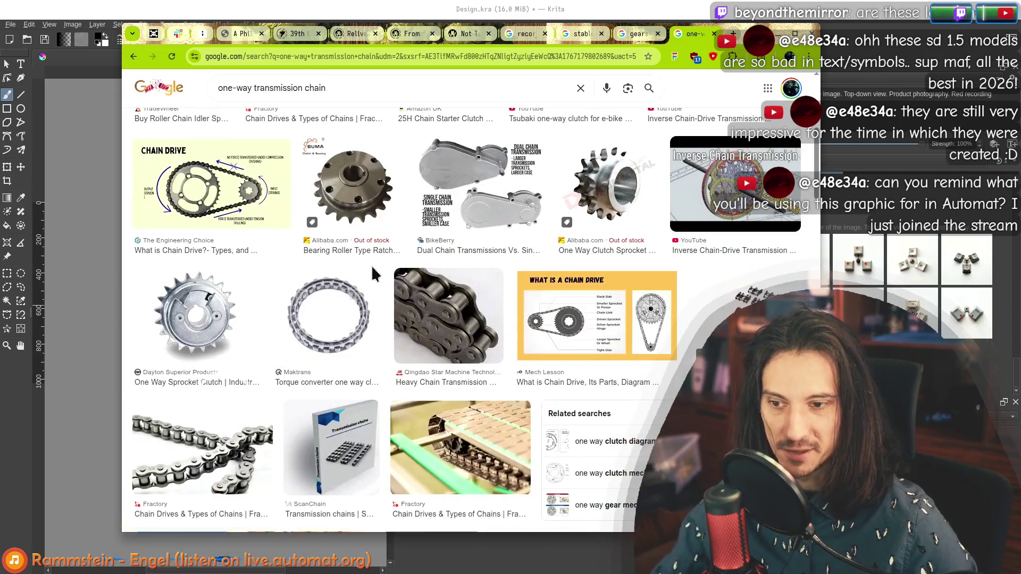
scroll(372, 261, "down", 3)
scroll(367, 273, "down", 2)
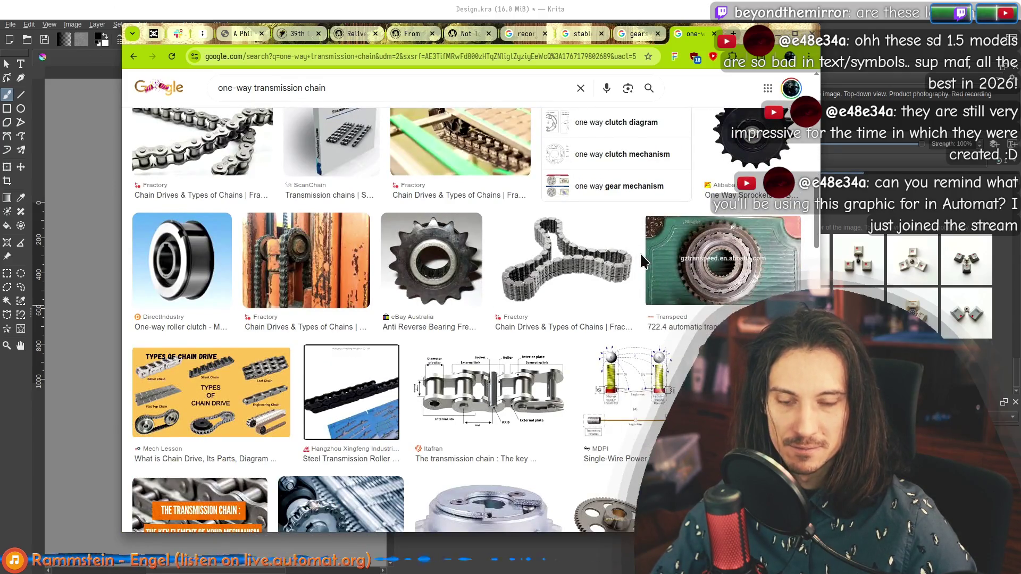
scroll(594, 248, "down", 3)
scroll(594, 248, "up", 15)
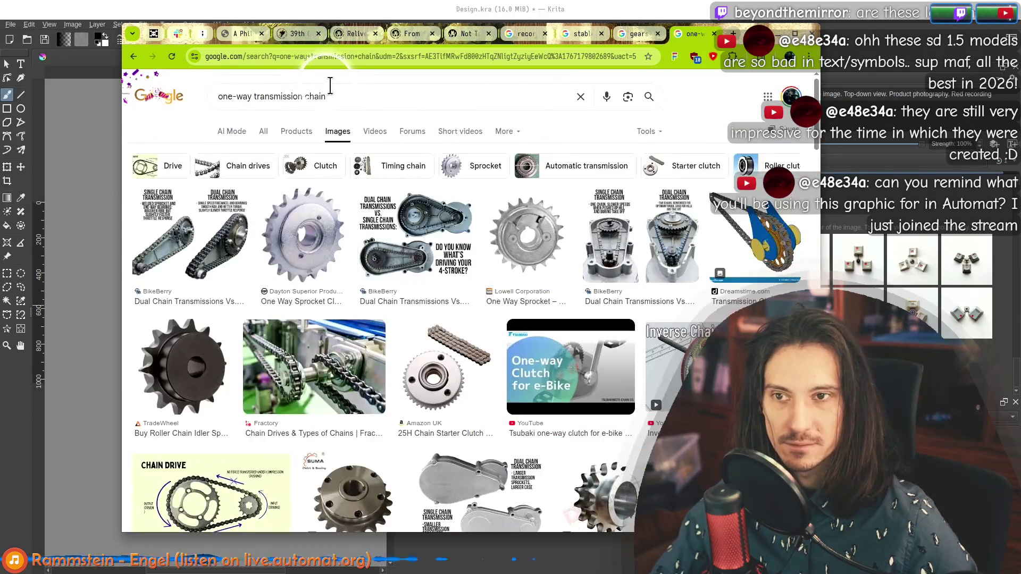
Search 'one way gear clock' images, then return to Krita.
key("ctrl+a")
type("one way ")
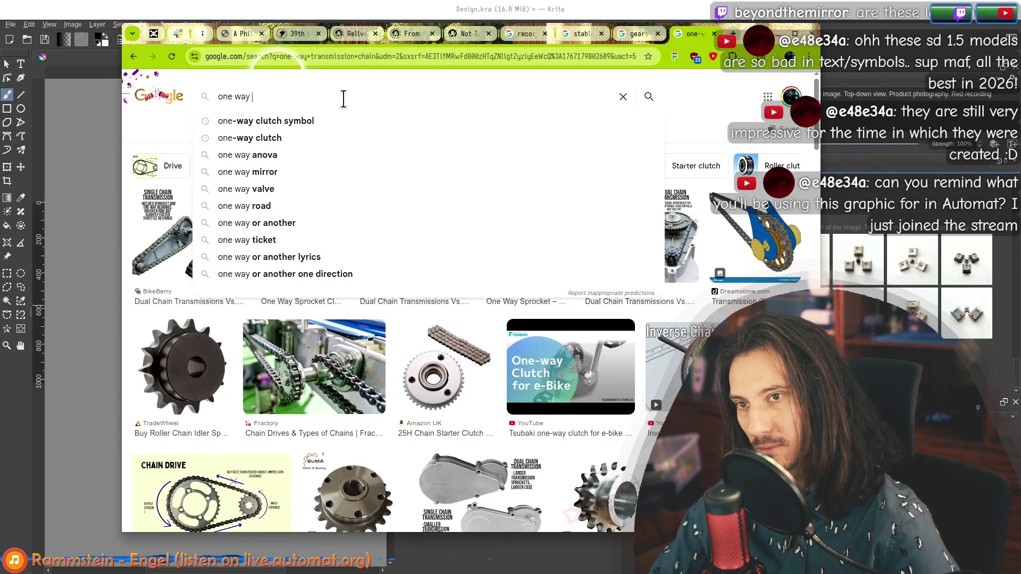
type("gear clock")
key("Return")
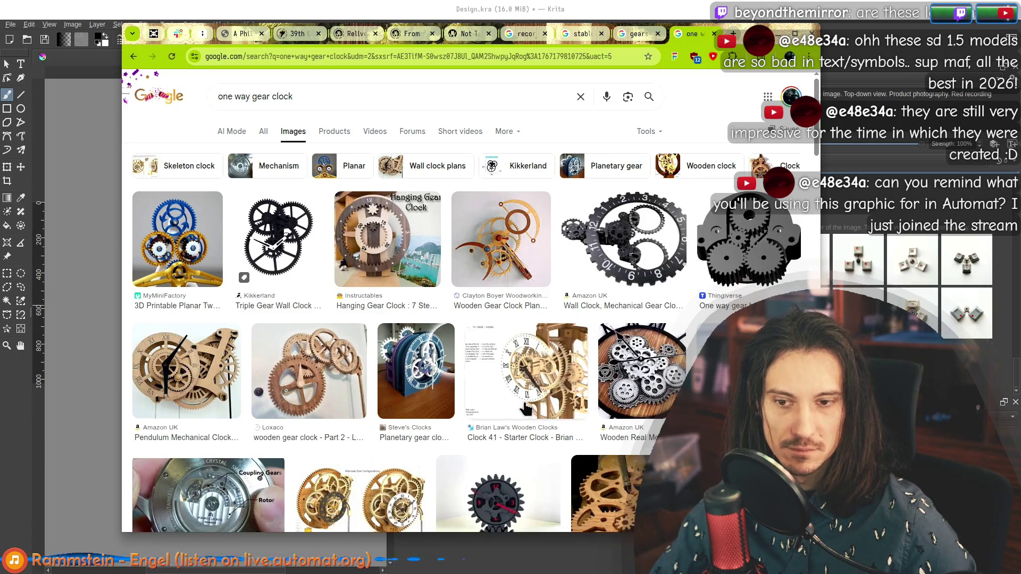
key("alt+Tab")
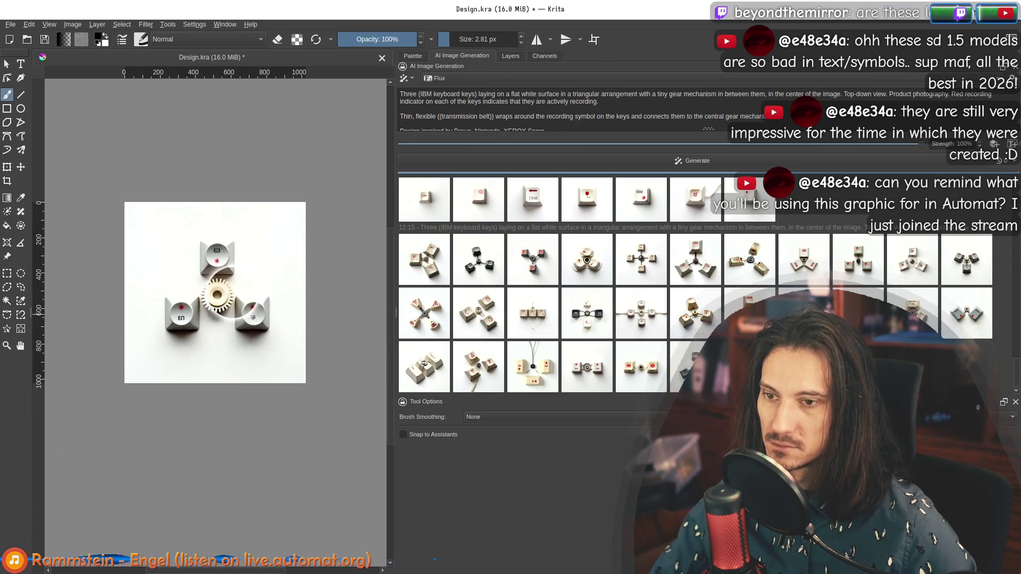
View the canvas at 100% and preview bottom-row variants, including IBM keys flanking a gear.
key("1")
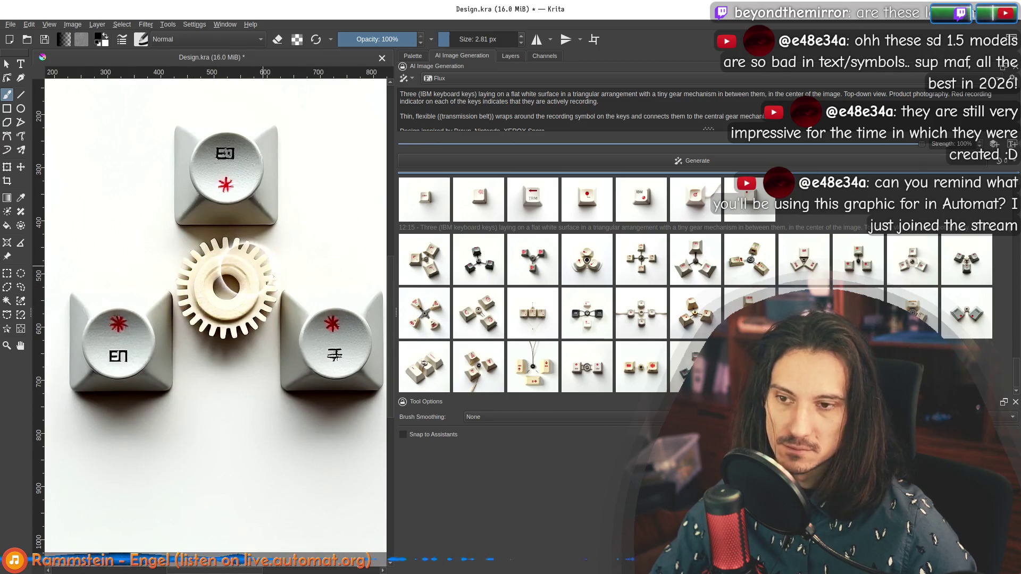
left_click(686, 366)
left_click(640, 367)
left_click(581, 374)
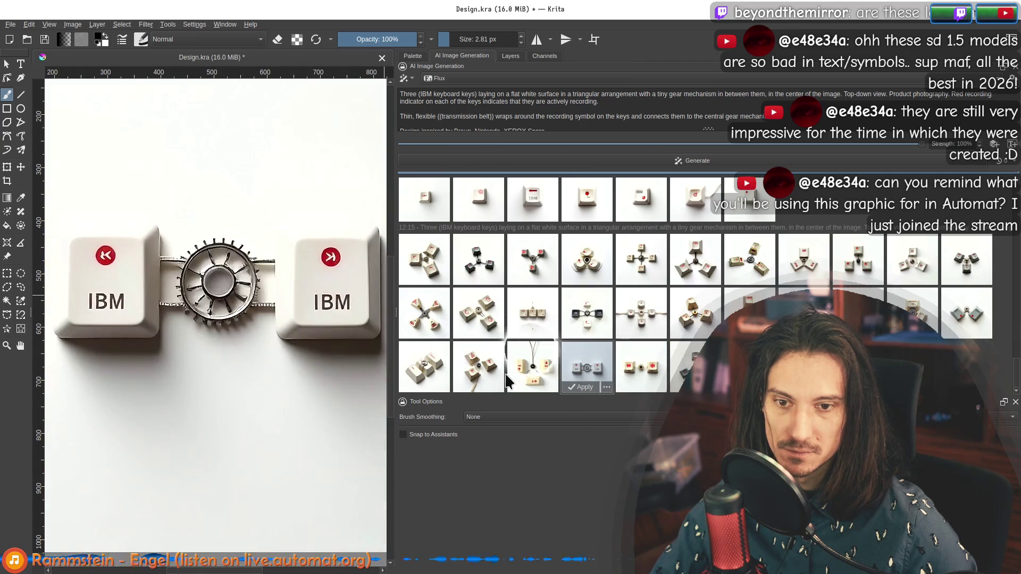
left_click(509, 377)
left_click(475, 372)
left_click(426, 372)
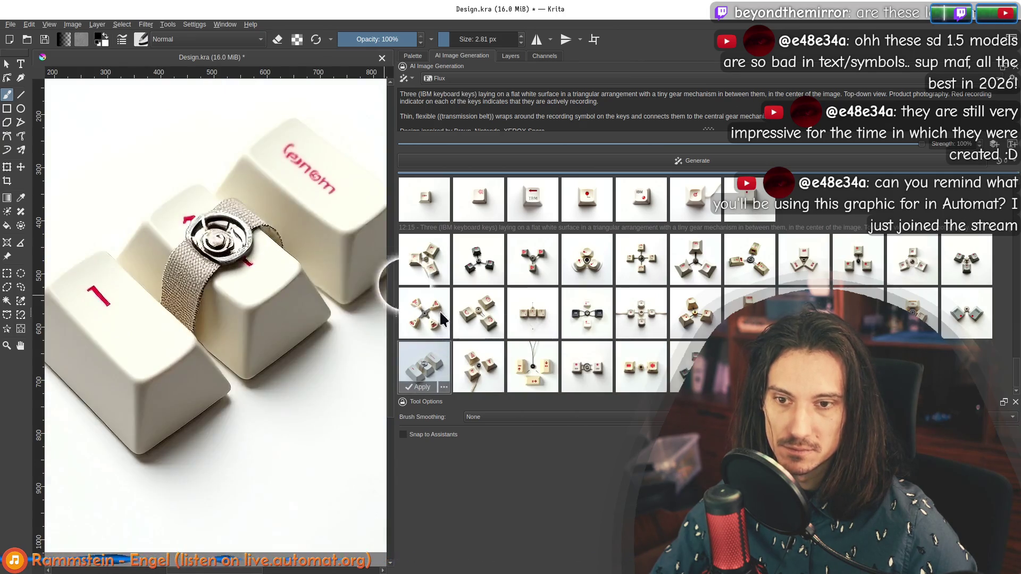
Preview more variants: small gear, dark keys, four keys, brass gear, belt-joined keys.
left_click(438, 318)
left_click(473, 314)
left_click(532, 314)
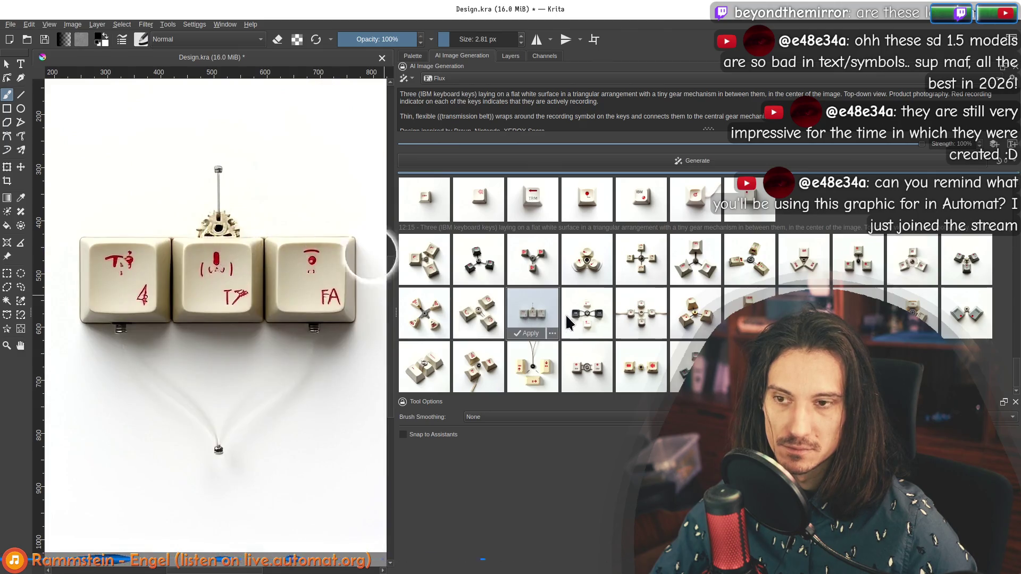
left_click(569, 320)
left_click(643, 320)
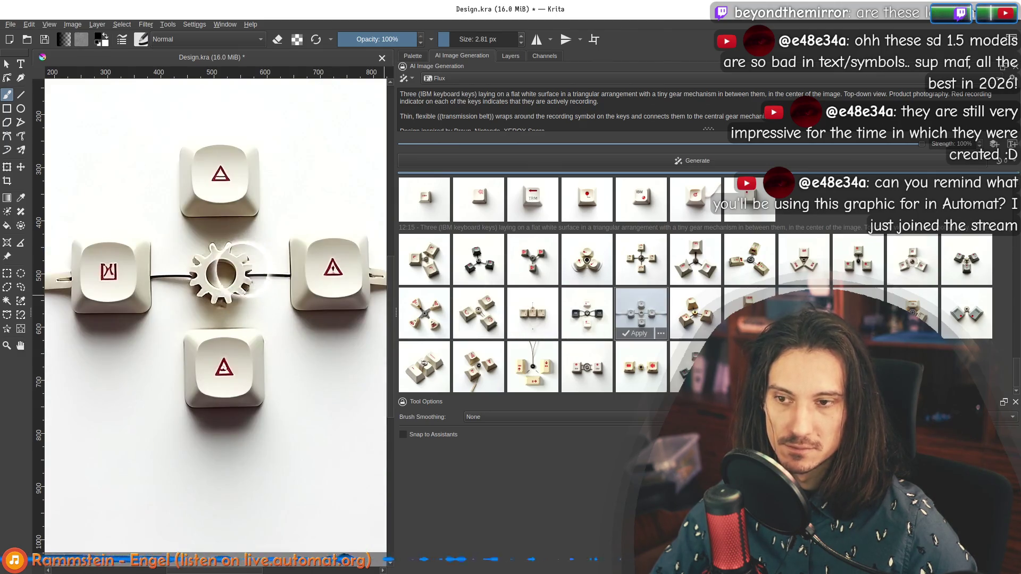
left_click(695, 314)
left_click(696, 259)
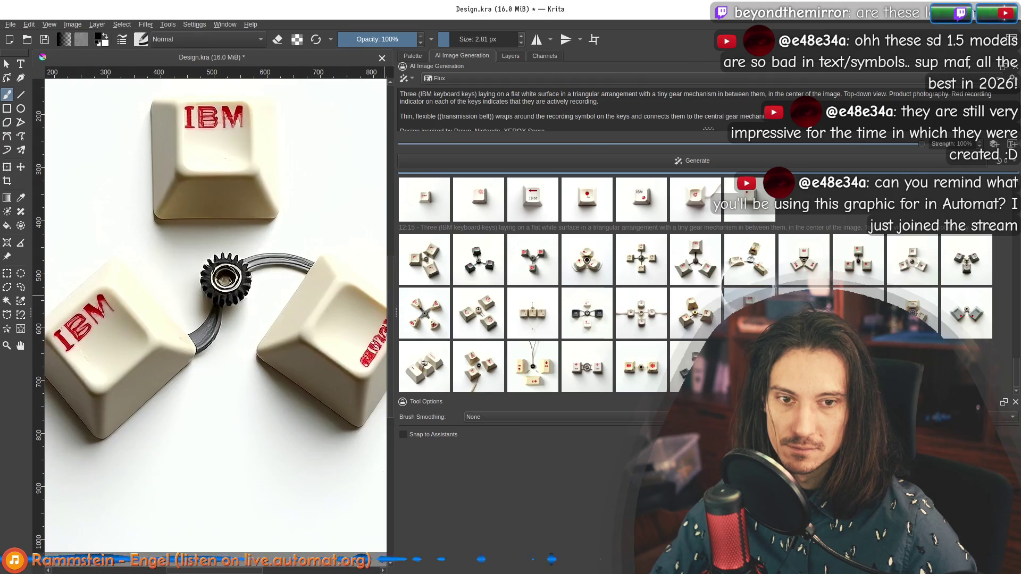
left_click(858, 260)
left_click(954, 328)
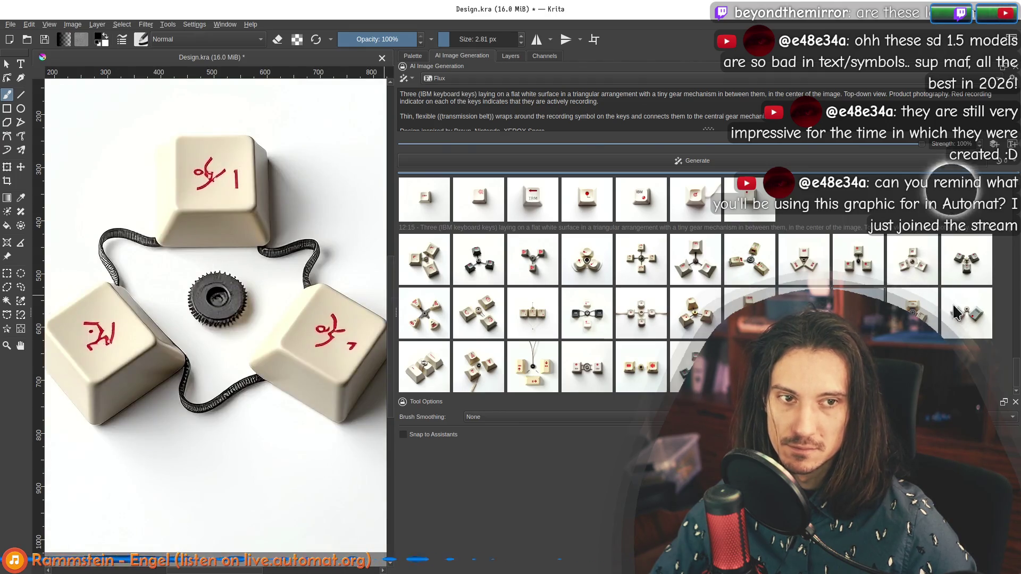
Raise the generation resolution to 1.0x and start a new generation.
left_click(999, 160)
left_click_drag(925, 216, 959, 215)
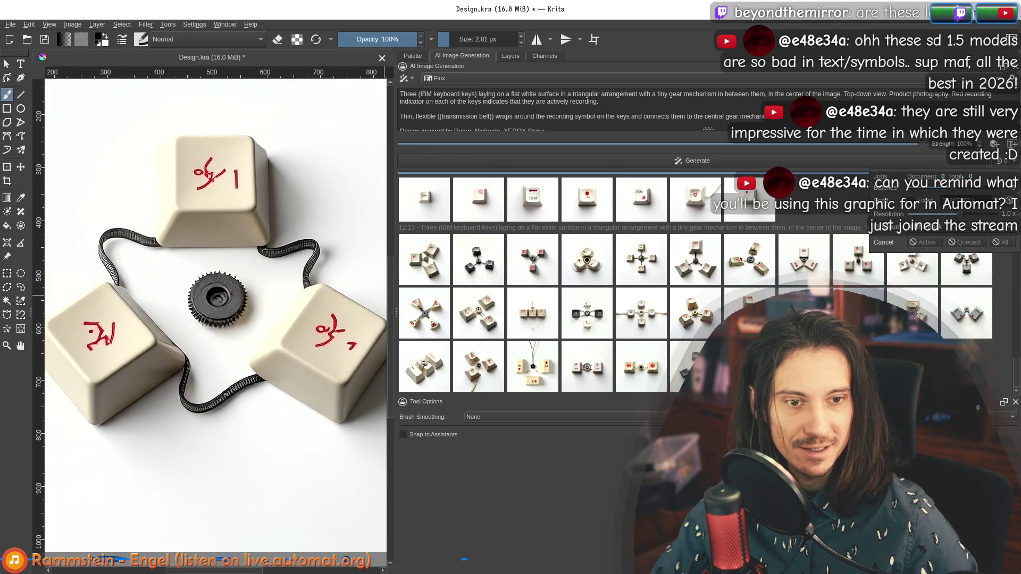
left_click(691, 160)
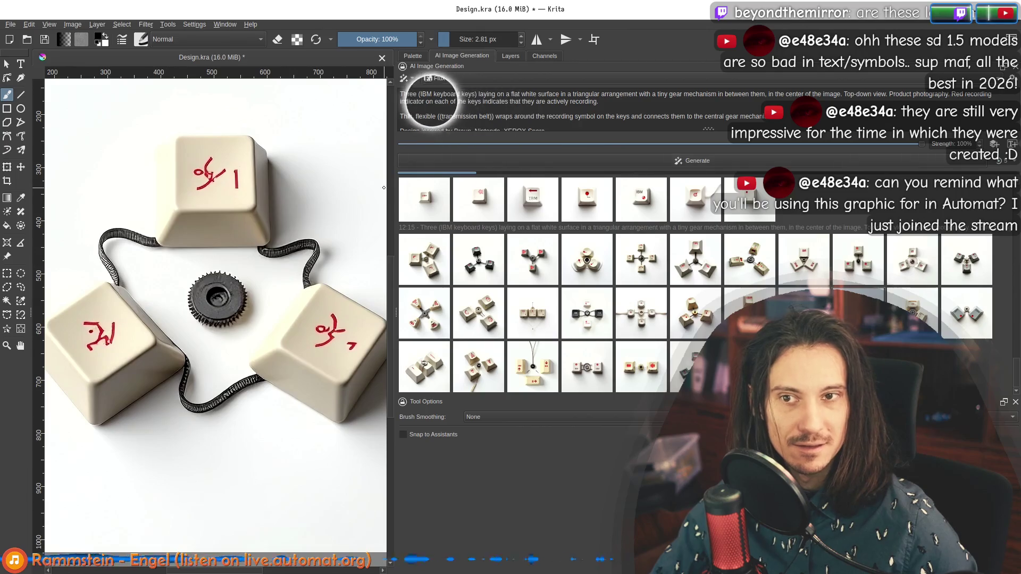
scroll(319, 240, "down", 4)
scroll(229, 279, "up", 5)
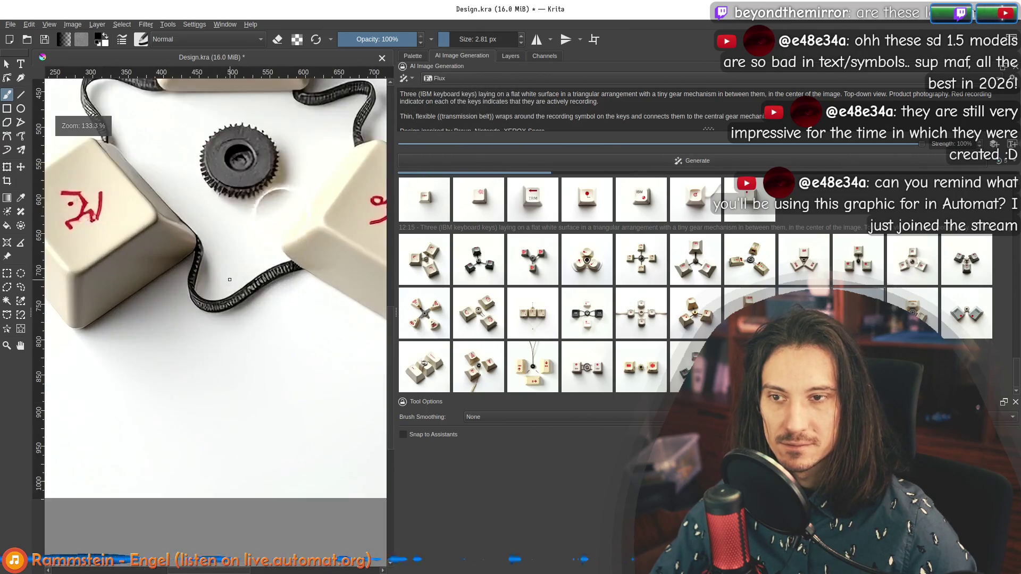
scroll(230, 279, "down", 4)
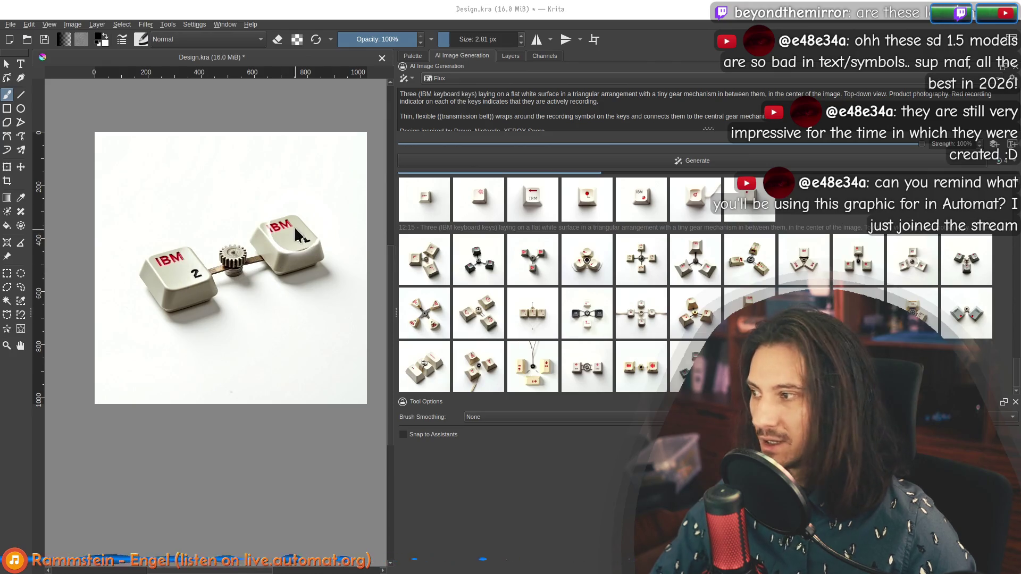
Check the running Automat window, then stop it with Ctrl+C in its terminal.
key("alt+Tab")
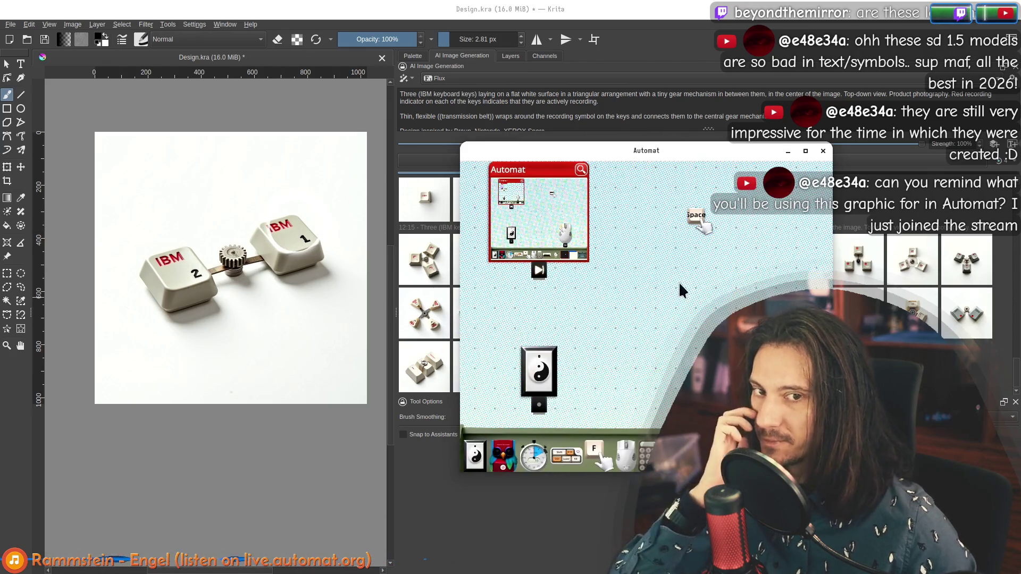
scroll(678, 253, "up", 5)
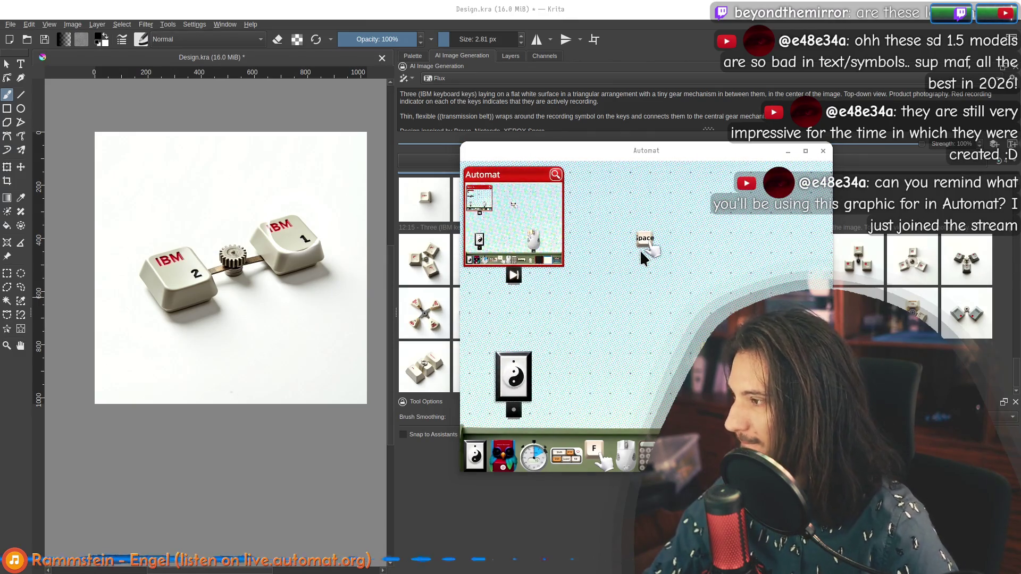
key("alt+Tab")
key("ctrl+c")
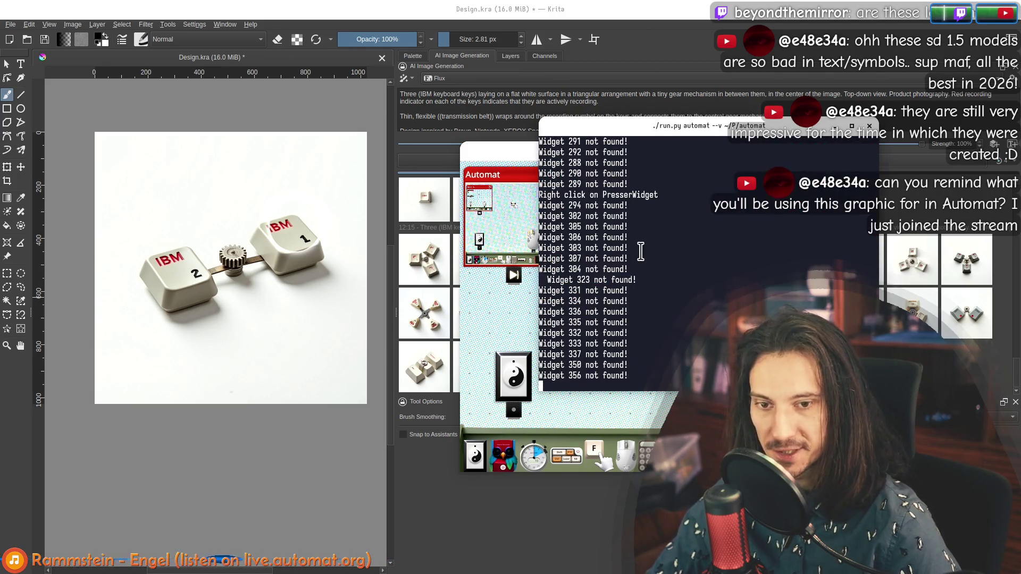
key("alt+Tab")
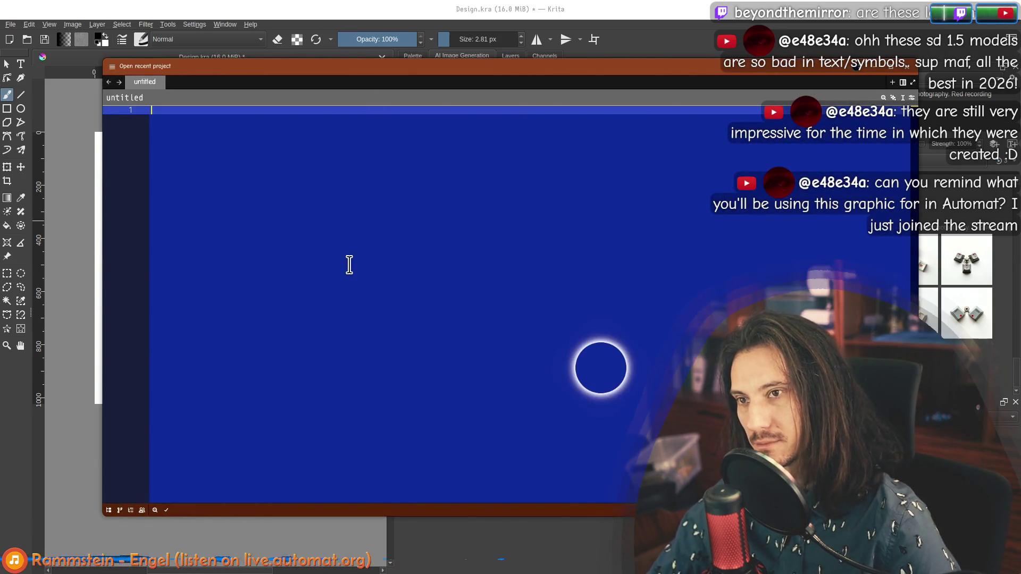
Close interfaces.hh and open base.cc through the file finder.
left_click_drag(227, 85, 0, 52)
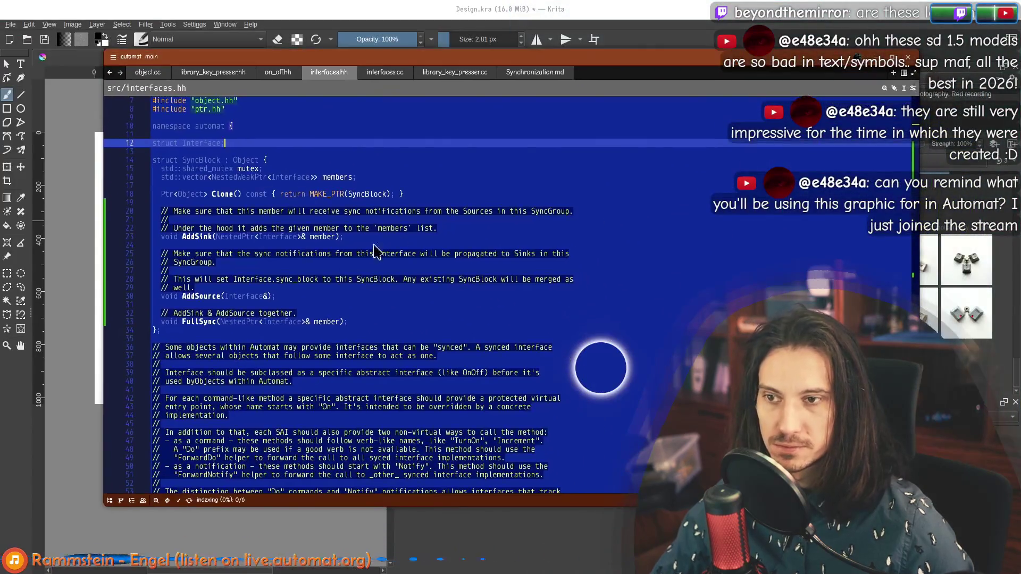
left_click(374, 246)
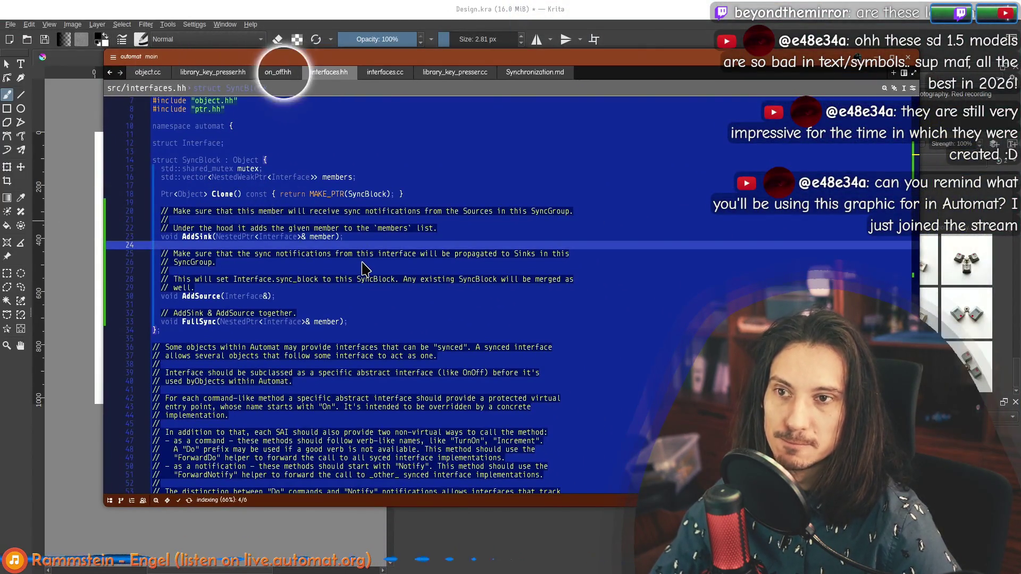
key("ctrl+w")
key("ctrl+w")
key("ctrl+w")
key("ctrl+p")
type("base")
key("Return")
Find the background setting and change kGreenScreen from false to true on line 251.
key("ctrl+f")
type("backgrou")
scroll(330, 319, "down", 4)
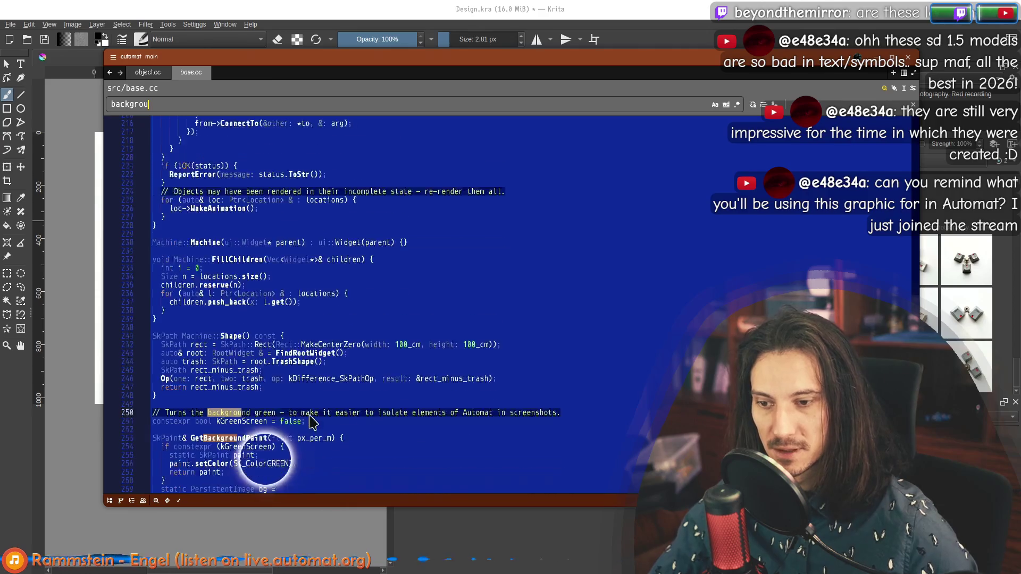
double_click(287, 371)
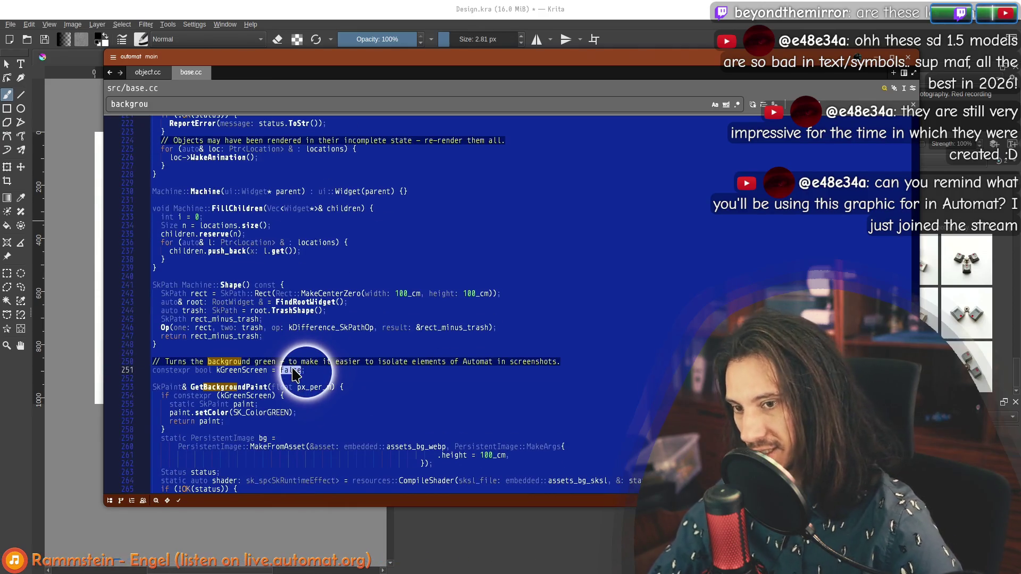
type("true")
key("F4")
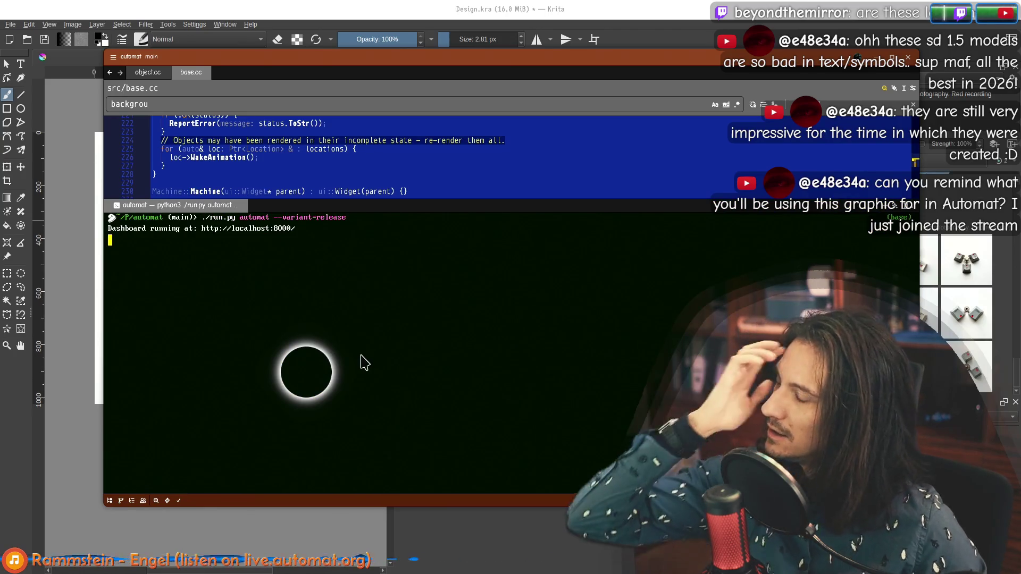
Peek at Krita behind the editor, then restore the editor to full size while the release build runs.
mouse_move(432, 78)
left_mouse_down()
mouse_move(391, 110)
mouse_move(424, 347)
mouse_move(442, 393)
left_mouse_up()
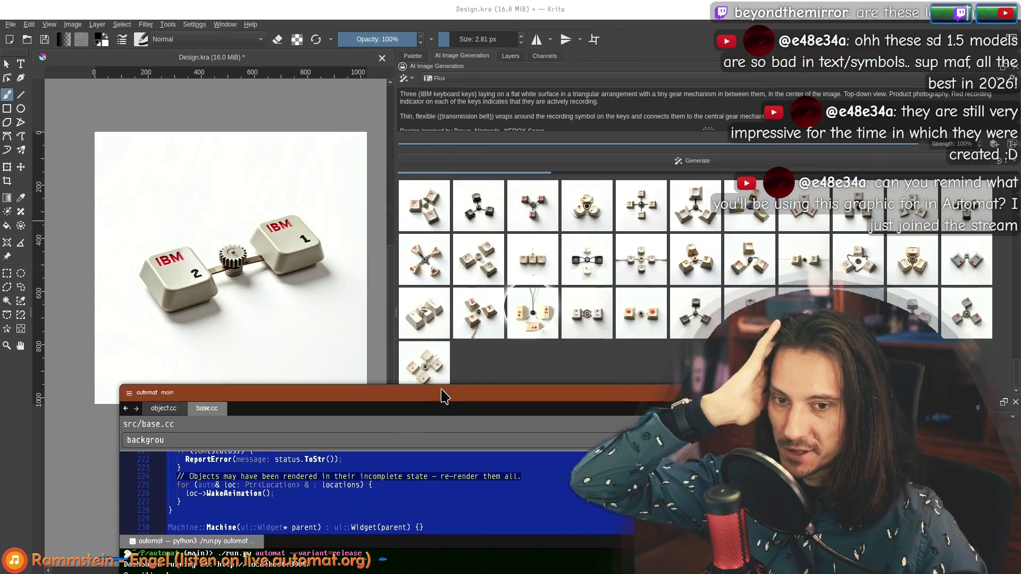
double_click(505, 396)
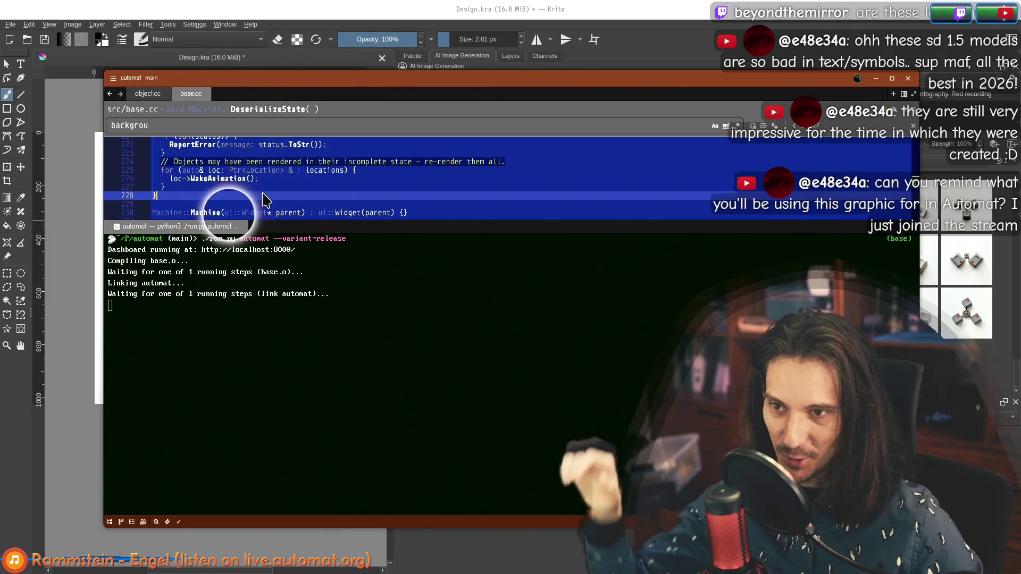
scroll(247, 186, "down", 5)
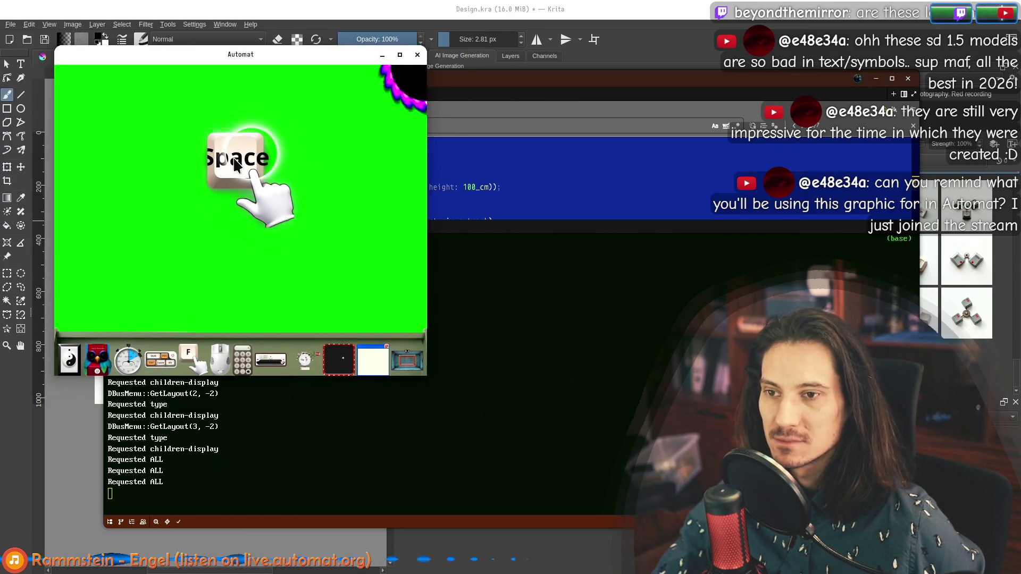
Show F on the demo key, screenshot it, then preview the triangular-keys render in Krita.
key("space")
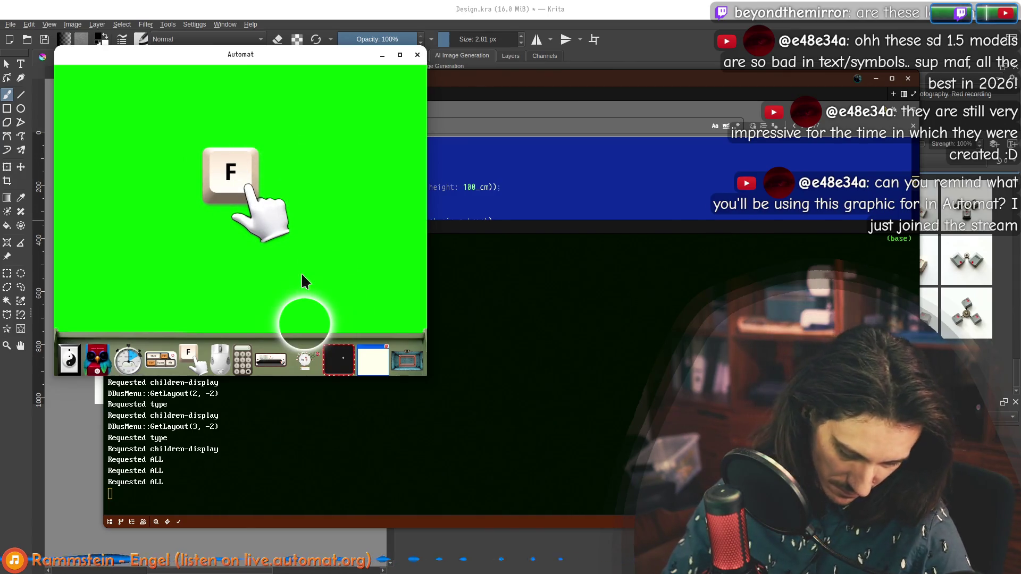
key("Print")
mouse_move(11, 11)
left_mouse_down()
mouse_move(192, 119)
mouse_move(182, 129)
left_mouse_up()
mouse_move(861, 468)
left_mouse_down()
mouse_move(369, 310)
mouse_move(298, 254)
left_mouse_up()
key("Return")
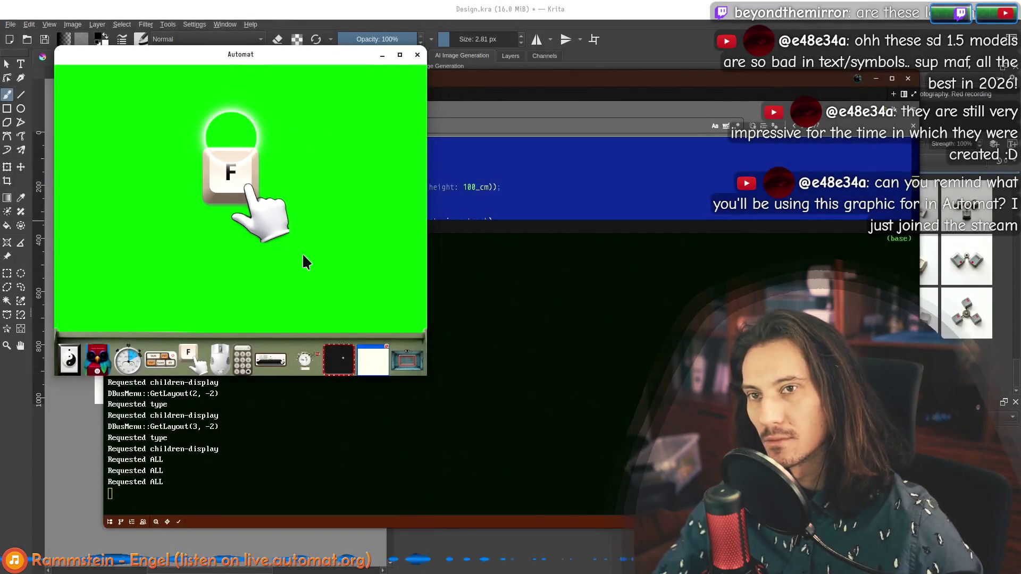
key("alt+Tab")
left_click(479, 366)
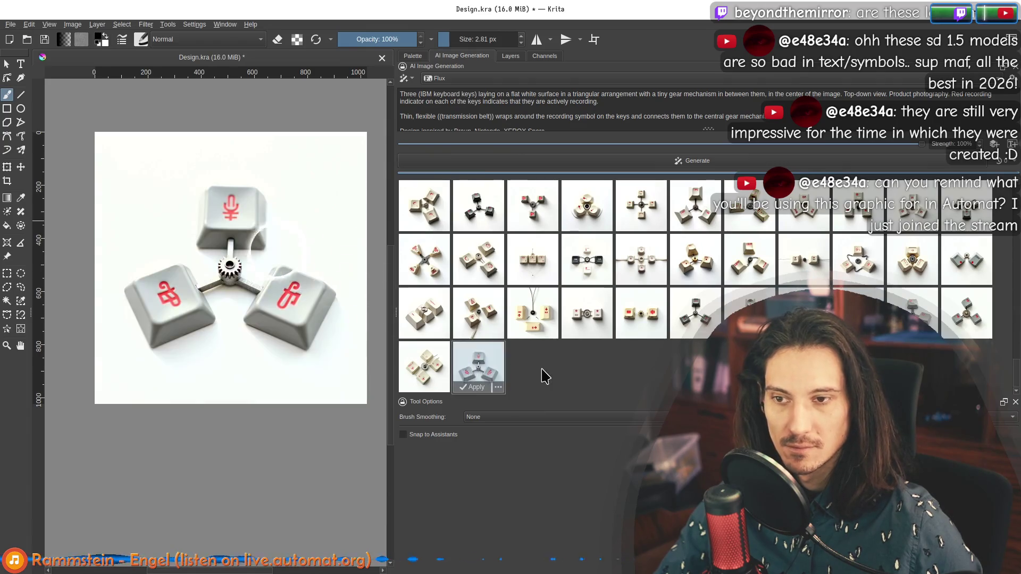
Paste the F-key screenshot and move it up onto the top keycap sketch.
left_click(543, 375)
key("ctrl+v")
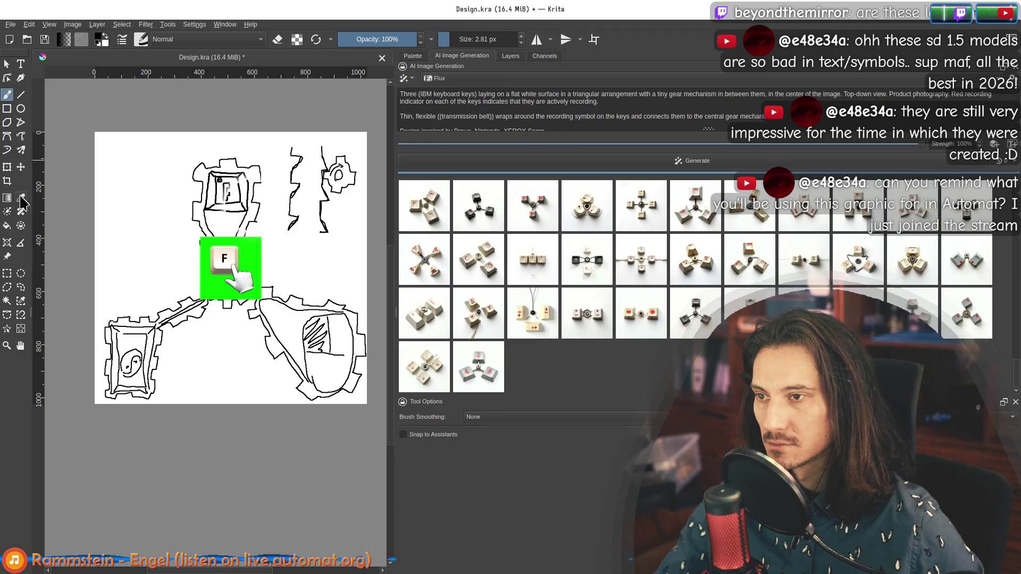
left_click(20, 167)
mouse_move(237, 274)
left_mouse_down()
mouse_move(225, 205)
mouse_move(233, 204)
left_mouse_up()
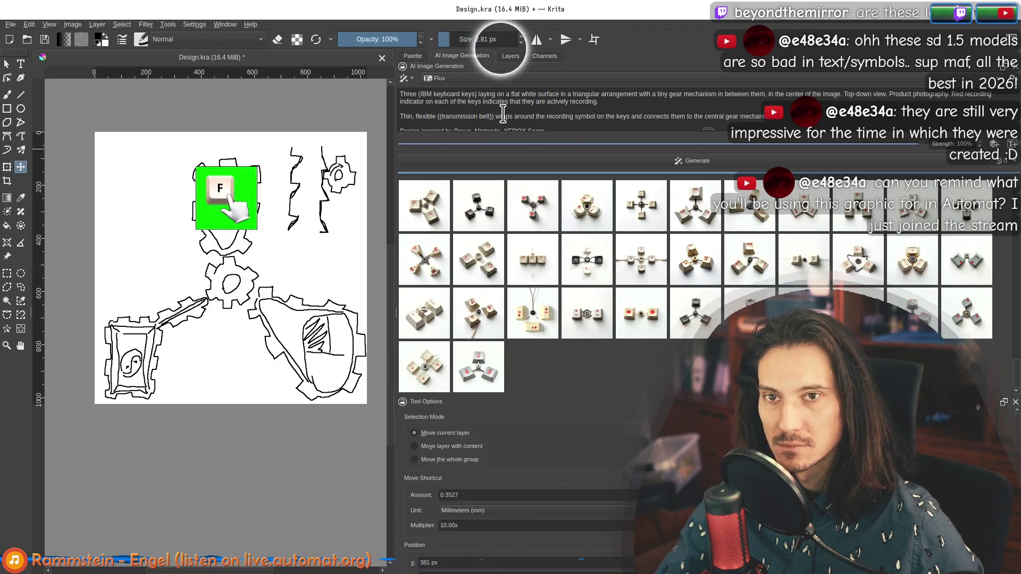
left_click(511, 56)
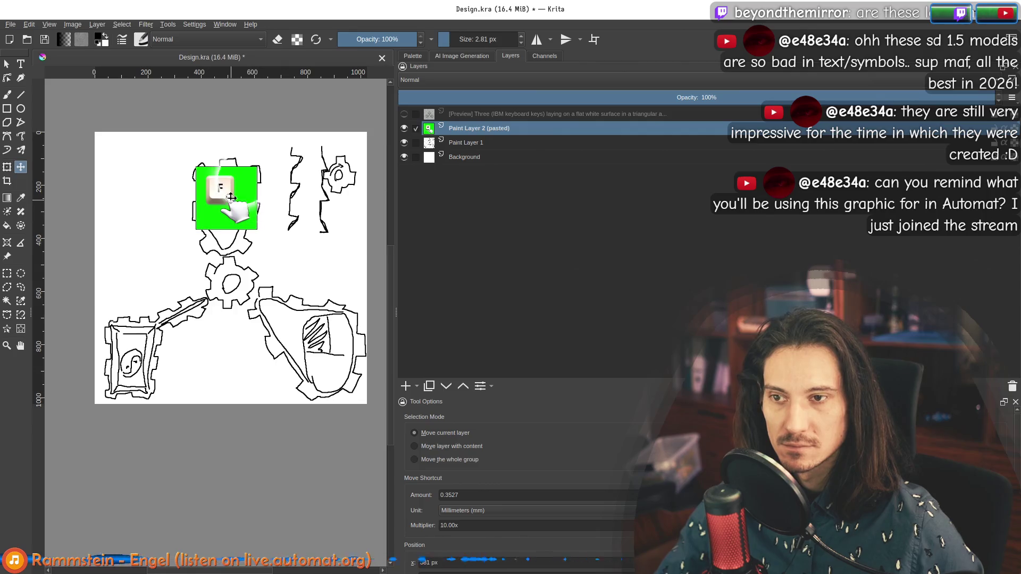
Make the F-key's pure green background transparent with Color to Alpha.
left_click(148, 25)
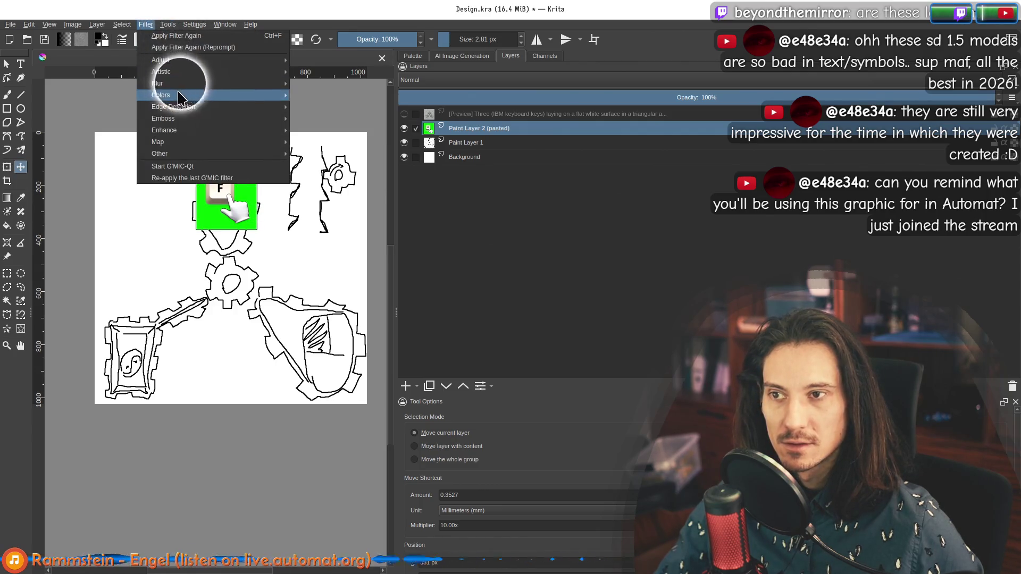
left_click(353, 94)
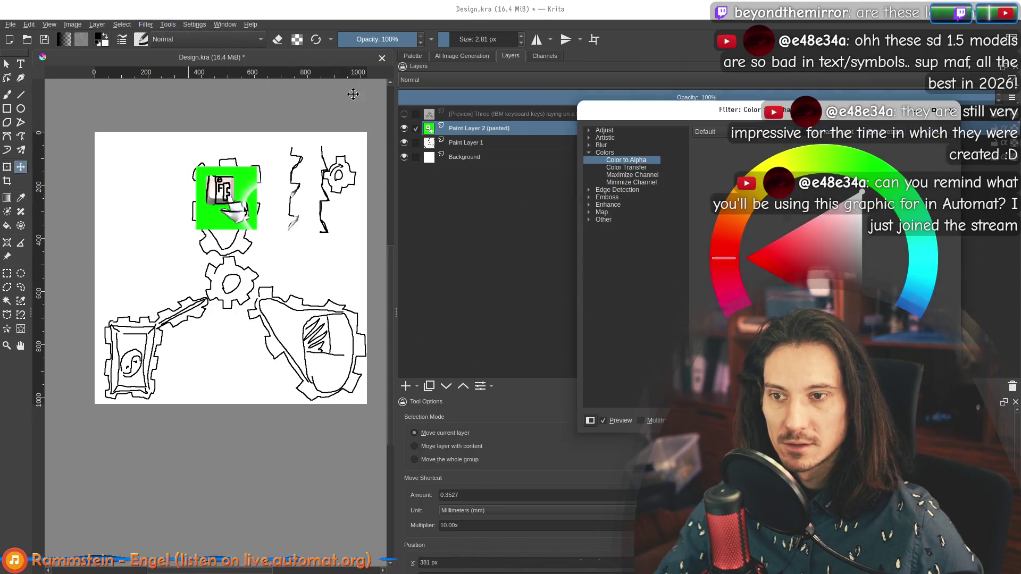
left_click(874, 172)
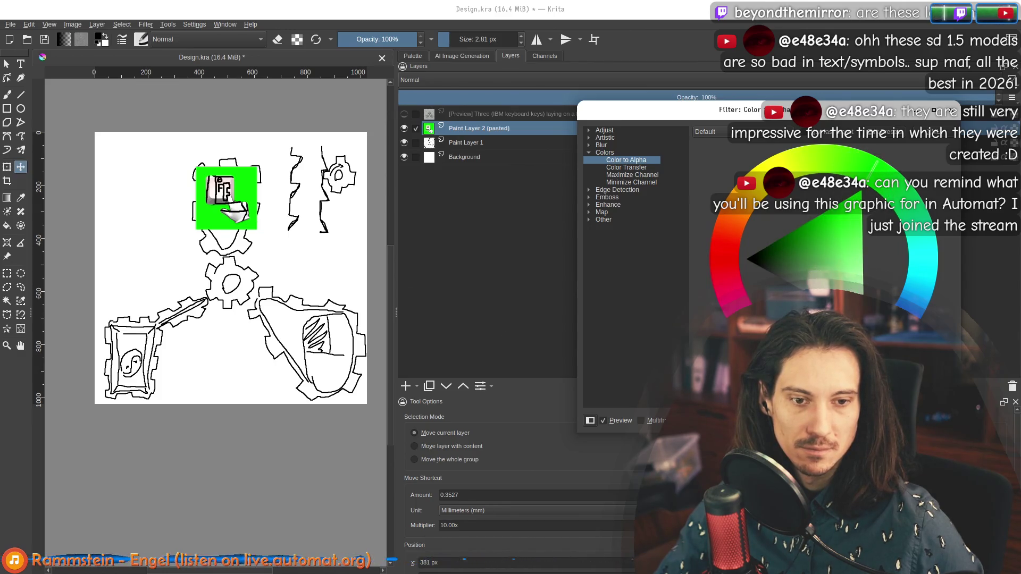
left_click(258, 178)
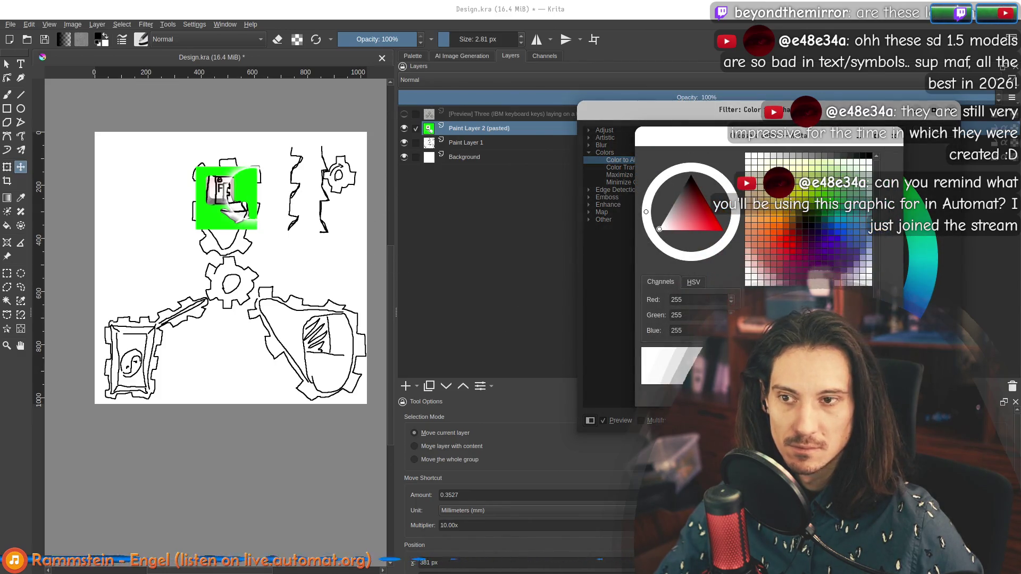
left_click(244, 180)
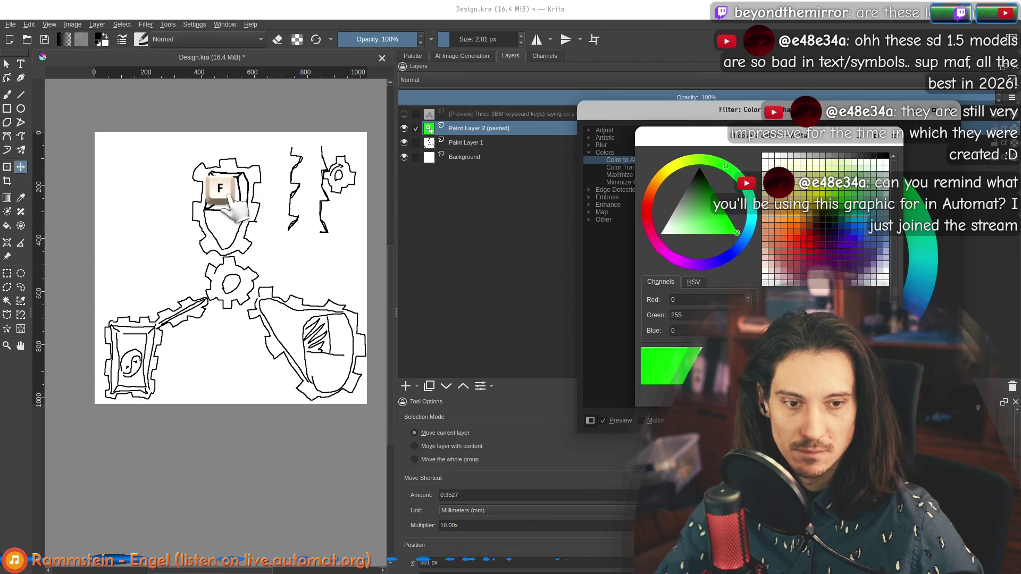
key("Escape")
scroll(215, 194, "up", 4)
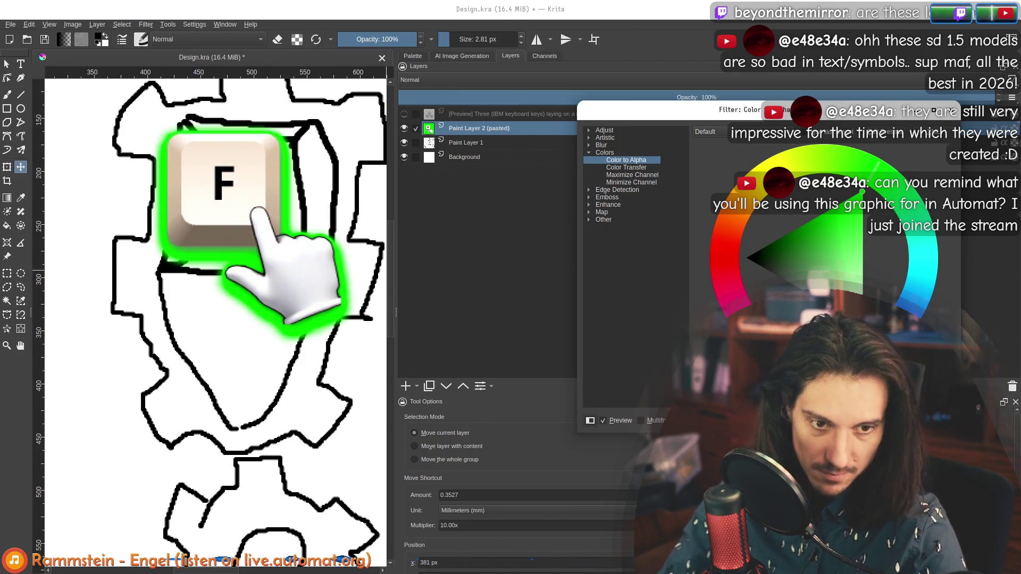
key("Return")
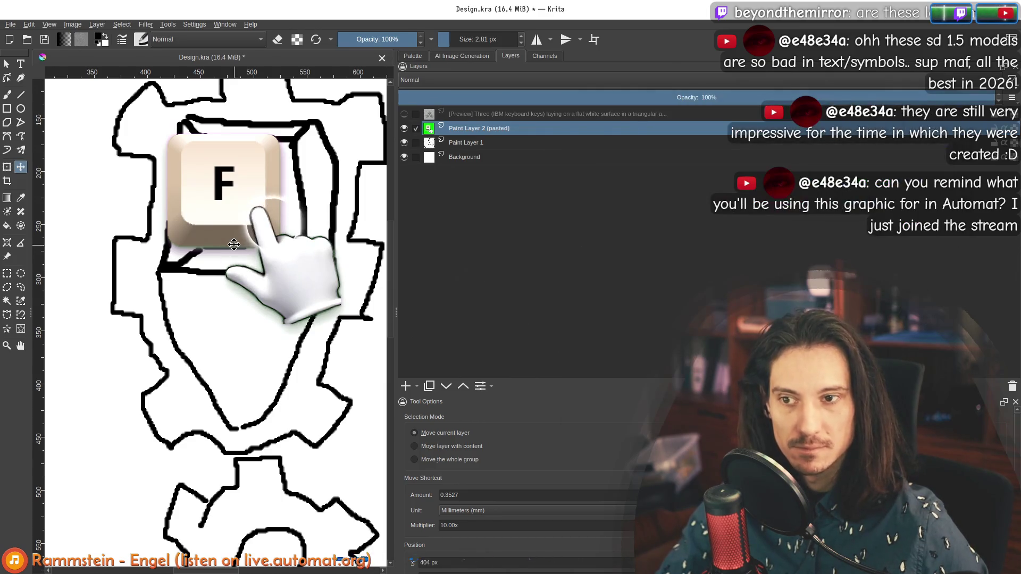
scroll(48, 191, "down", 10)
scroll(45, 193, "up", 6)
Nudge the F-key image right onto the keycap sketch and return to Automat.
left_click_drag(213, 229, 216, 225)
scroll(191, 200, "up", 2)
key("alt+Tab")
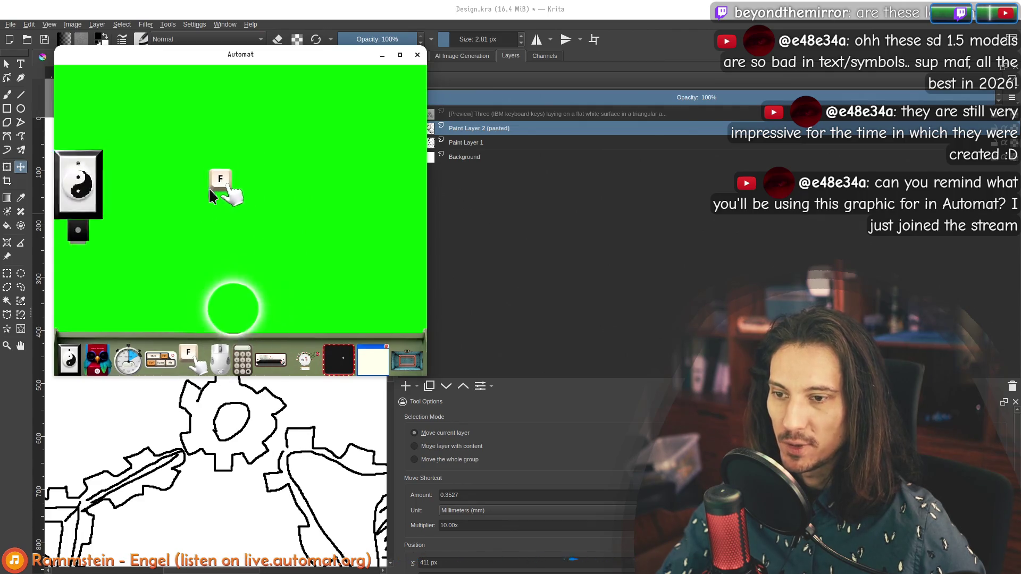
Drop a mouse object onto Automat's green canvas, zoom in, and screenshot the region around it.
mouse_move(230, 353)
left_mouse_down()
mouse_move(367, 156)
mouse_move(349, 160)
mouse_move(287, 289)
mouse_move(316, 292)
mouse_move(294, 190)
mouse_move(254, 209)
mouse_move(264, 209)
left_mouse_up()
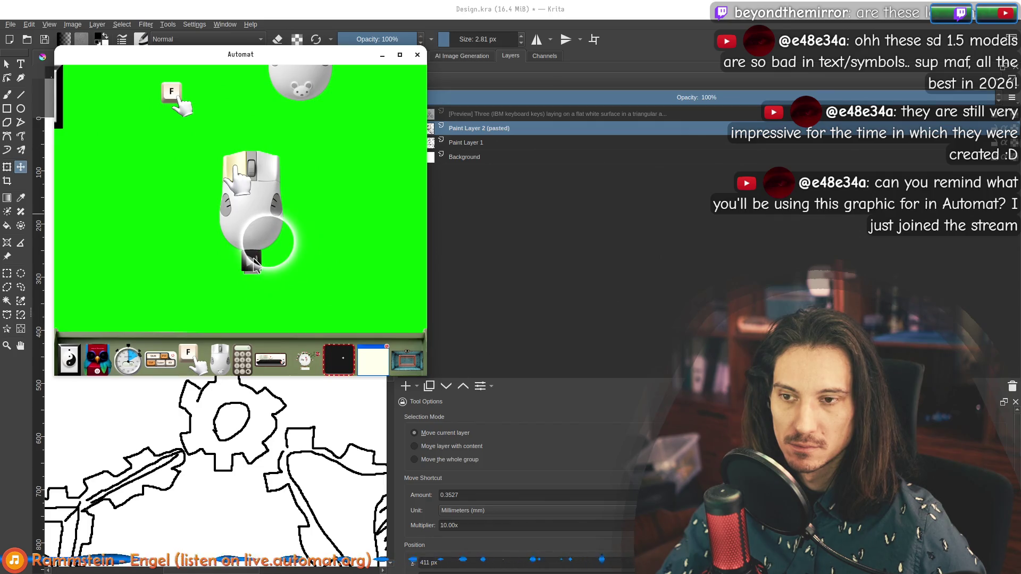
scroll(263, 232, "up", 3)
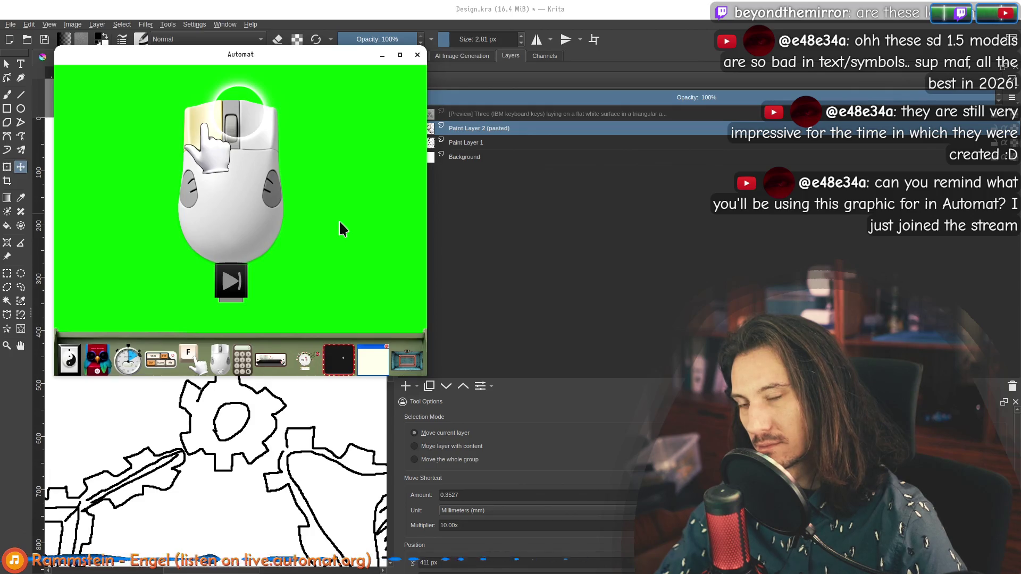
key("super+shift+Print")
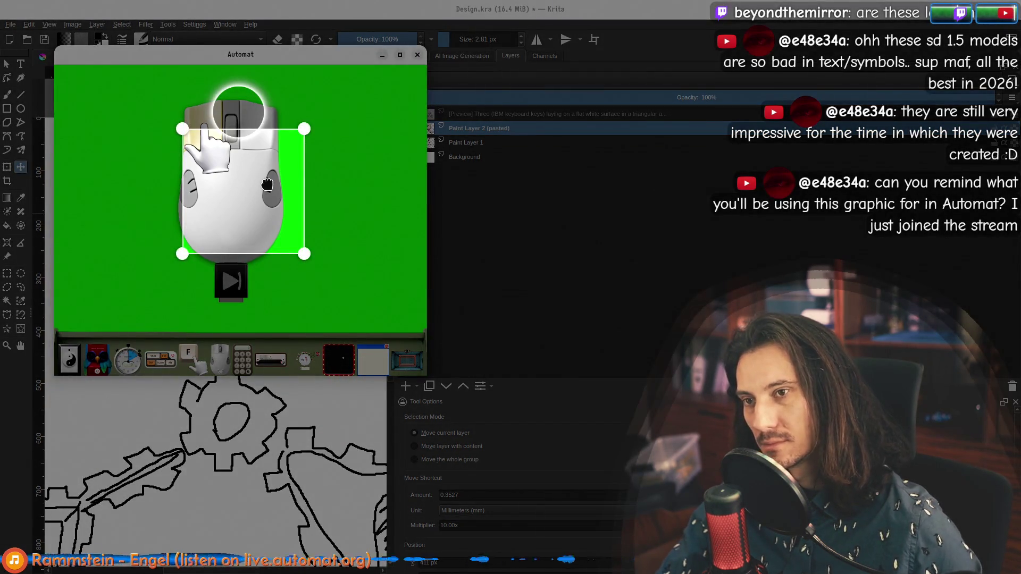
left_click_drag(267, 184, 238, 134)
left_click_drag(281, 213, 322, 320)
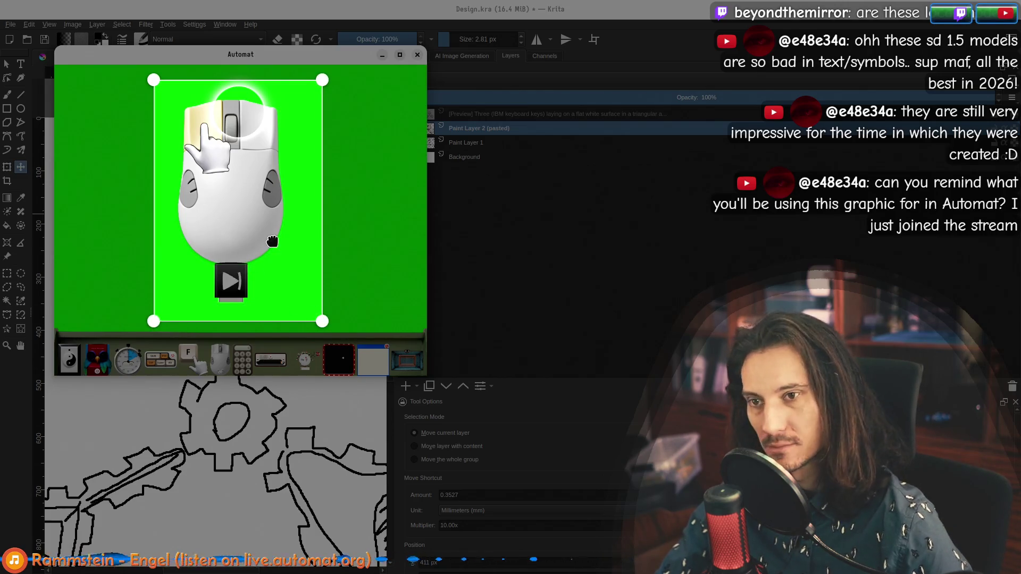
key("Return")
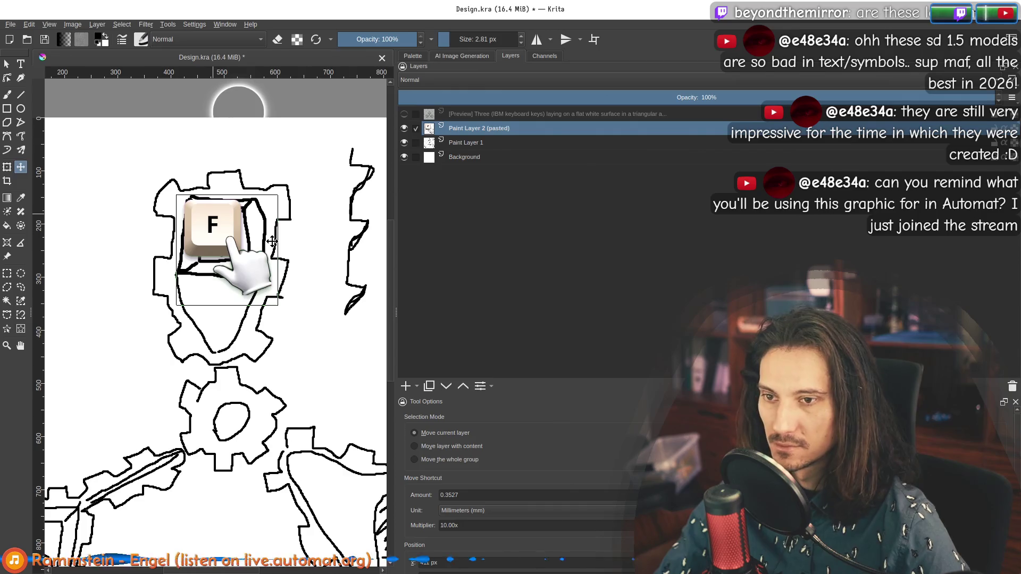
Paste the mouse screenshot into Krita and move it over the lower-right sketch.
key("ctrl+v")
scroll(210, 339, "down", 4)
mouse_move(210, 339)
left_mouse_down()
mouse_move(252, 381)
mouse_move(243, 357)
left_mouse_up()
scroll(252, 381, "up", 2)
Remove the mouse graphic's green background with Color to Alpha and nudge it slightly right.
left_click(146, 24)
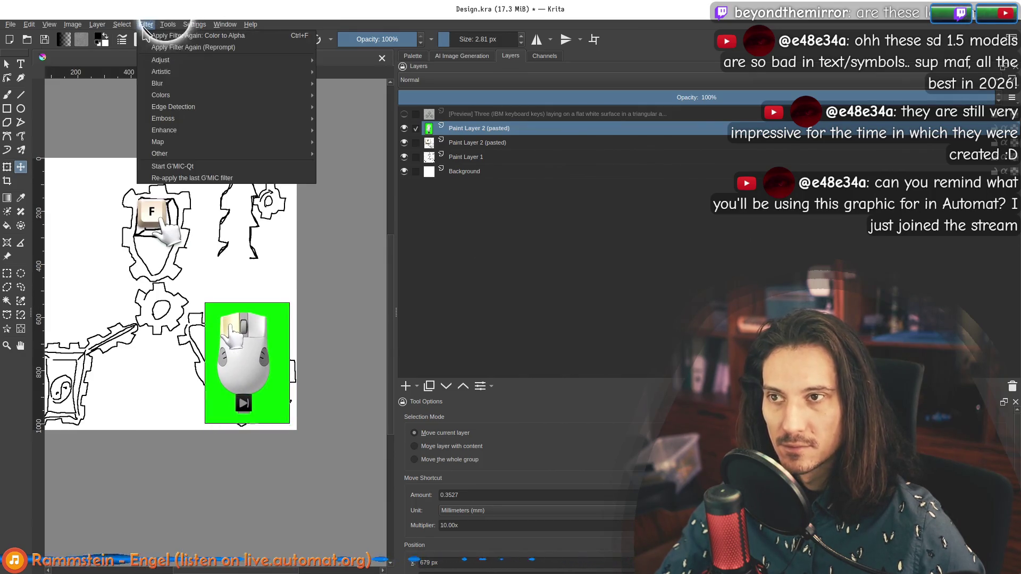
left_click(353, 95)
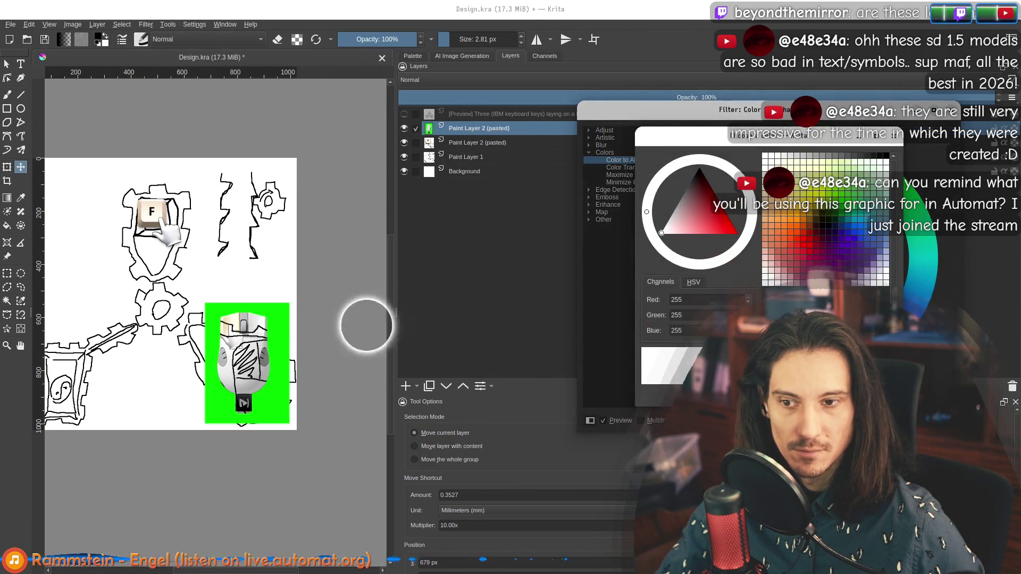
left_click(281, 317)
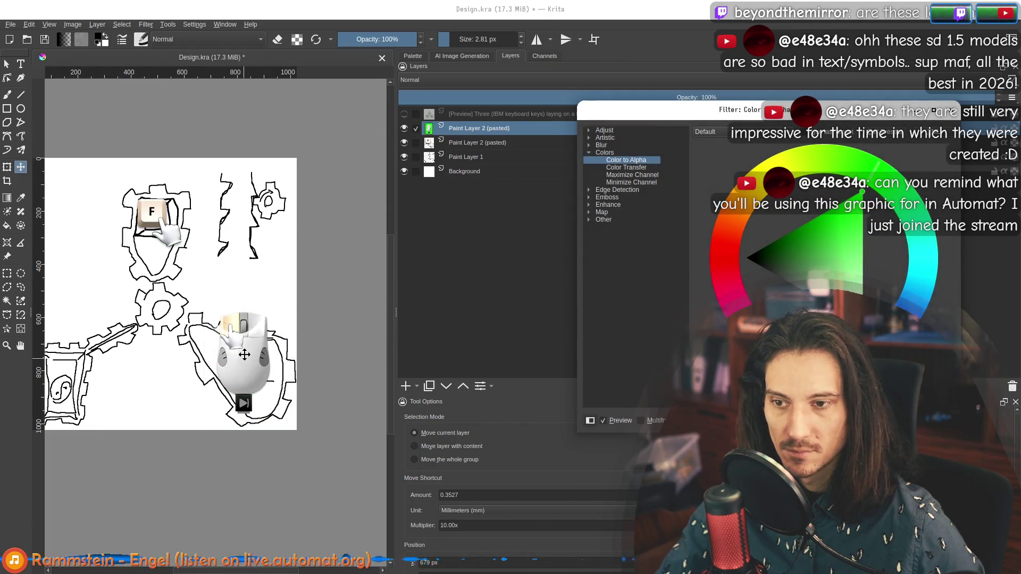
scroll(244, 355, "up", 4)
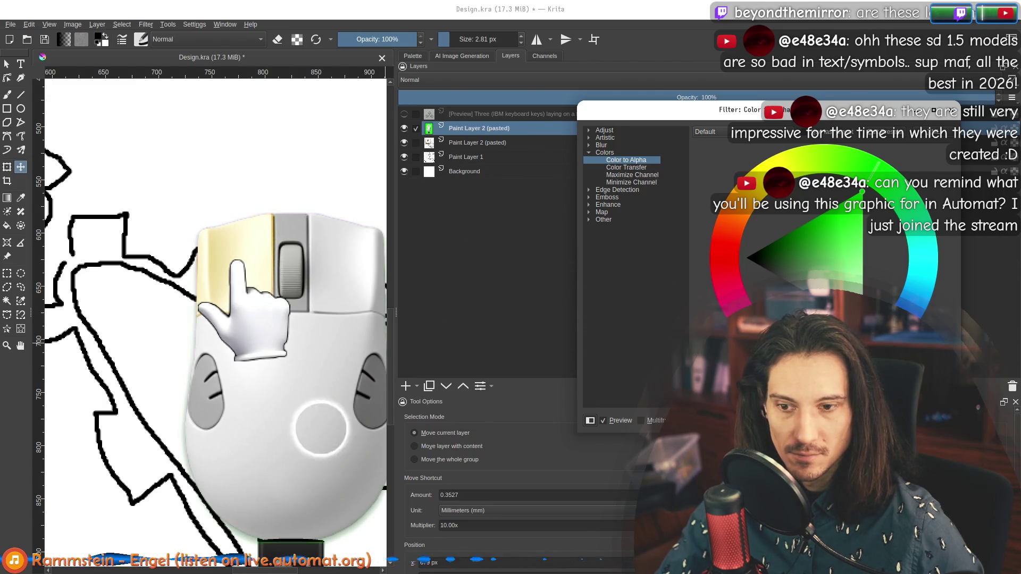
key("Return")
scroll(268, 510, "down", 4)
left_click_drag(275, 352, 281, 354)
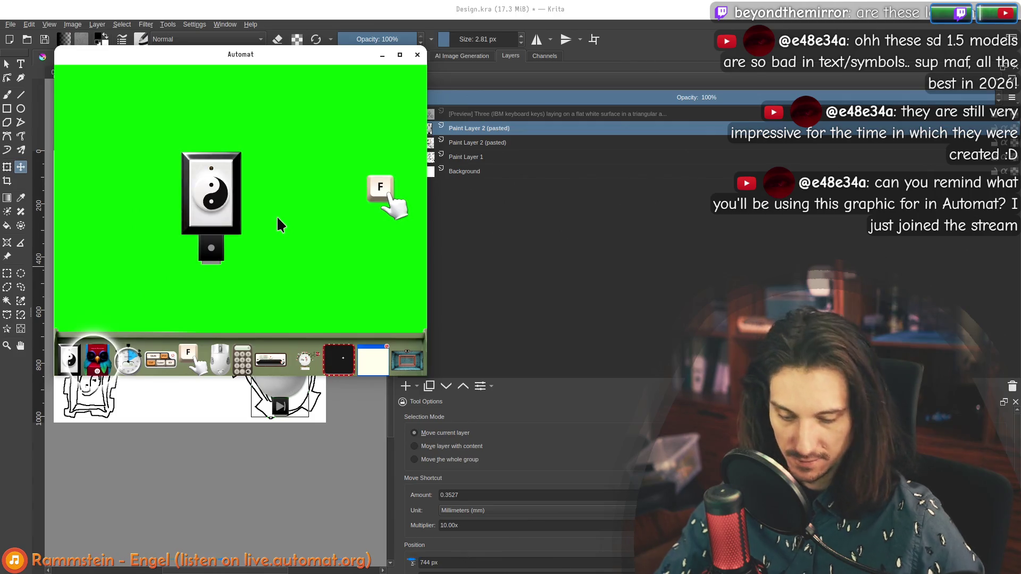
Screenshot the yin-yang object, paste it into Krita, then undo that paste.
key("Print")
left_click_drag(314, 84, 261, 140)
left_click_drag(290, 315, 259, 278)
key("Return")
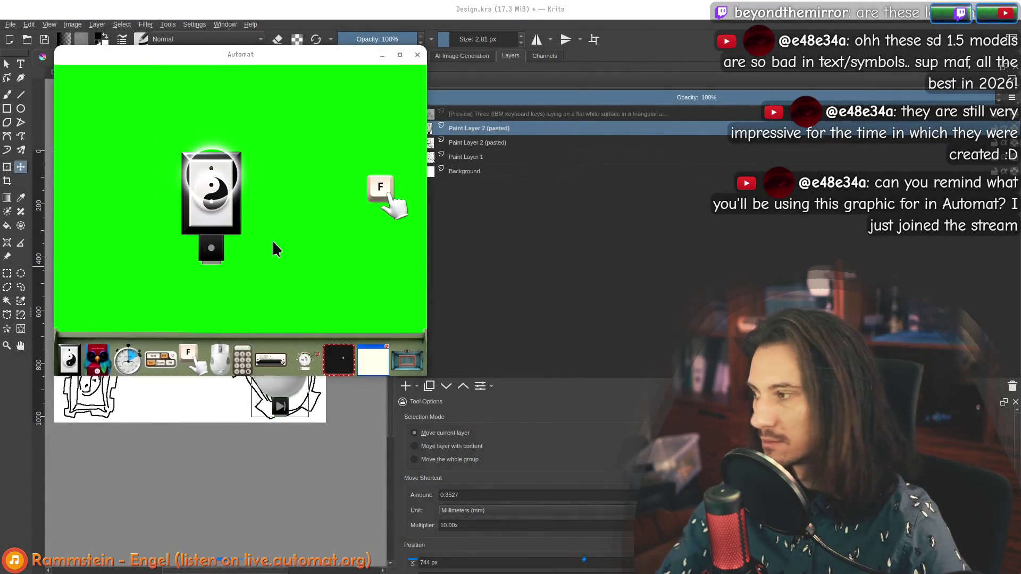
key("ctrl+v")
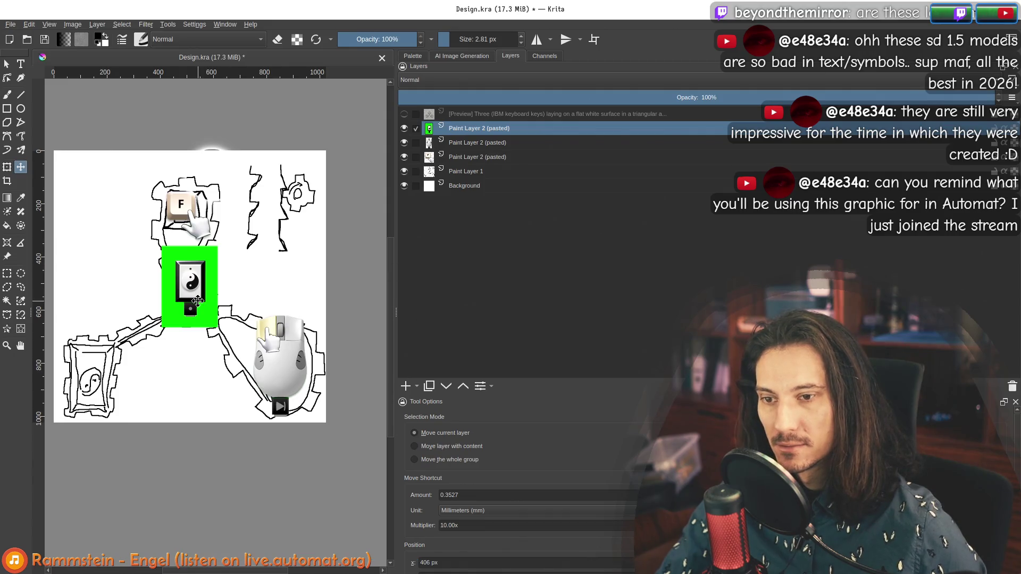
key("ctrl+z")
Recapture the enlarged yin-yang in Automat, paste it into Krita, and move it bottom-left.
key("alt+Tab")
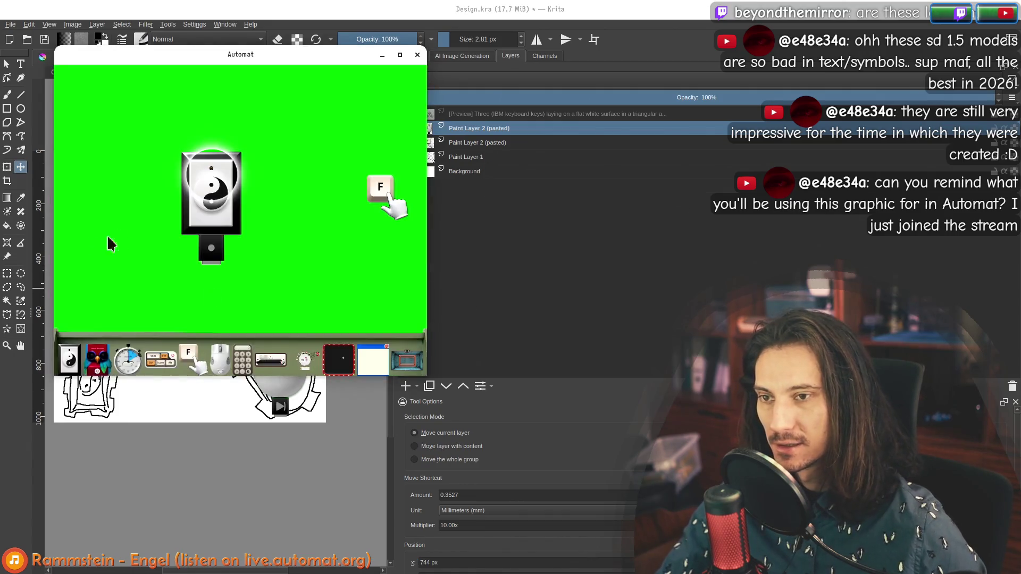
scroll(219, 204, "up", 2)
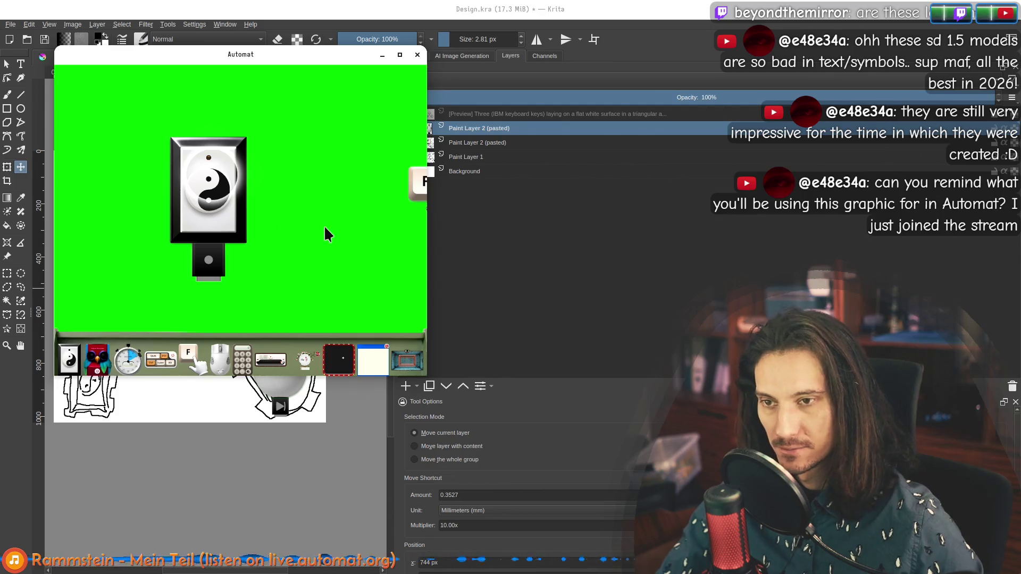
key("Print")
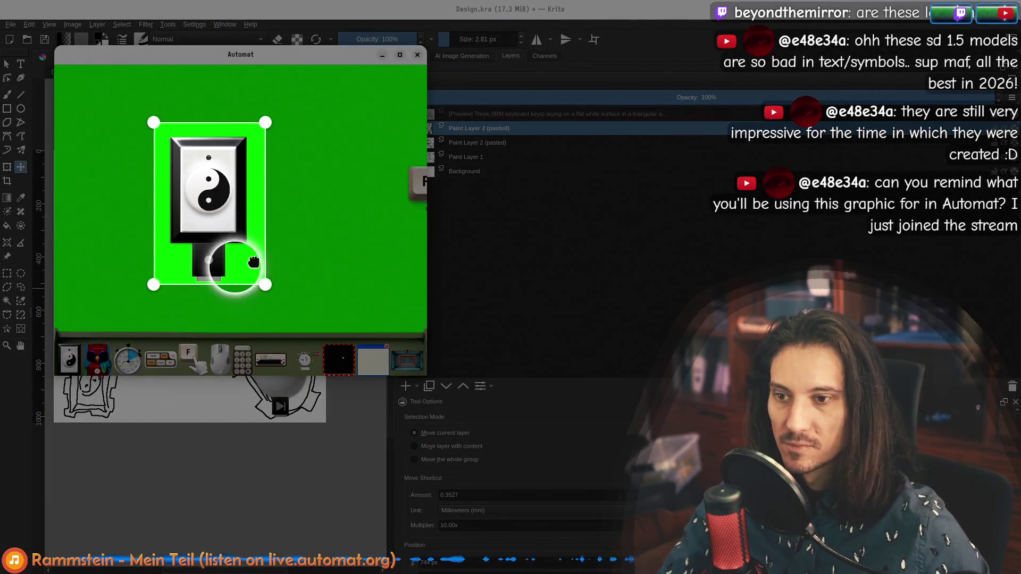
key("Return")
key("alt+Tab")
key("ctrl+v")
left_click_drag(196, 299, 97, 390)
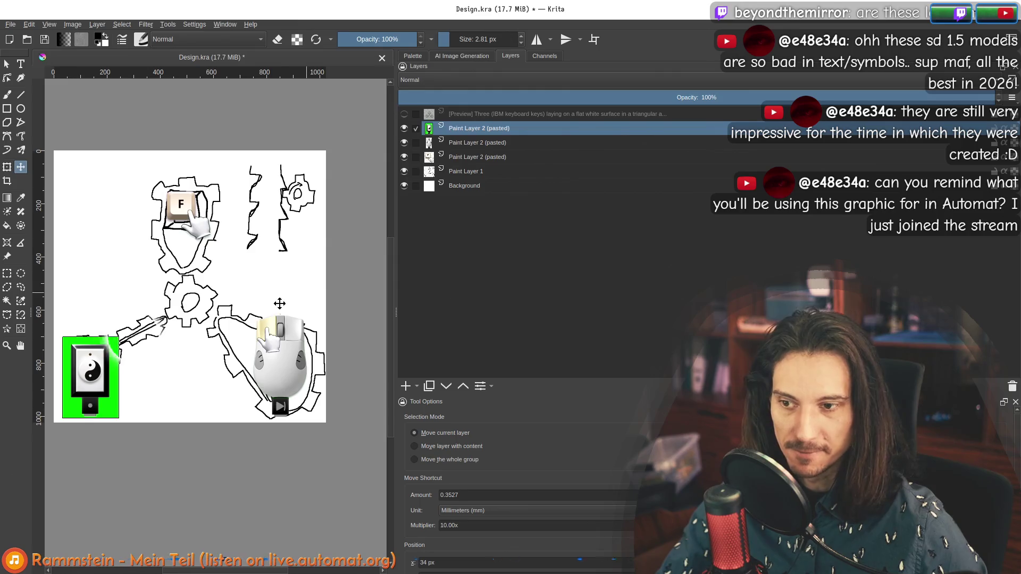
Remove the yin-yang layer's green background with Color to Alpha and nudge it slightly.
left_click(144, 24)
mouse_move(212, 66)
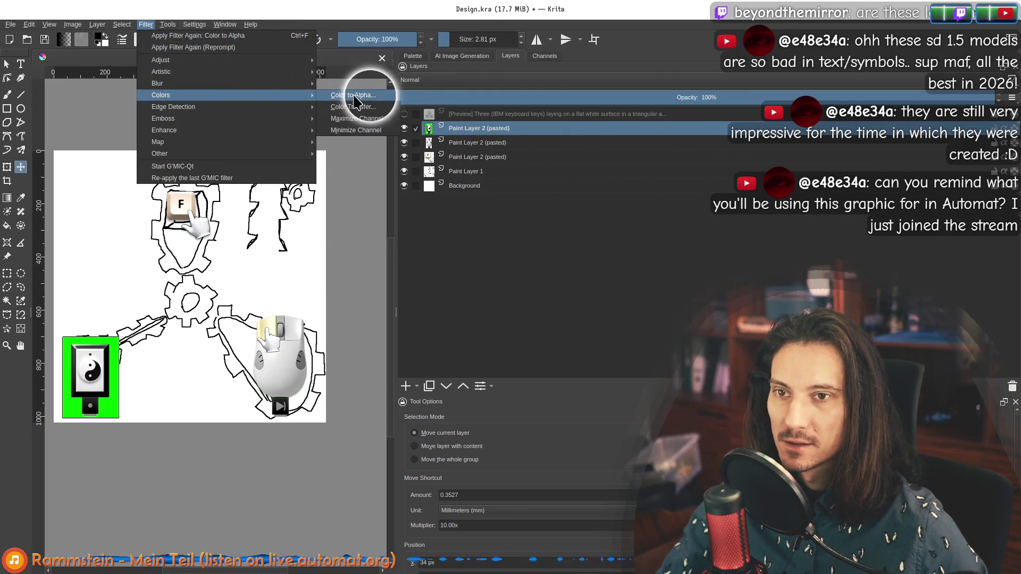
left_click(351, 68)
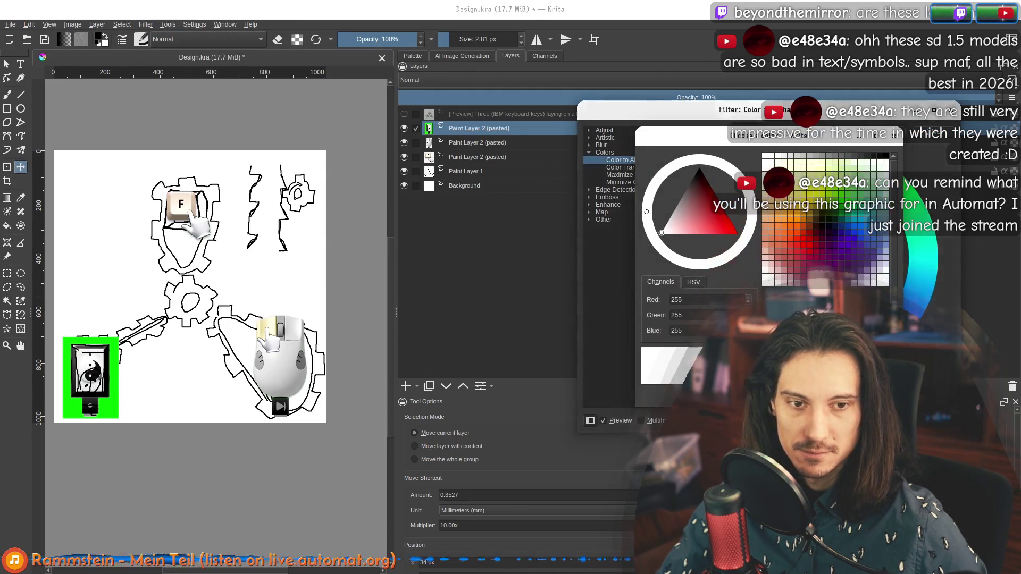
left_click(113, 340)
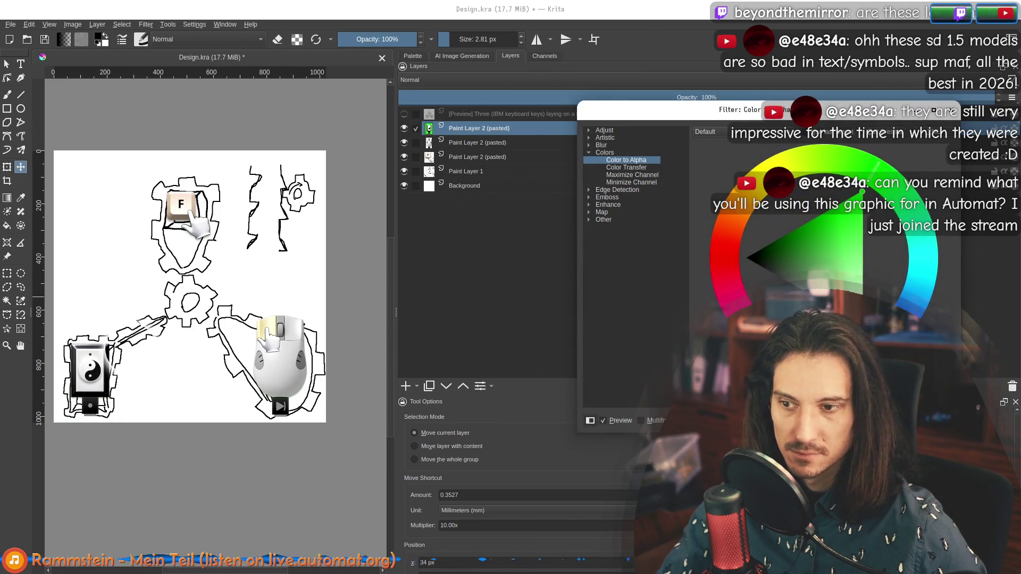
key("Return")
left_click_drag(91, 378, 90, 373)
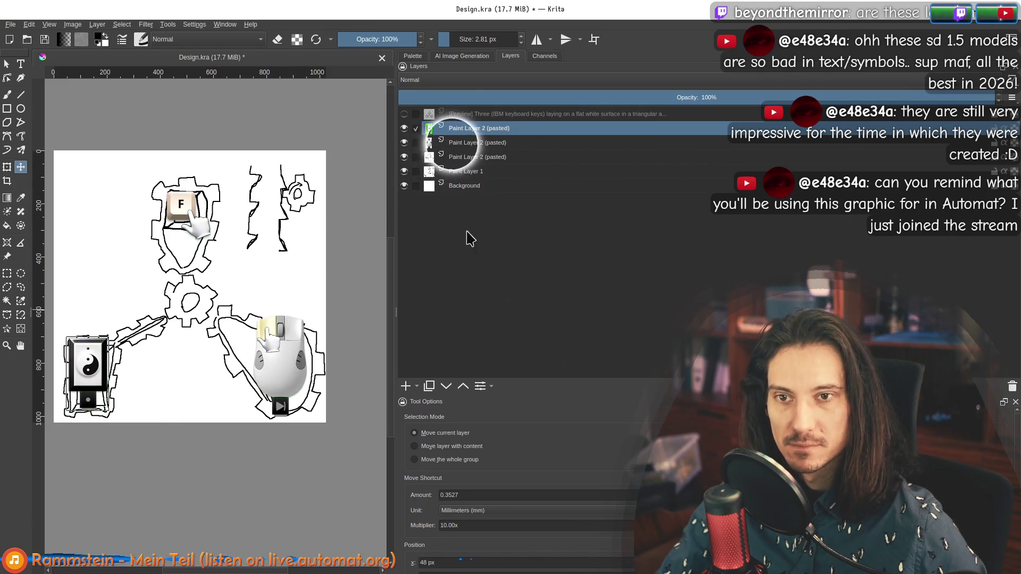
Select Paint Layer 1, recentre the canvas, and bring up the AI generation results.
left_click(468, 171)
mouse_move(171, 297)
left_mouse_down()
mouse_move(224, 260)
mouse_move(219, 252)
left_mouse_up()
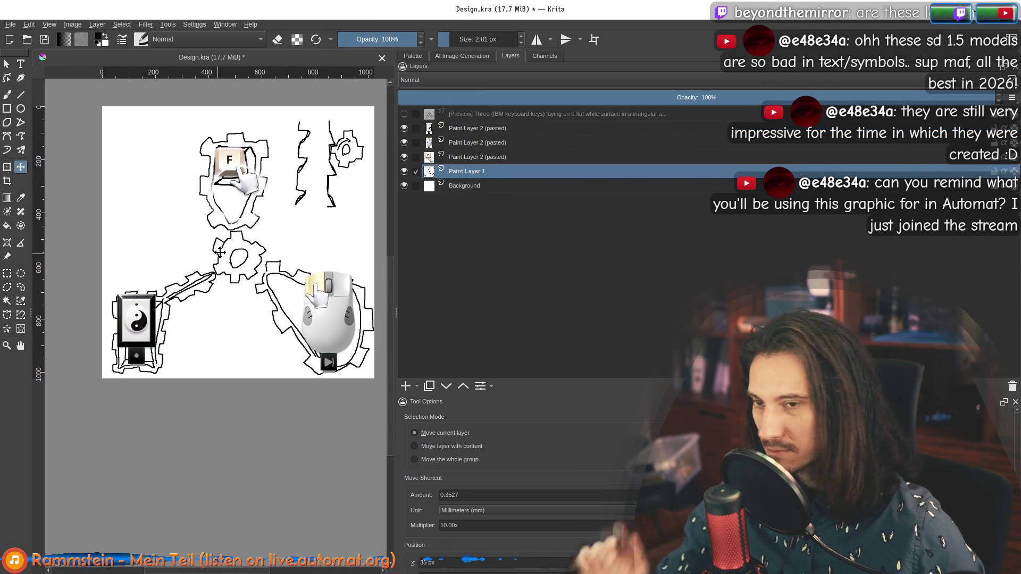
left_click(448, 56)
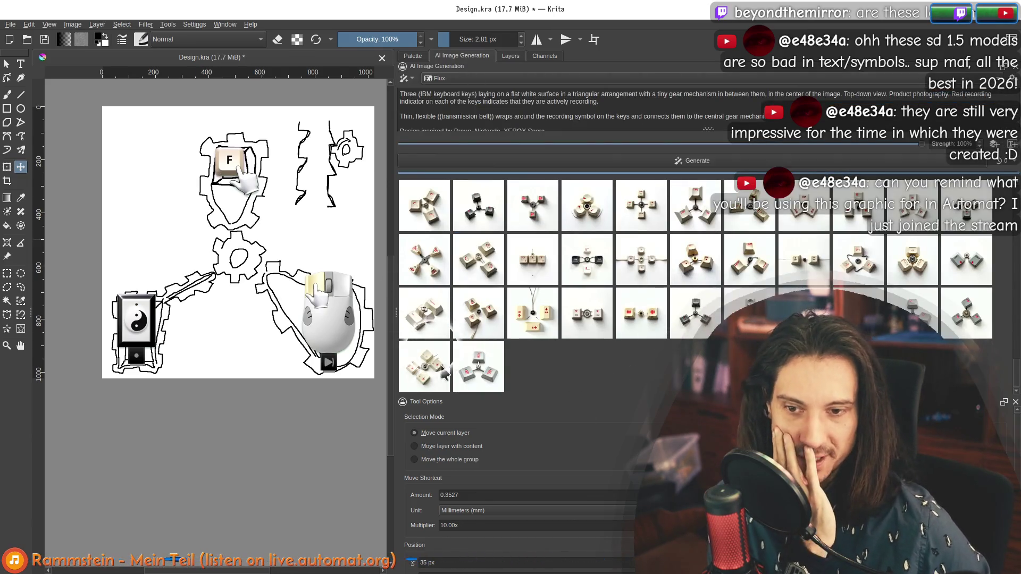
Preview the bottom, third and second-row generated key designs on the canvas.
left_click(444, 372)
left_click(462, 370)
left_click(425, 314)
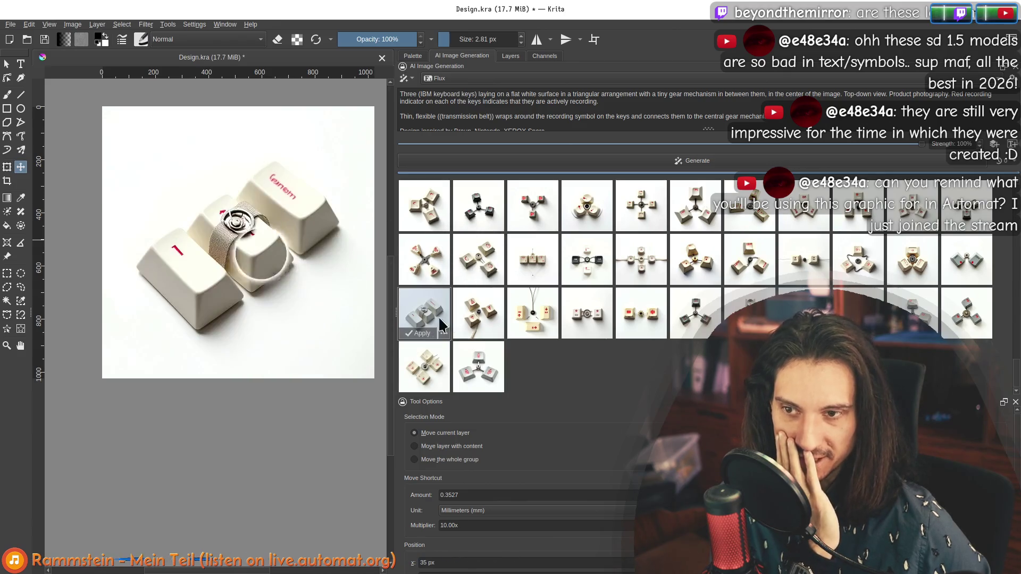
left_click(476, 314)
left_click(532, 314)
left_click(433, 261)
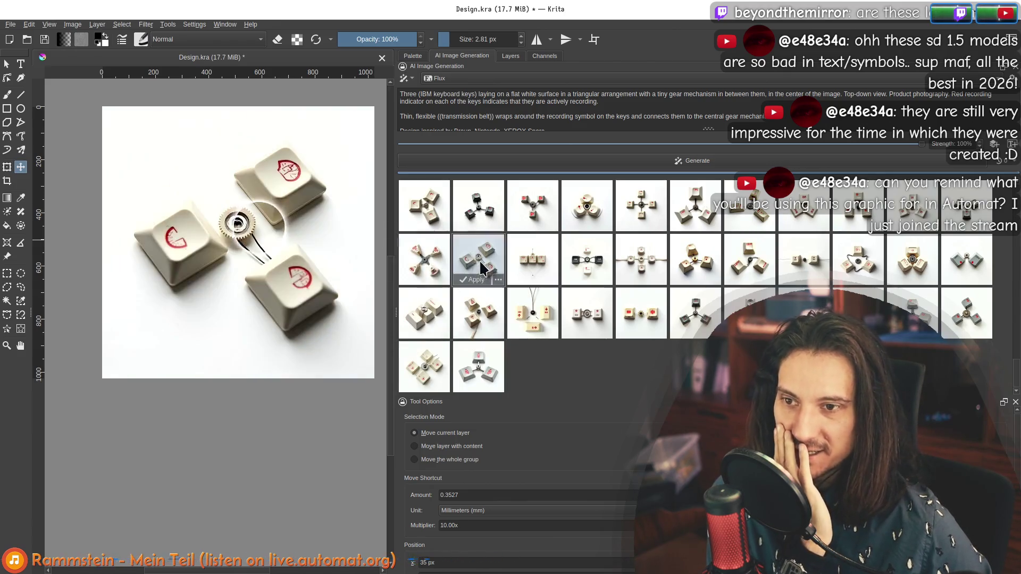
Preview the first-row designs, settling on the three red-logo keys around a gear.
left_click(423, 205)
left_click(481, 213)
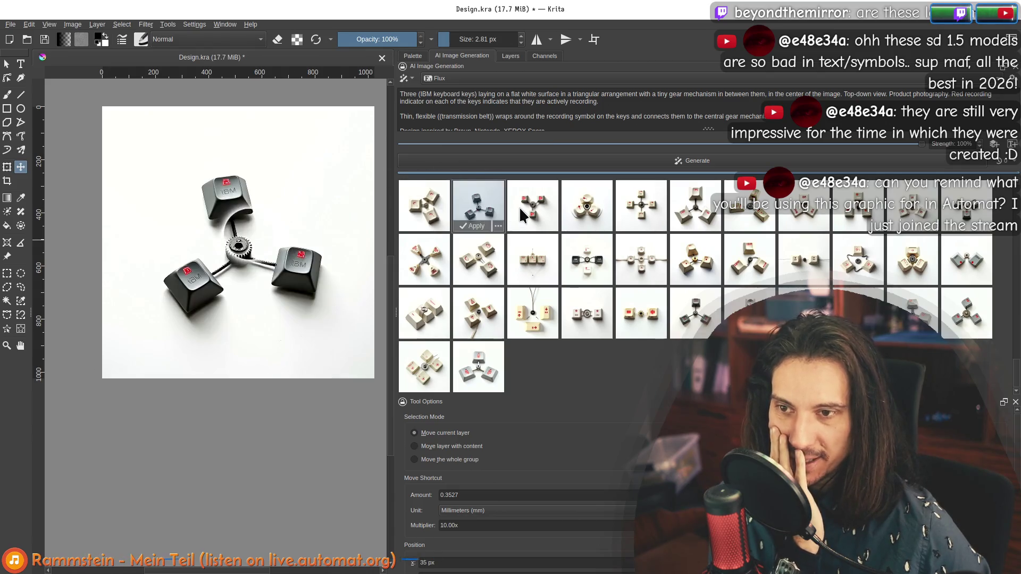
left_click(534, 210)
scroll(261, 240, "up", 4)
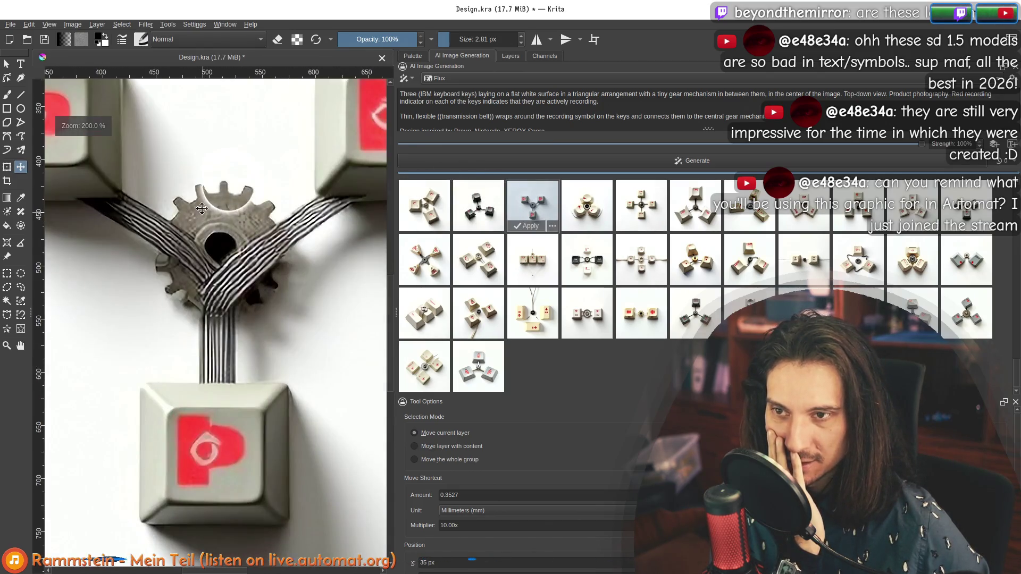
scroll(202, 208, "down", 3)
left_click(585, 207)
left_click(533, 206)
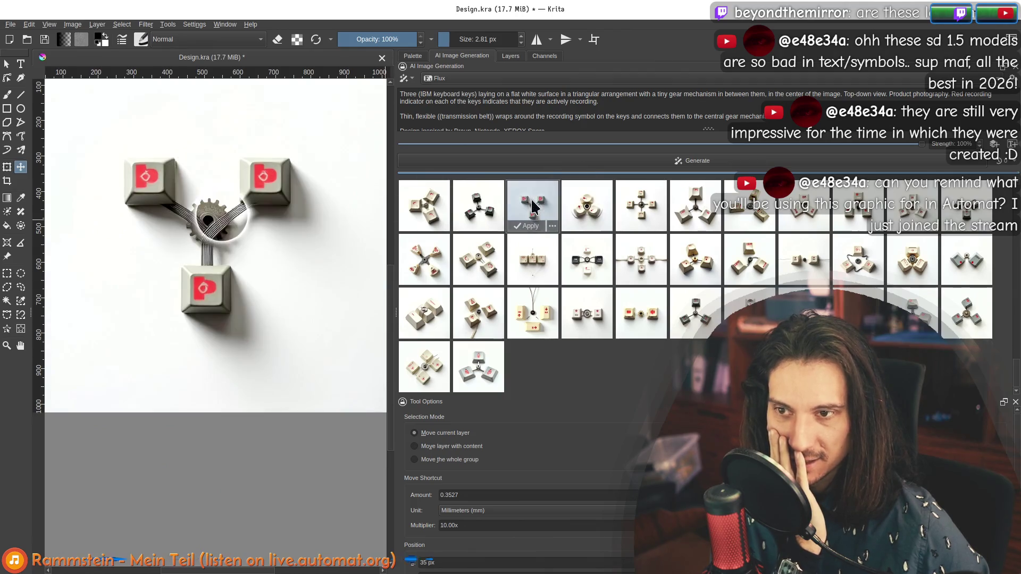
scroll(202, 218, "up", 2)
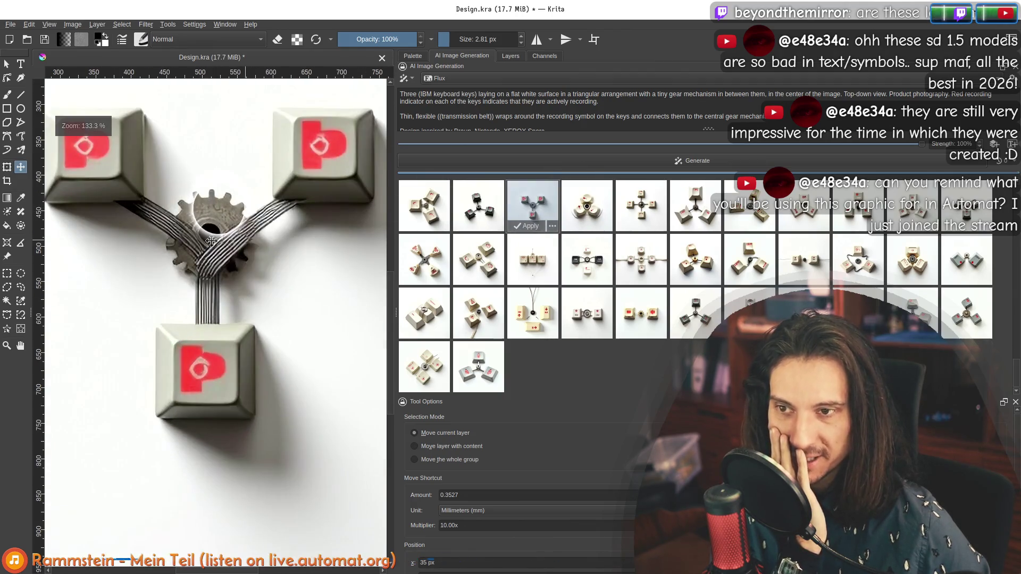
scroll(220, 209, "down", 4)
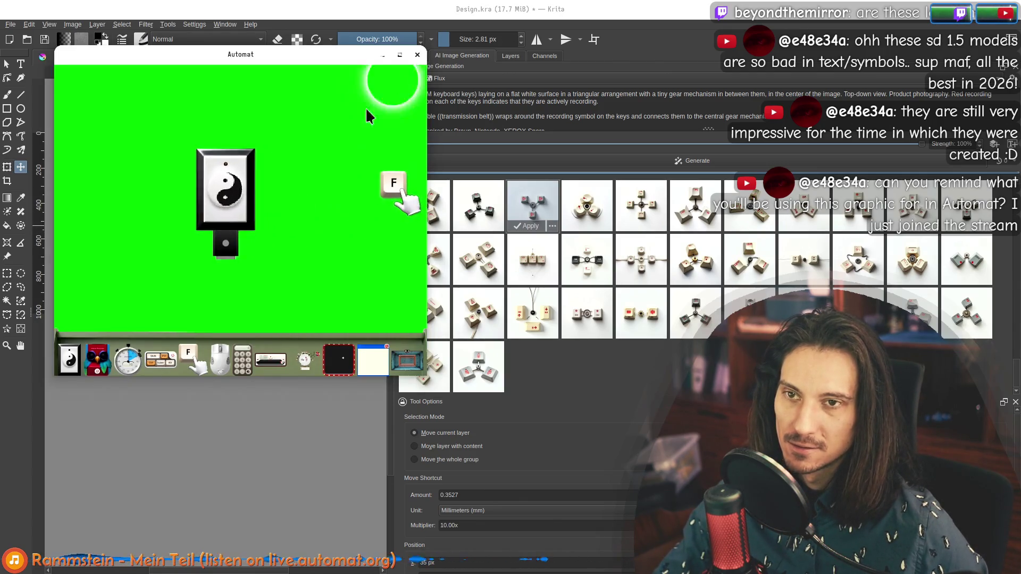
Change kGreenScreen to false on line 251 of base.cc, save and rebuild, then return to Krita.
key("alt+Tab")
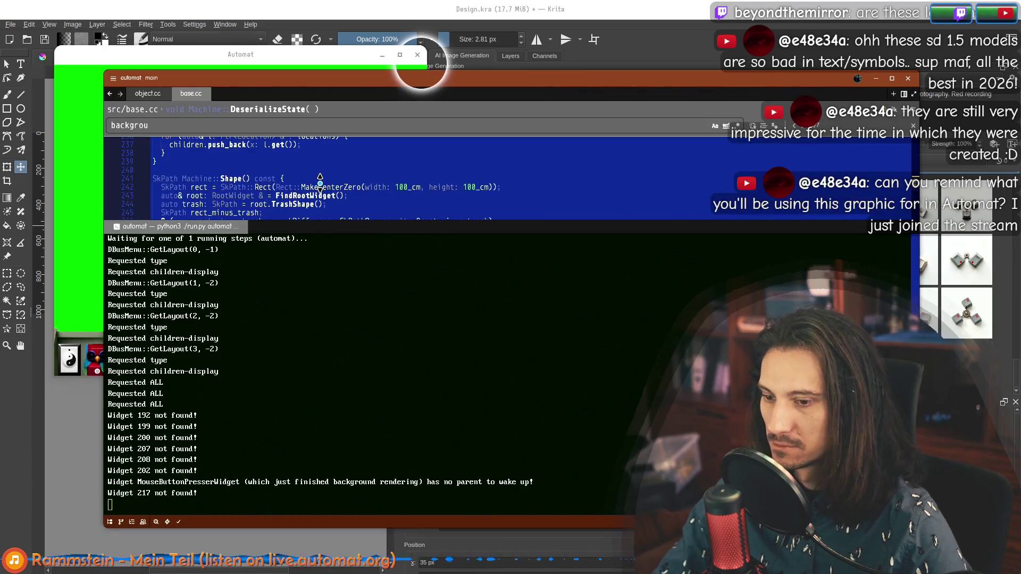
key("F4")
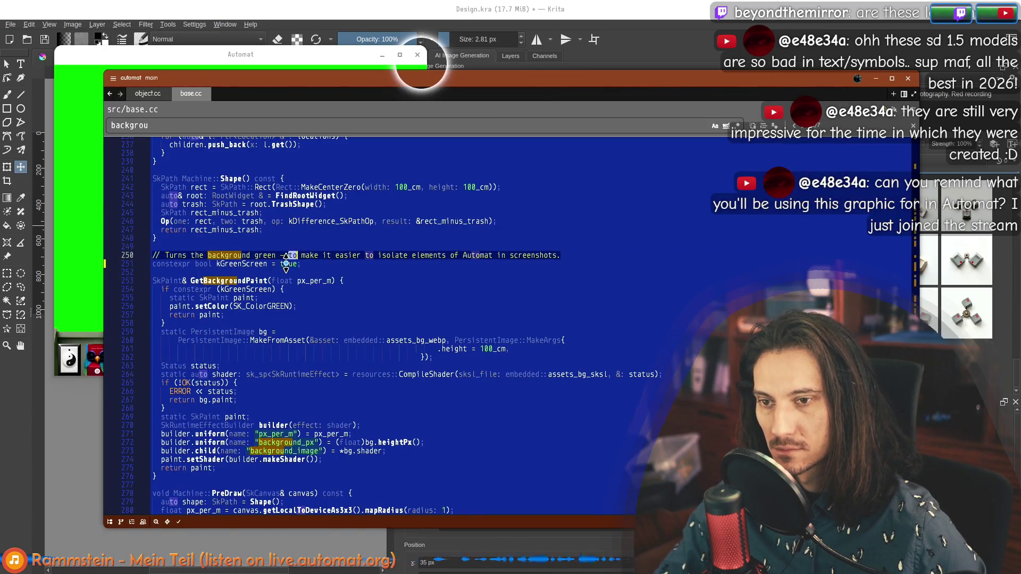
type("false")
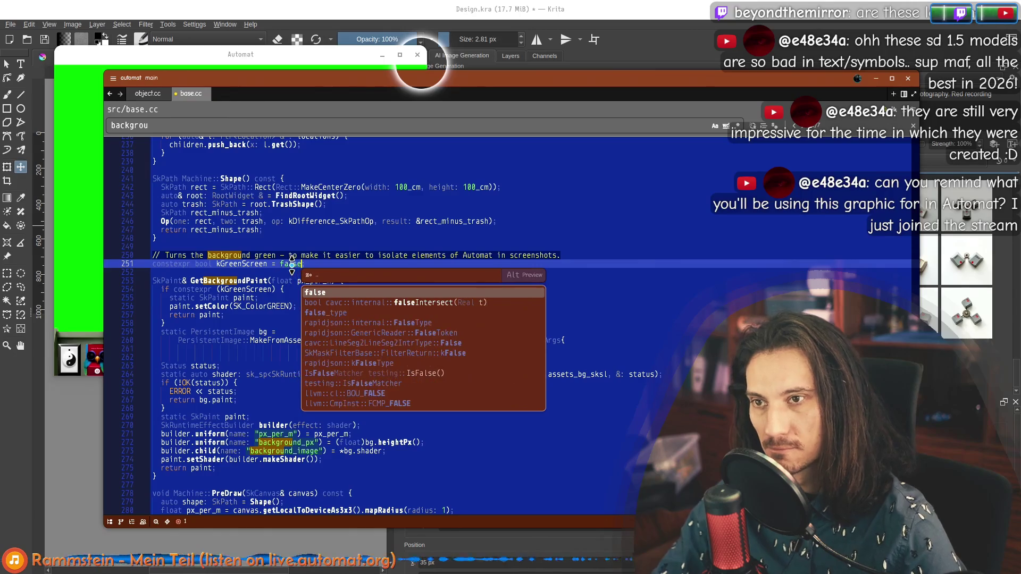
key("alt+Tab")
left_click(606, 323)
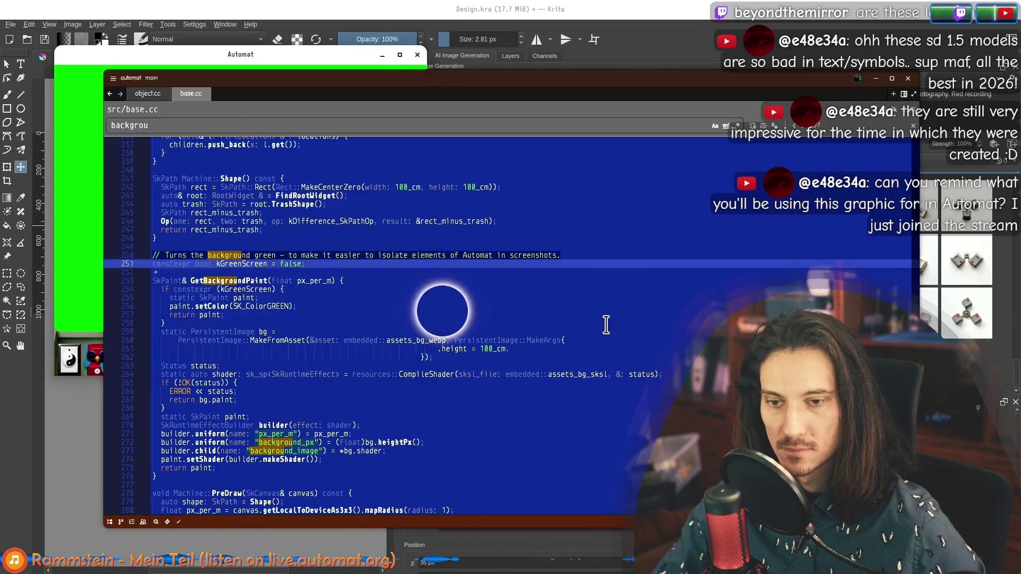
key("F4")
key("F4")
key("alt+Tab")
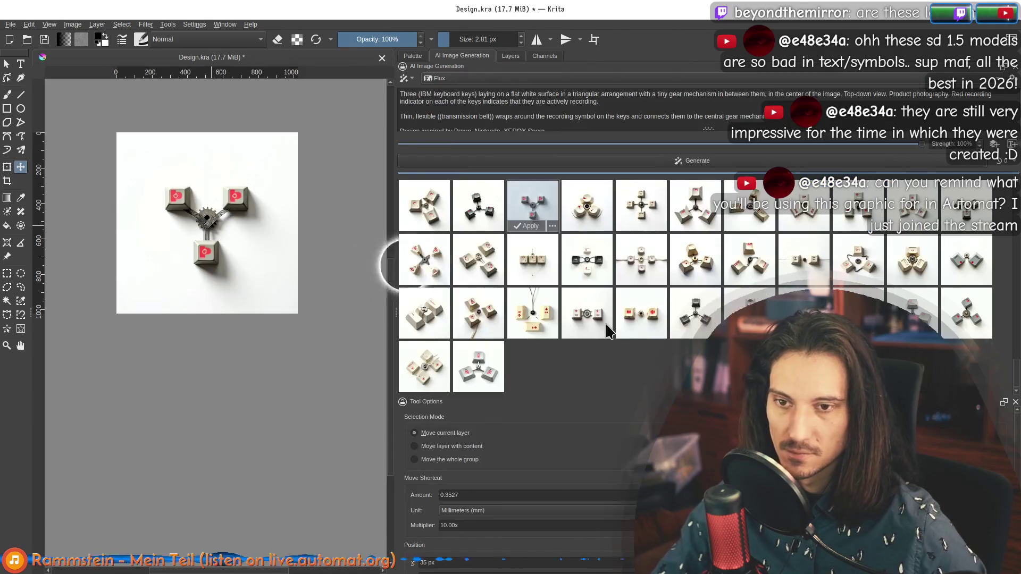
Preview the first-row generated images one by one, ending on the grey-keys design.
left_click(588, 210)
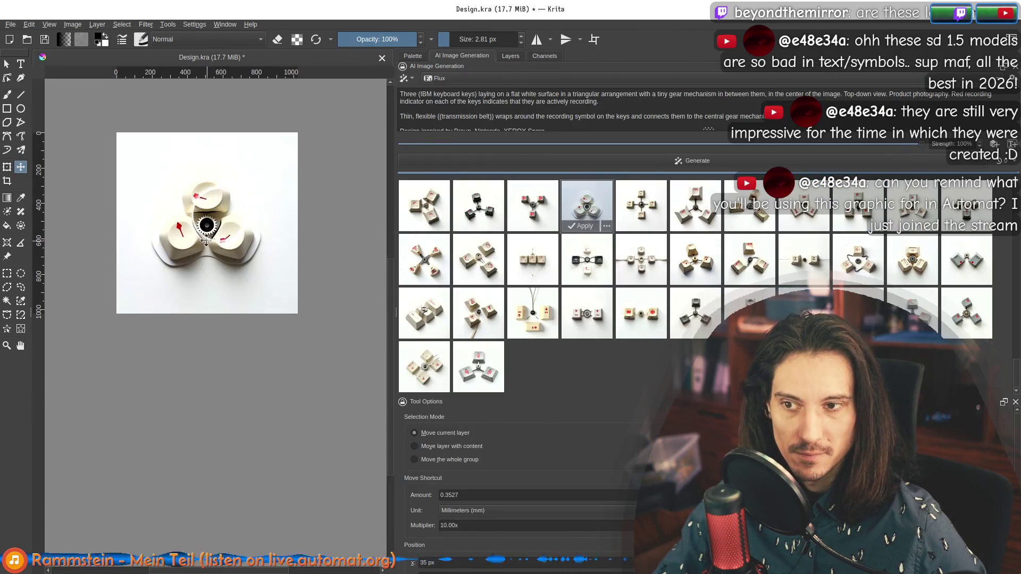
scroll(206, 241, "up", 3)
left_click(549, 217)
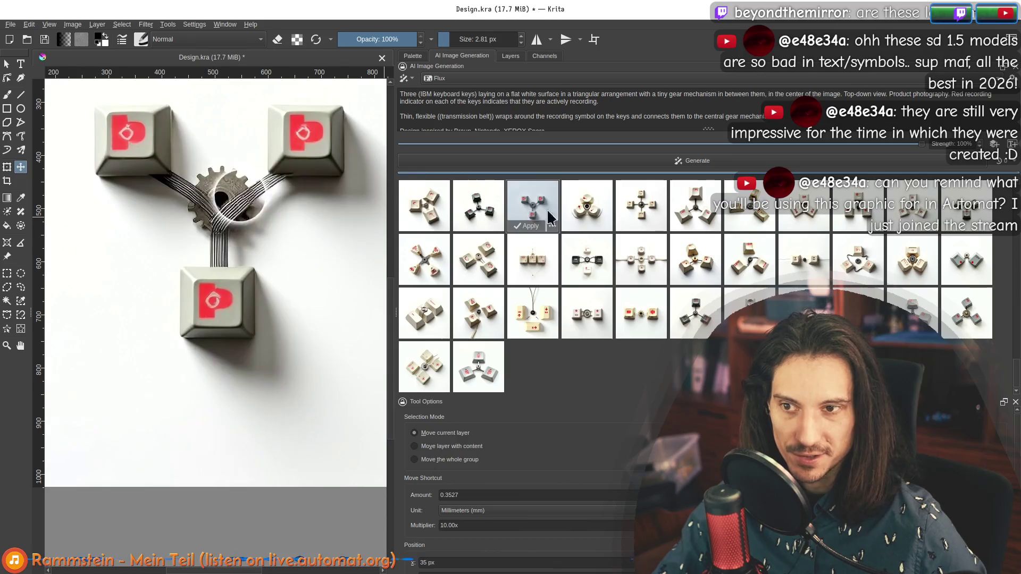
left_click(641, 206)
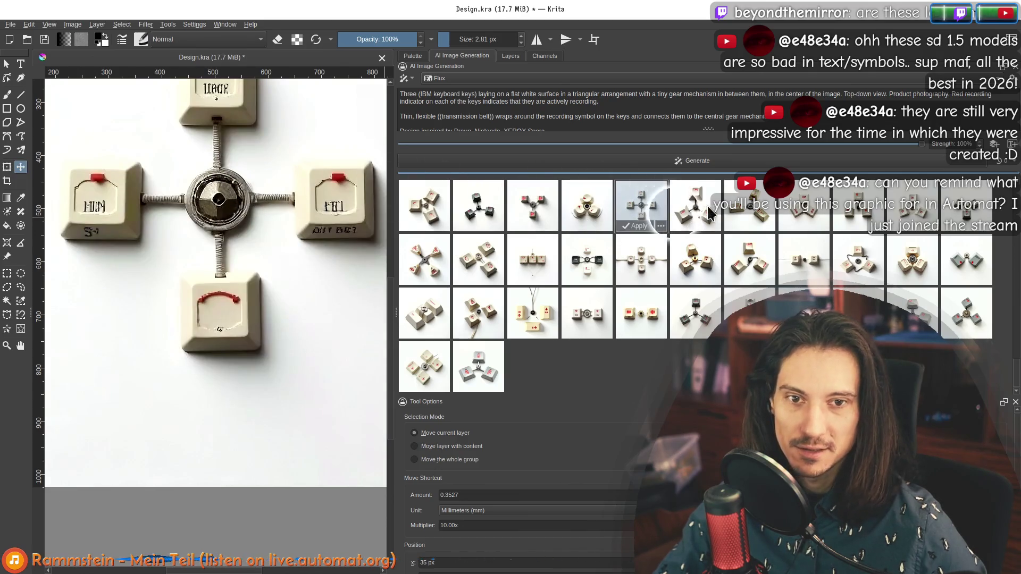
left_click(694, 207)
left_click(747, 207)
scroll(267, 272, "down", 3)
left_click(803, 210)
left_click(868, 218)
left_click(913, 215)
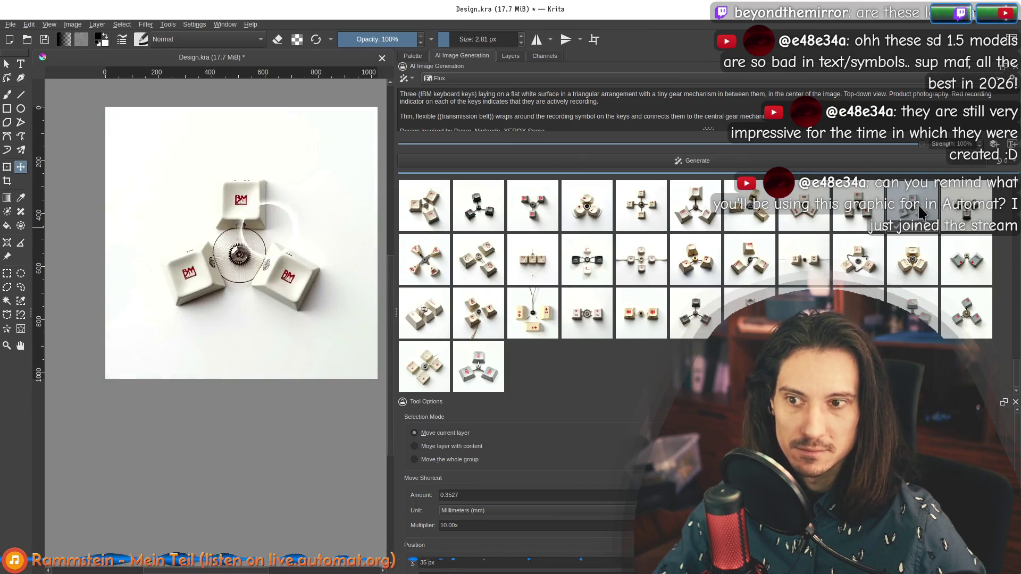
left_click(972, 215)
Preview the second-row images, including IBM keys, beige gear keys and four keys in an X.
left_click(957, 275)
left_click(911, 267)
left_click(961, 266)
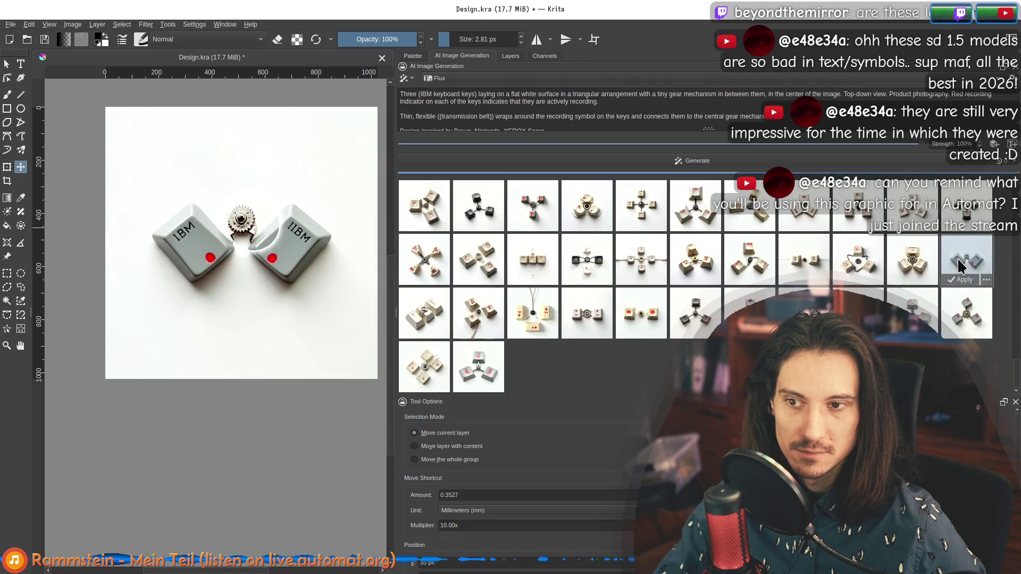
left_click(918, 262)
scroll(244, 237, "up", 2)
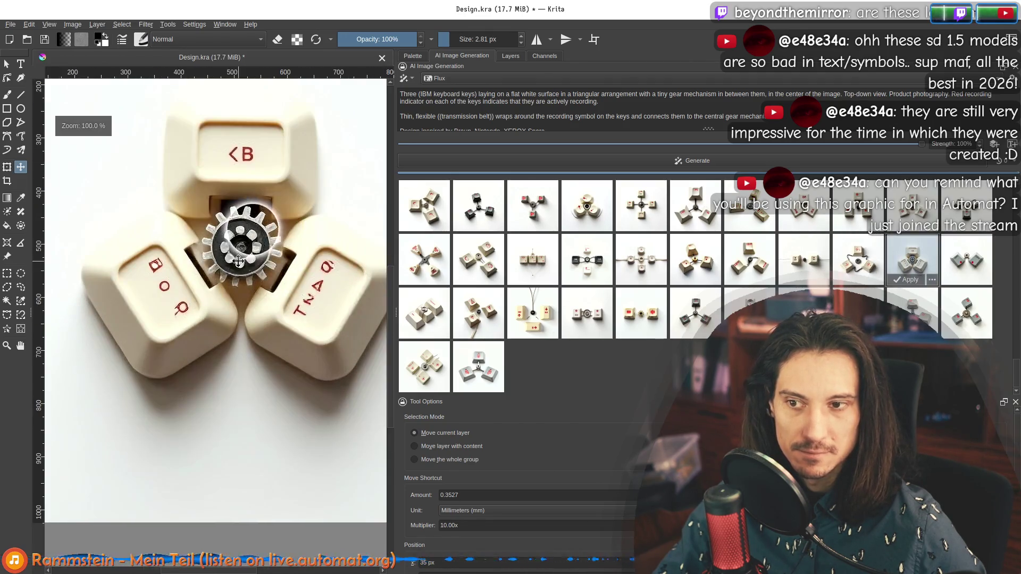
left_click(853, 260)
left_click(816, 264)
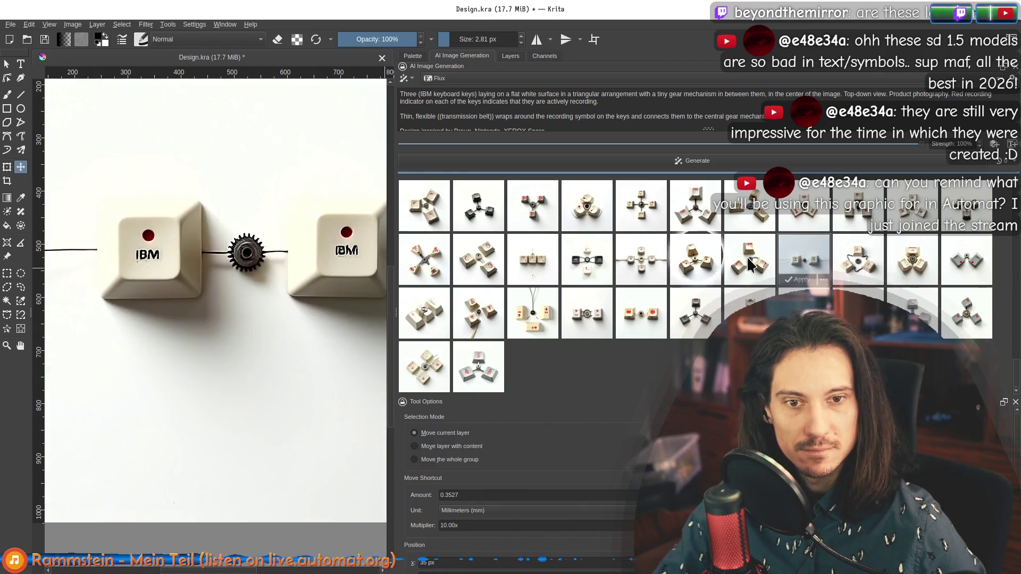
left_click(750, 265)
left_click(696, 259)
left_click(641, 258)
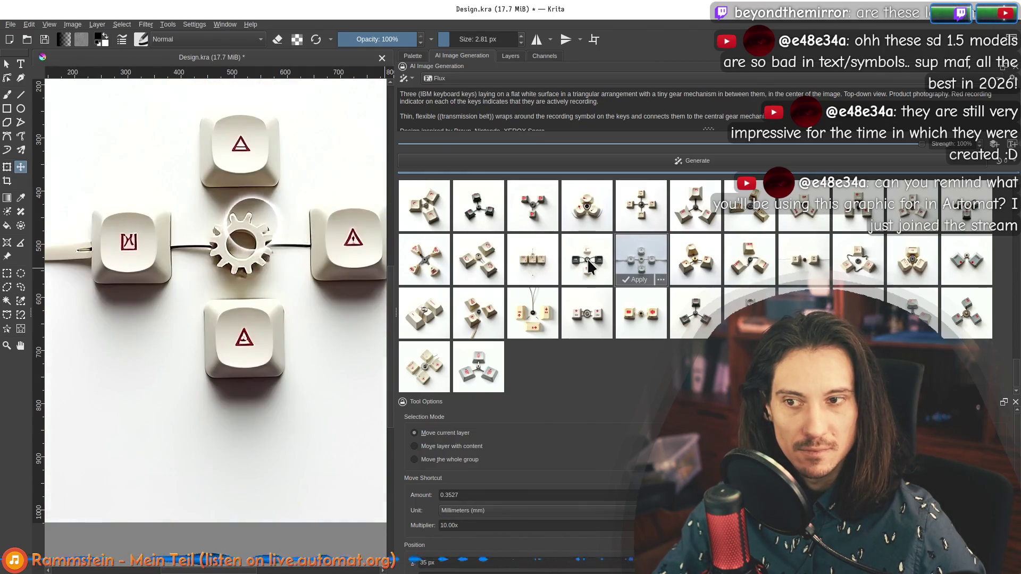
left_click(588, 264)
left_click(534, 265)
left_click(478, 263)
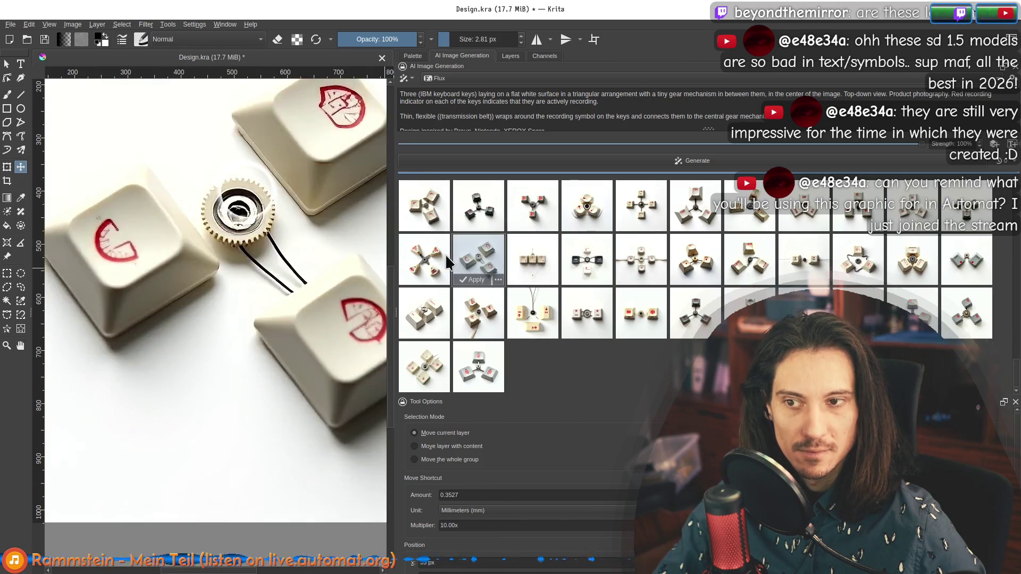
left_click(424, 263)
Preview the third-row images of keys with gears, belts and red oval marks.
left_click(435, 327)
left_click(475, 327)
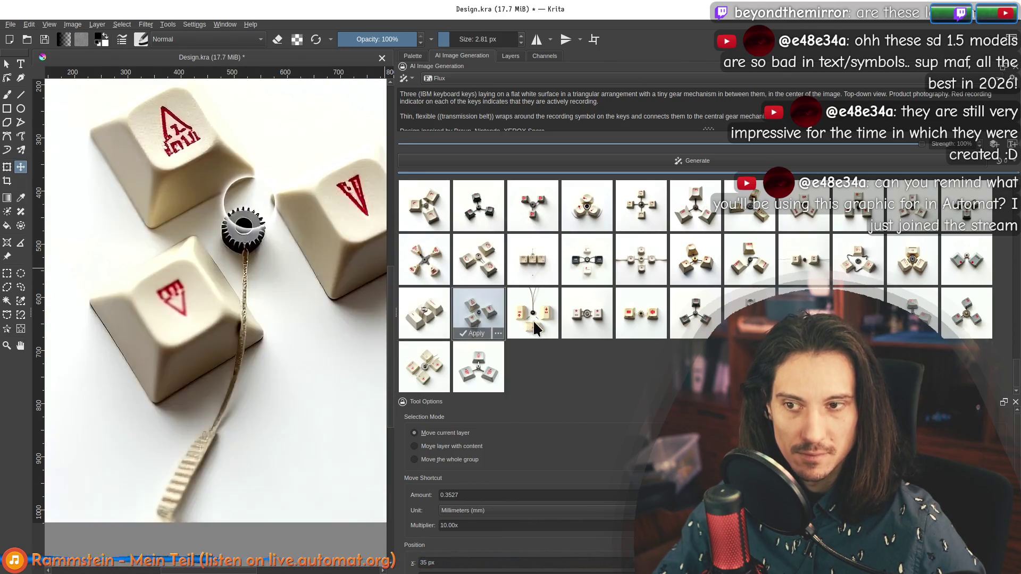
left_click(535, 327)
left_click(604, 326)
left_click(648, 319)
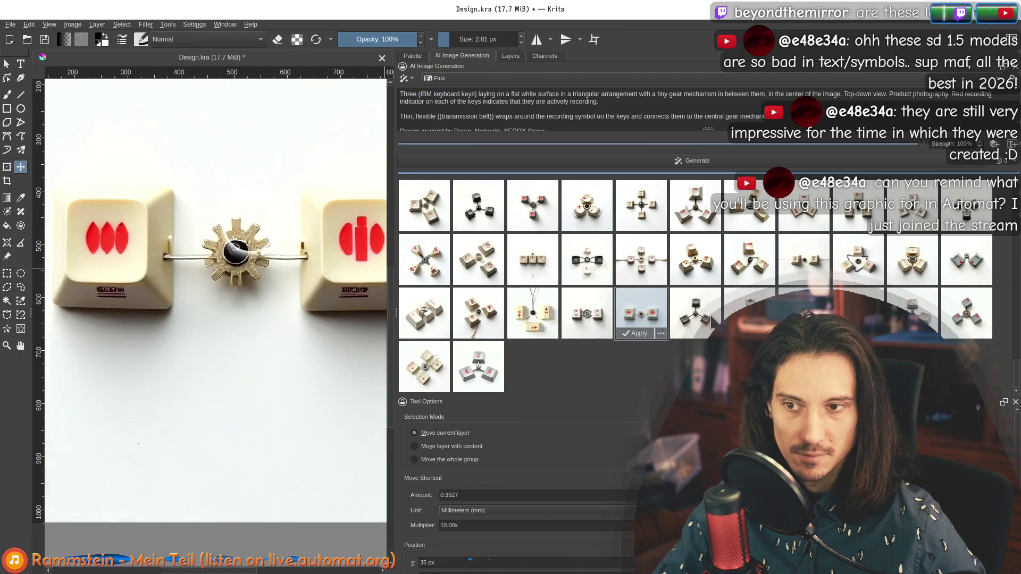
left_click(710, 314)
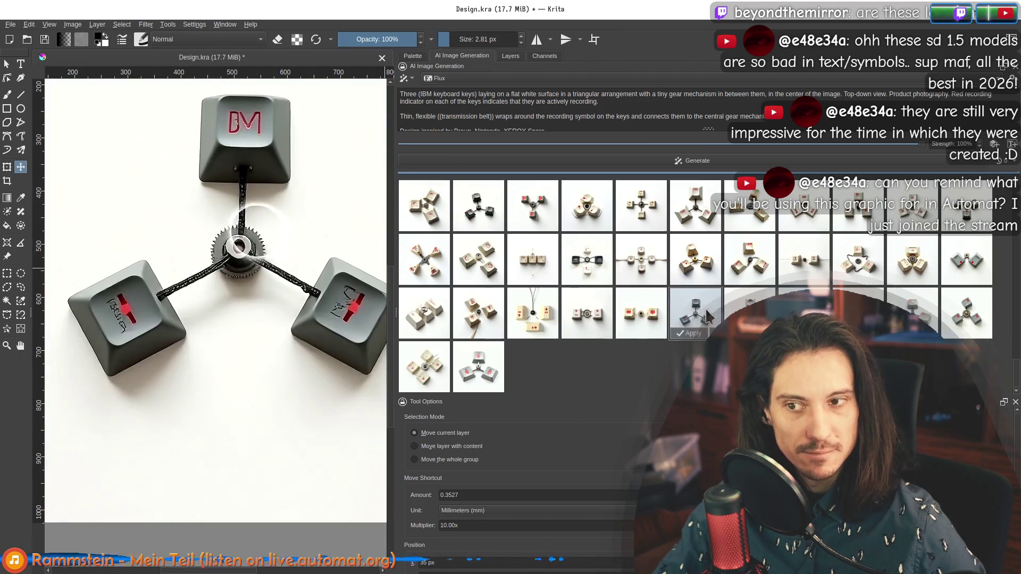
left_click(744, 314)
left_click(804, 313)
left_click(858, 314)
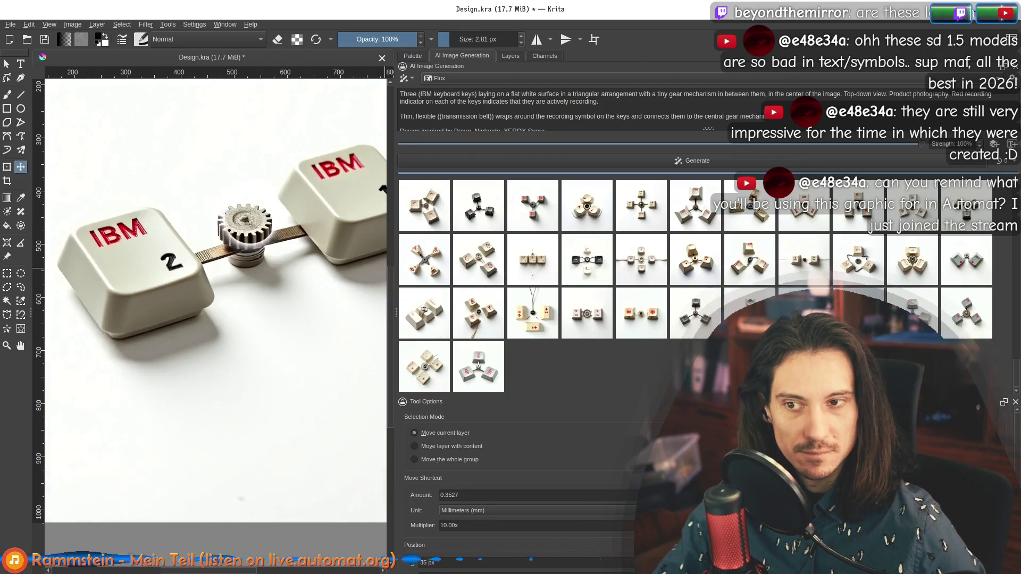
left_click(913, 313)
left_click(958, 319)
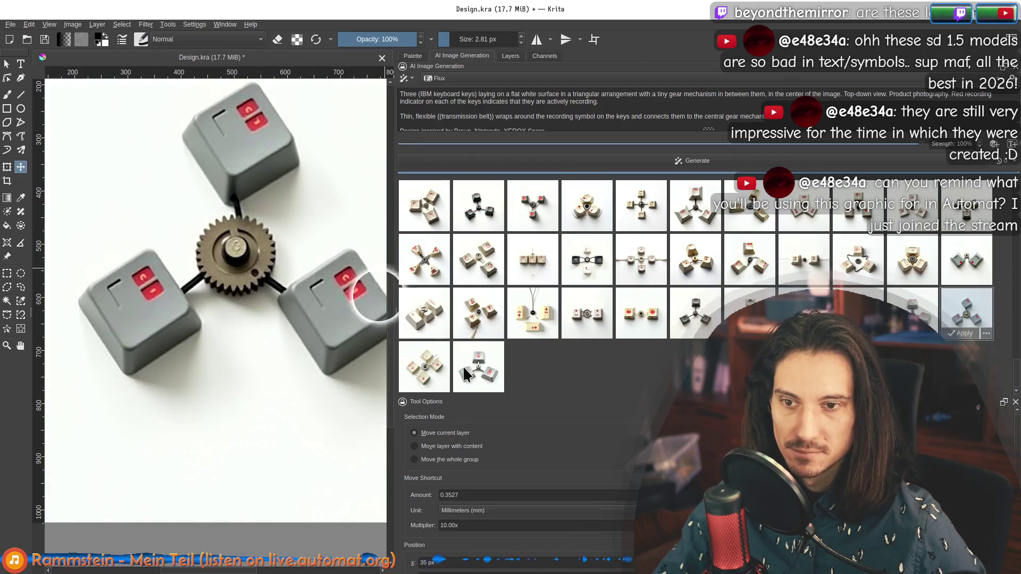
Preview the last-row images, then settle on the three keys tied by ribbon belts.
left_click(433, 372)
left_click(467, 372)
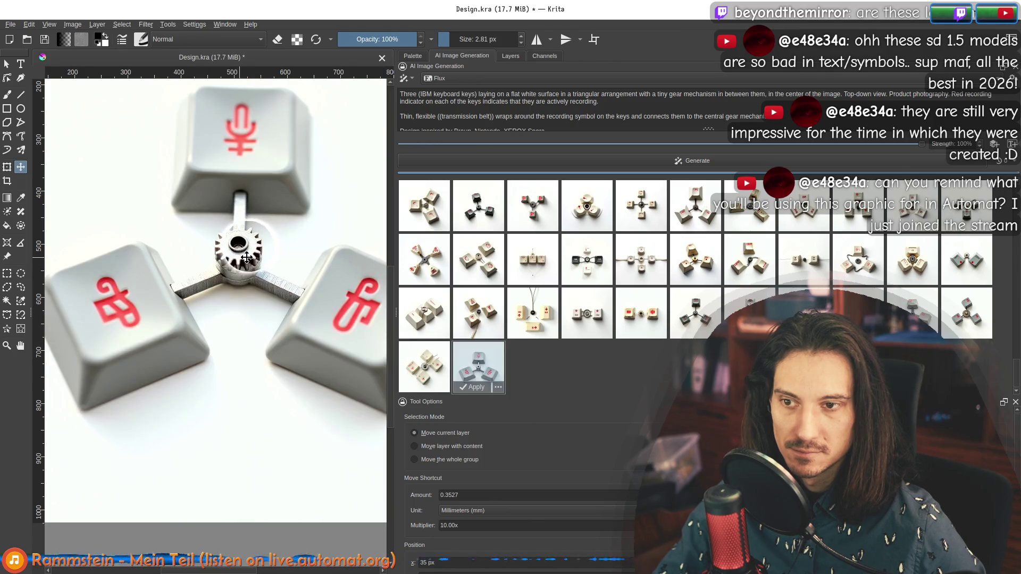
scroll(241, 259, "up", 2)
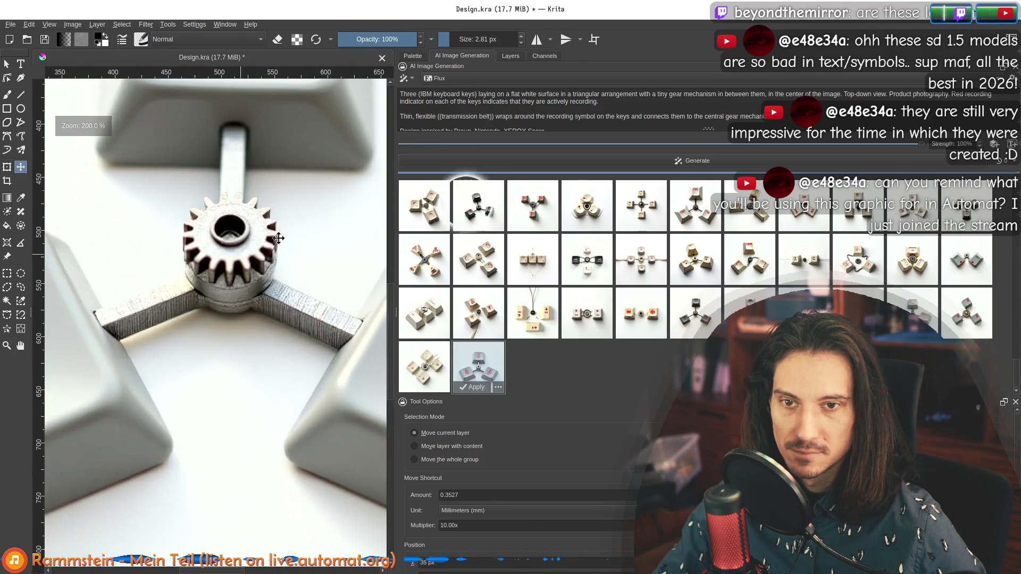
left_click(587, 207)
left_click(542, 213)
scroll(213, 187, "down", 2)
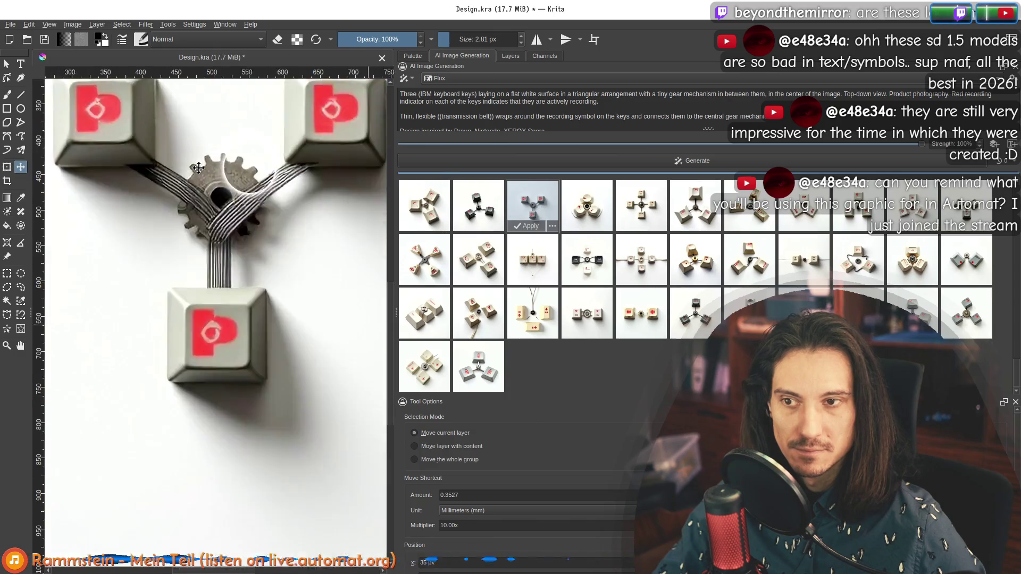
scroll(212, 187, "up", 5)
scroll(302, 181, "down", 5)
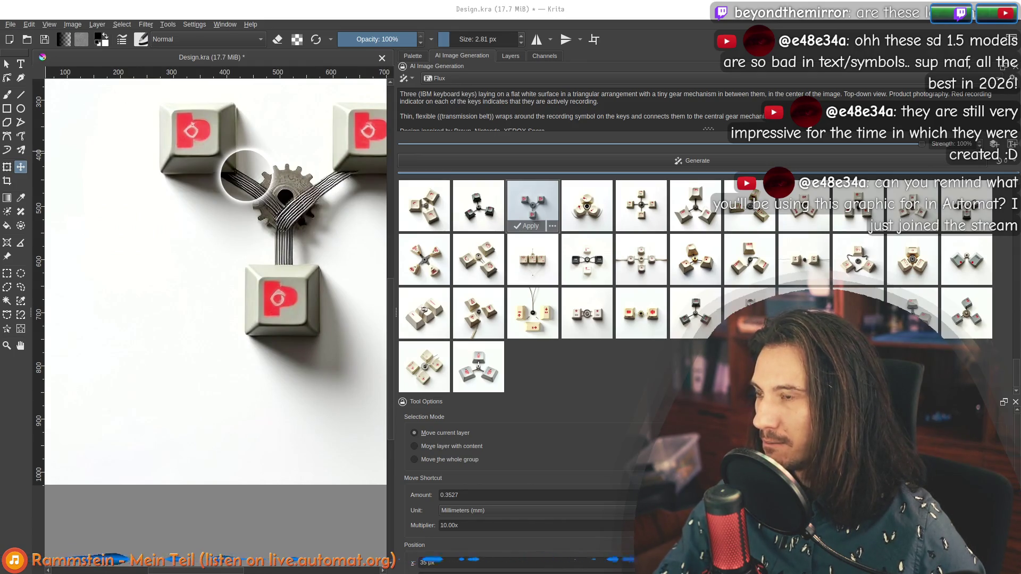
key("super+b")
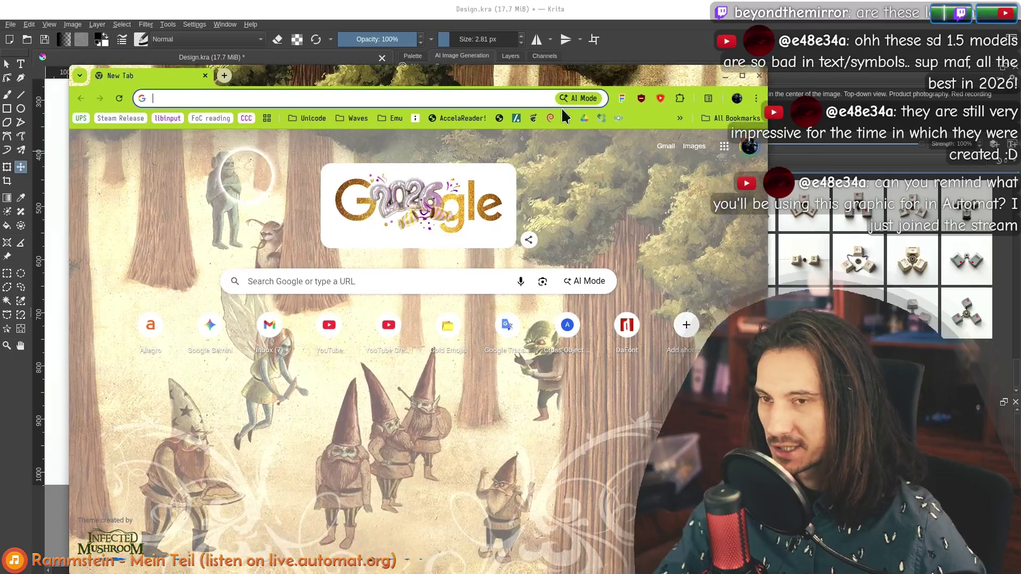
Run a web search for 'gear generator' and move the browser window up and left.
left_click(435, 99)
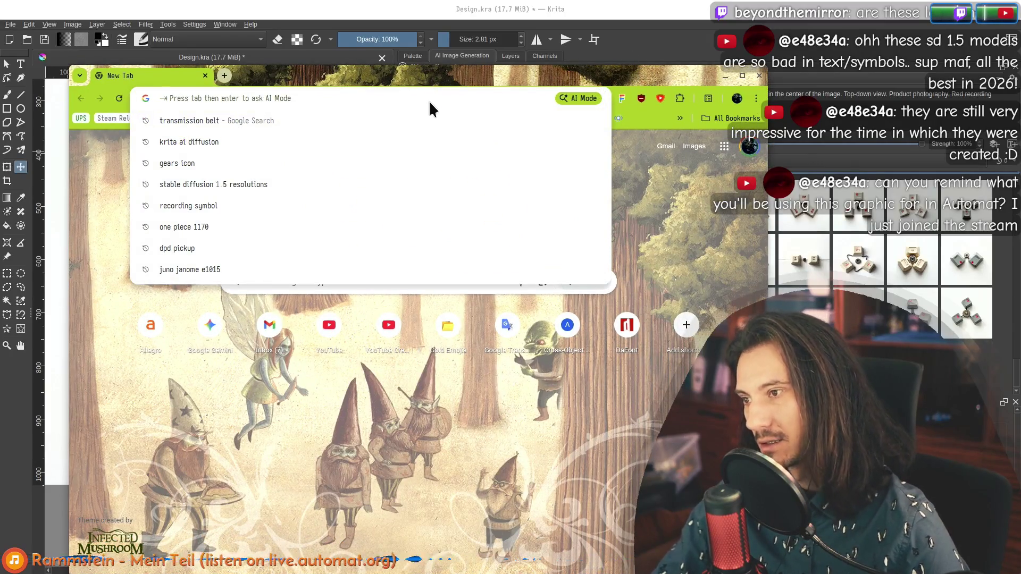
type("gear")
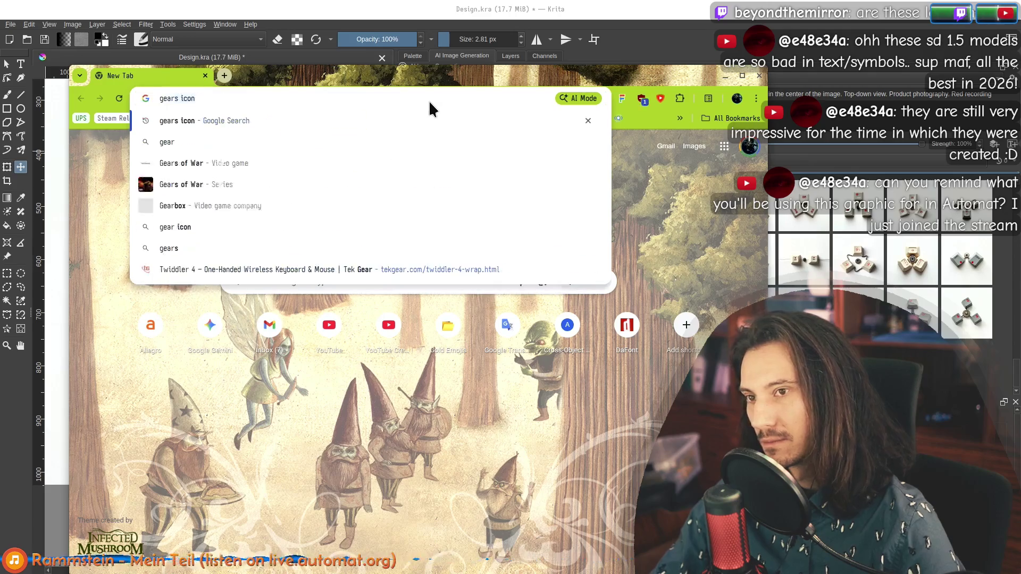
type(" generator")
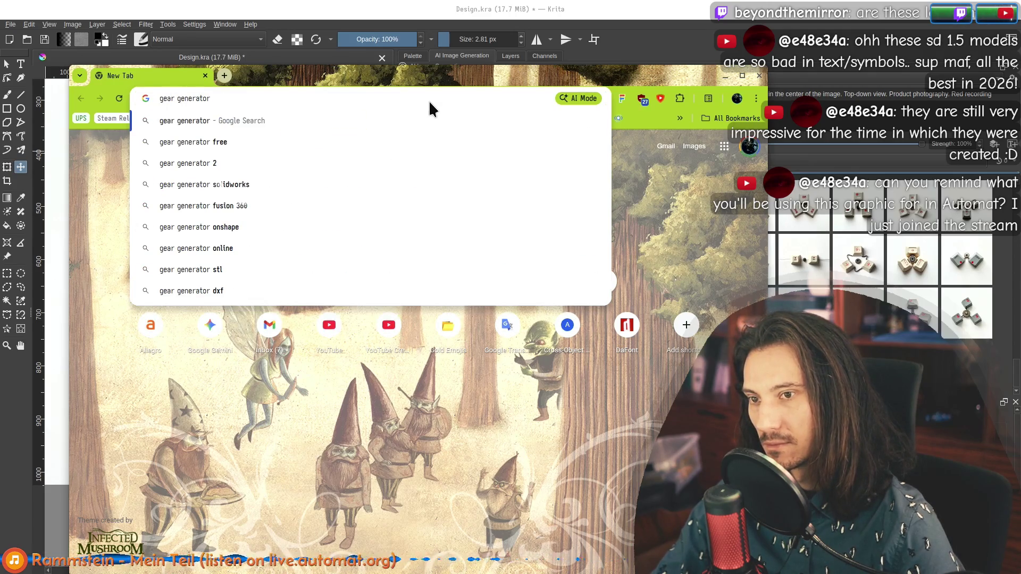
key("Return")
mouse_move(310, 82)
left_mouse_down()
mouse_move(306, 49)
mouse_move(278, 36)
left_mouse_up()
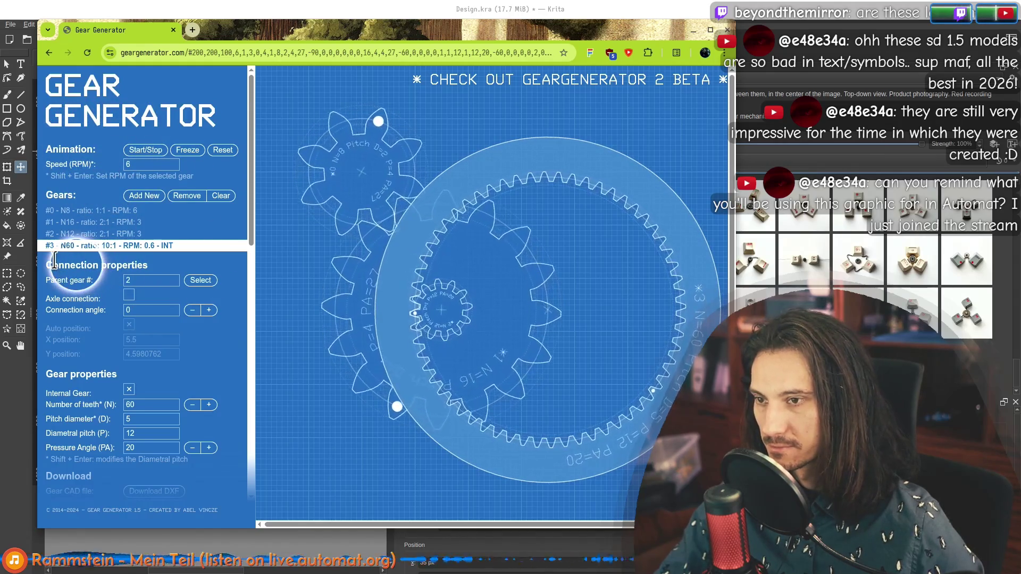
Review the settings of gears #0, #1, #2 and the 60-tooth internal gear.
left_click(74, 234)
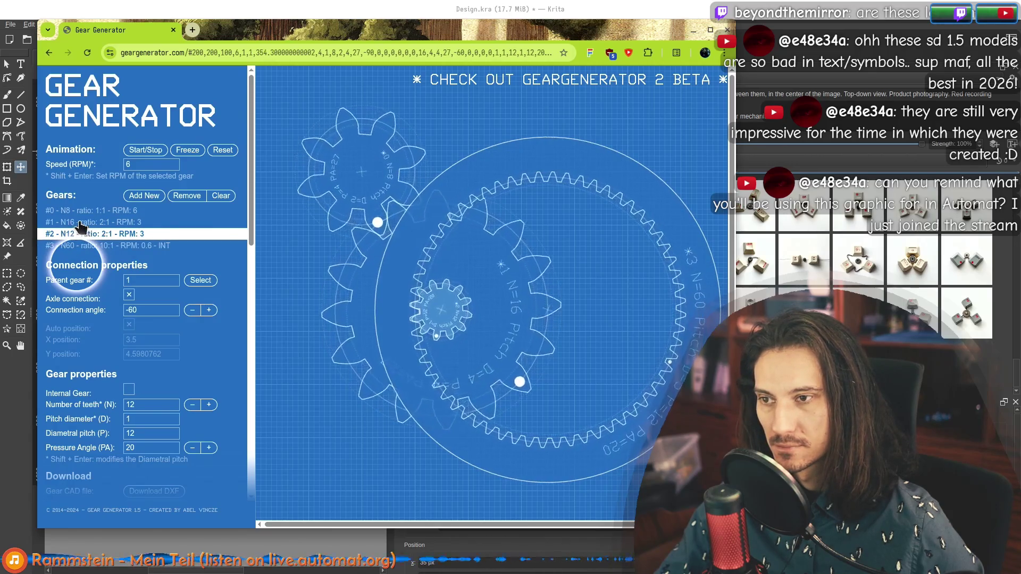
left_click(76, 222)
left_click(79, 212)
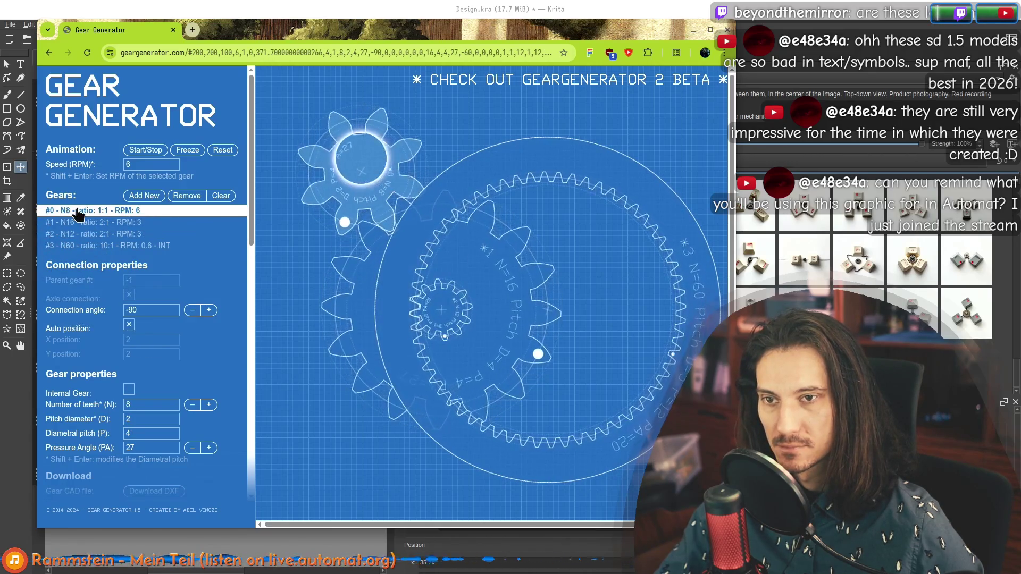
left_click(98, 246)
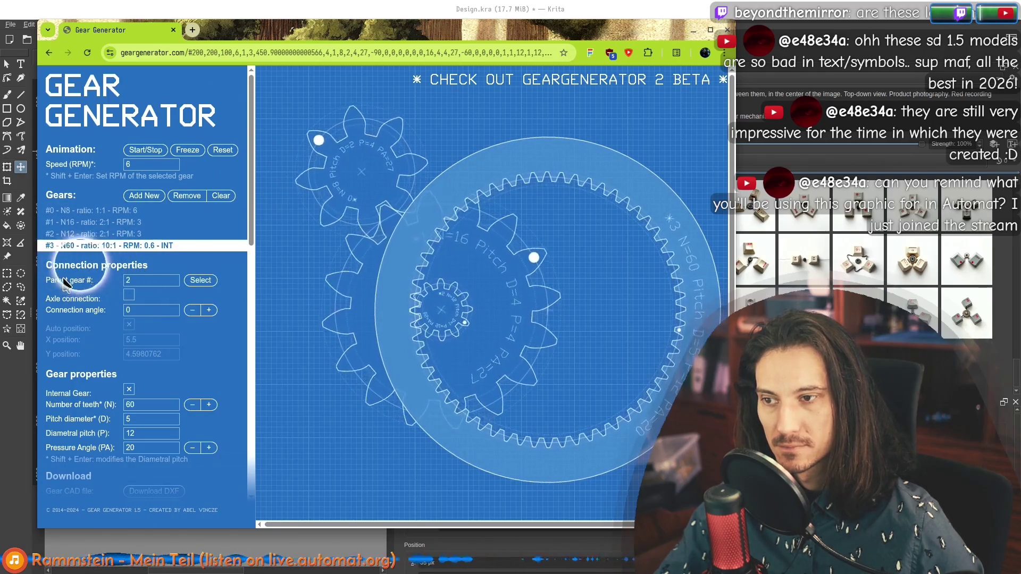
left_click(75, 234)
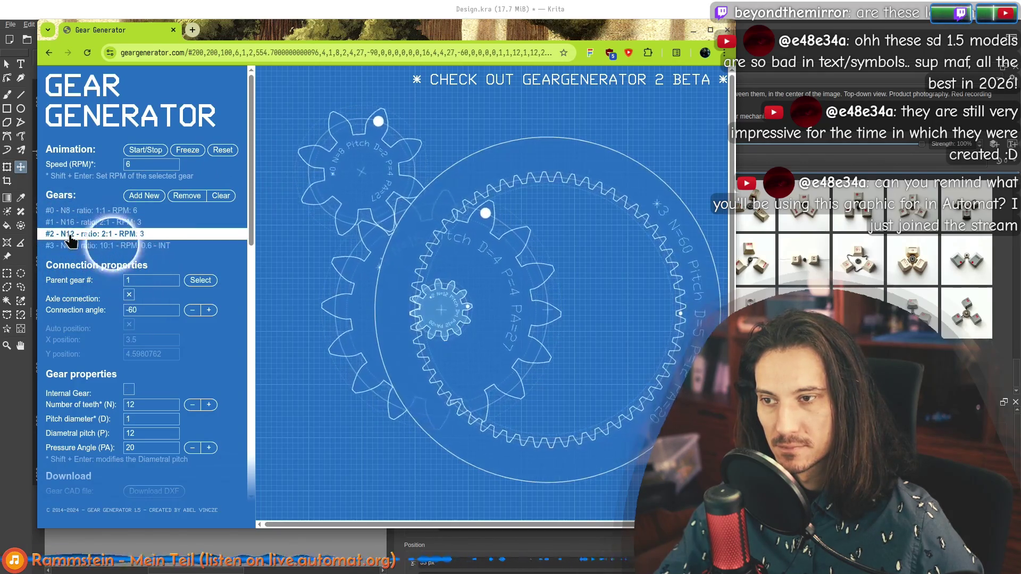
left_click(76, 222)
left_click(77, 211)
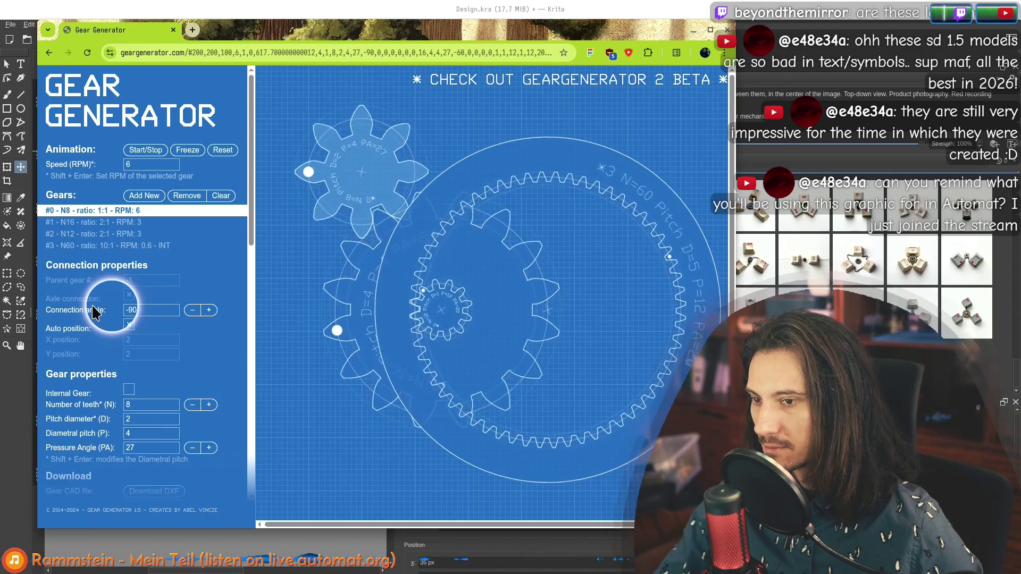
Remove the 60-tooth internal gear, the 12-tooth gear and the 16-tooth gear.
left_click(134, 246)
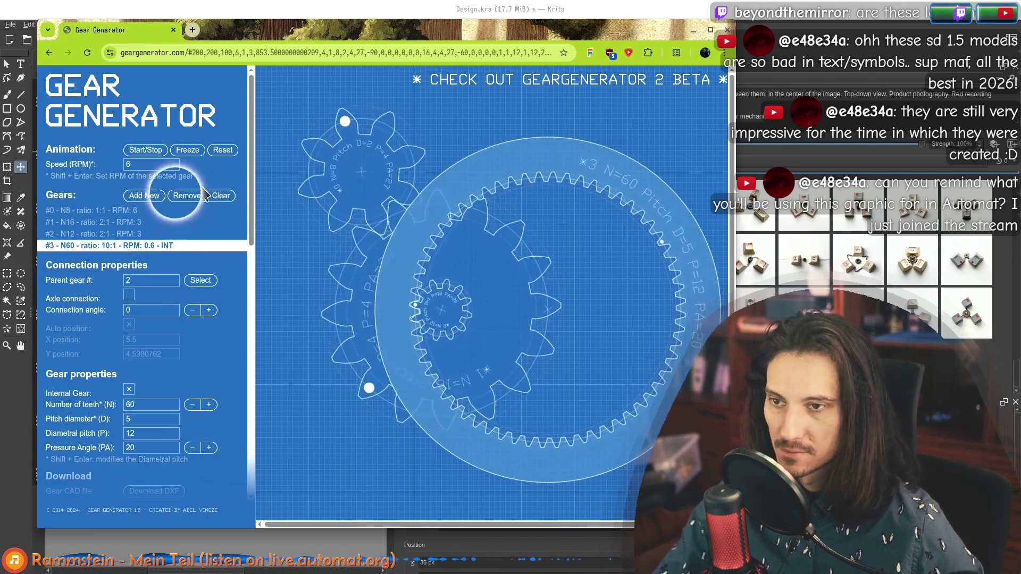
left_click(187, 196)
left_click(187, 196)
left_click(187, 196)
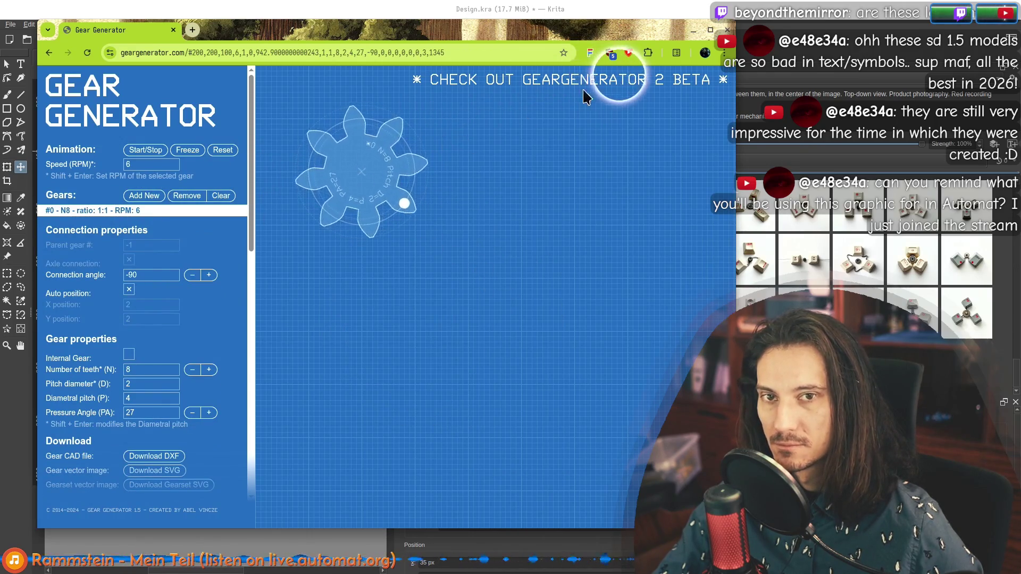
Set the 8-tooth gear's connection angle to -35 and add a second meshing gear.
scroll(221, 444, "down", 3)
scroll(226, 372, "up", 3)
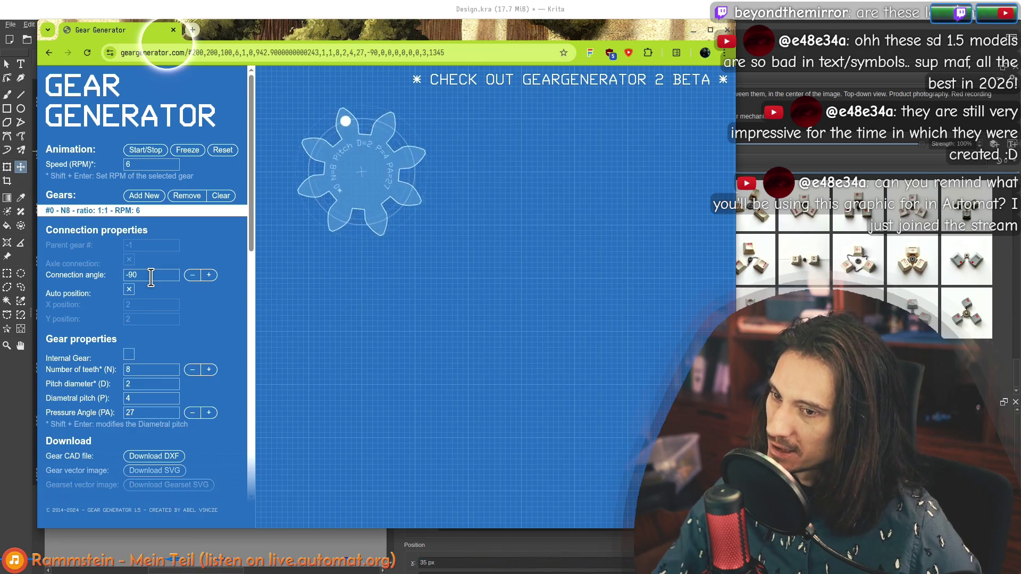
left_click(210, 275)
left_click(210, 275)
left_click(209, 275)
left_click(209, 275)
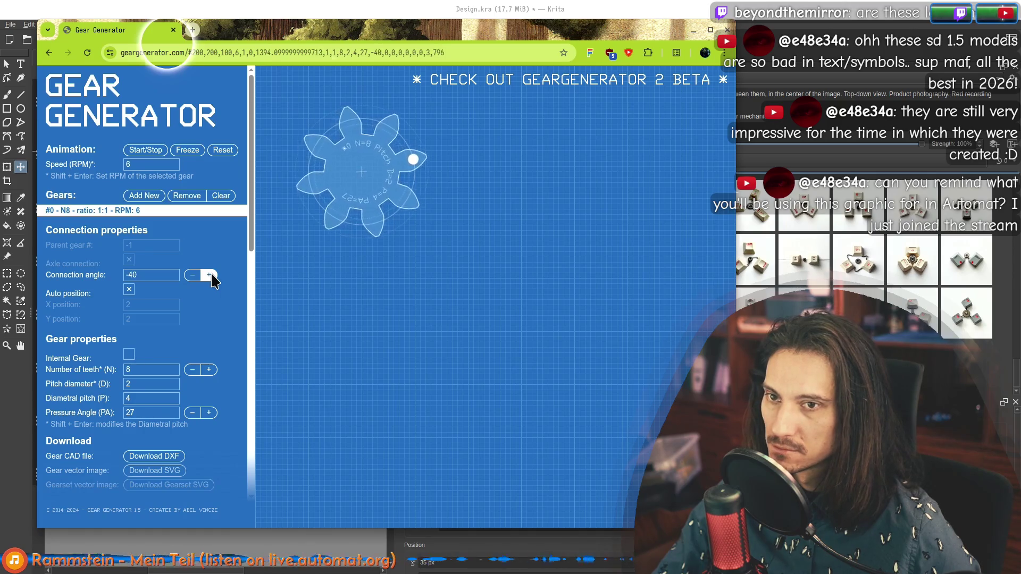
left_click(209, 275)
left_click(210, 275)
left_click(210, 275)
left_click(194, 276)
left_click(194, 275)
left_click(192, 274)
left_click(193, 276)
left_click(194, 276)
left_click(135, 197)
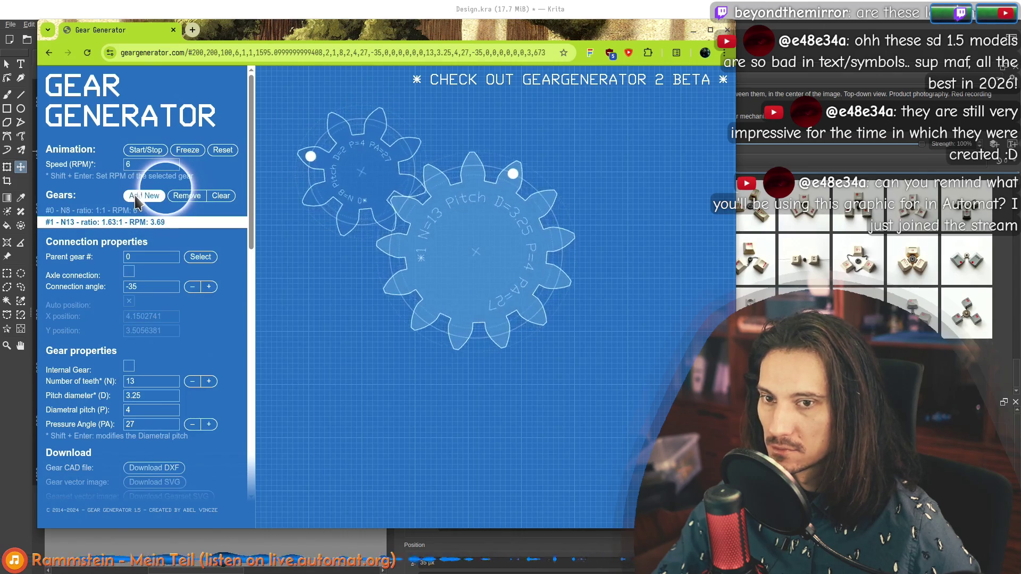
Select the 8-tooth gear #0 and raise its connection angle past 180.
left_click(120, 211)
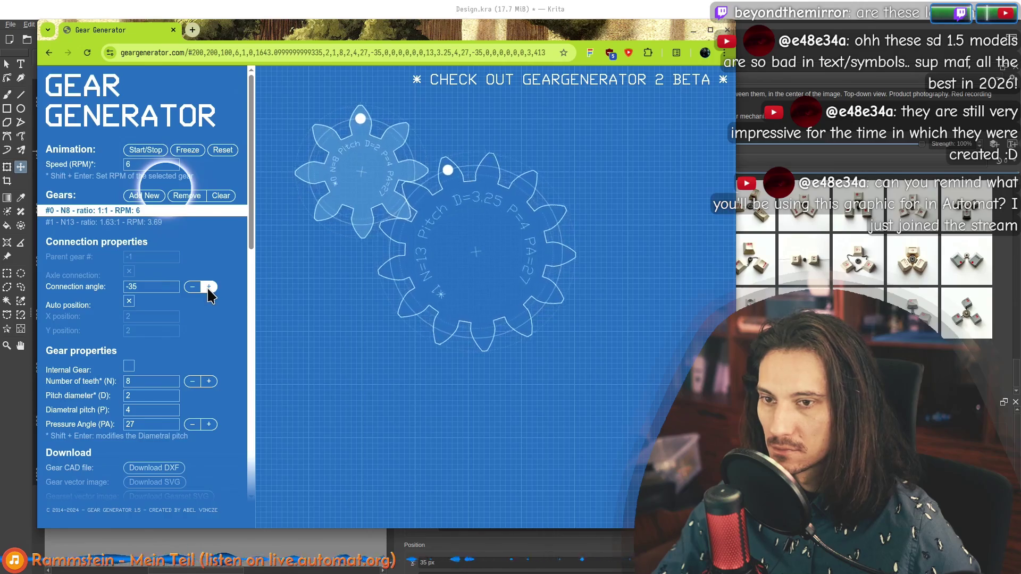
left_click(208, 287)
left_click(208, 287)
left_click(210, 287)
left_click(209, 287)
left_click(209, 287)
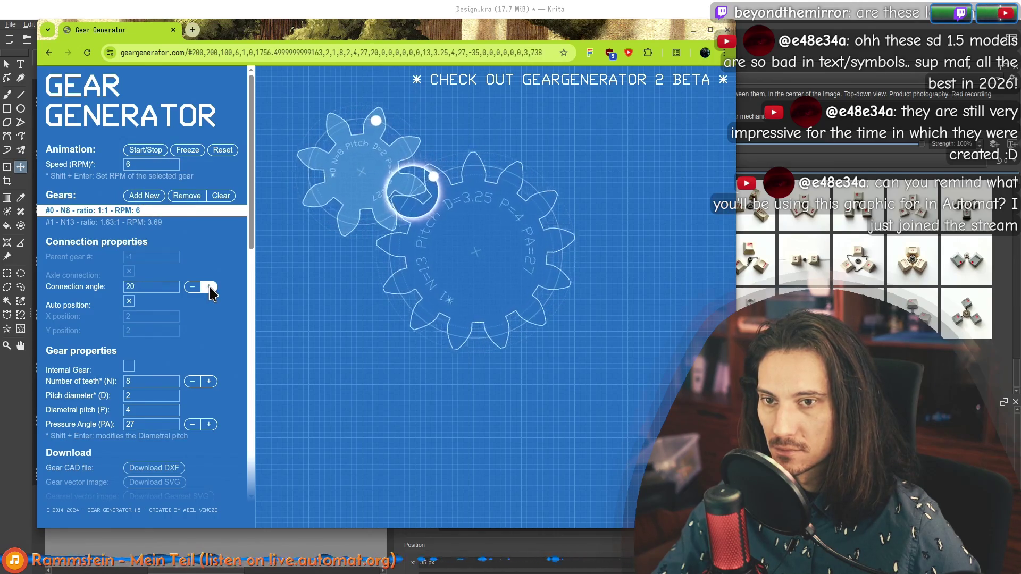
left_click(210, 287)
left_click(210, 287)
left_click(211, 287)
left_click(210, 288)
left_click(210, 288)
left_click(209, 287)
left_click(210, 287)
left_click(209, 287)
left_click(210, 287)
left_click(209, 287)
left_click(209, 287)
left_click(209, 287)
double_click(209, 287)
left_click(209, 287)
double_click(209, 287)
double_click(209, 287)
left_click(209, 287)
double_click(210, 287)
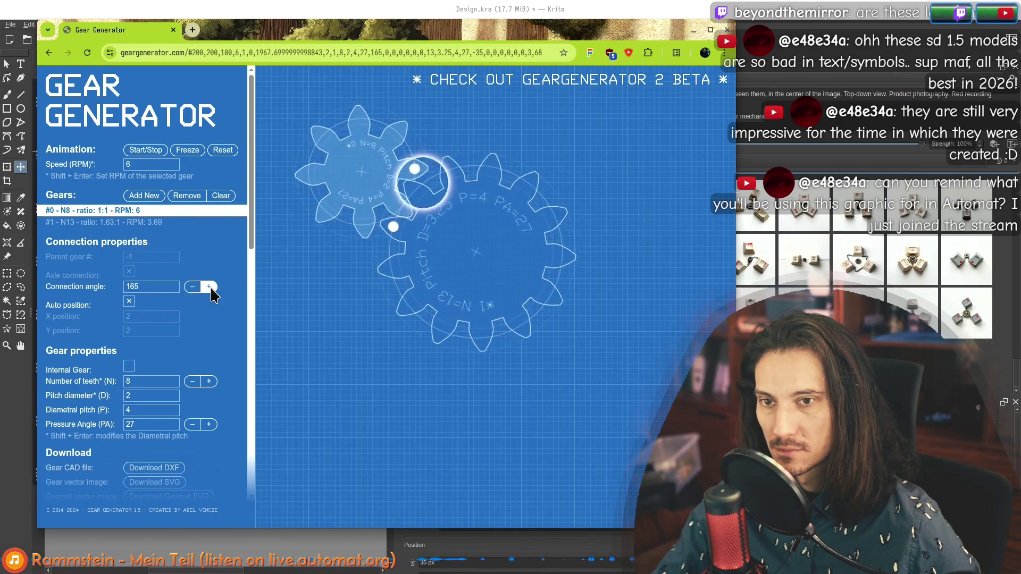
double_click(209, 287)
double_click(209, 287)
double_click(210, 287)
double_click(209, 287)
Keep raising the connection angle past a full turn to 380, then select the value.
double_click(210, 287)
double_click(209, 287)
double_click(210, 287)
double_click(210, 287)
double_click(209, 287)
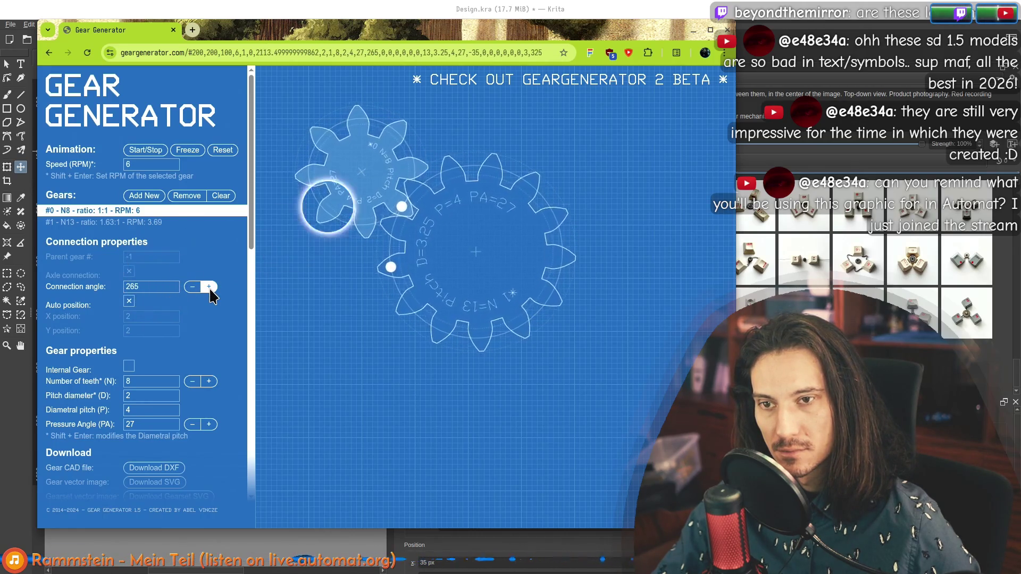
double_click(209, 287)
double_click(209, 287)
double_click(209, 287)
left_click(210, 287)
double_click(210, 287)
double_click(209, 287)
double_click(209, 288)
double_click(210, 287)
left_click(209, 287)
double_click(210, 287)
double_click(210, 287)
left_click(209, 287)
double_click(210, 287)
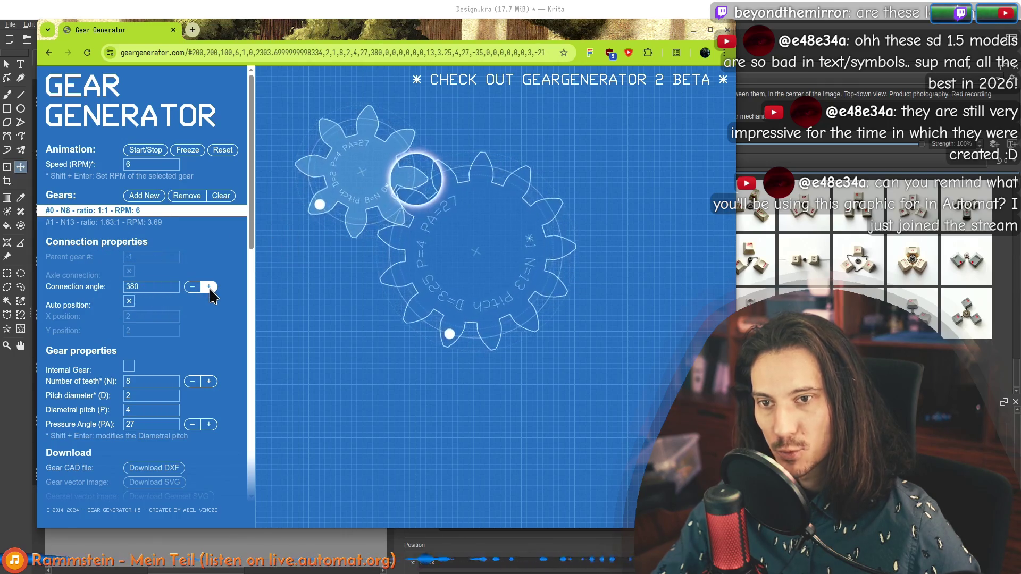
double_click(139, 286)
Set the connection angle to 90 and try a pitch diameter of 1.
type("90")
key("Return")
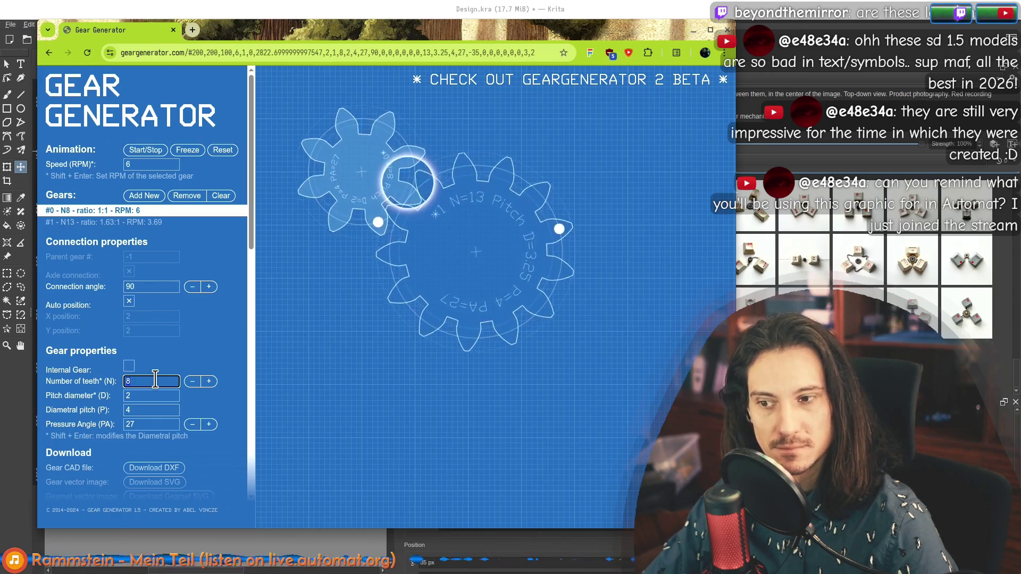
type("10")
key("Tab")
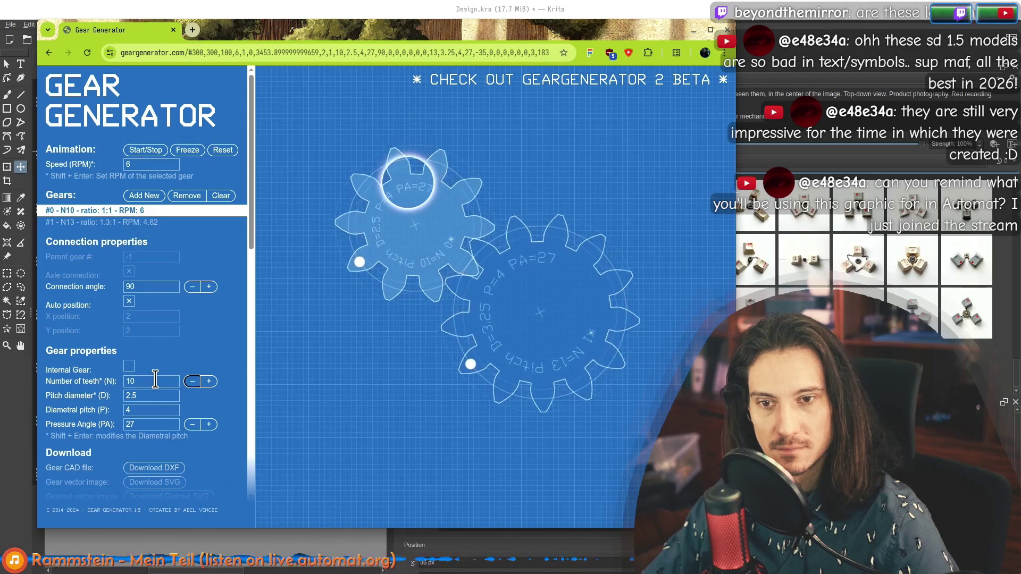
left_click(137, 395)
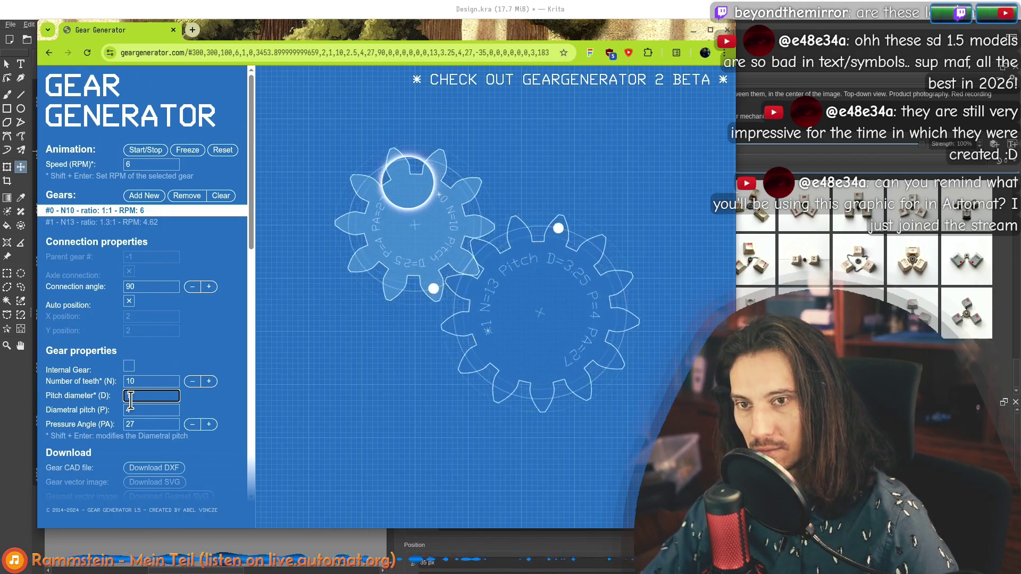
type("1")
key("Tab")
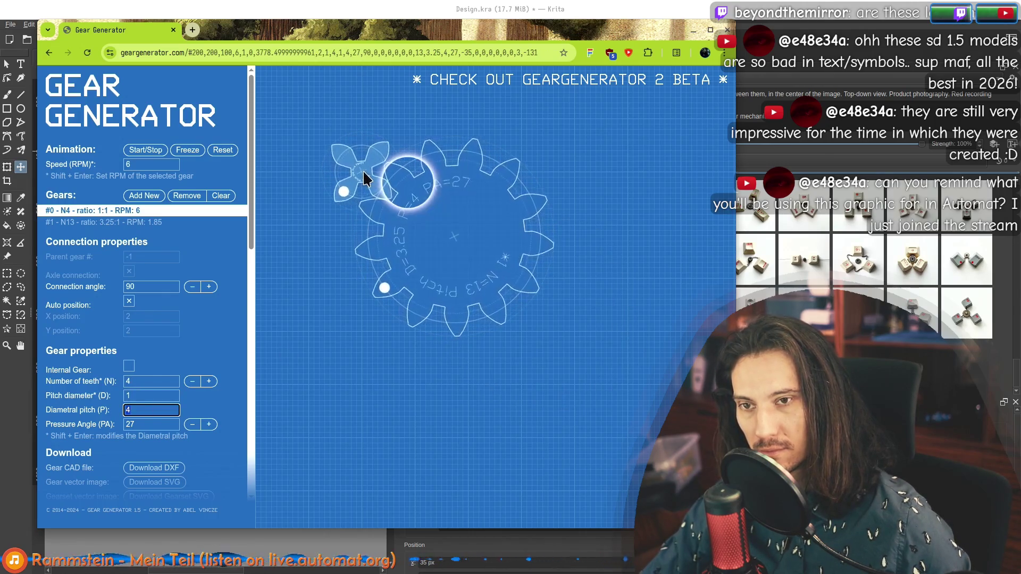
Try pitch diameters 3, 2 and 1, returning to 3 for 12 teeth.
left_click(145, 395)
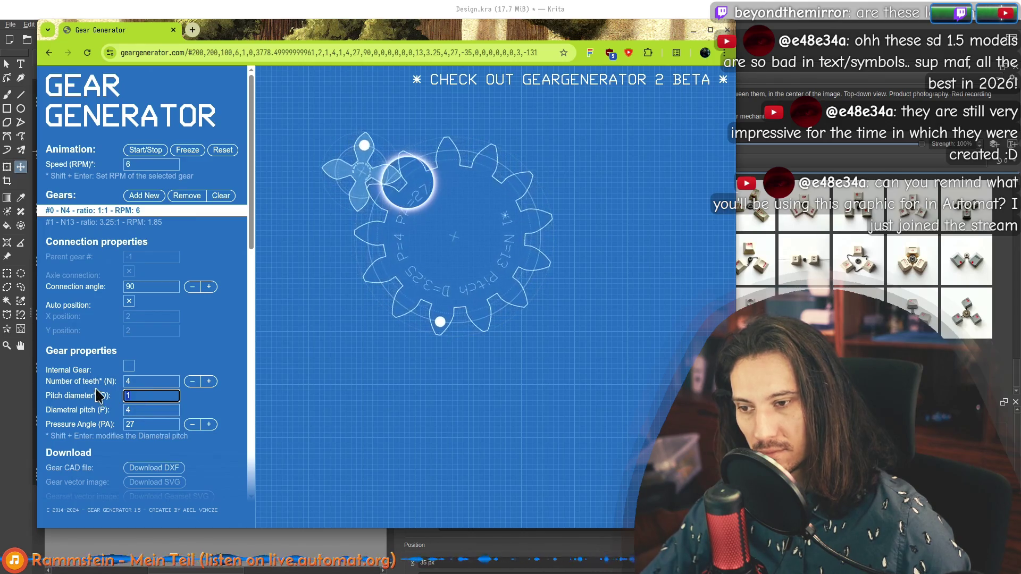
left_click(159, 381)
type("12")
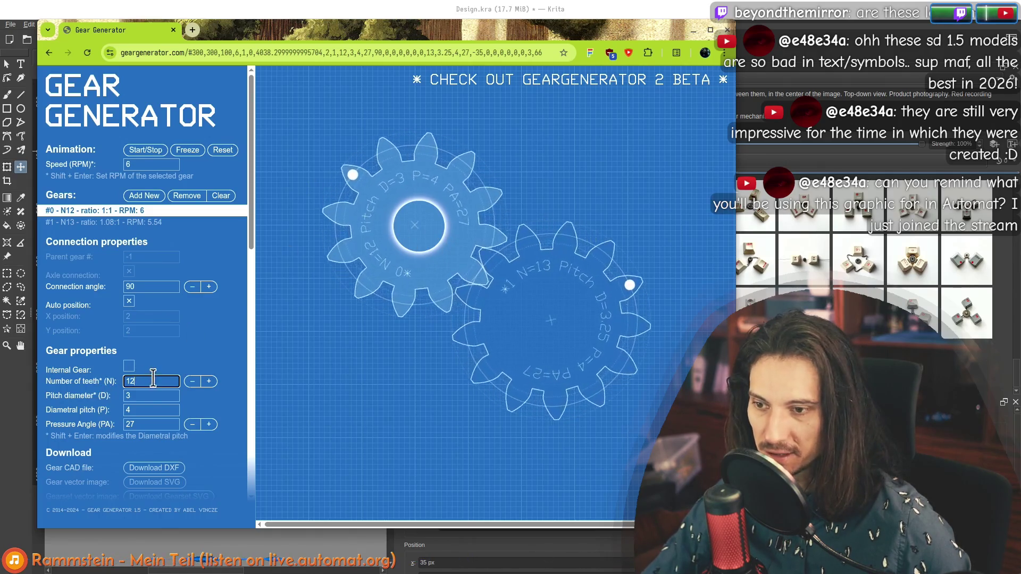
left_click(136, 396)
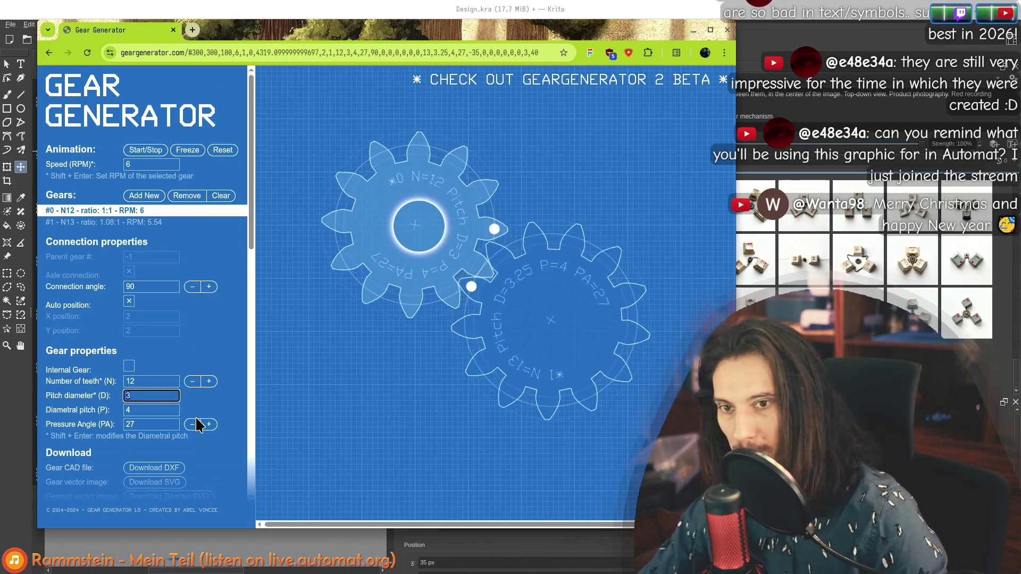
type("2")
key("shift+Tab")
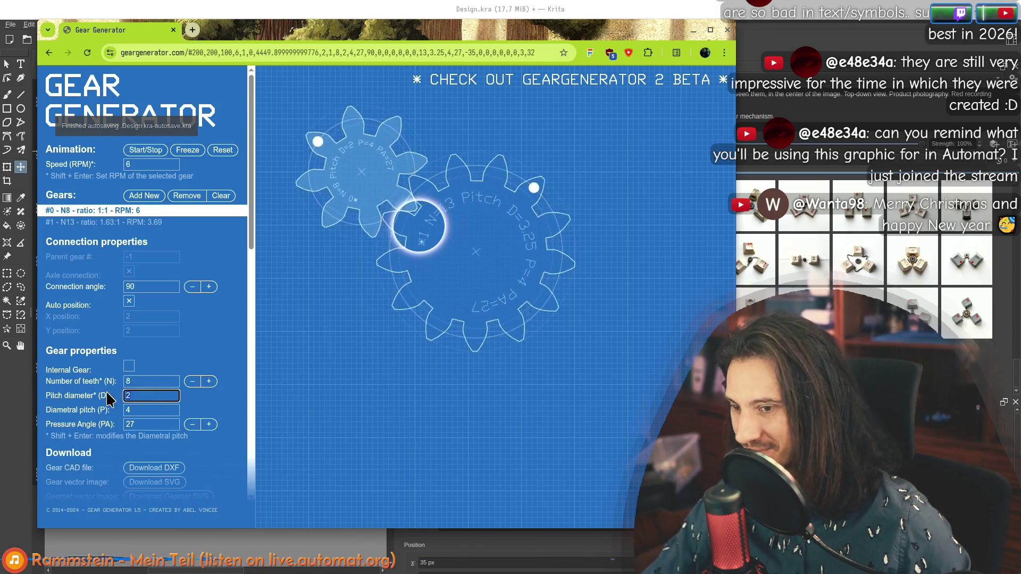
type("1")
key("Return")
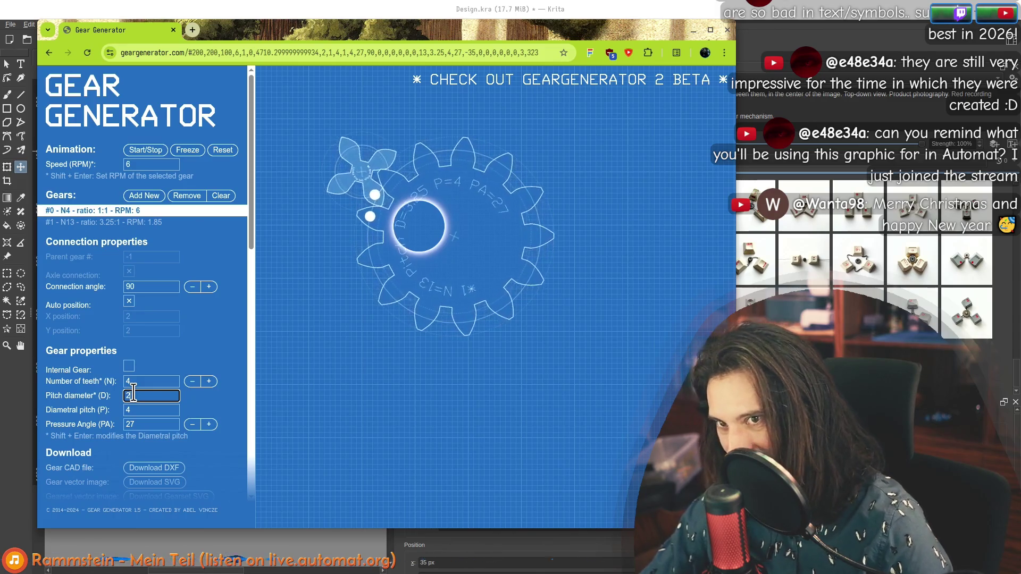
key("Tab")
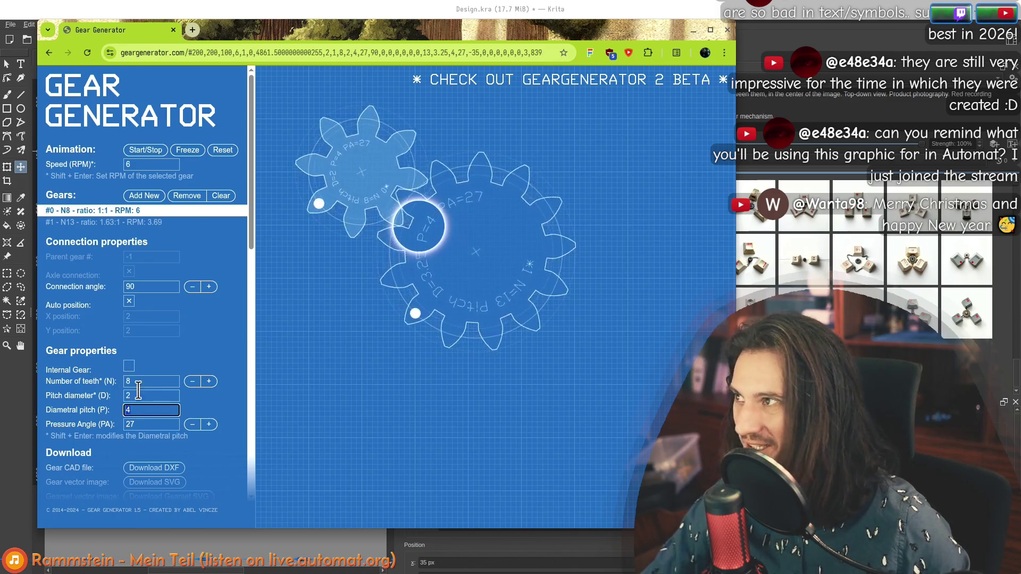
key("shift+Tab")
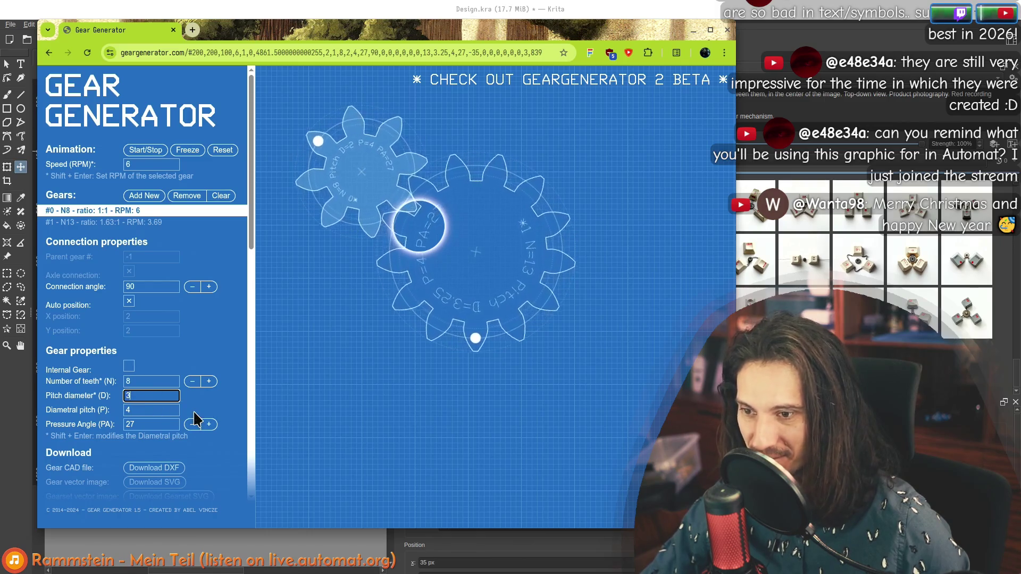
key("Tab")
Try pitch diameter 4, then settle on 3 so gear #0 has 12 teeth.
left_click(144, 397)
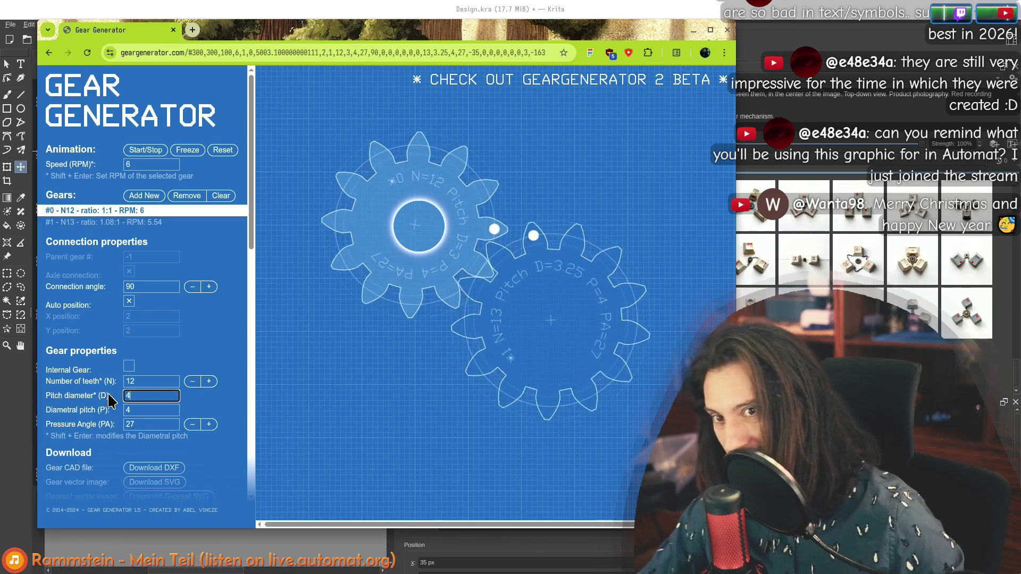
key("shift+Tab")
double_click(141, 396)
type("3")
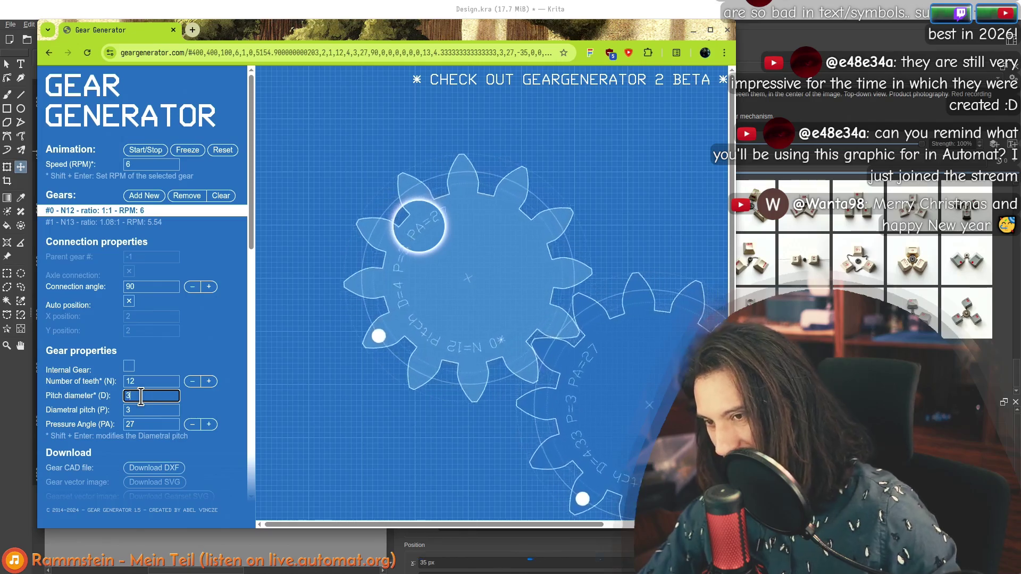
key("shift+Tab")
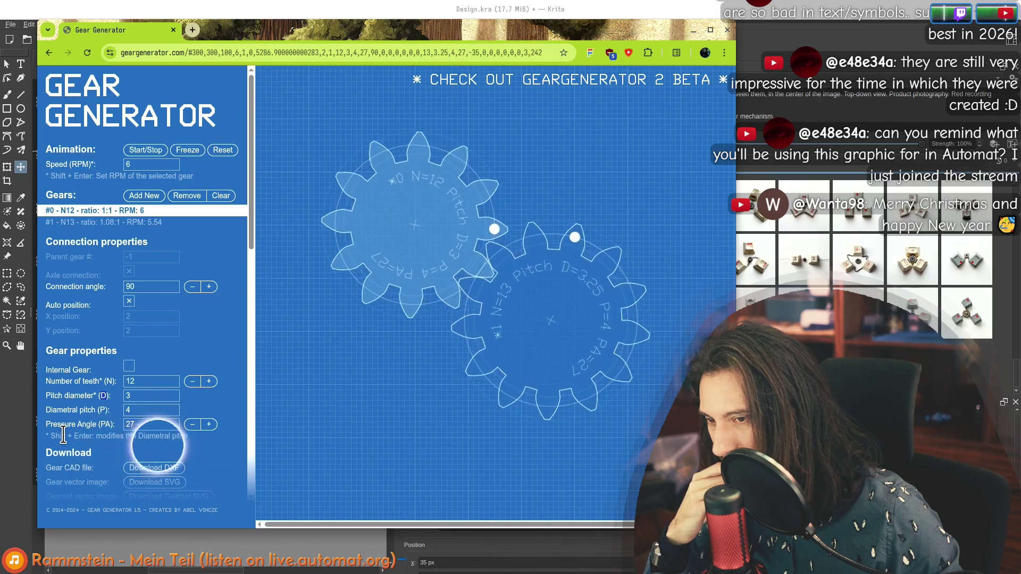
double_click(136, 396)
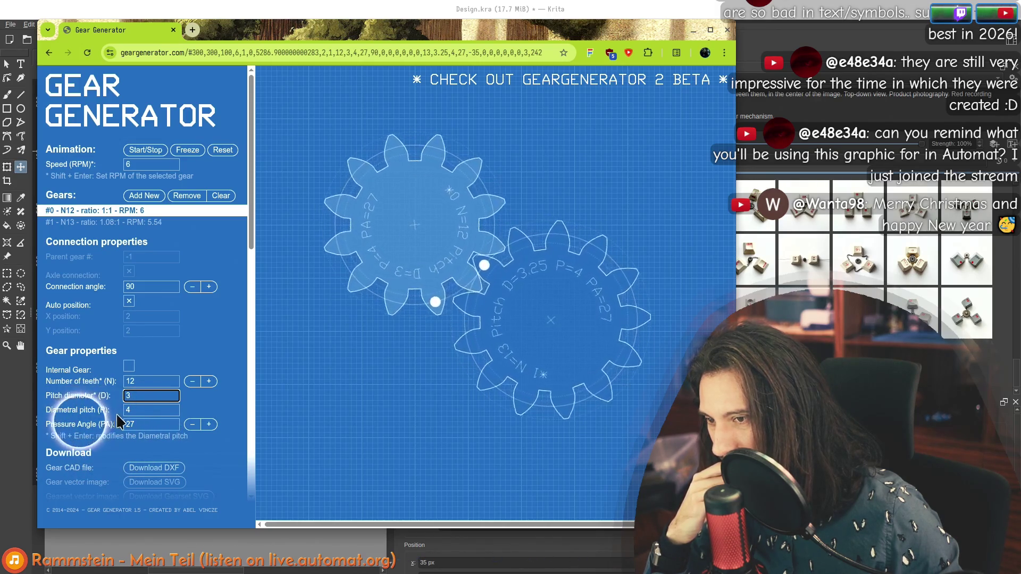
left_click(139, 410)
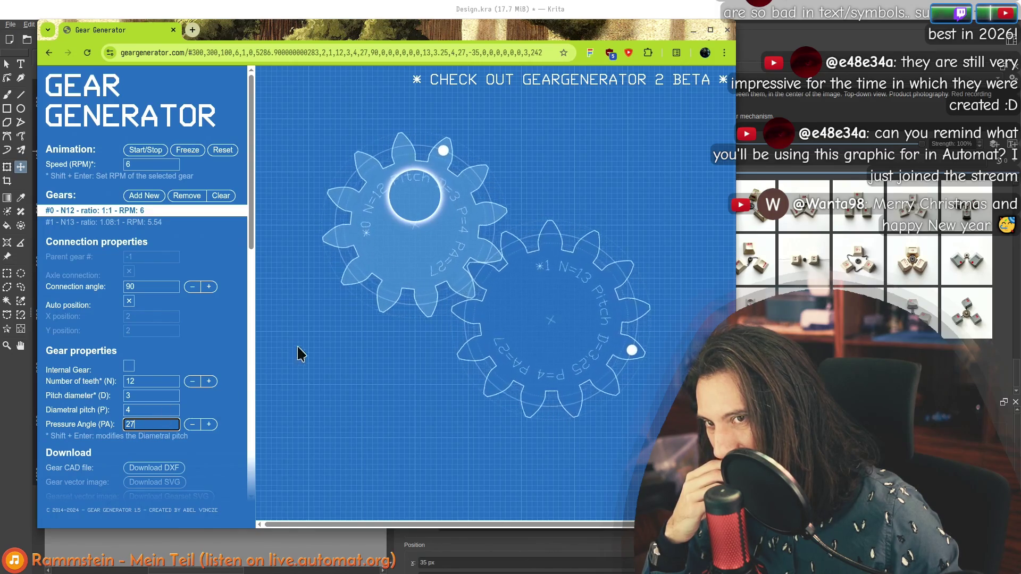
scroll(227, 394, "down", 4)
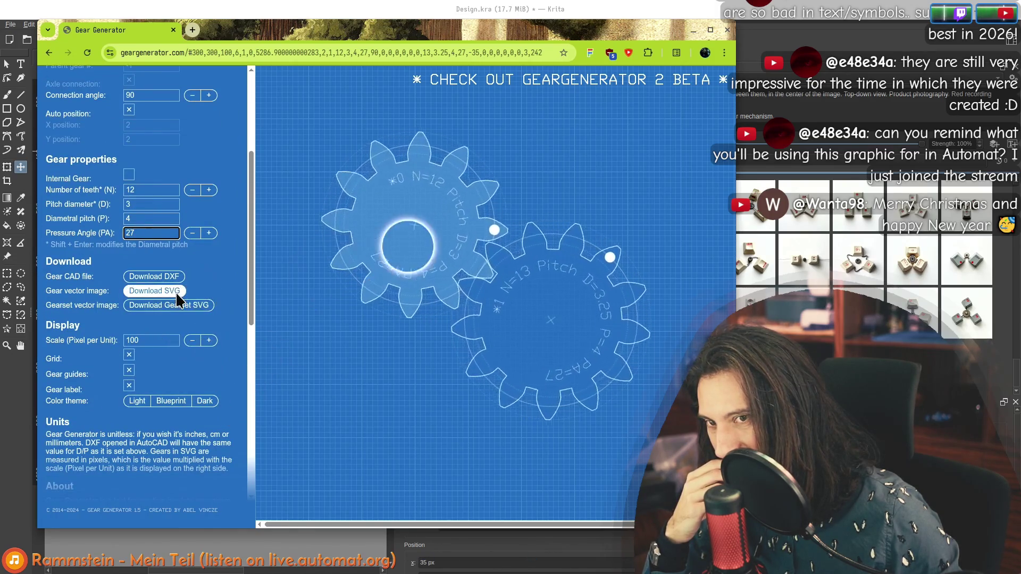
Step the first gear's tooth count down through 9, 7 and 6, then back to 8.
left_click(192, 190)
left_click(191, 190)
left_click(192, 190)
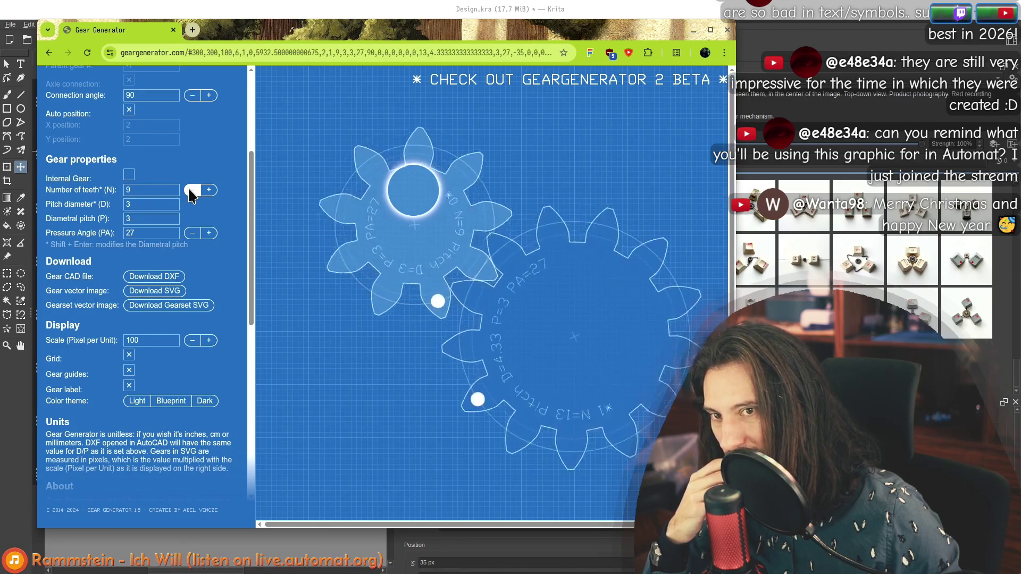
left_click(192, 190)
left_click(192, 190)
left_click(193, 189)
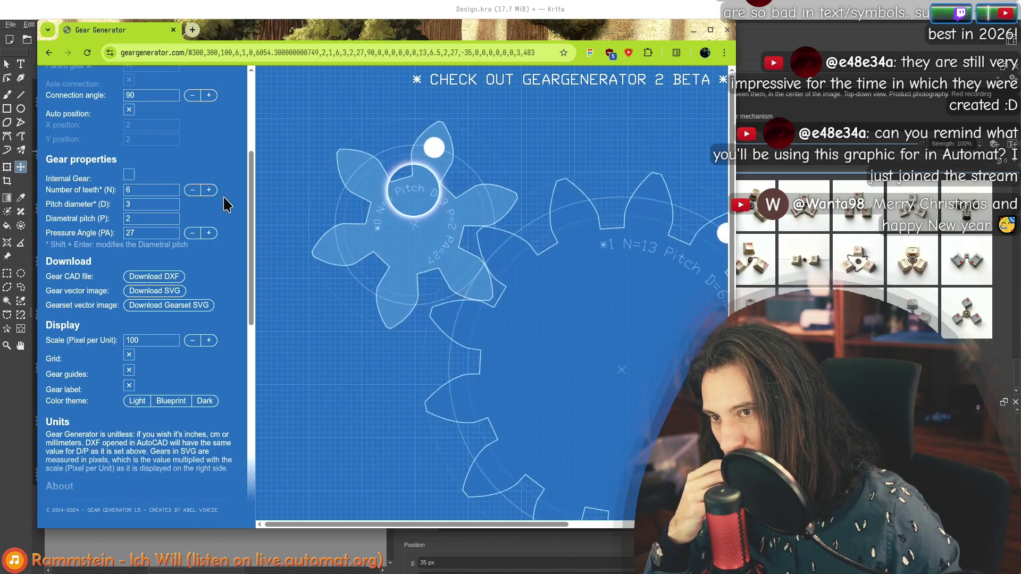
left_click(209, 190)
left_click(209, 190)
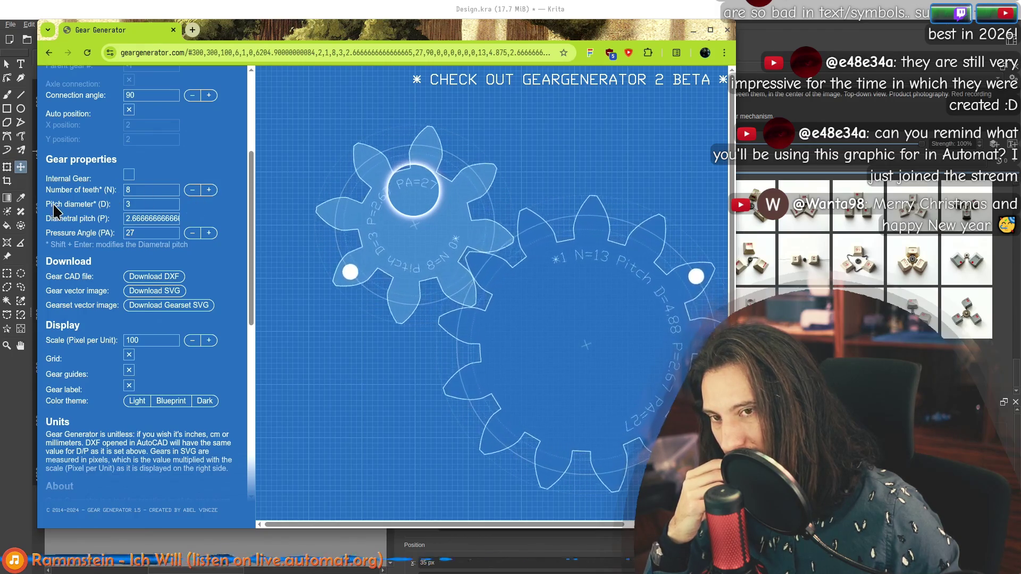
Enter a diametral pitch of 2 for the first gear.
double_click(159, 219)
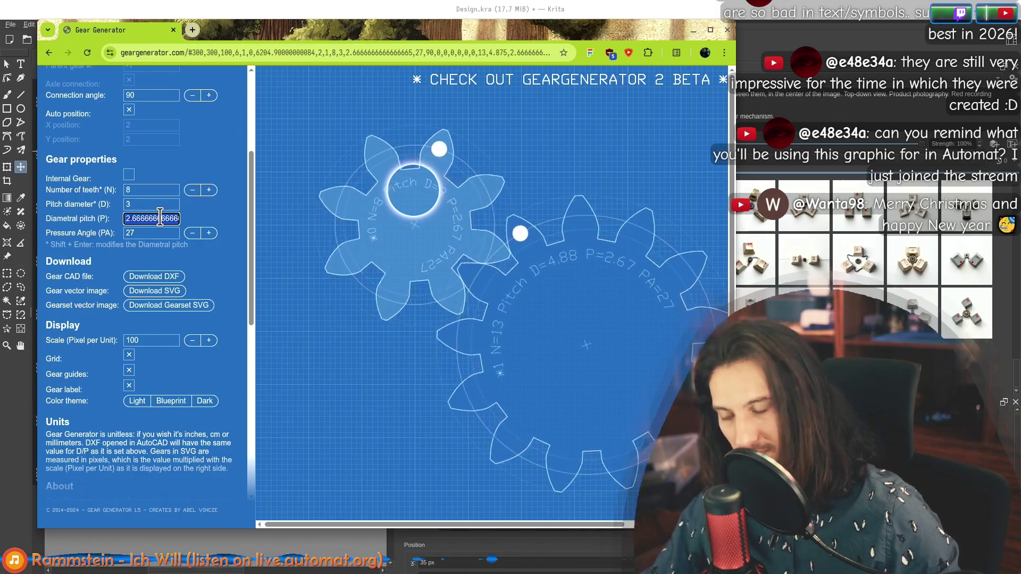
type("2")
key("Tab")
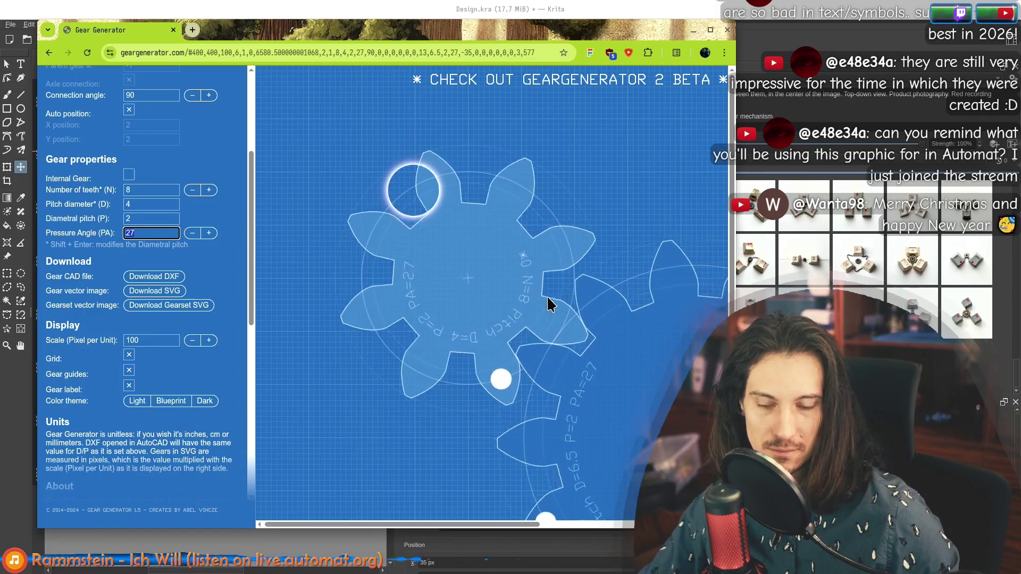
scroll(202, 200, "up", 3)
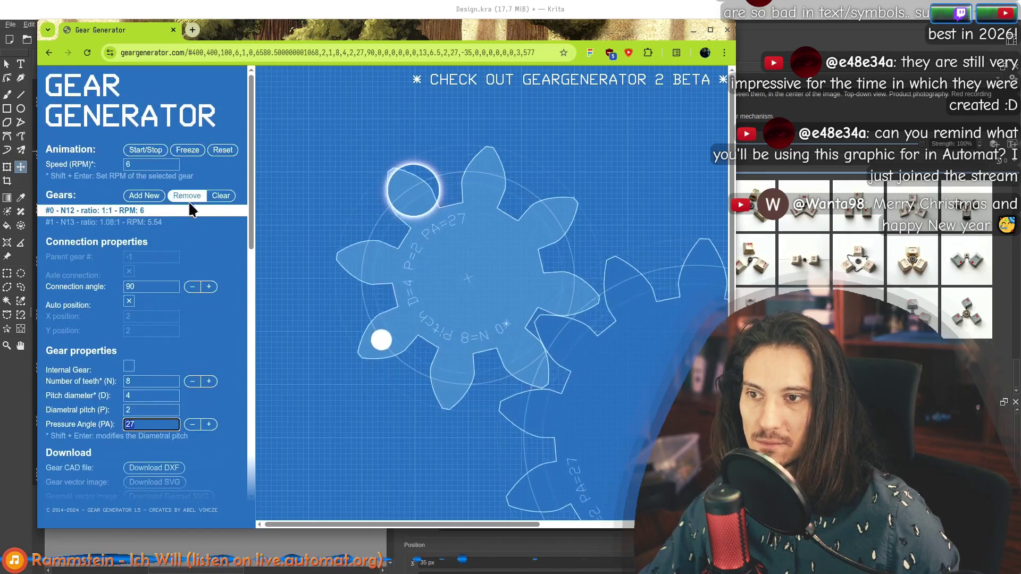
Cancel deleting the first gear, then select the 13-tooth gear and edit its pitch diameter.
left_click(187, 199)
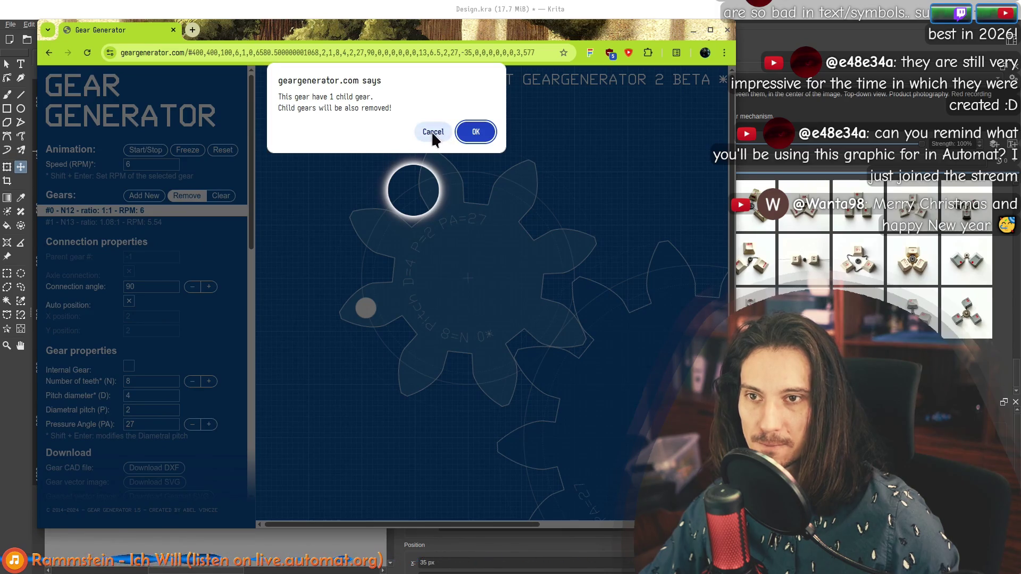
left_click(433, 135)
left_click(191, 222)
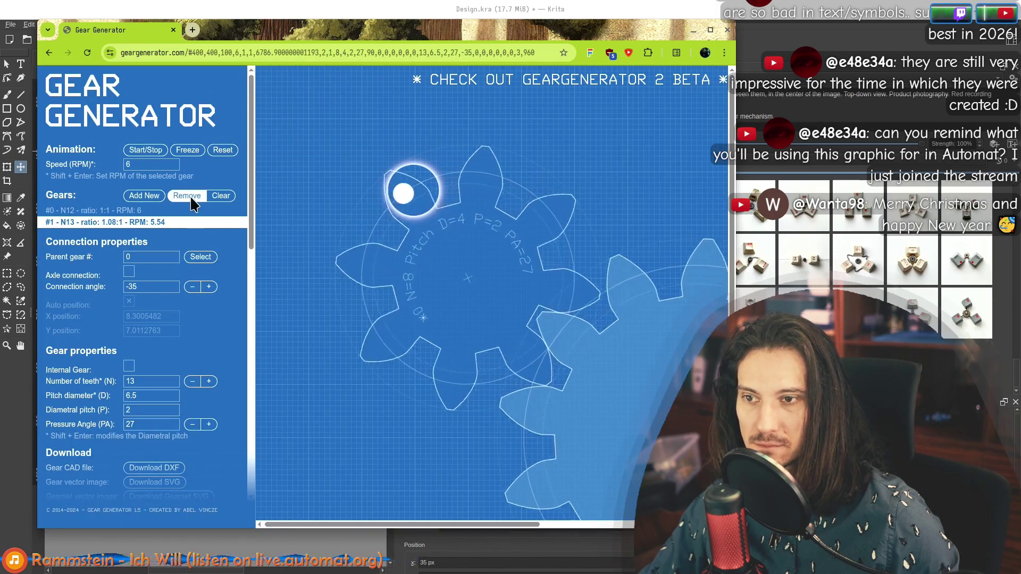
scroll(176, 265, "down", 2)
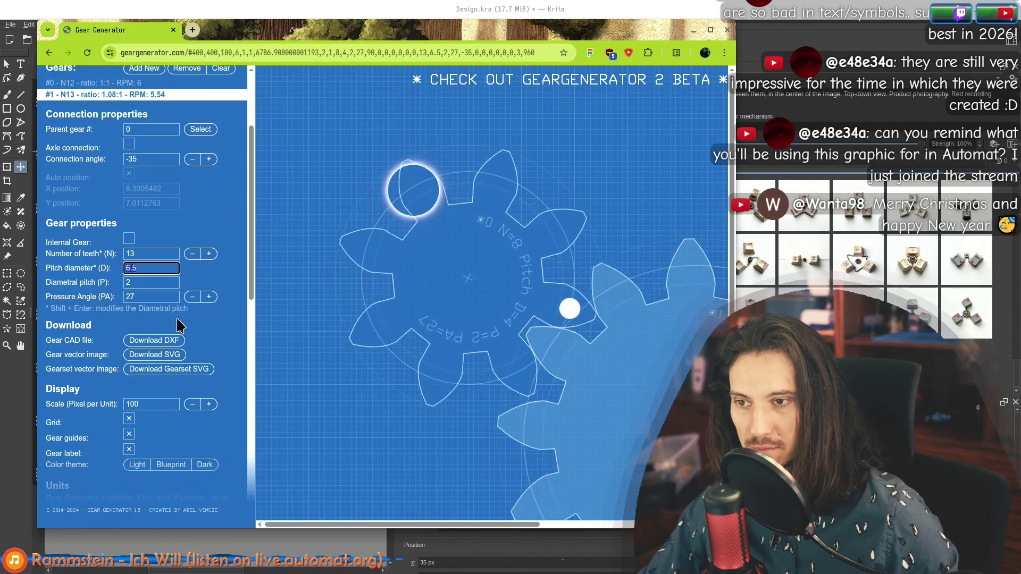
type("5")
left_click(148, 283)
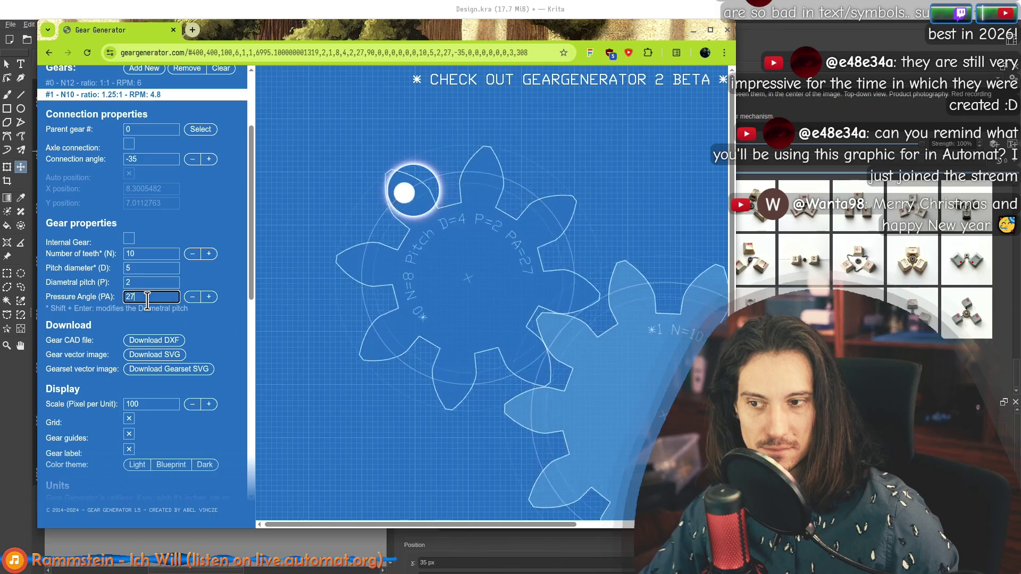
Lower the pressure angle to 12, then raise it to 28.
triple_click(192, 297)
triple_click(192, 297)
triple_click(192, 297)
triple_click(192, 297)
double_click(192, 297)
left_click(192, 297)
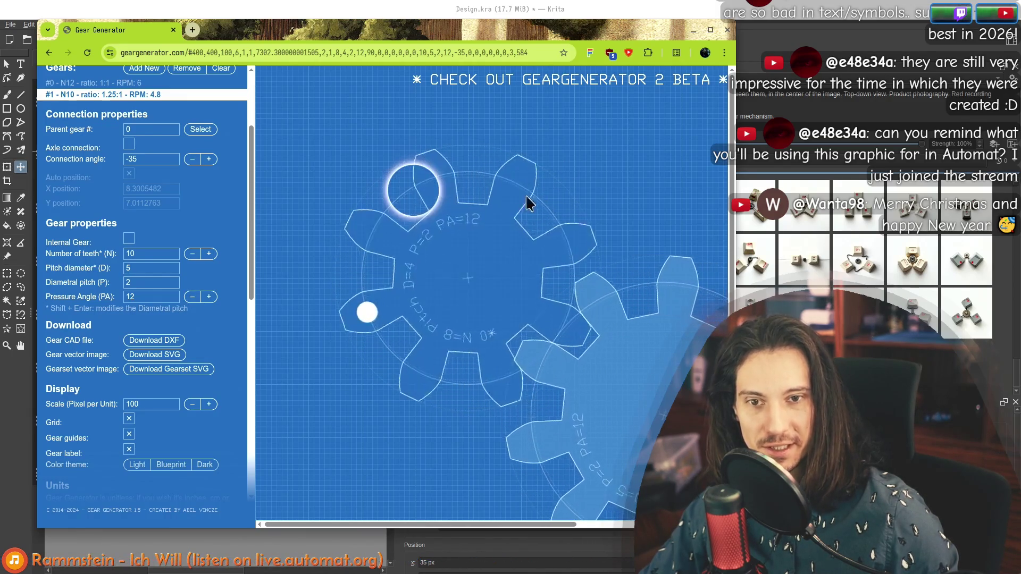
left_click(209, 297)
left_click(209, 297)
left_click(209, 297)
left_click(209, 297)
left_click(209, 296)
left_click(209, 297)
left_click(209, 297)
left_click(209, 297)
left_click(209, 297)
left_click(209, 297)
left_click(208, 296)
left_click(208, 296)
left_click(209, 297)
left_click(209, 297)
left_click(209, 297)
left_click(209, 297)
left_click(209, 296)
left_click(209, 297)
left_click(208, 297)
left_click(209, 297)
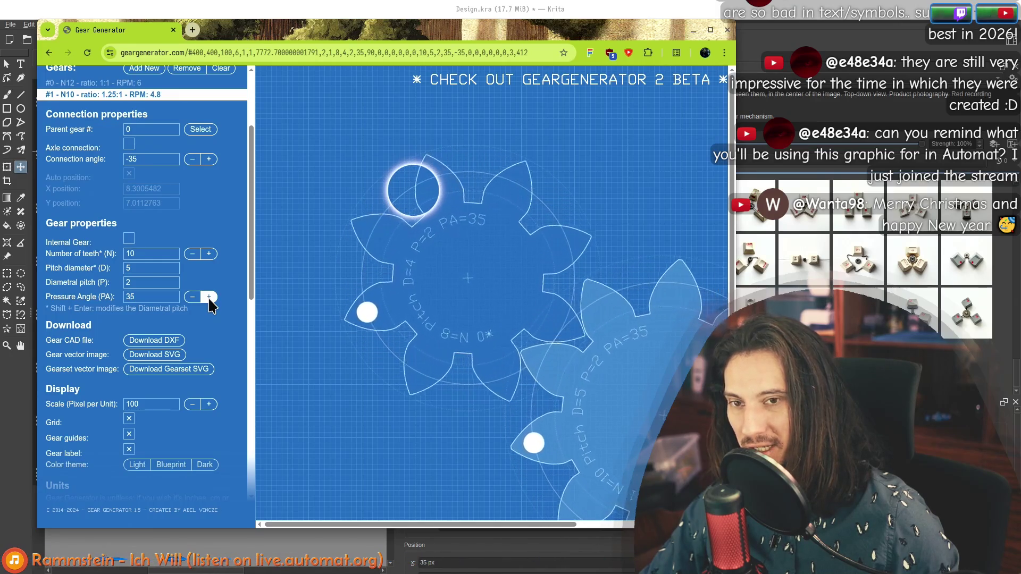
Step the pressure angle through 26, 22 and 14.
left_click(190, 300)
left_click(190, 300)
left_click(190, 300)
left_click(190, 301)
left_click(190, 300)
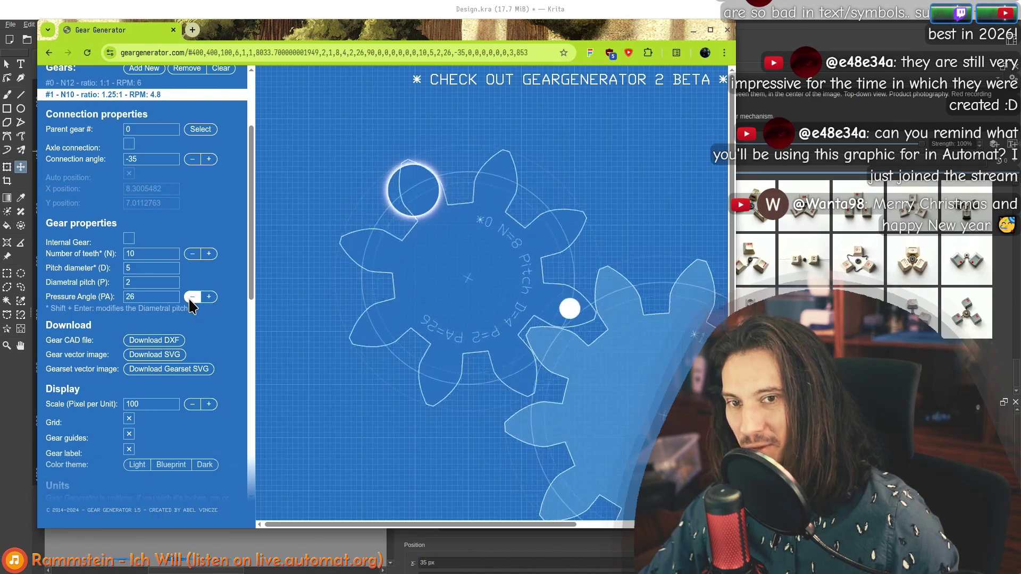
left_click(189, 300)
left_click(189, 300)
left_click(190, 300)
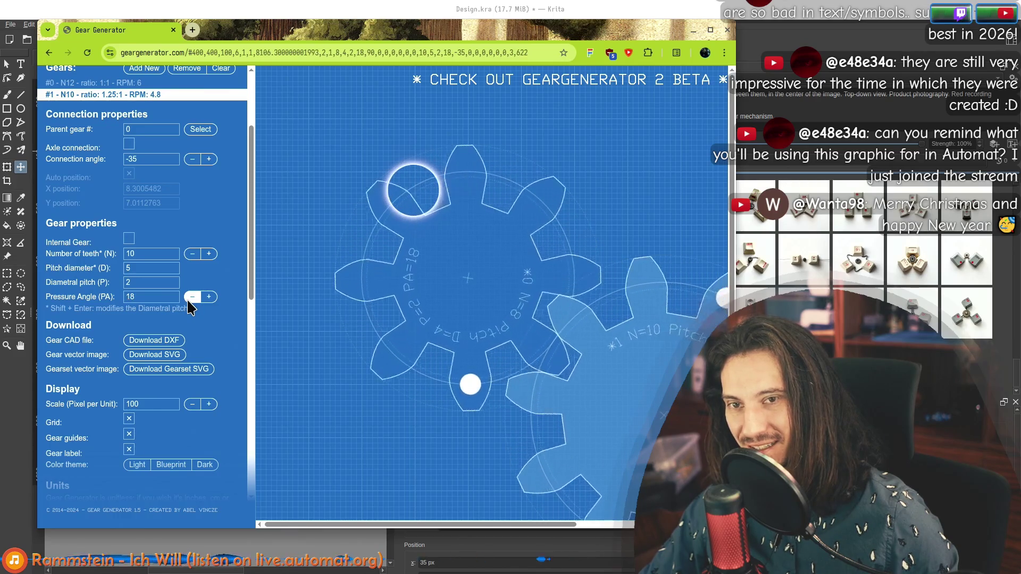
left_click(209, 297)
left_click(209, 298)
left_click(208, 298)
left_click(208, 298)
left_click(208, 298)
left_click(208, 298)
left_click(208, 297)
left_click(209, 297)
left_click(208, 298)
left_click(208, 297)
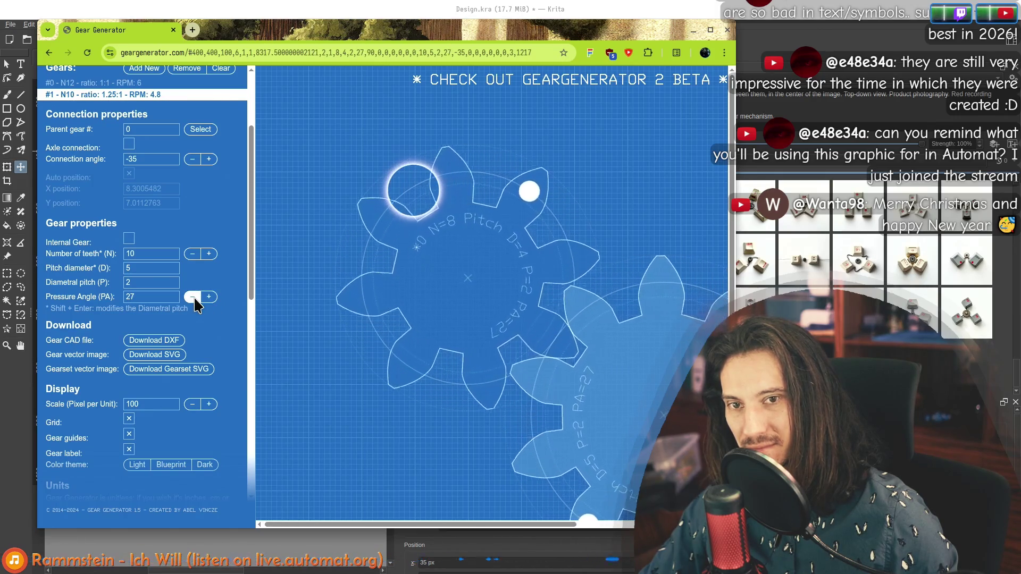
left_click(193, 298)
left_click(194, 298)
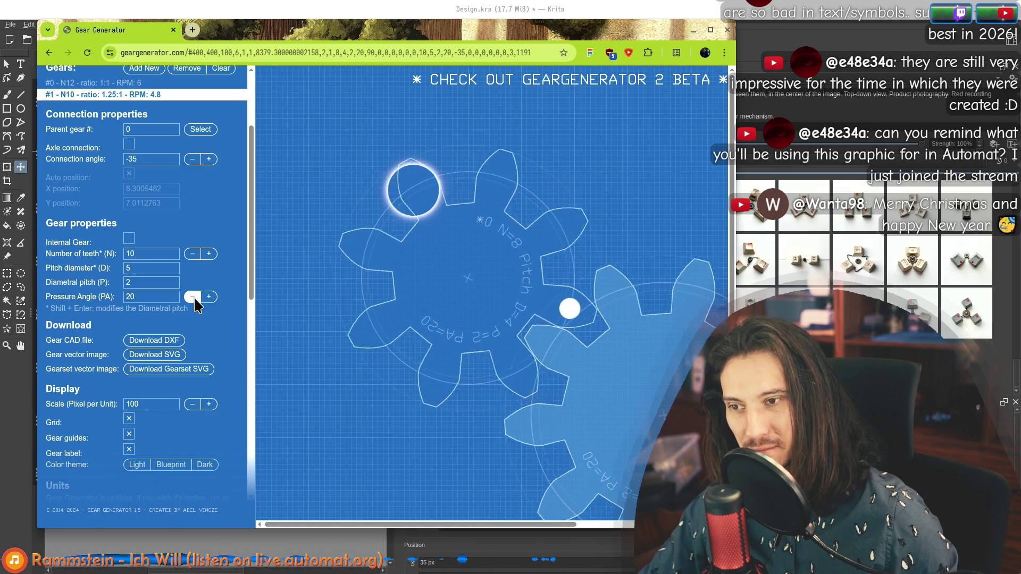
left_click(194, 298)
left_click(193, 298)
left_click(193, 298)
left_click(193, 298)
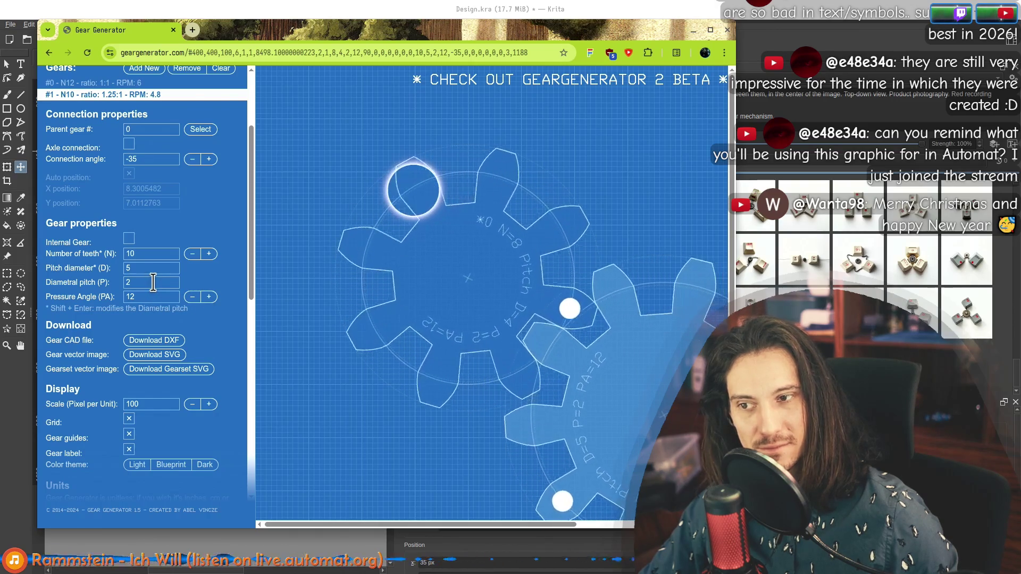
Set the diametral pitch to 3 and switch to gear #0.
type("3")
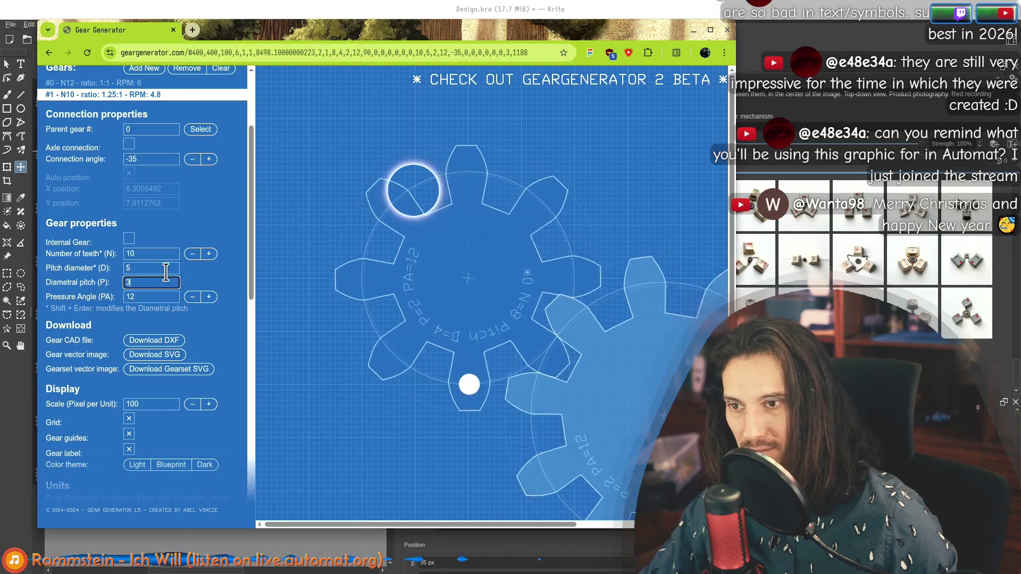
double_click(156, 269)
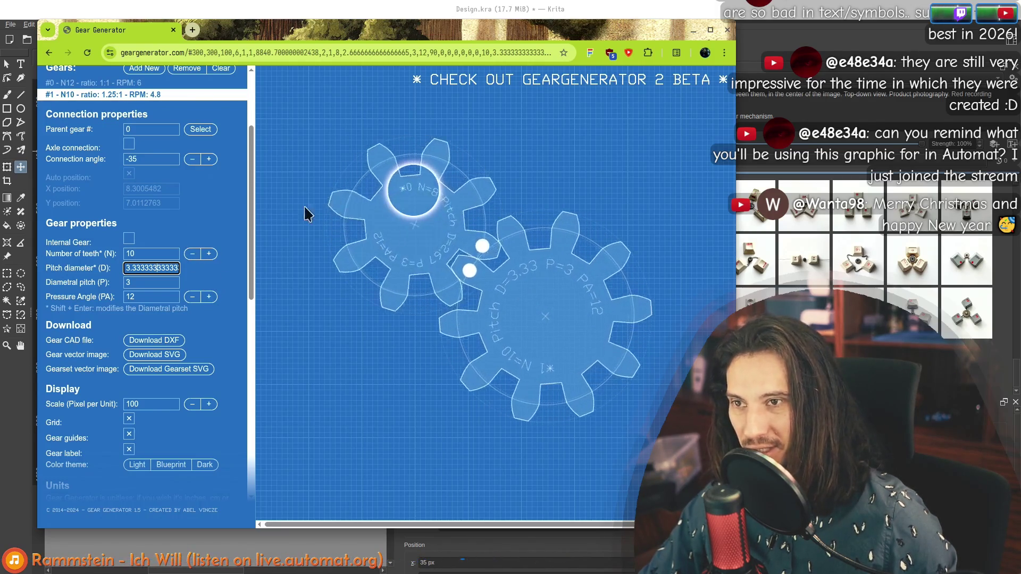
left_click(113, 84)
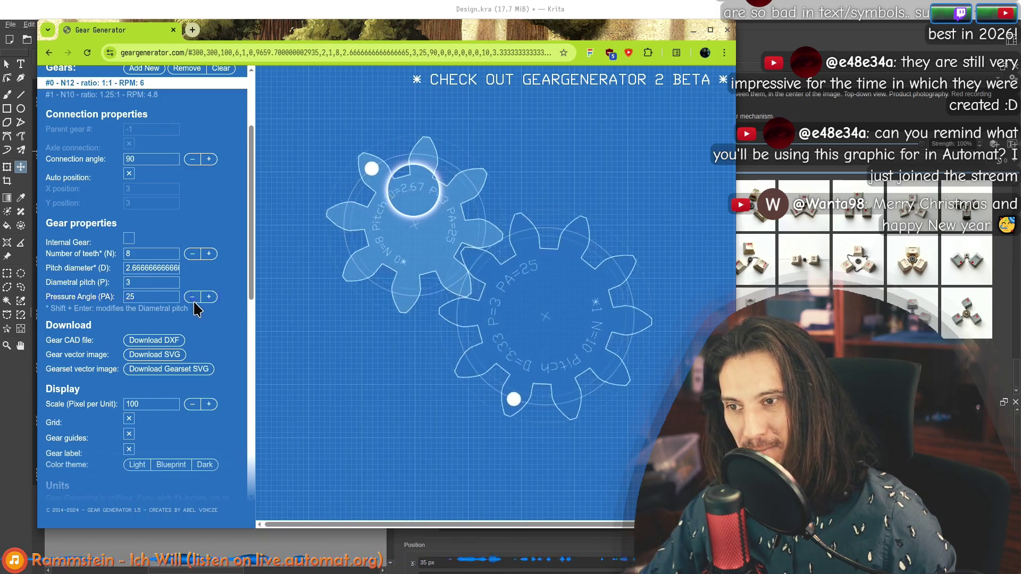
Try a 17° pressure angle and pitch diameters 3 and 4 for gear #0, giving 9 and 12 teeth.
triple_click(192, 296)
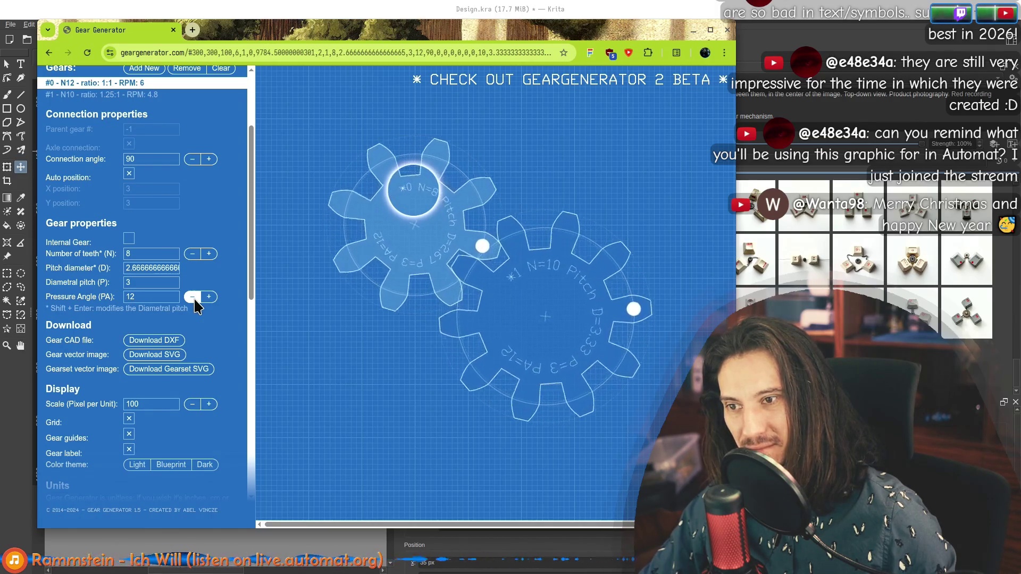
left_click(155, 283)
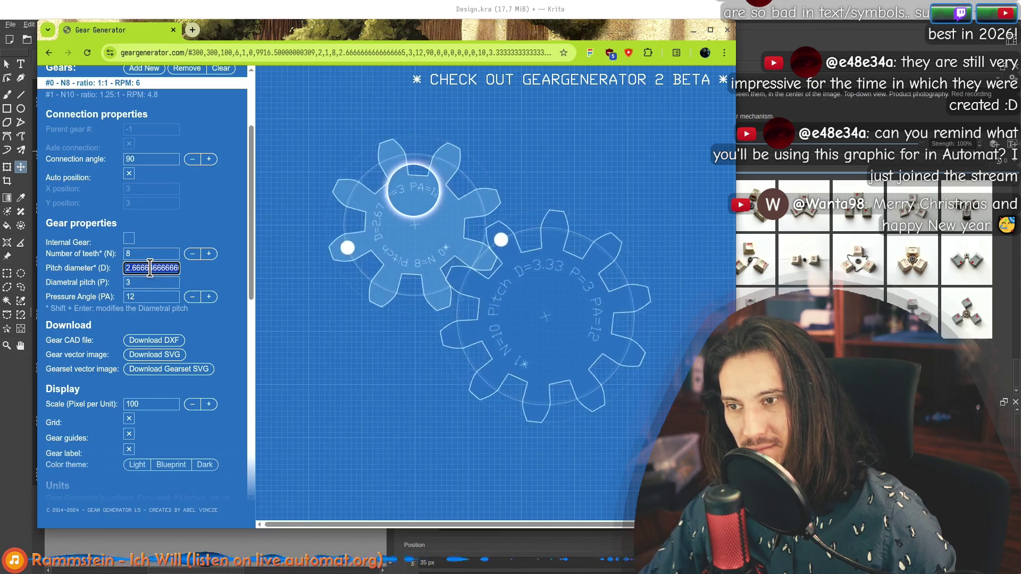
double_click(189, 256)
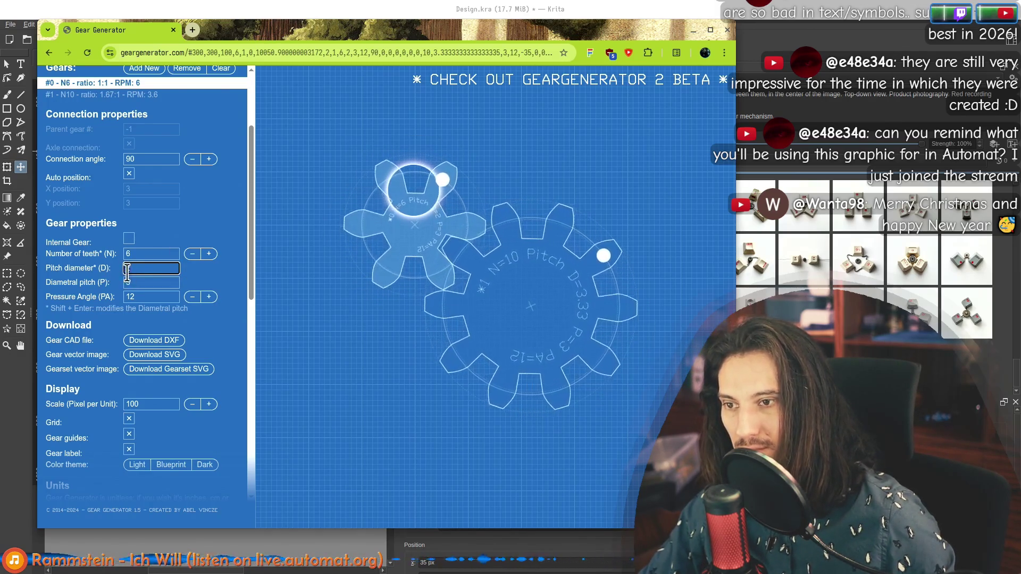
type("3")
left_click(145, 283)
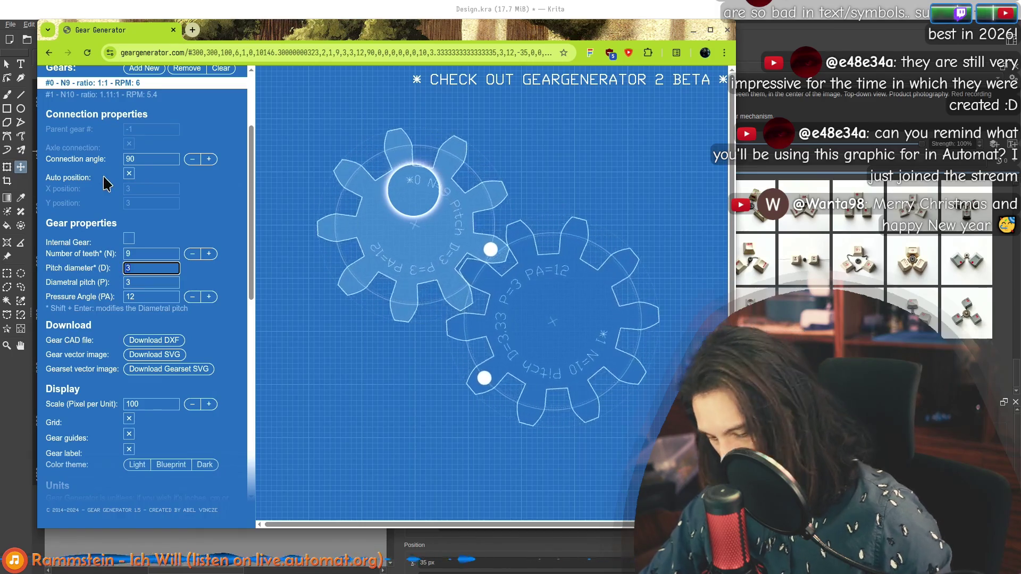
type("4")
key("Tab")
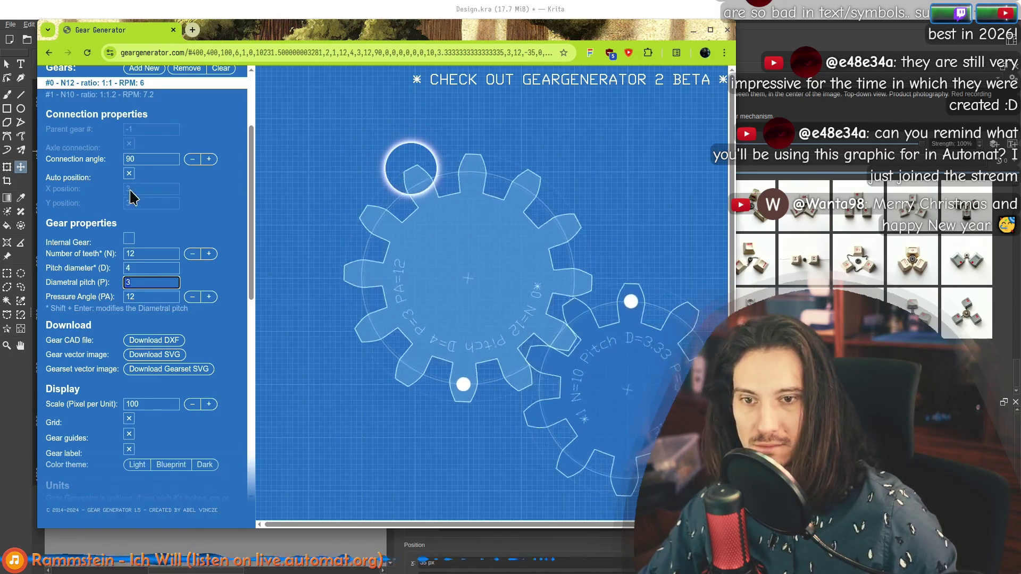
Bring gear #0 back to 8 teeth and set its diametral pitch to 4.
left_click(192, 254)
left_click(192, 253)
left_click(192, 253)
left_click(192, 254)
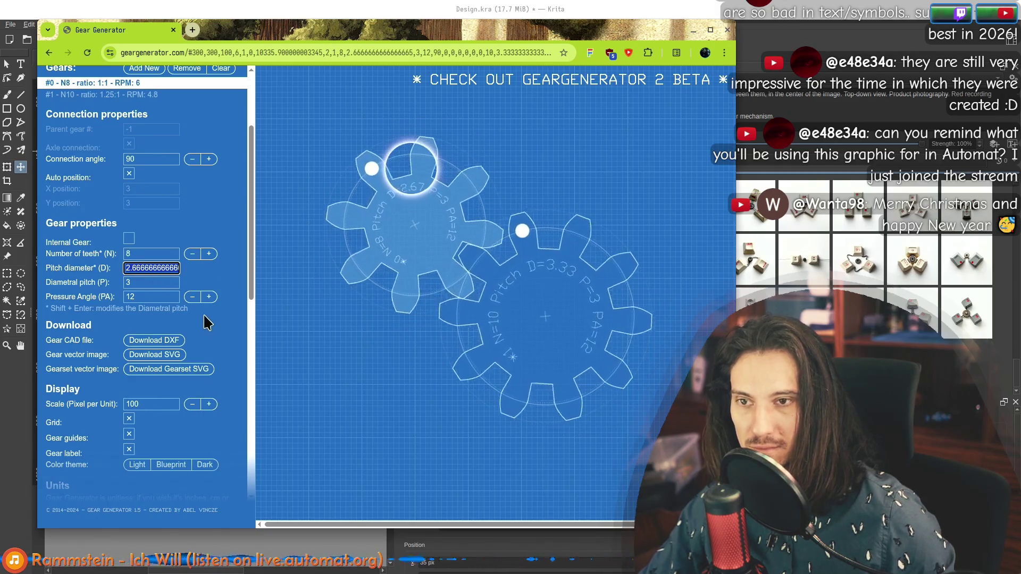
left_click(139, 283)
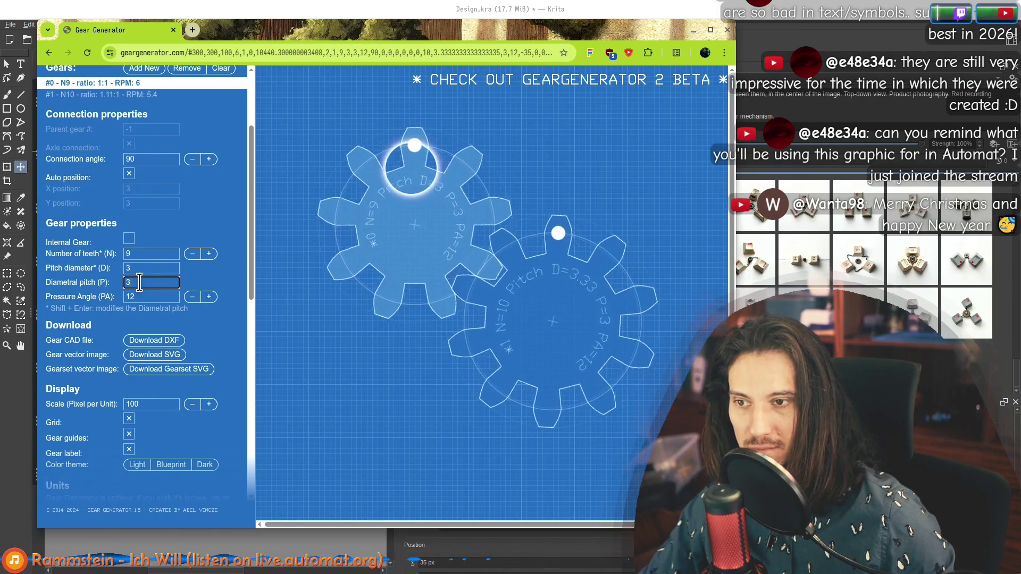
left_click(192, 254)
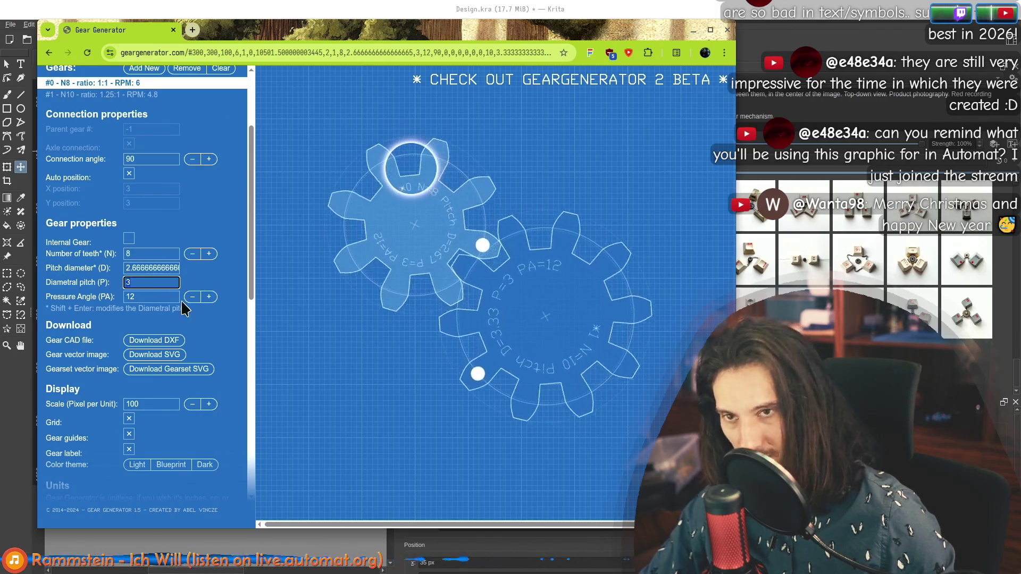
left_click(178, 282)
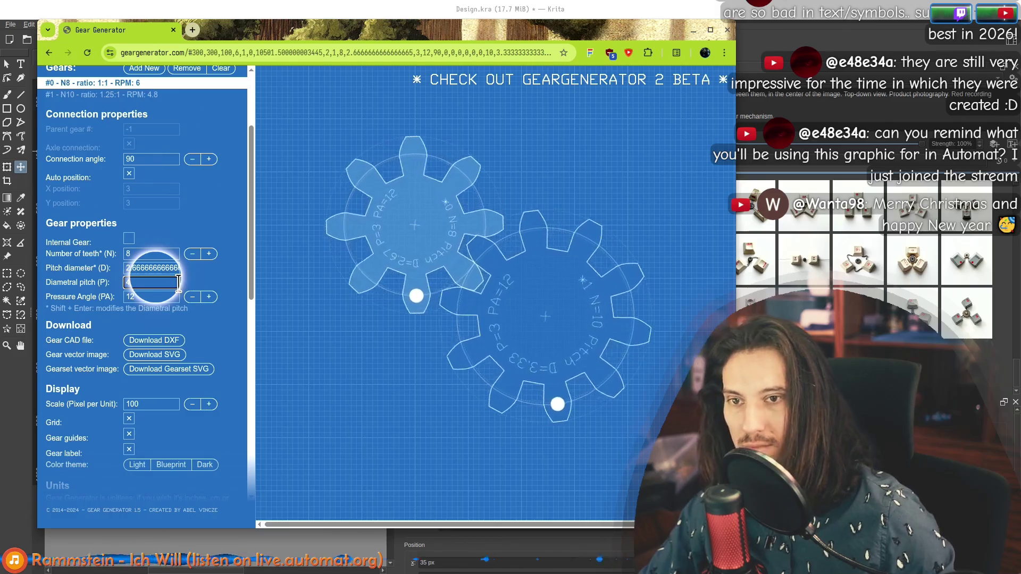
type("4")
key("Tab")
Remove the second gear, the 10-tooth one.
left_click(101, 94)
left_click(187, 68)
left_click(152, 258)
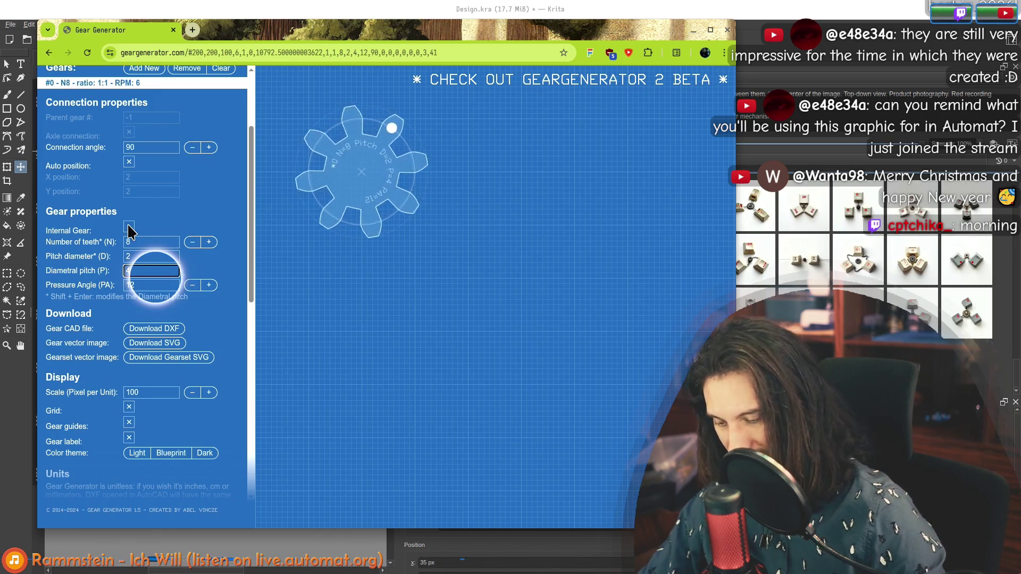
Try diametral pitch 5 and 1, then settle on diametral pitch 2.
key("Tab")
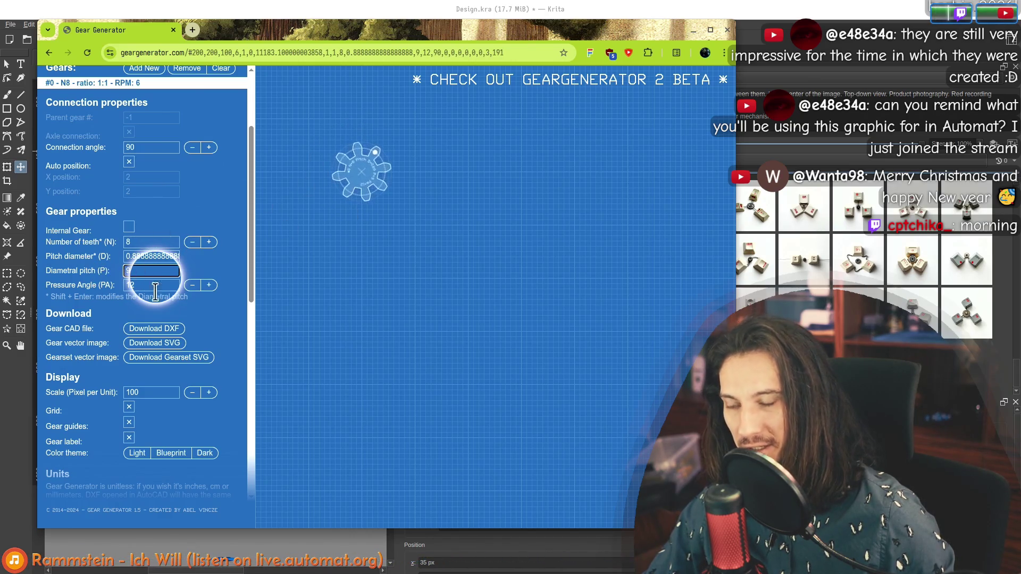
key("Tab")
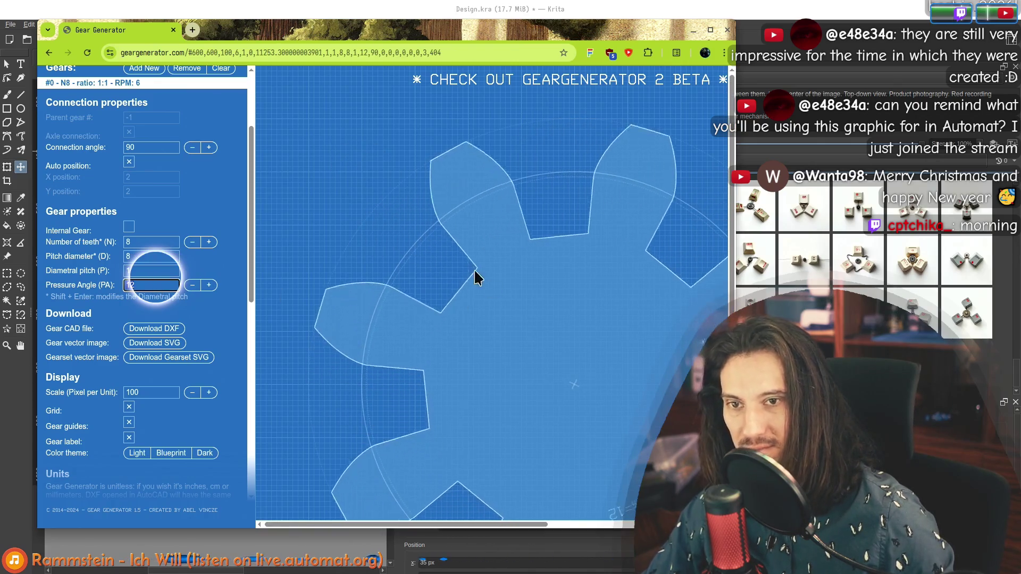
key("shift+Tab")
type("2")
key("Tab")
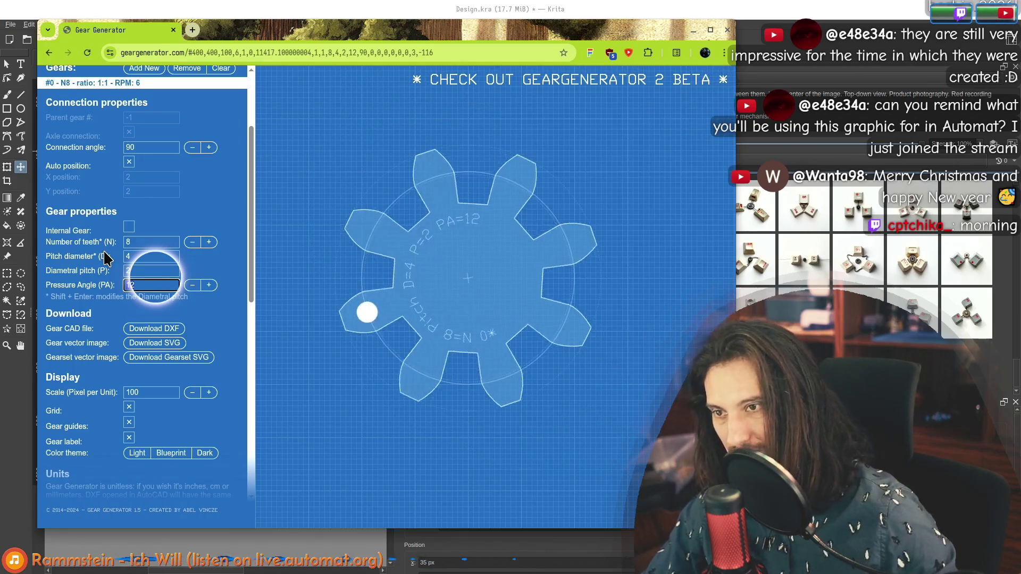
Give the gear 14 teeth, then reduce it to 11 teeth.
key("shift+Tab")
key("shift+Tab")
key("shift+Tab")
type("14")
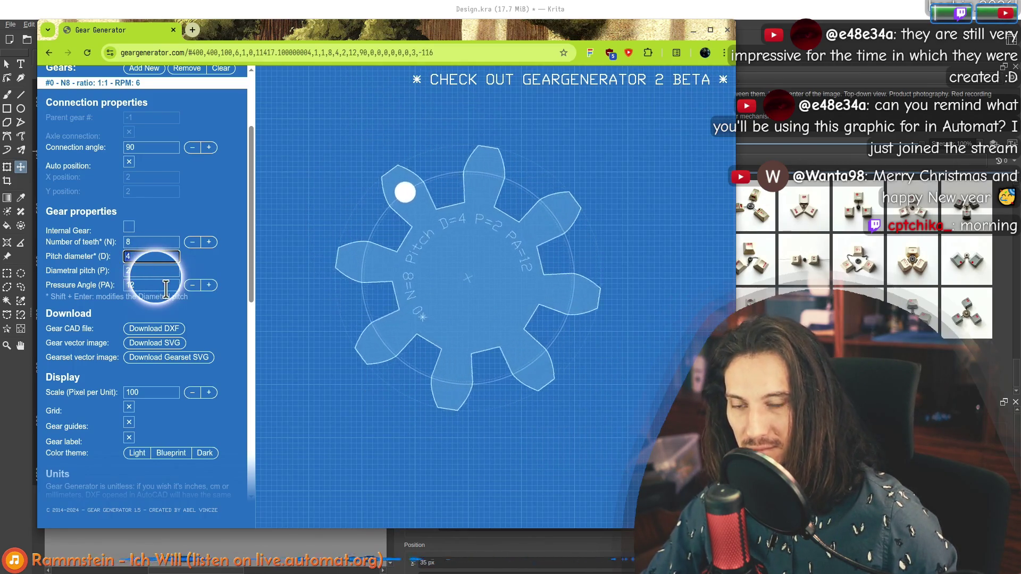
key("Tab")
key("Tab")
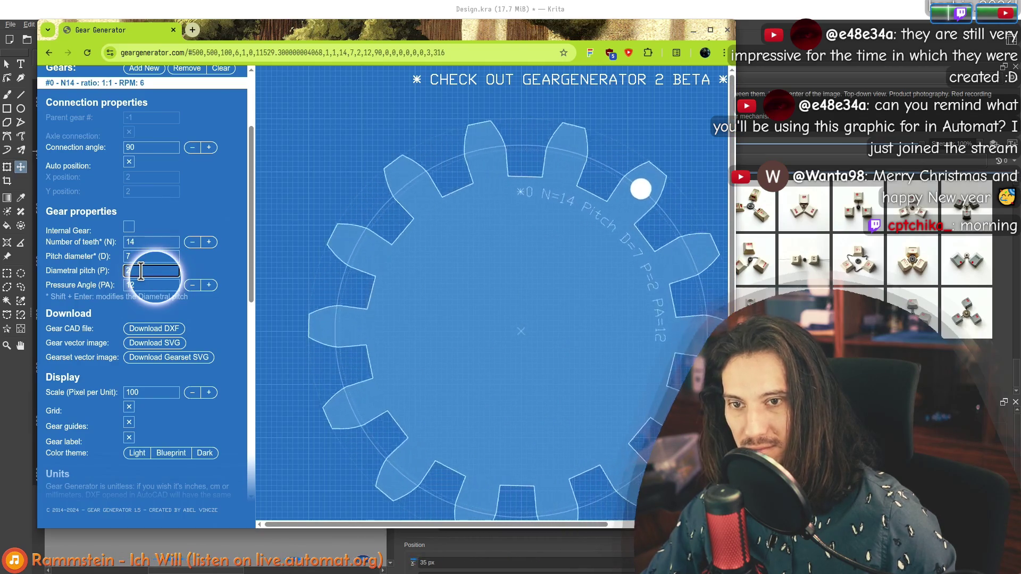
left_click(192, 242)
left_click(192, 242)
left_click(192, 242)
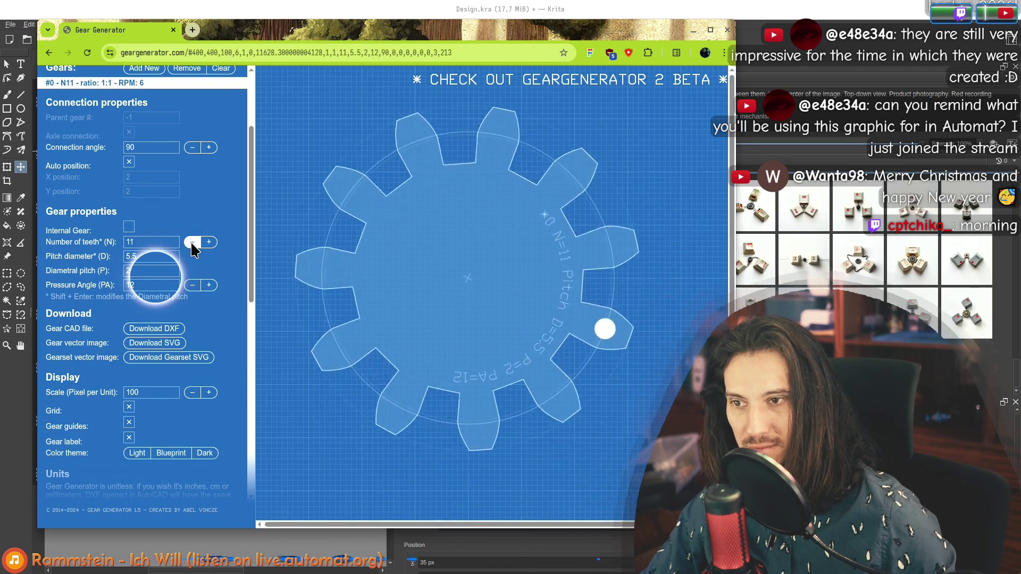
left_click(191, 242)
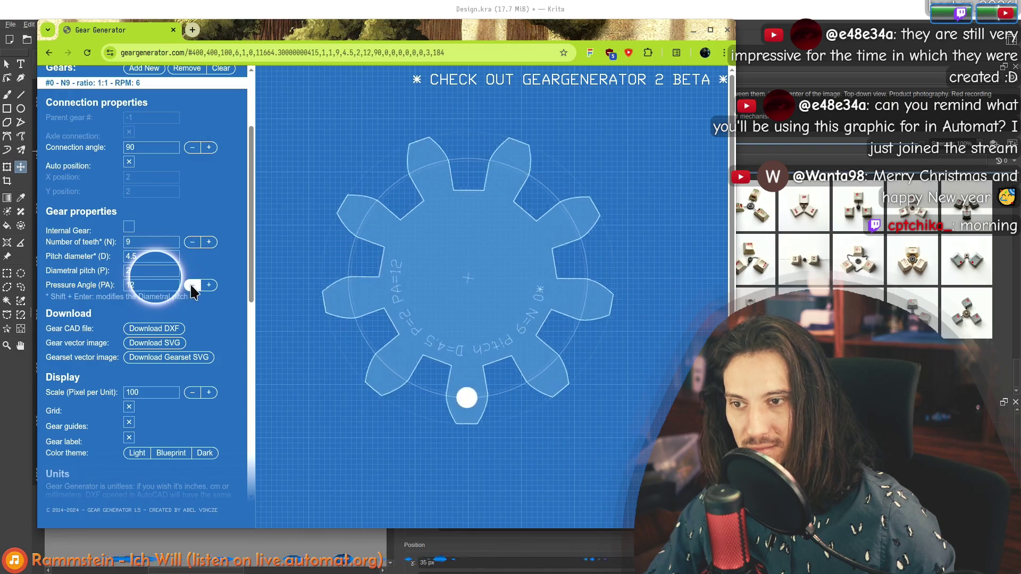
Raise the pressure angle to 27° and set pitch diameter 5, giving 10 teeth.
left_click(209, 285)
left_click(209, 285)
left_click(209, 285)
left_click(209, 285)
left_click(209, 285)
left_click(209, 285)
left_click(208, 285)
left_click(208, 285)
left_click(208, 285)
left_click(208, 285)
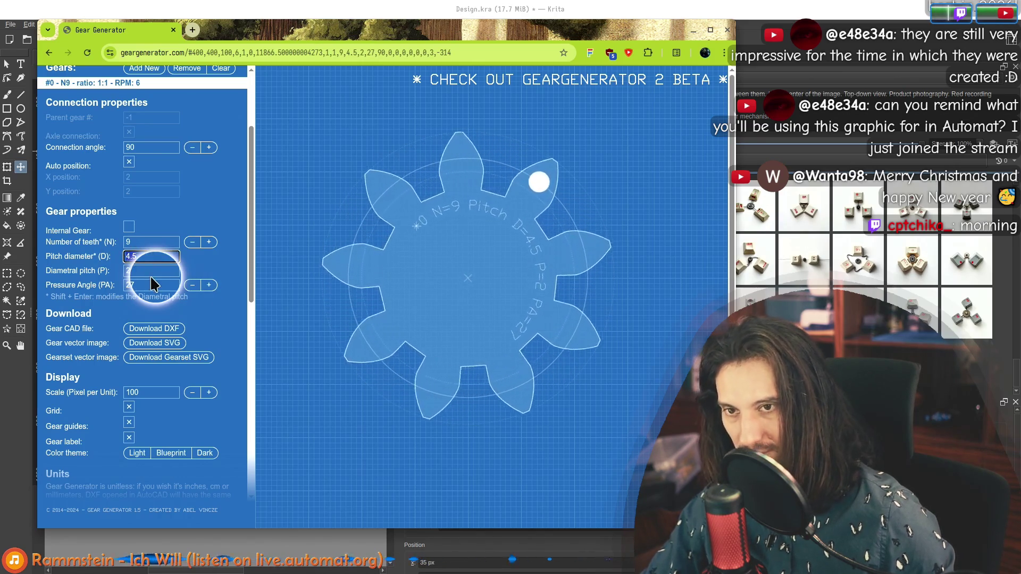
type("5")
key("Tab")
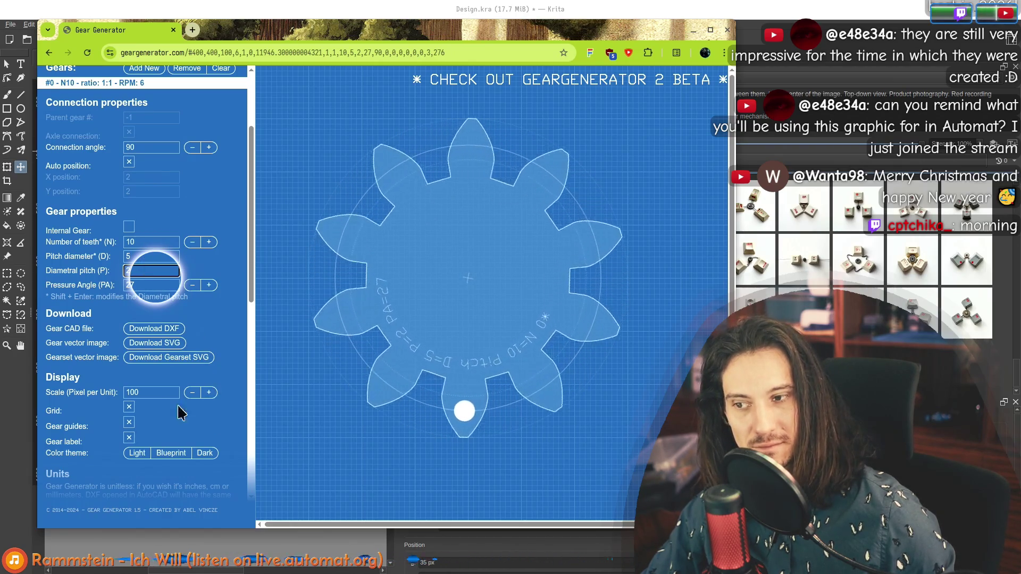
Try connection angles of 60 and 30.
scroll(72, 361, "up", 3)
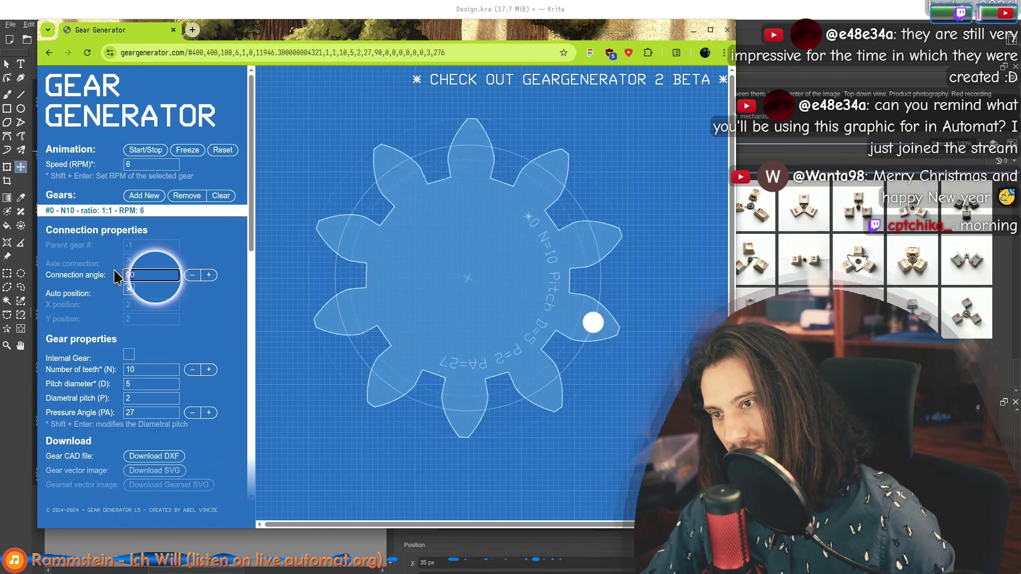
type("60")
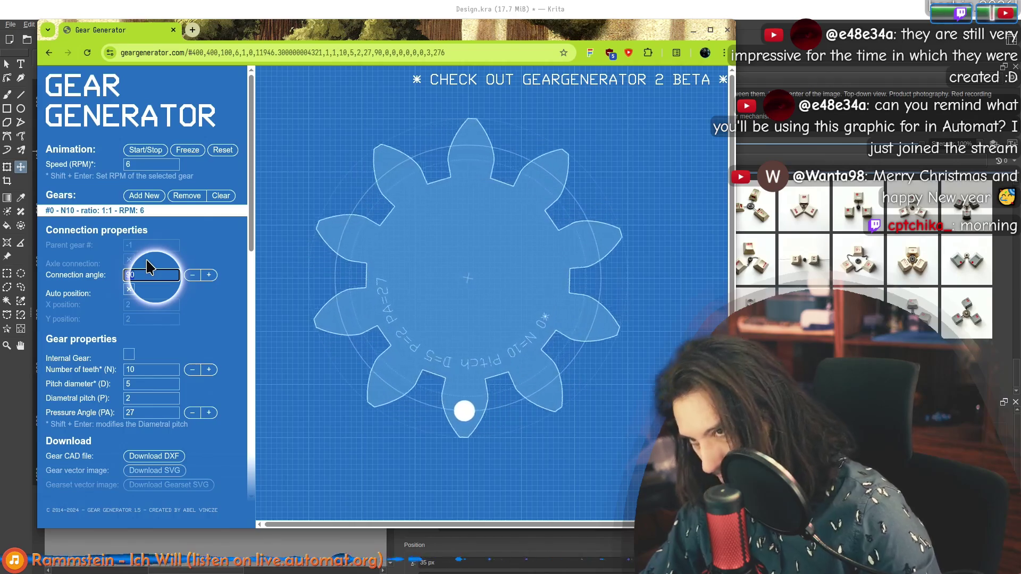
key("Tab")
key("shift+Tab")
type("30")
key("Tab")
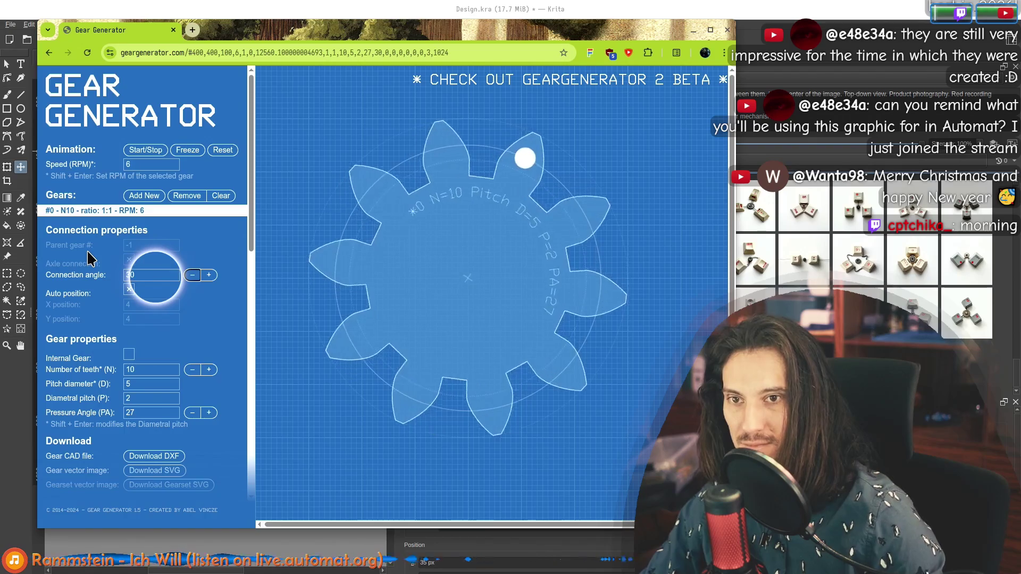
key("shift+Tab")
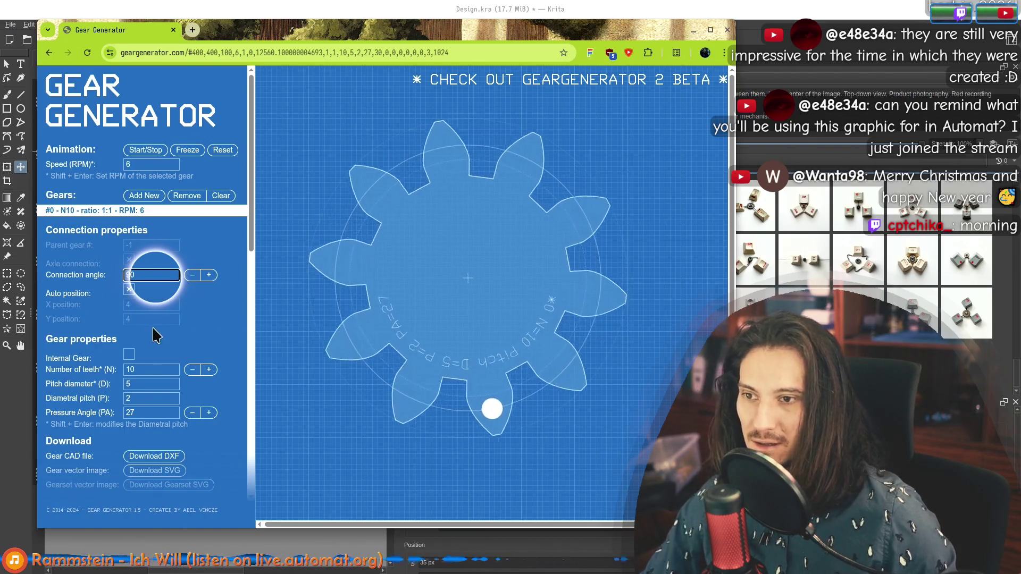
Reduce the gear to 8 teeth.
left_click(144, 370)
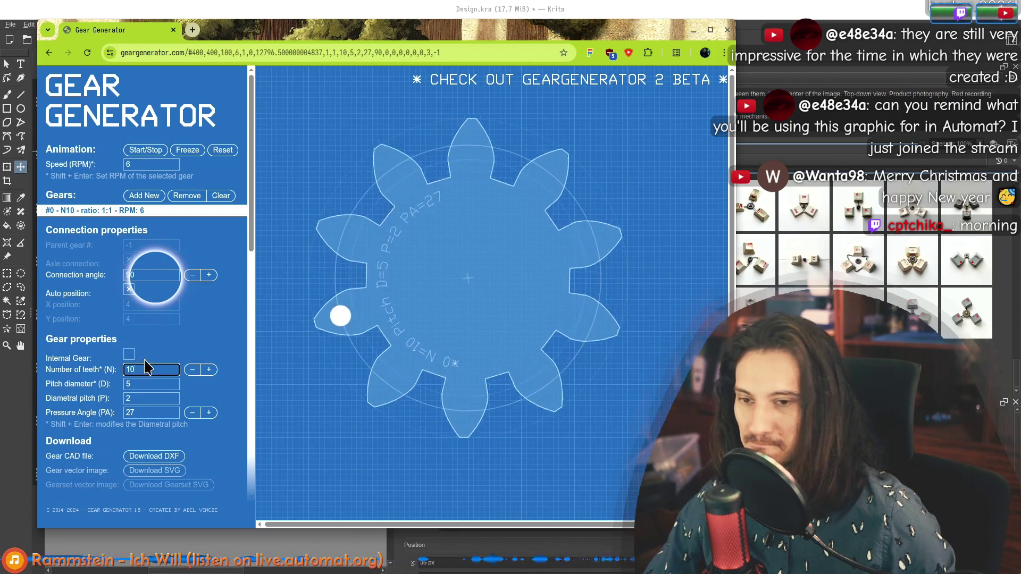
left_click(360, 207)
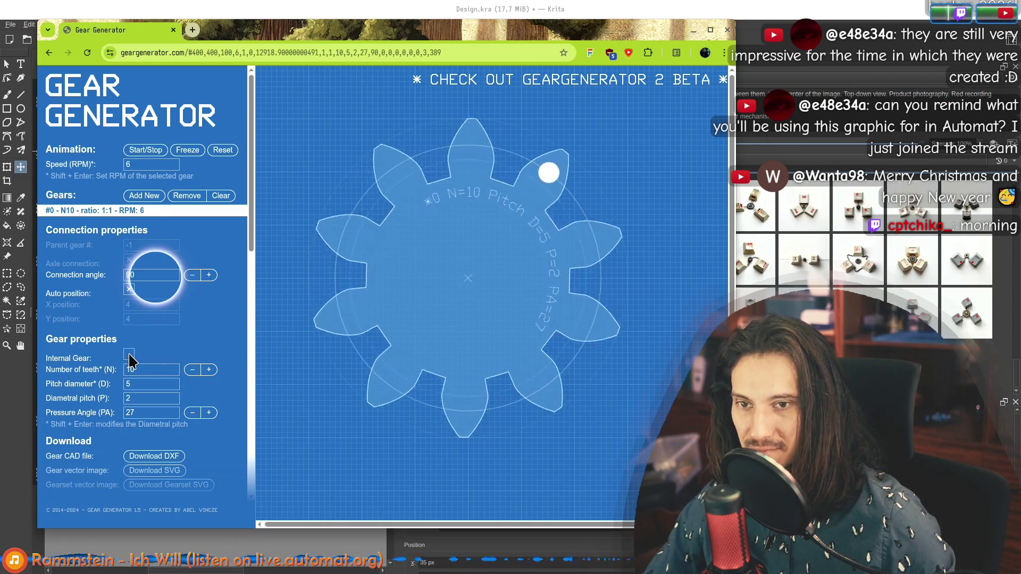
left_click(154, 372)
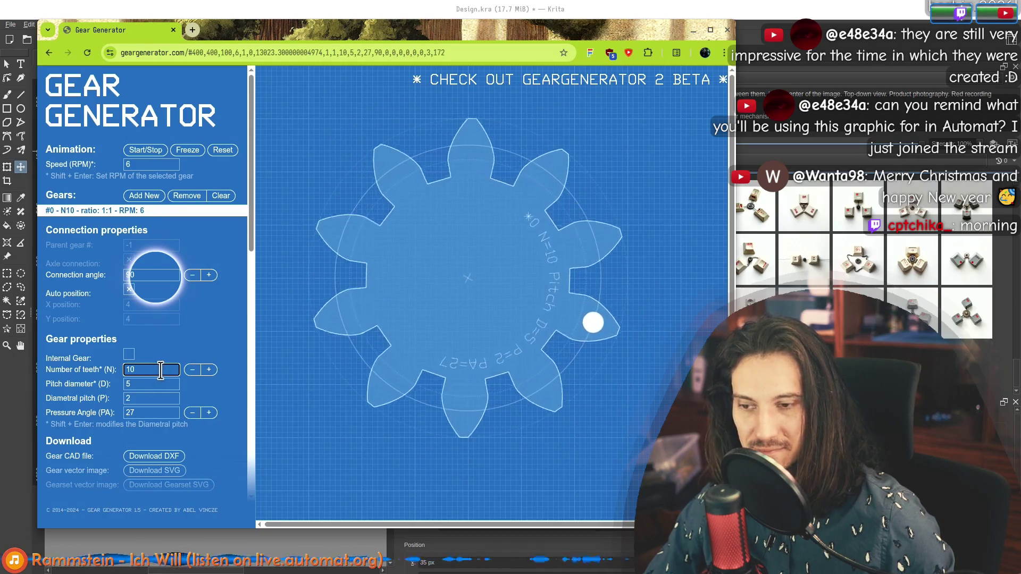
left_click(193, 369)
left_click(192, 370)
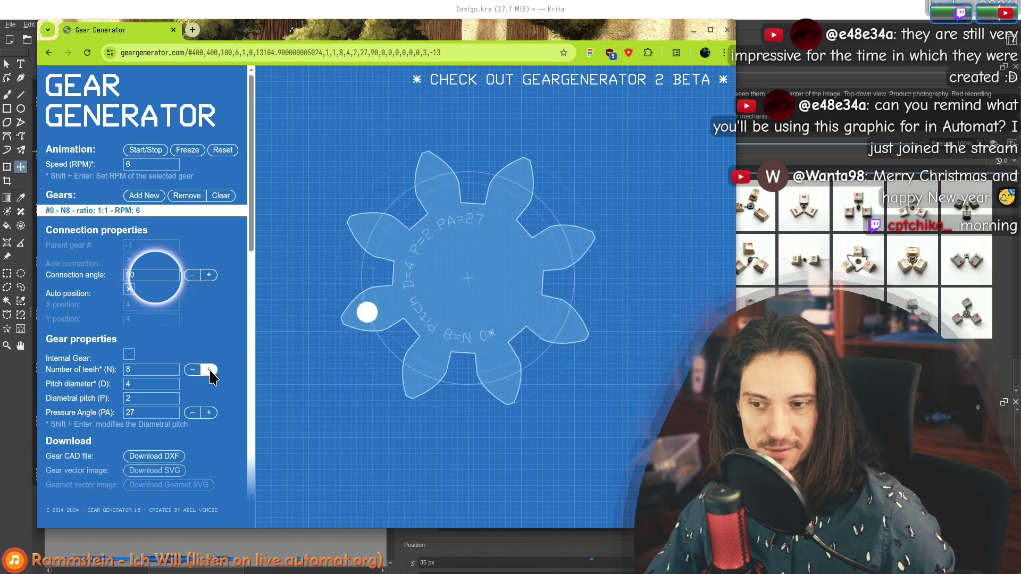
Lower the pressure angle to 12° for narrower teeth.
left_click(192, 413)
left_click(193, 412)
double_click(193, 412)
left_click(192, 412)
double_click(192, 412)
double_click(192, 413)
left_click(193, 412)
double_click(193, 412)
left_click(193, 412)
left_click(192, 412)
left_click(192, 412)
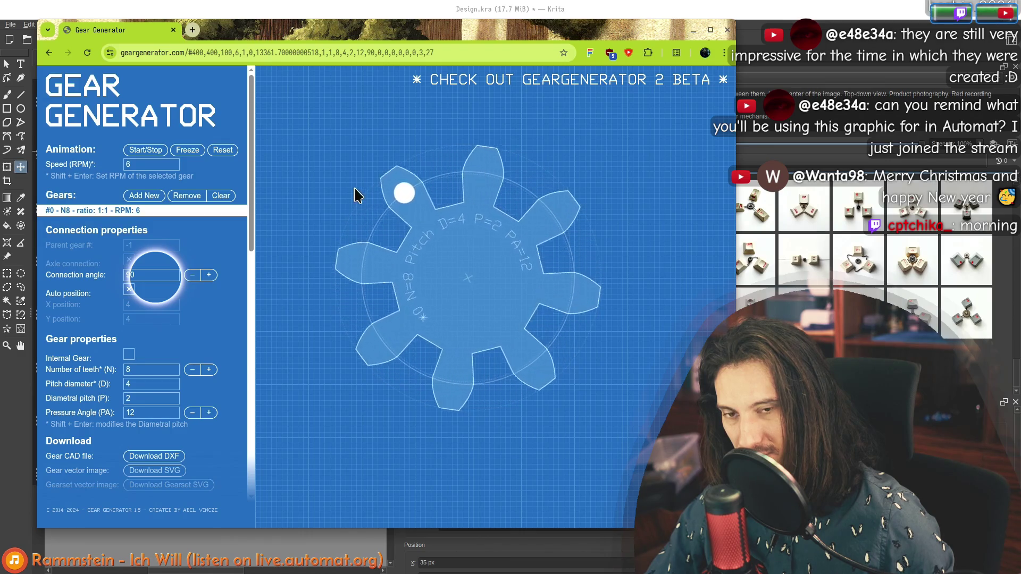
scroll(253, 175, "down", 2)
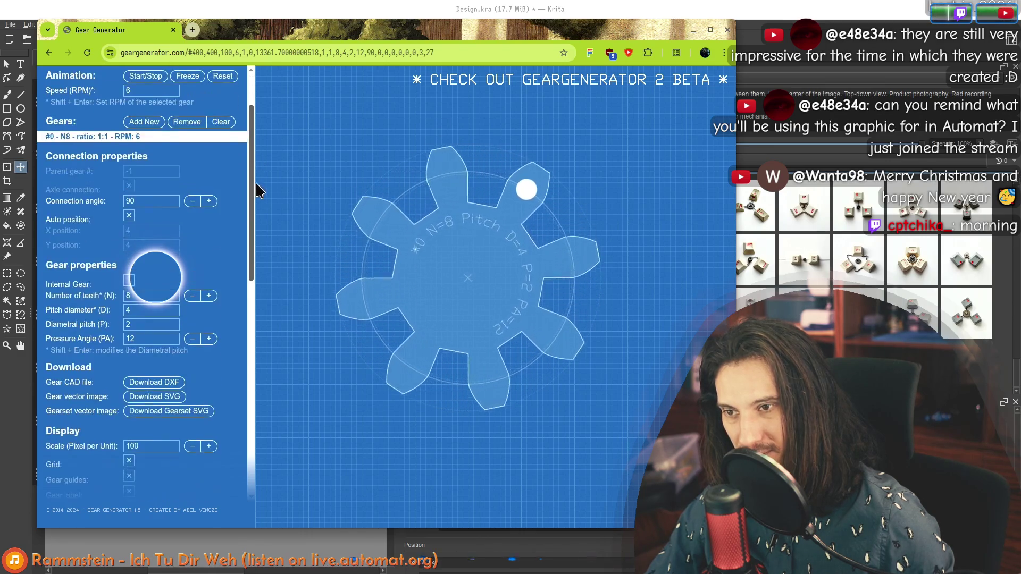
Raise the gear to 12 teeth and try a pitch diameter of 3.
left_click(208, 297)
left_click(210, 297)
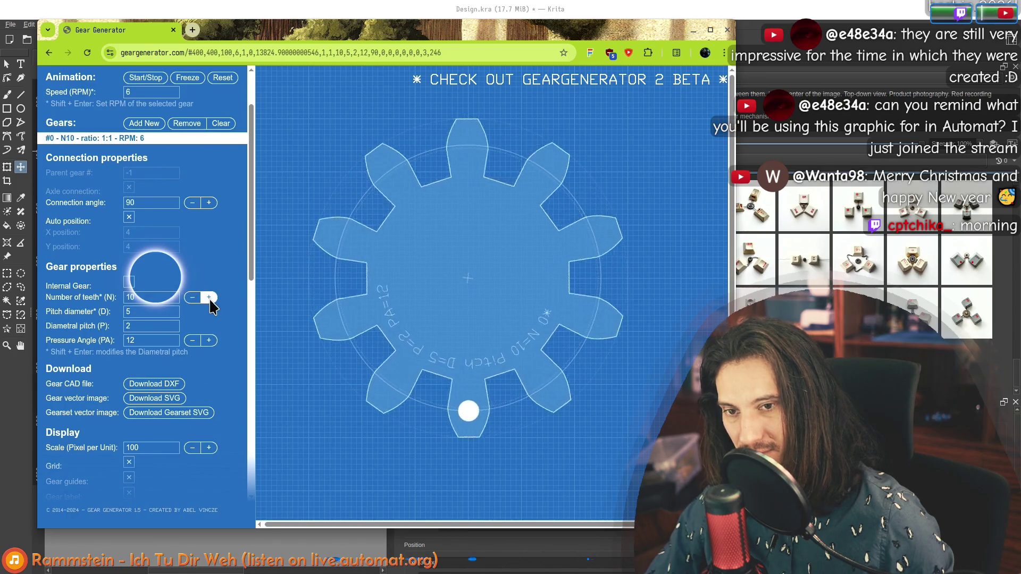
left_click(208, 298)
left_click(209, 298)
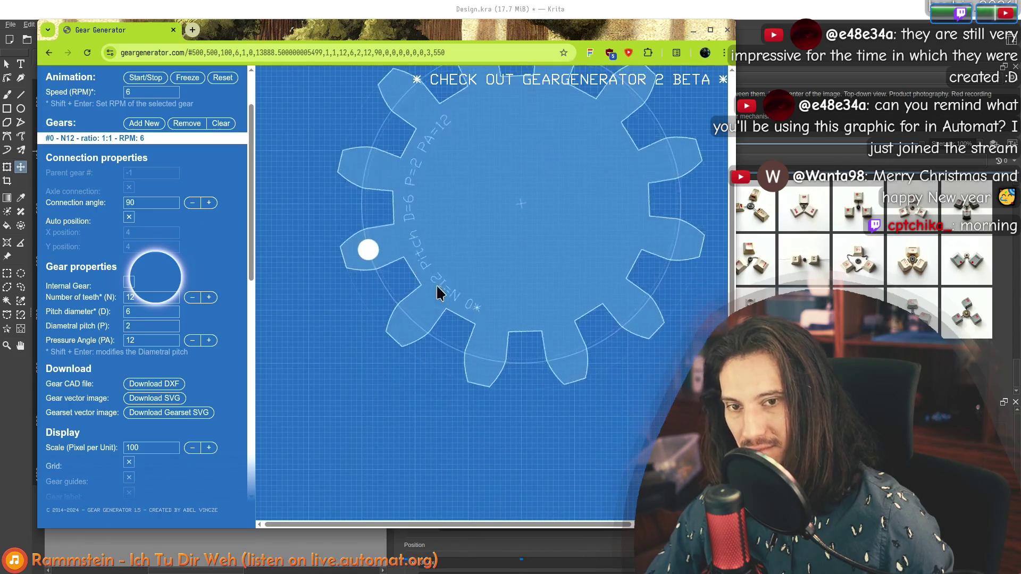
left_click(149, 312)
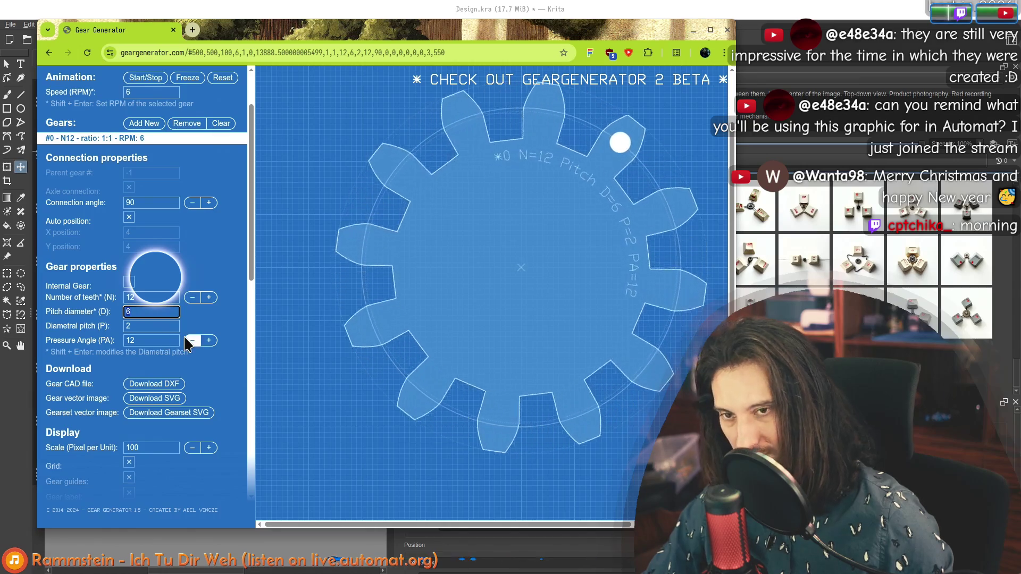
type("3")
key("Tab")
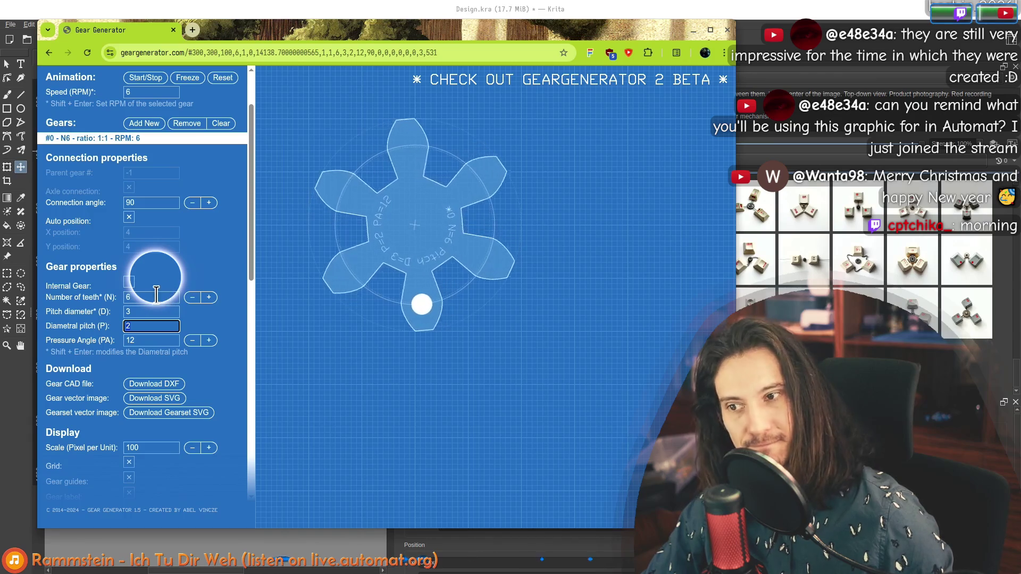
Try 12 teeth with pitch diameter 12, then re-enter 12 teeth to shrink it back.
key("shift+Tab")
key("shift+Tab")
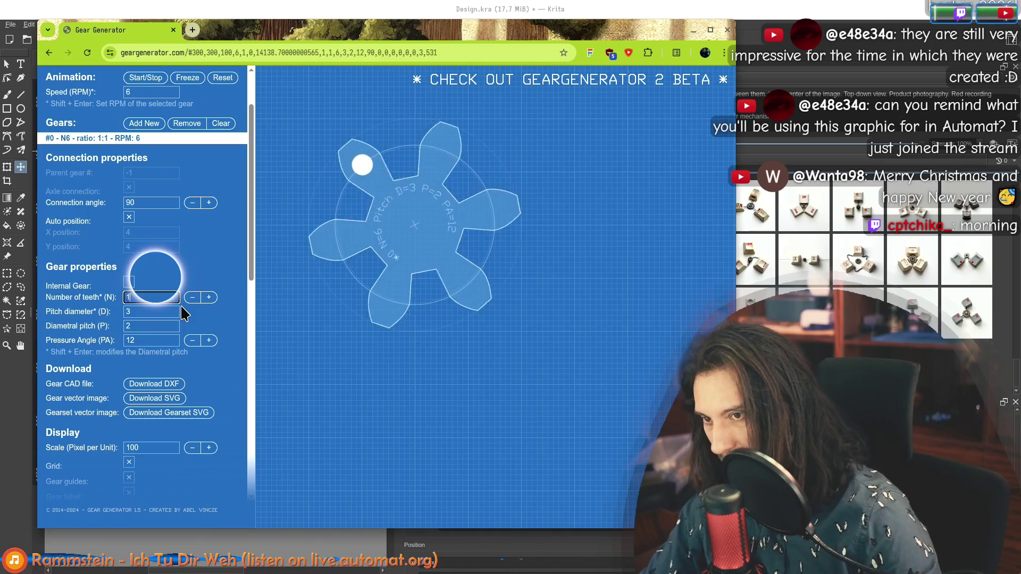
type("12")
key("Tab")
left_click(143, 315)
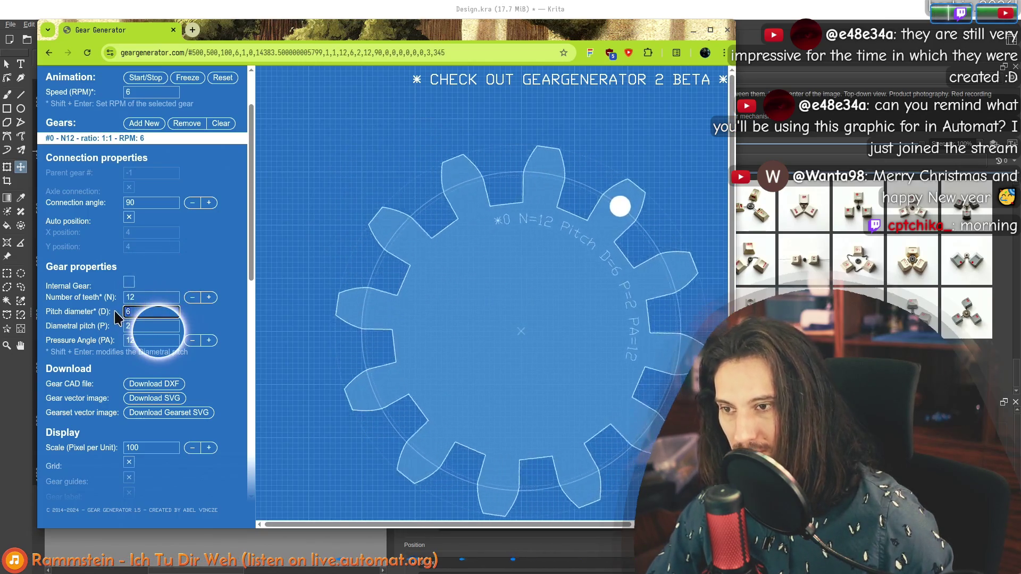
type("12")
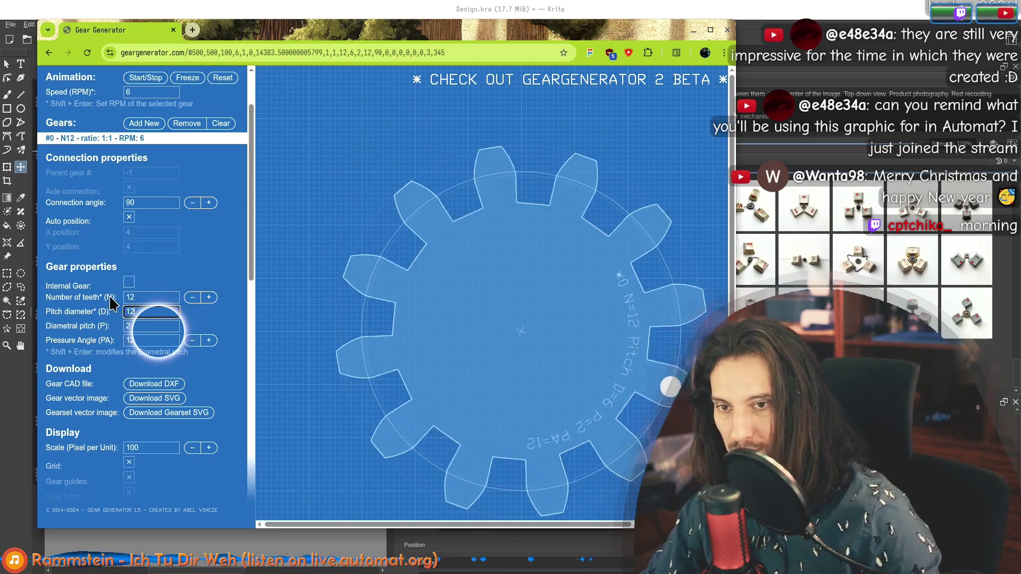
key("Tab")
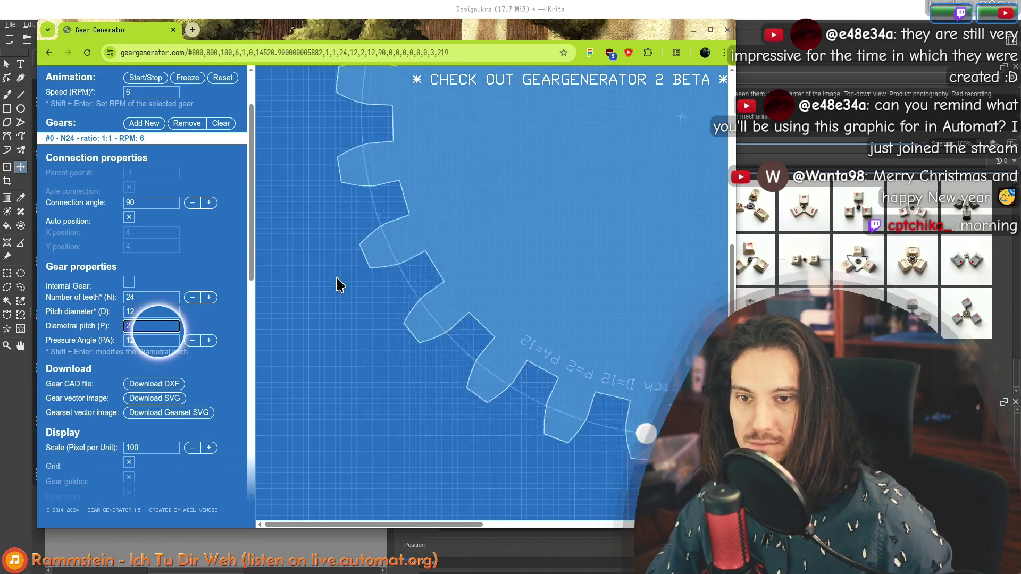
double_click(121, 302)
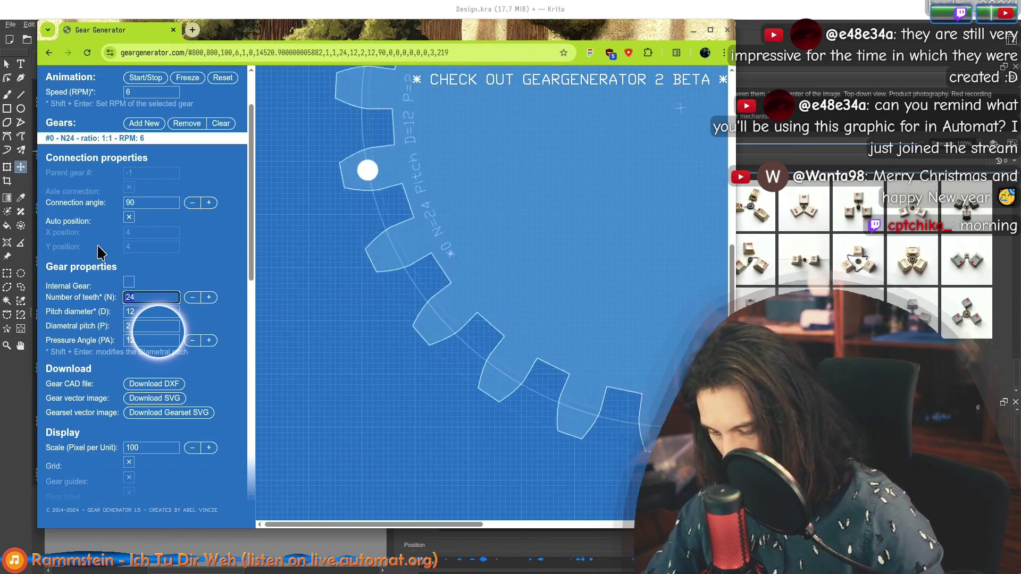
type("12")
key("Tab")
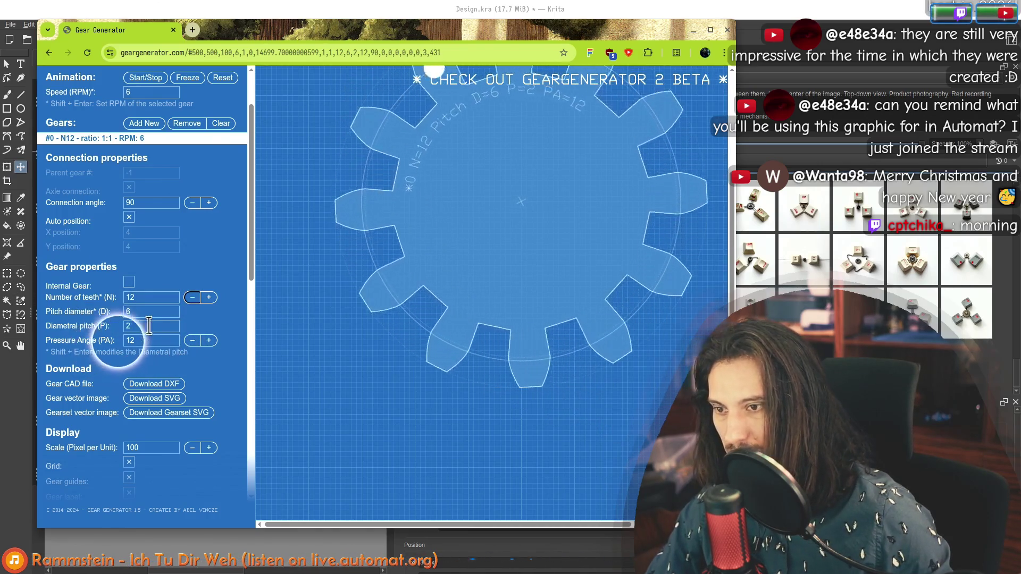
Try diametral pitch 1, then set it to 3 and reduce the gear to 11 teeth.
double_click(150, 330)
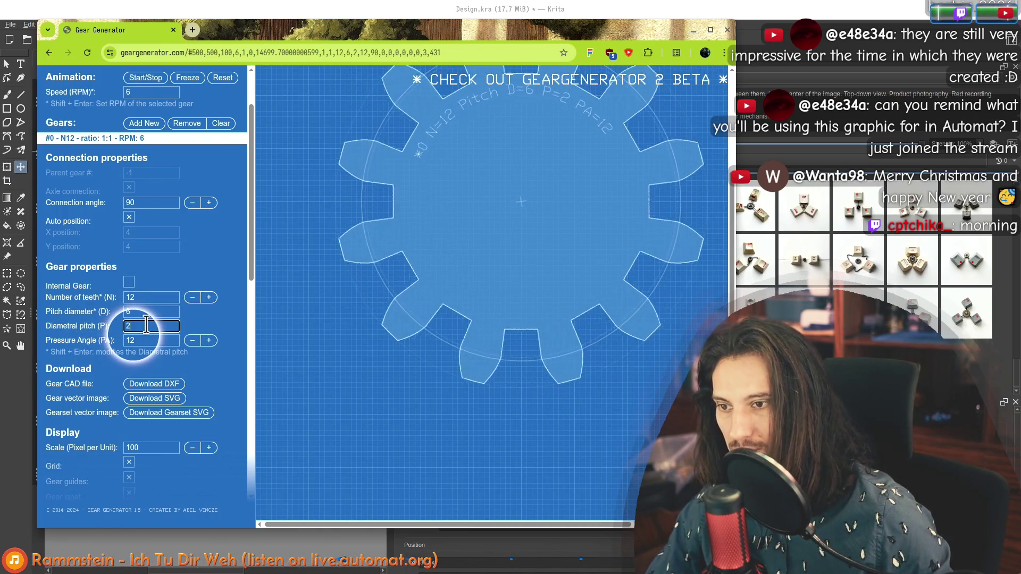
type("1")
key("shift+Tab")
double_click(126, 330)
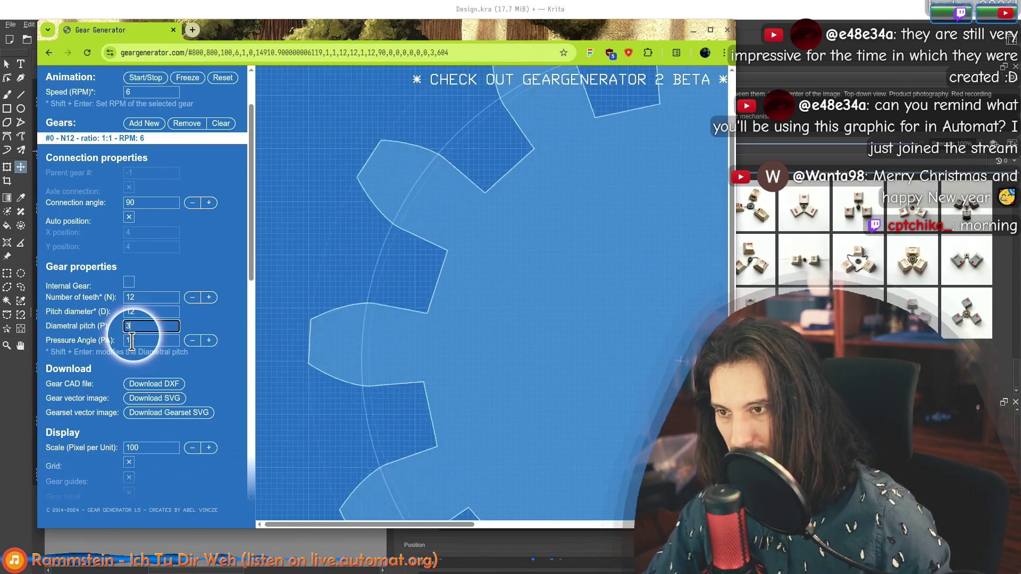
type("3")
key("Tab")
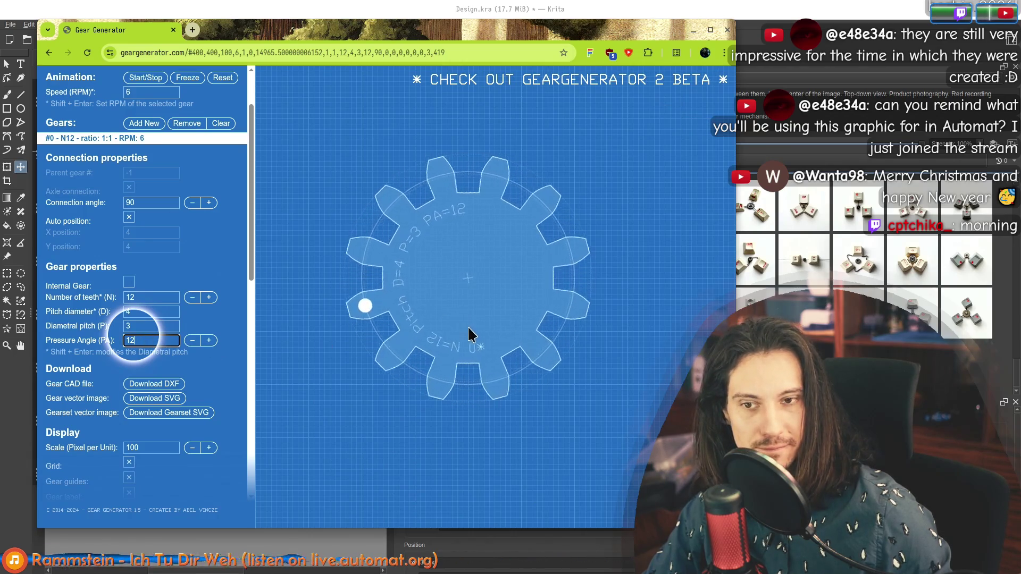
left_click(192, 298)
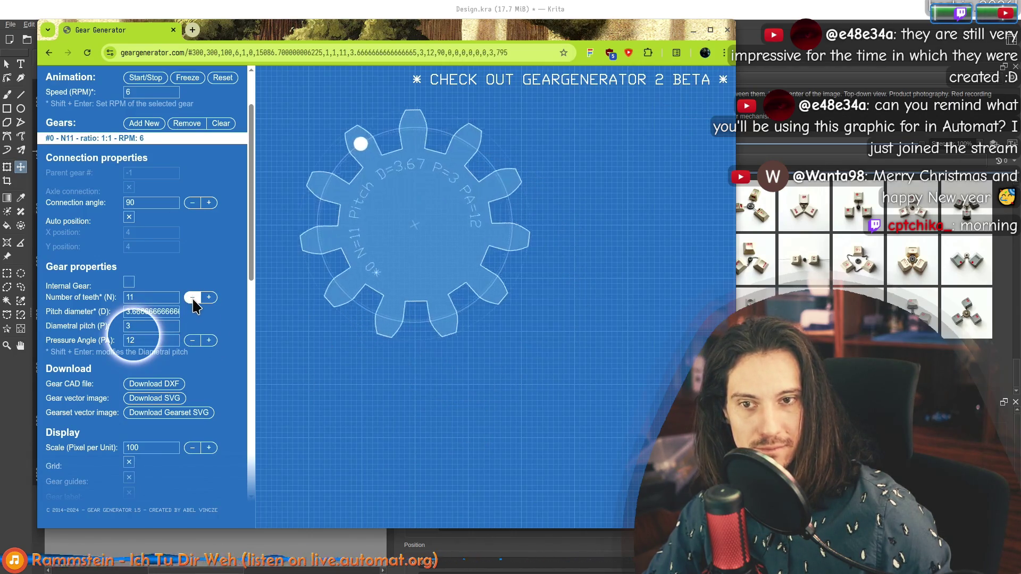
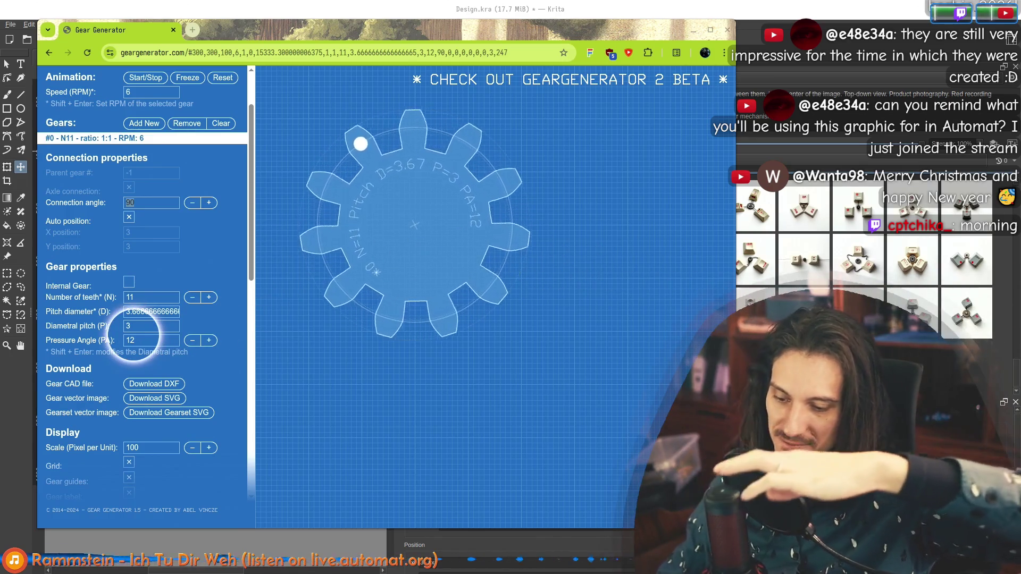
In Gear Generator, add a second 13-tooth gear meshing with the 11-tooth gear.
left_click(292, 275)
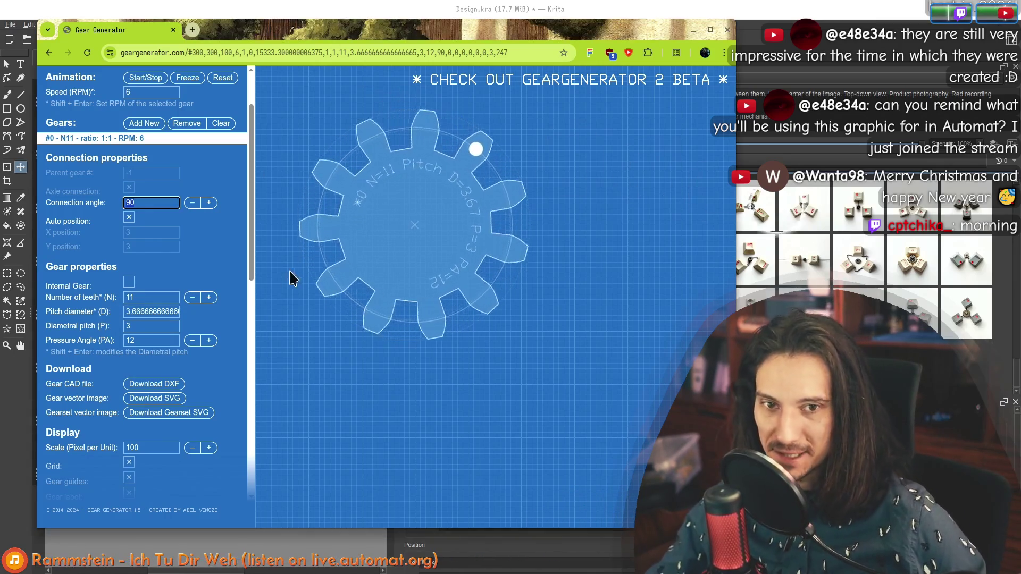
left_click_drag(330, 33, 353, 51)
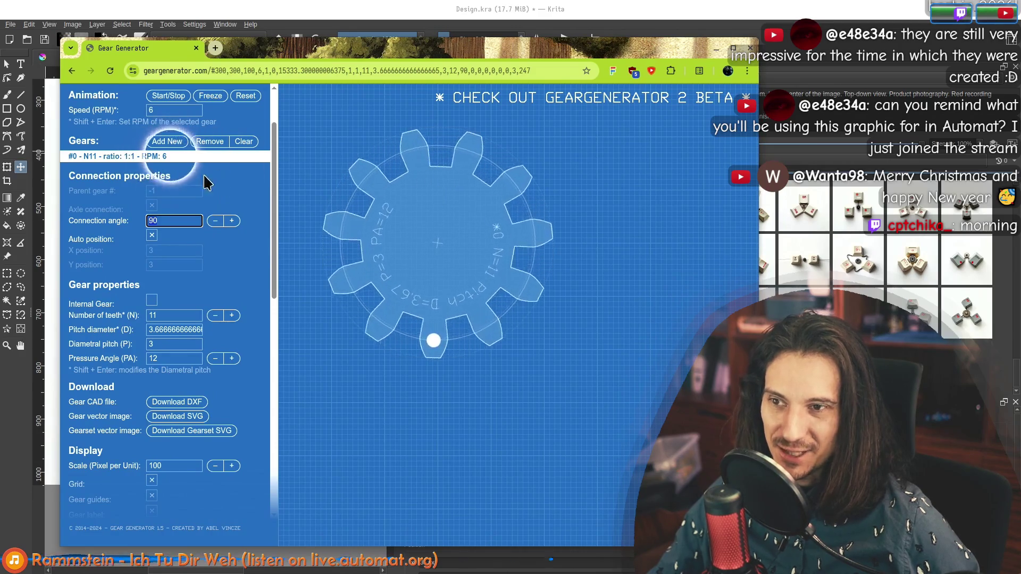
left_click(165, 141)
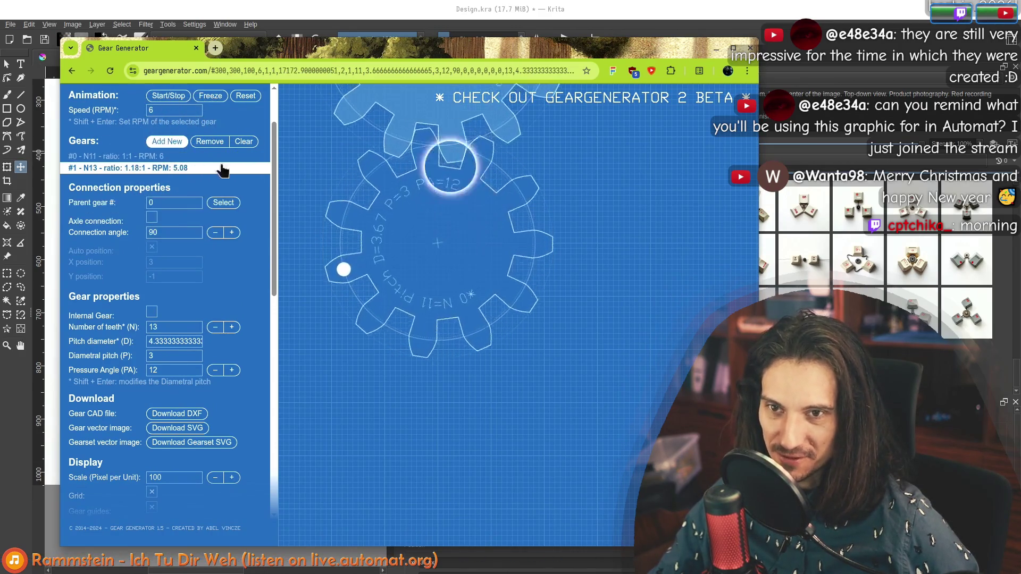
right_click(588, 211)
left_click(531, 337)
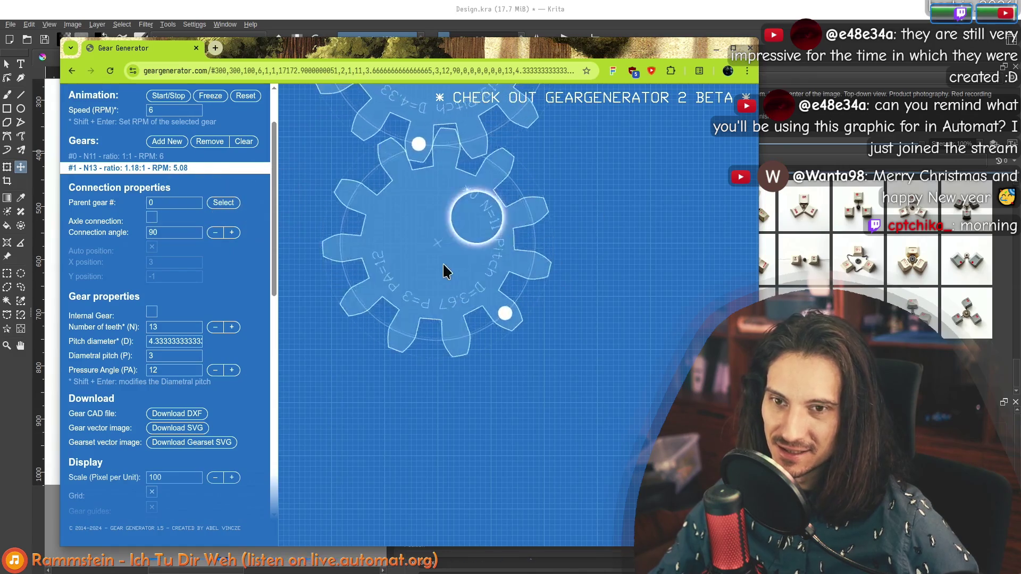
Reselect the original 11-tooth gear, move the generator window aside and return to Krita.
left_click(146, 157)
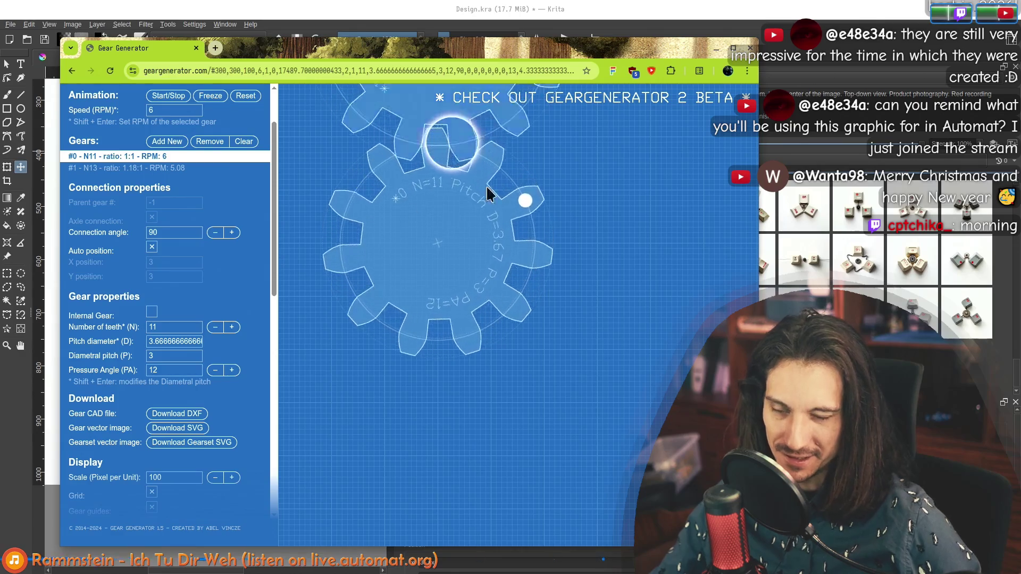
mouse_move(492, 53)
left_mouse_down()
mouse_move(485, 267)
mouse_move(515, 368)
left_mouse_up()
left_click(531, 218)
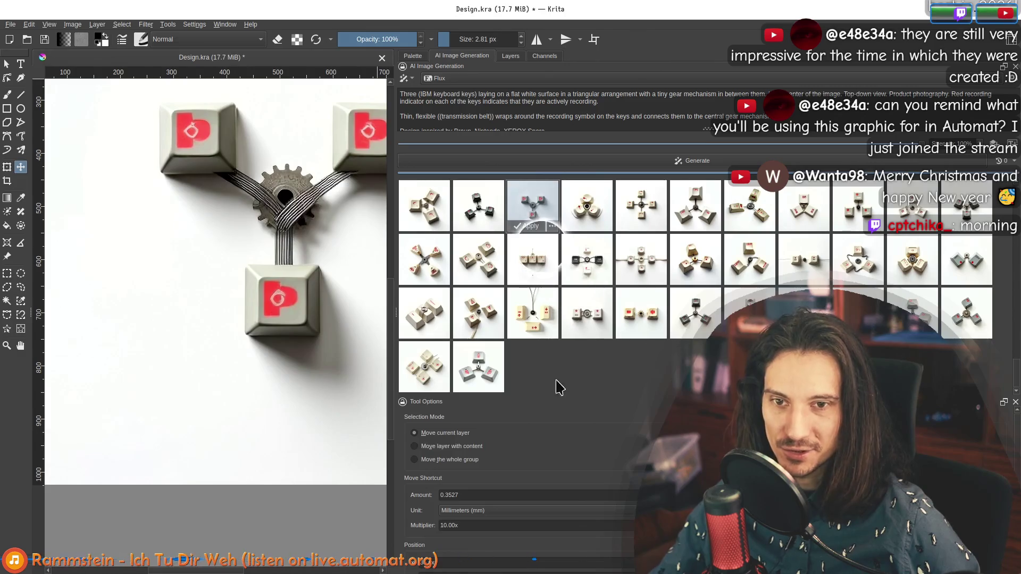
Bring the gear-and-key sketch into view and move the Gear Generator window higher.
scroll(305, 215, "up", 5)
scroll(265, 202, "right", 8)
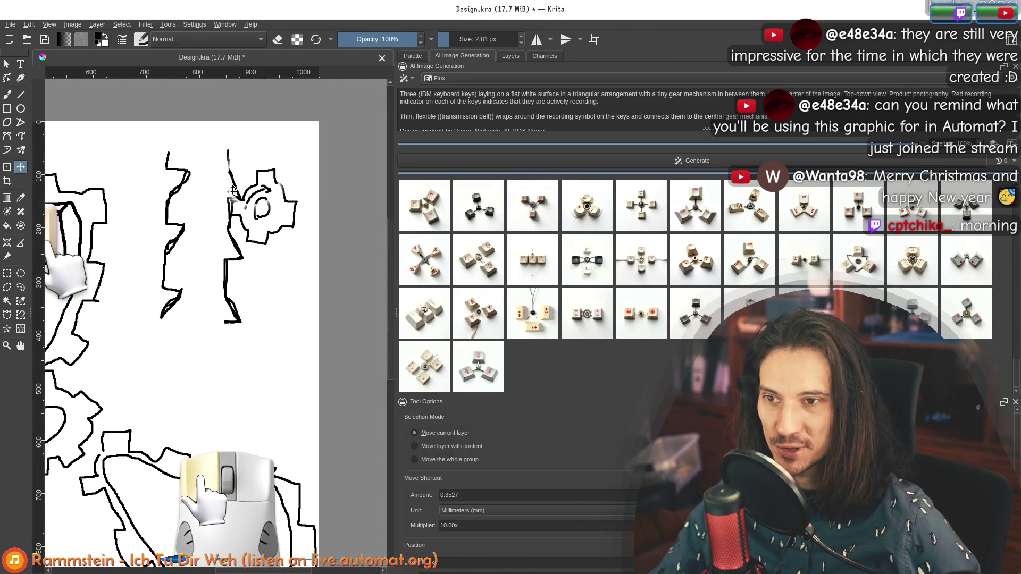
left_click_drag(202, 206, 327, 187)
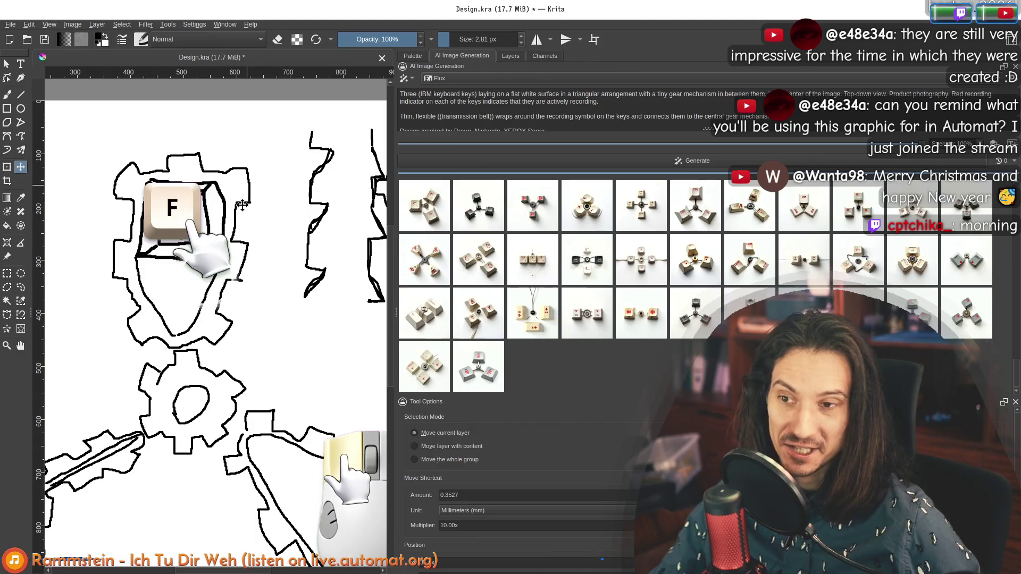
scroll(242, 204, "down", 2)
key("alt+Tab")
left_click_drag(431, 481, 428, 75)
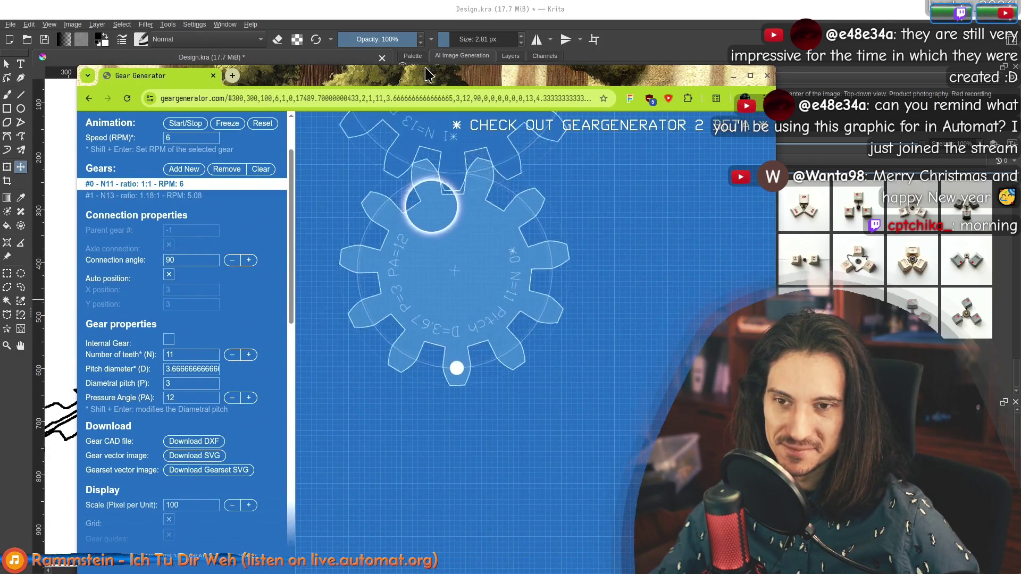
mouse_move(429, 74)
left_mouse_down()
mouse_move(429, 482)
mouse_move(440, 64)
mouse_move(430, 71)
mouse_move(436, 114)
mouse_move(402, 53)
mouse_move(390, 56)
mouse_move(425, 53)
mouse_move(422, 491)
mouse_move(434, 56)
mouse_move(451, 111)
mouse_move(423, 53)
left_mouse_up()
left_click(234, 53)
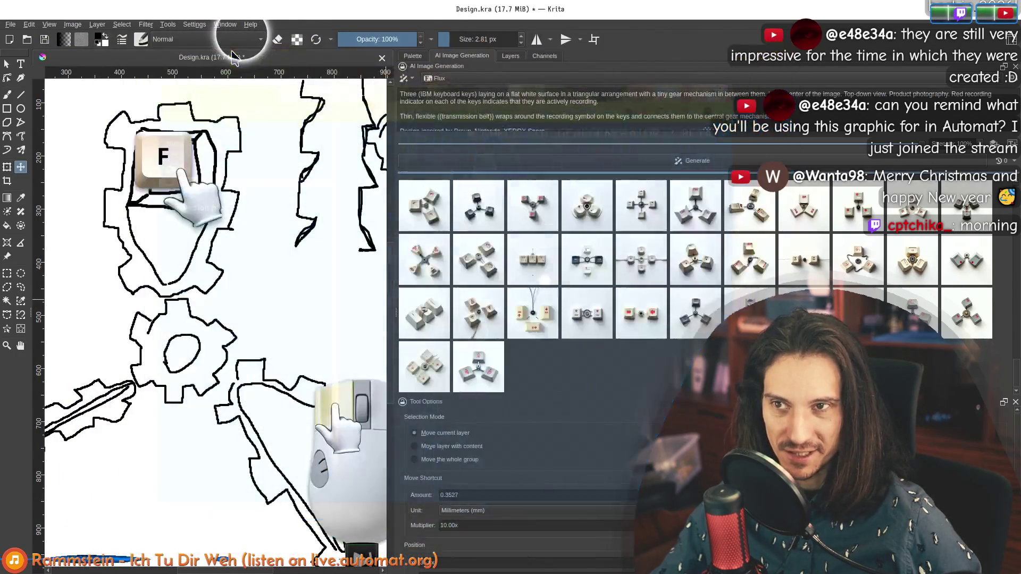
mouse_move(239, 333)
left_mouse_down()
mouse_move(319, 234)
mouse_move(250, 294)
left_mouse_up()
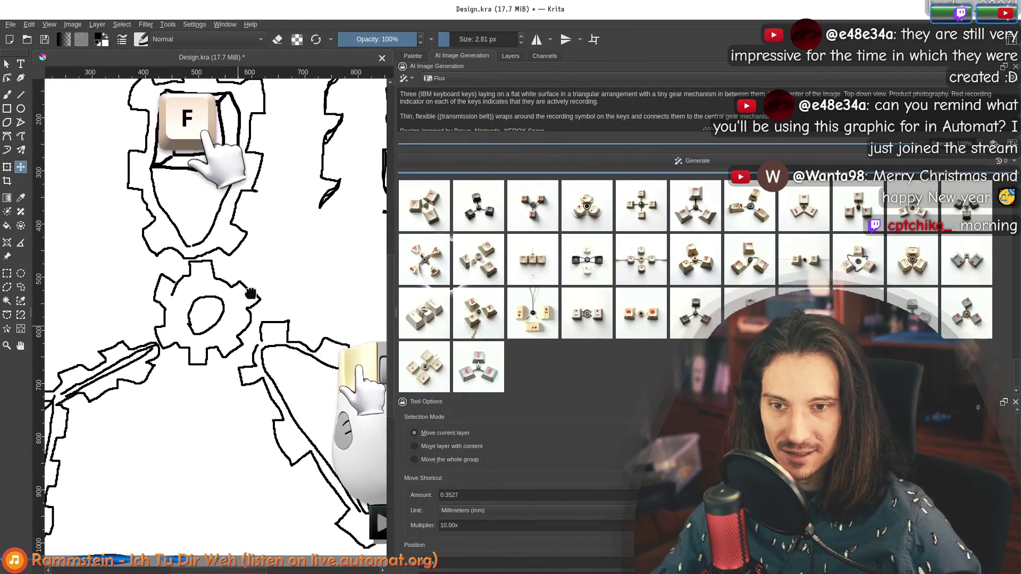
Preview the third generated image, return to the gear sketch, and pick the Ellipse tool.
left_click(532, 219)
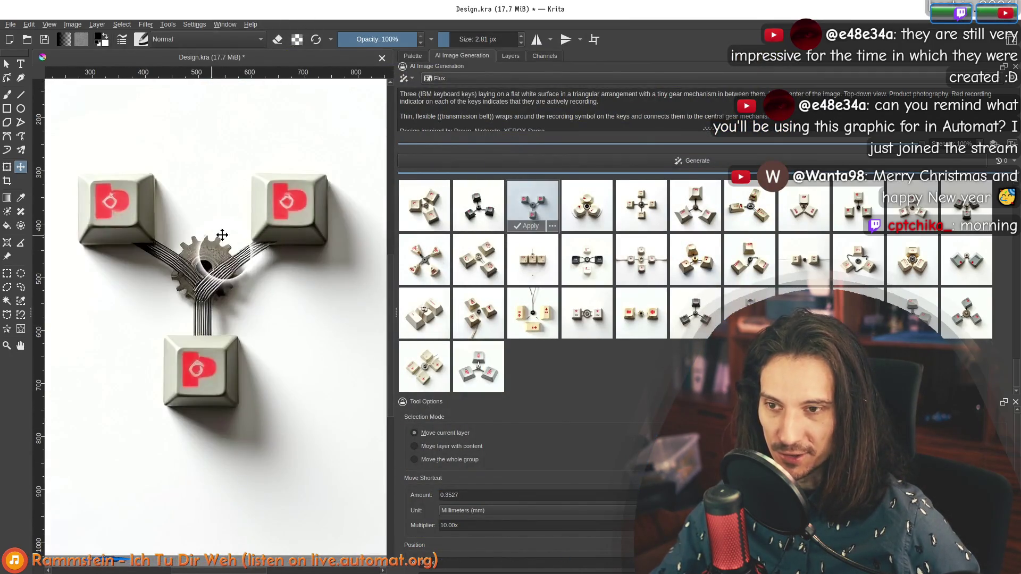
scroll(222, 234, "up", 4)
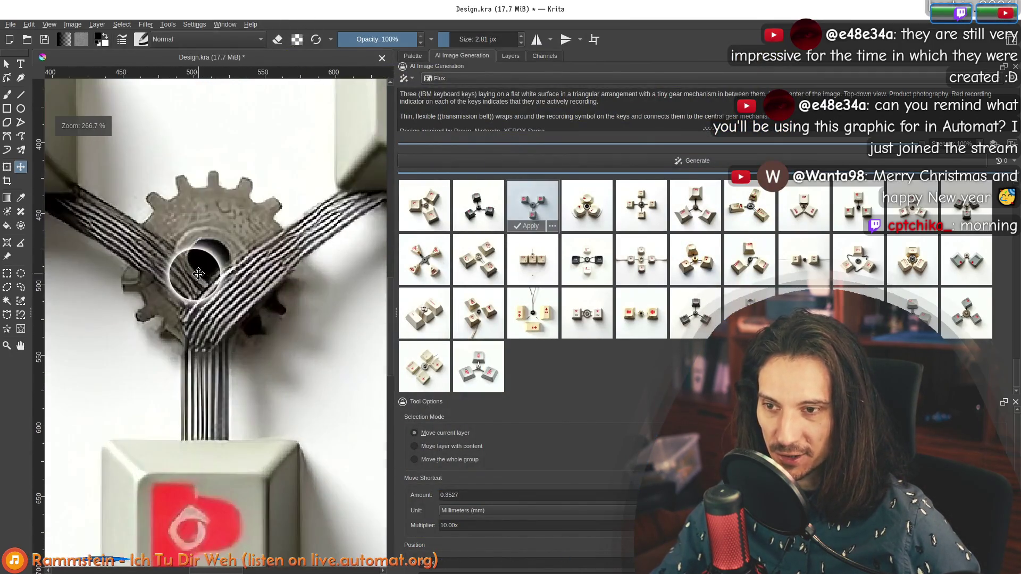
left_click(509, 57)
left_click(462, 55)
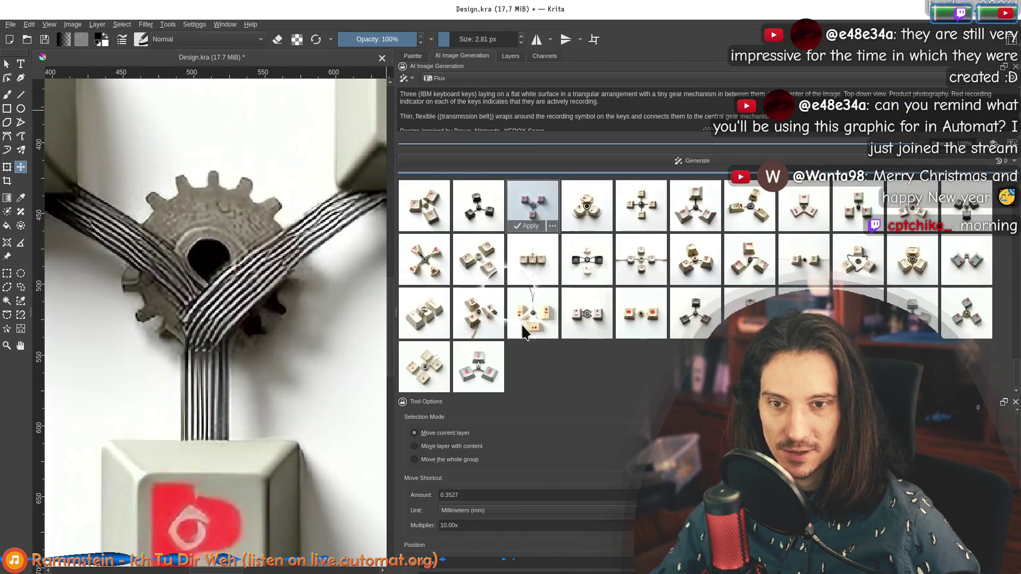
left_click(553, 368)
scroll(197, 315, "down", 3)
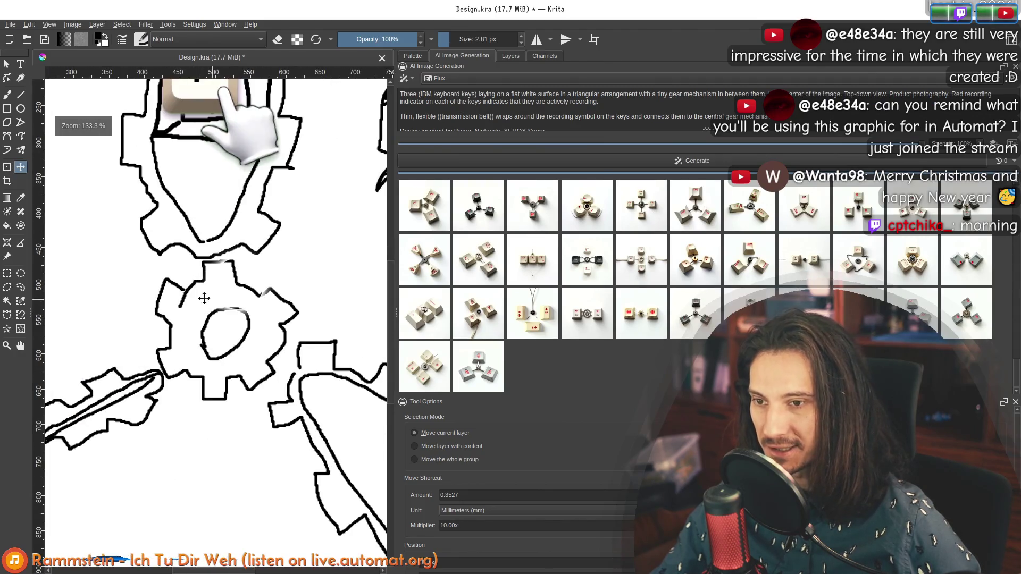
left_click_drag(204, 298, 192, 264)
left_click(21, 109)
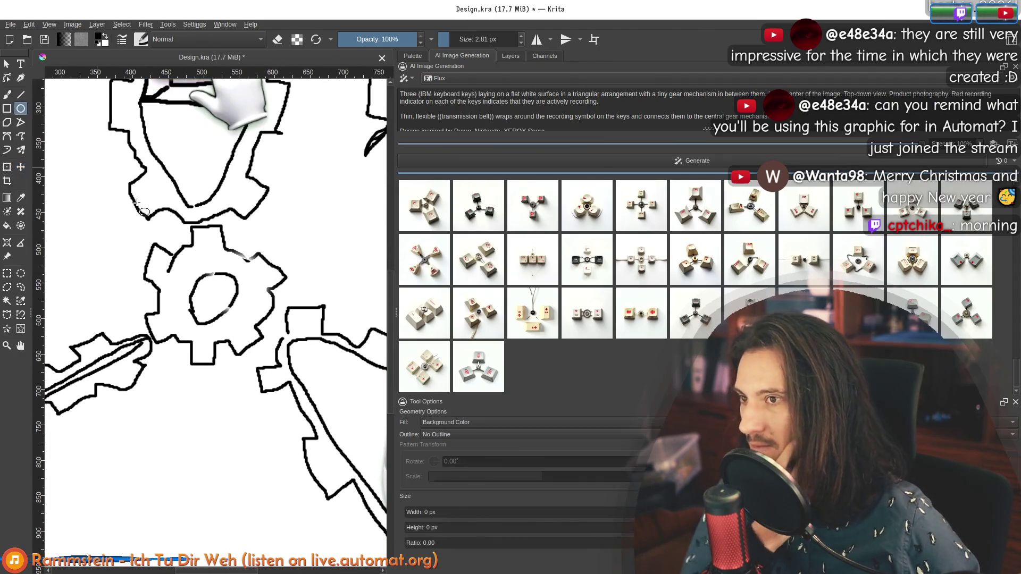
Add a vector layer named Gears at the top of the layer stack.
left_click(510, 55)
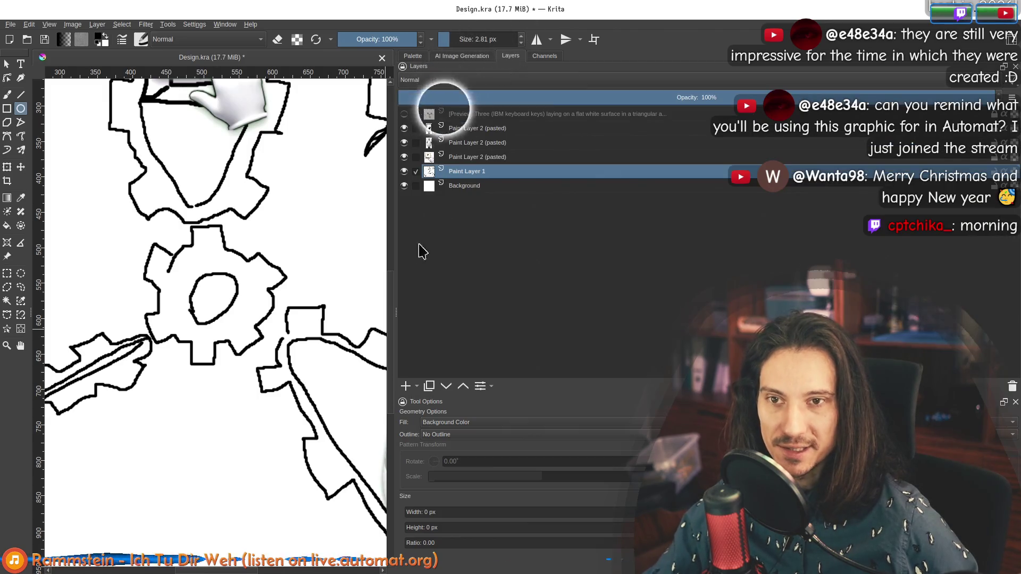
left_click(417, 387)
left_click(437, 434)
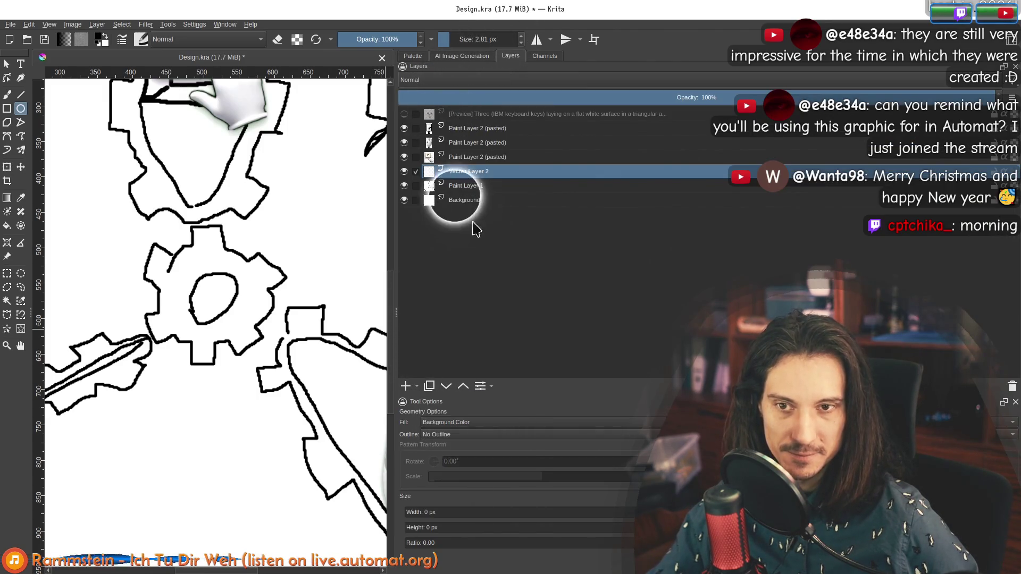
left_click_drag(459, 176, 456, 127)
double_click(467, 128)
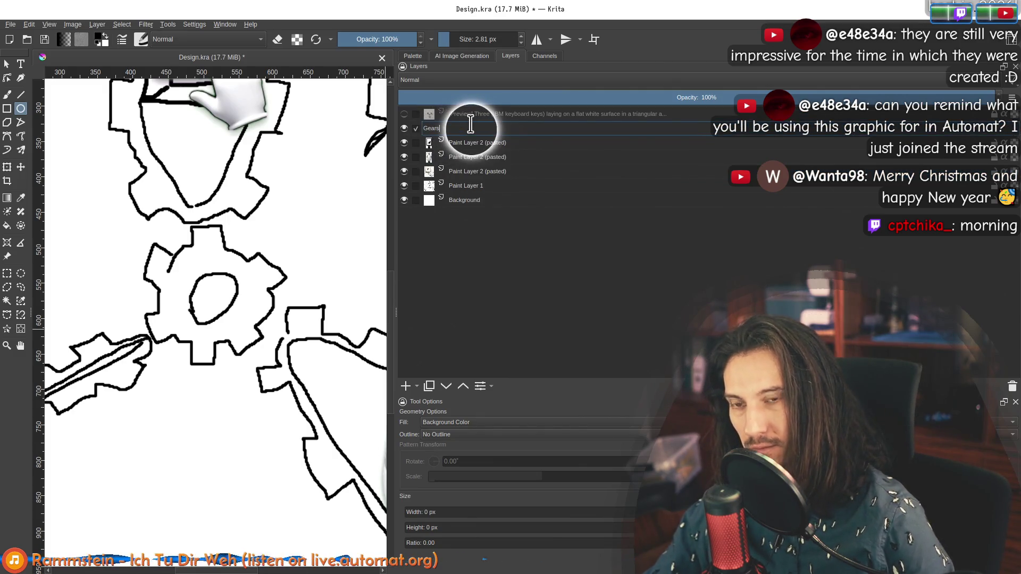
key("Return")
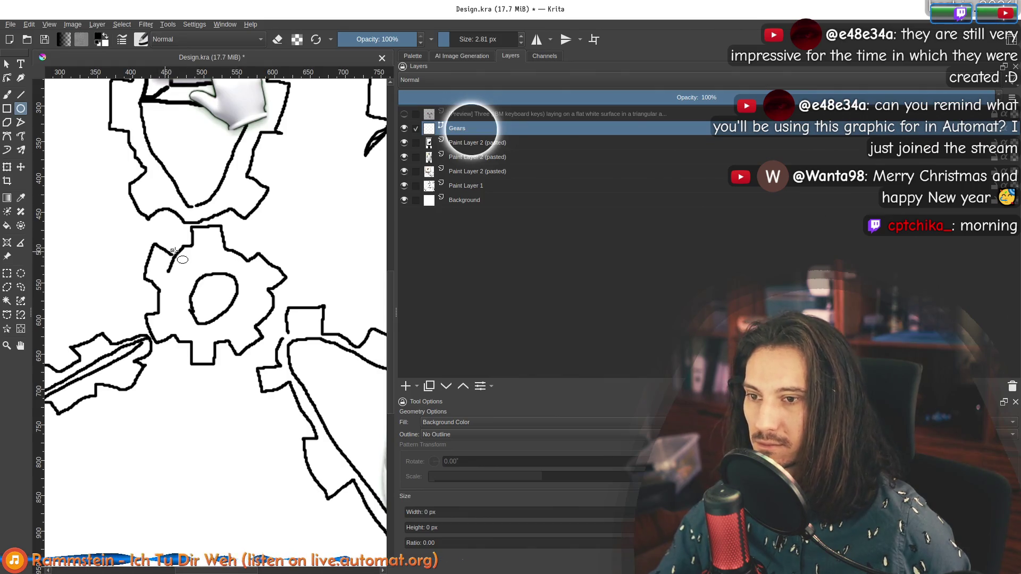
Draw a circle over the central gear and give it a linear gradient fill.
left_click_drag(165, 240, 246, 347)
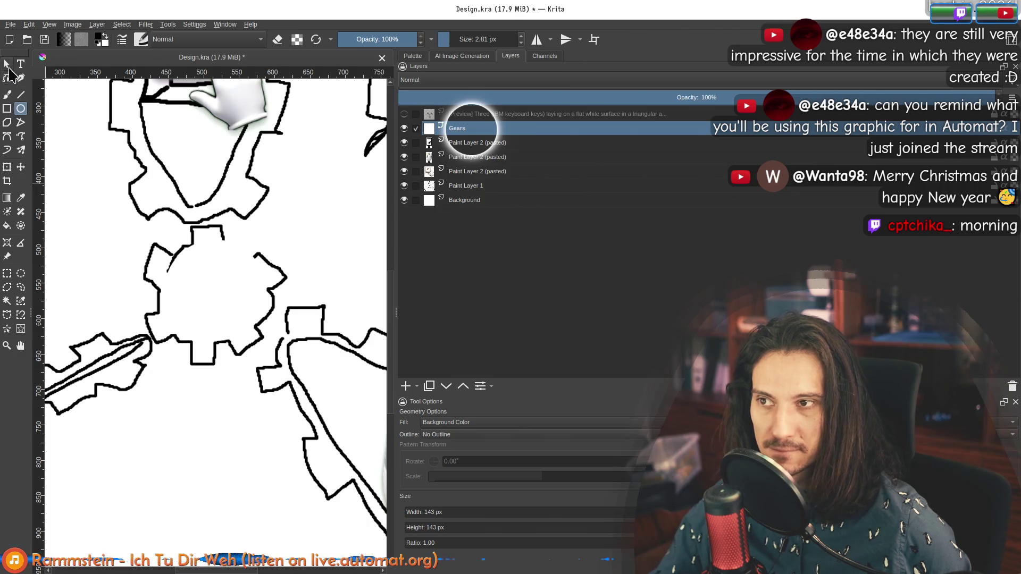
left_click(7, 65)
left_click(213, 291)
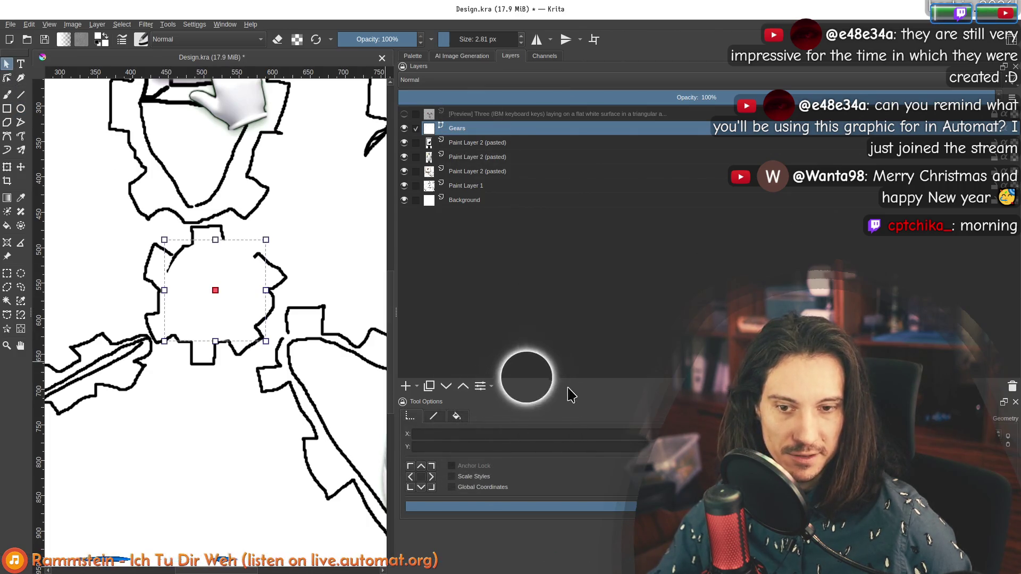
left_click(456, 416)
left_click(437, 433)
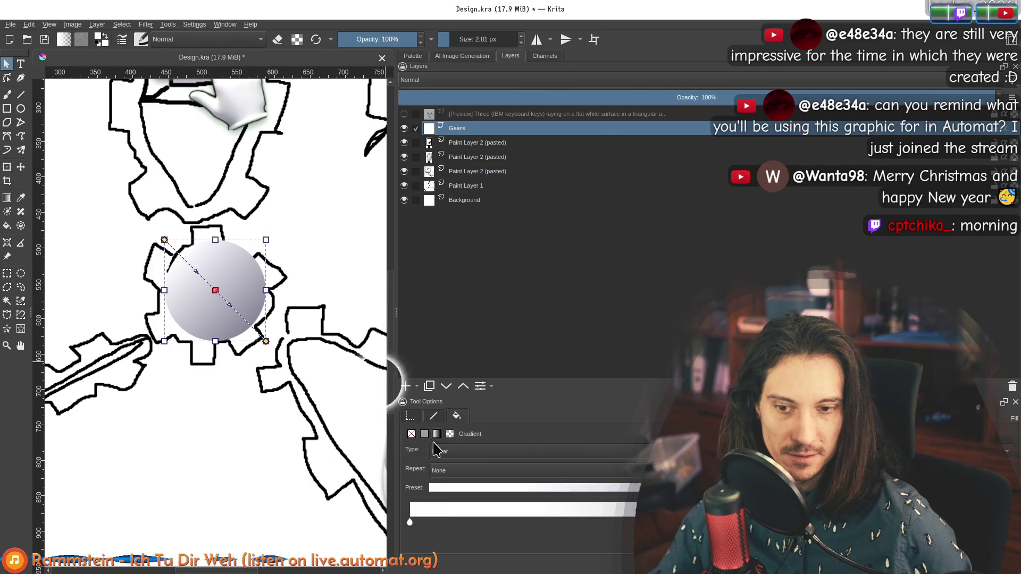
left_click(424, 434)
left_click(437, 434)
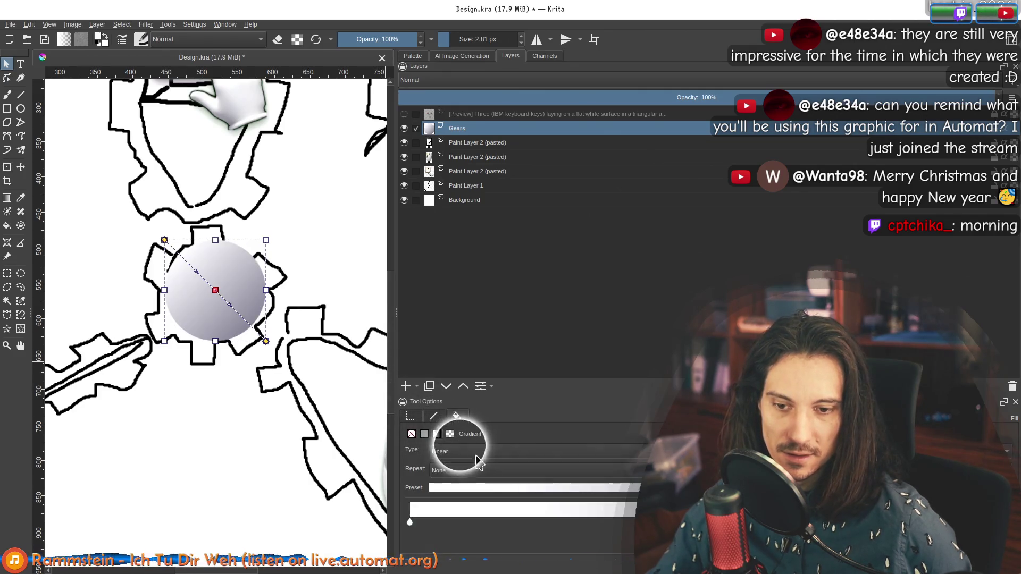
Drag the gradient handles so the gradient runs straight top to bottom.
left_click(207, 274)
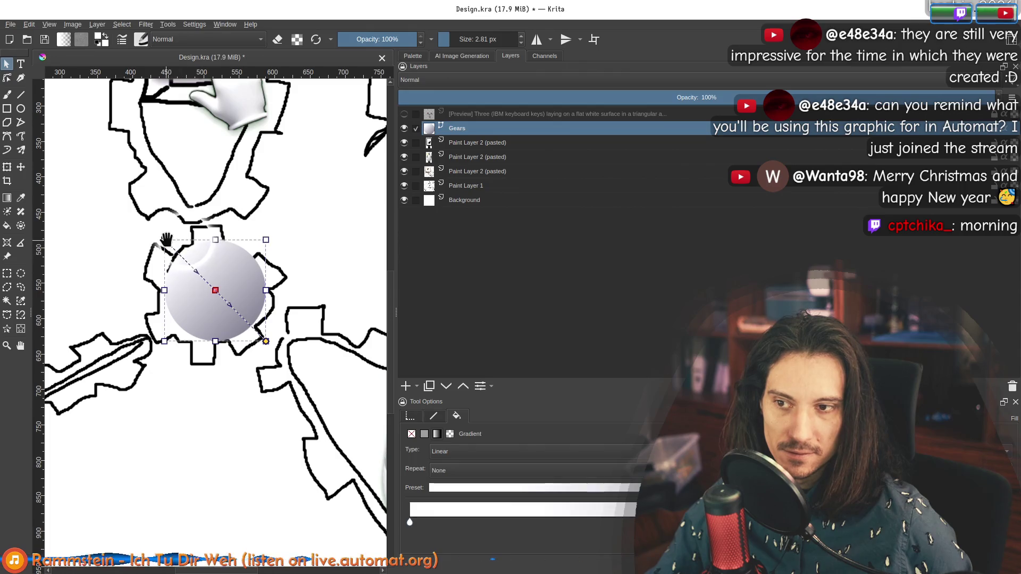
mouse_move(167, 240)
left_mouse_down()
mouse_move(207, 215)
mouse_move(214, 240)
left_mouse_up()
left_click_drag(215, 338, 230, 334)
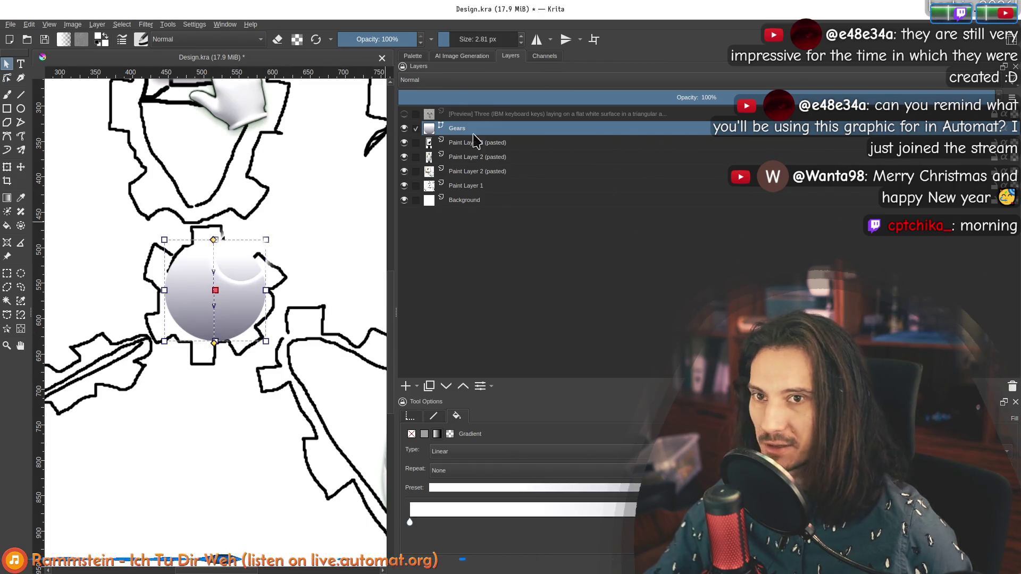
left_click(481, 53)
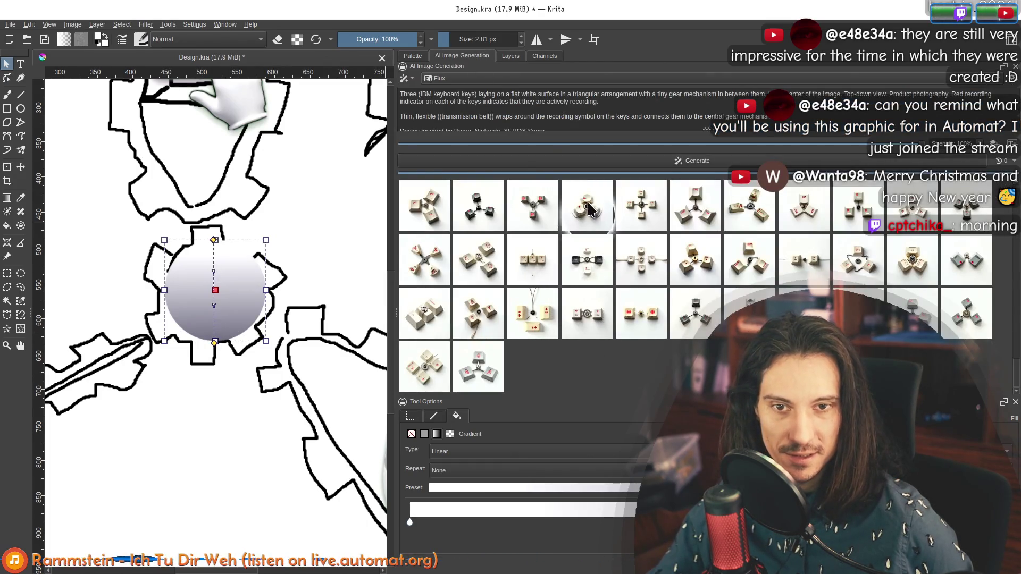
Preview the third generated image and sample the gear's dark grey, RGB 87/81/71.
left_click(545, 214)
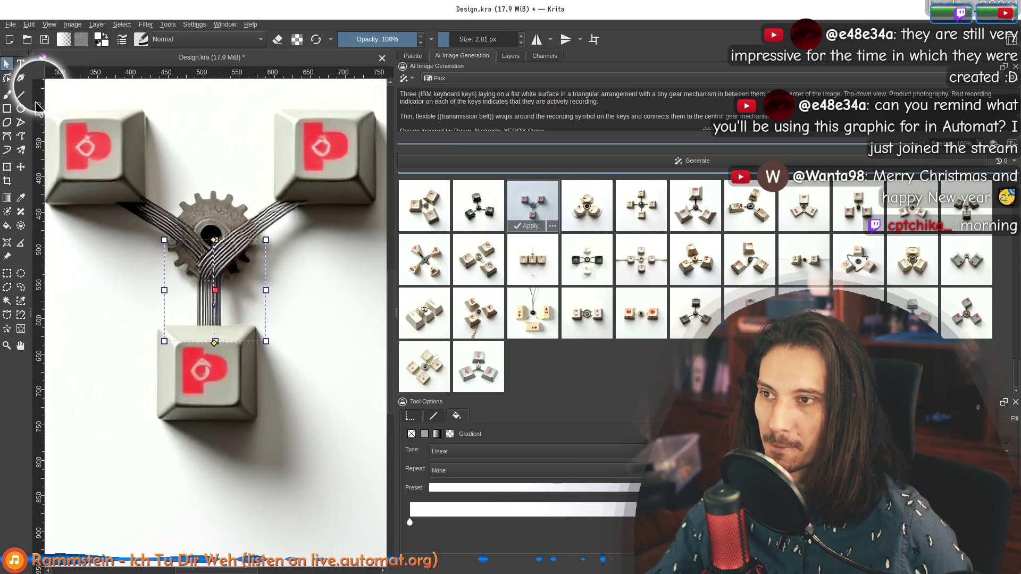
left_click(21, 198)
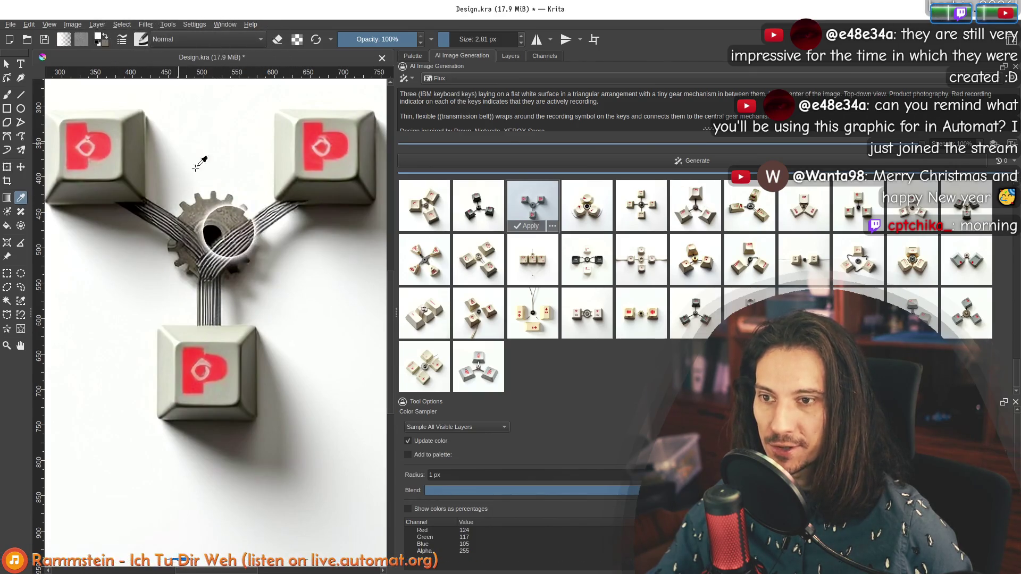
left_click(185, 257)
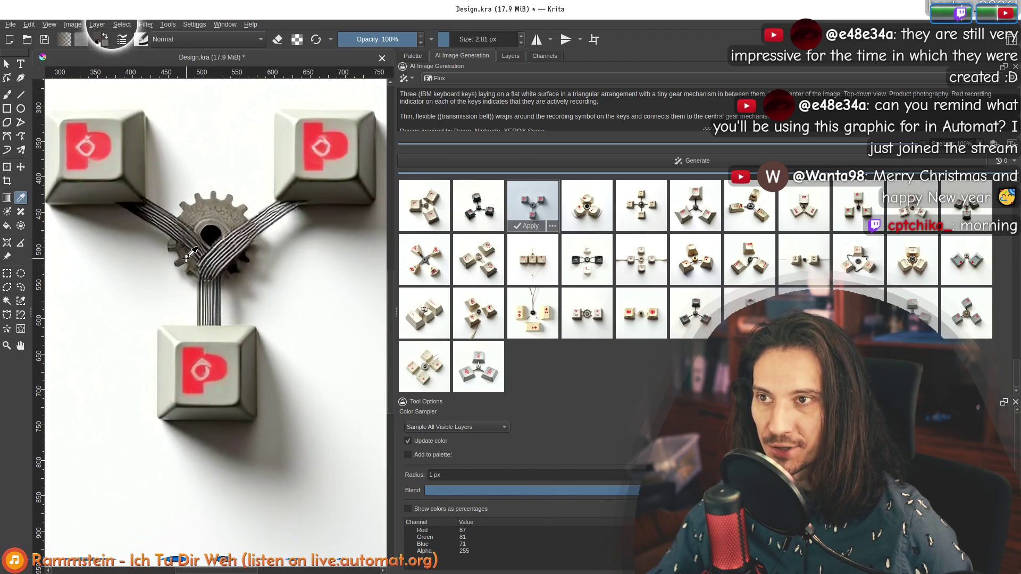
Enlarge the tool settings area and return to the Layers list with Select Shapes.
left_click(511, 56)
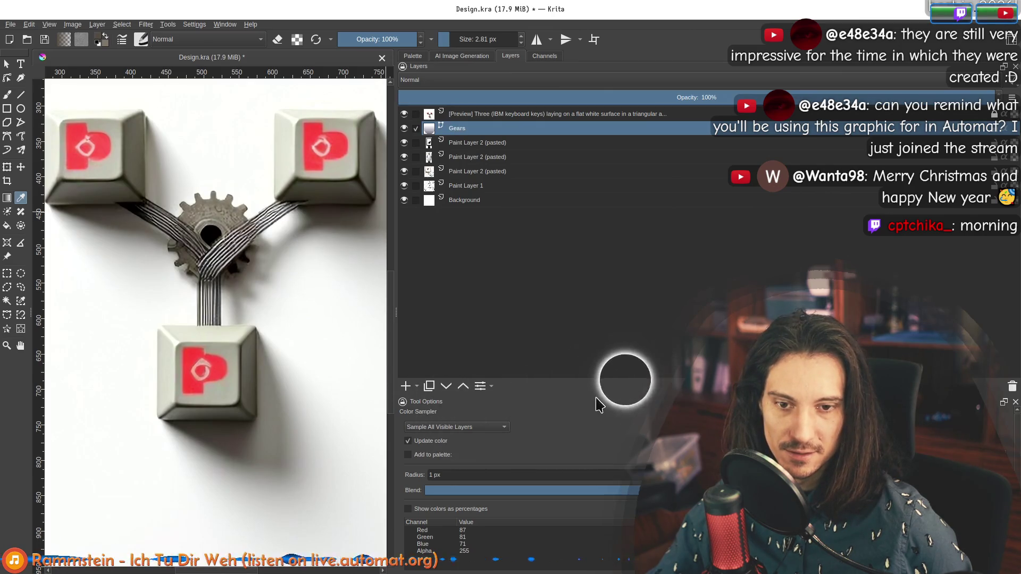
mouse_move(592, 395)
left_mouse_down()
mouse_move(574, 258)
mouse_move(457, 319)
left_mouse_up()
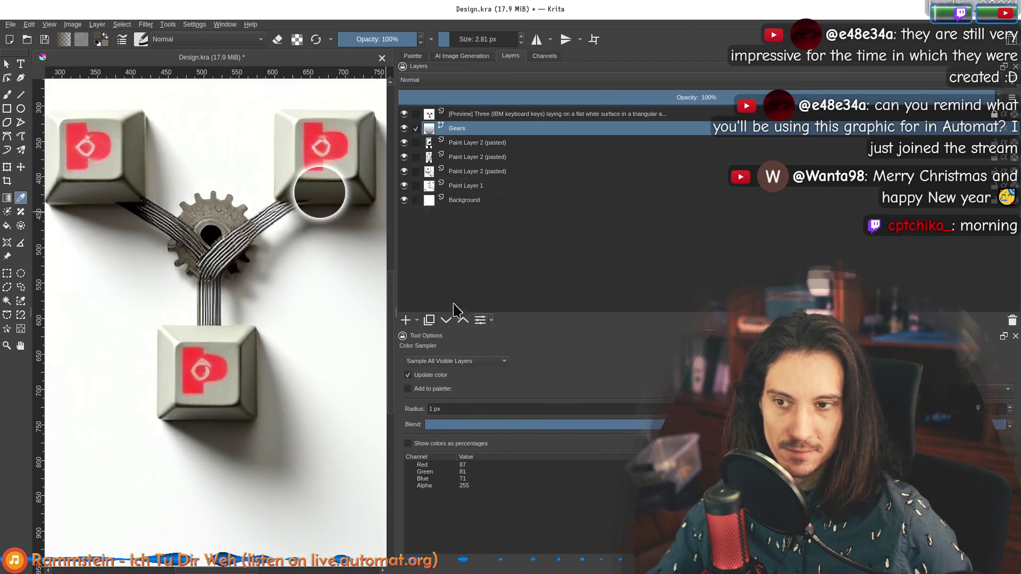
left_click(462, 56)
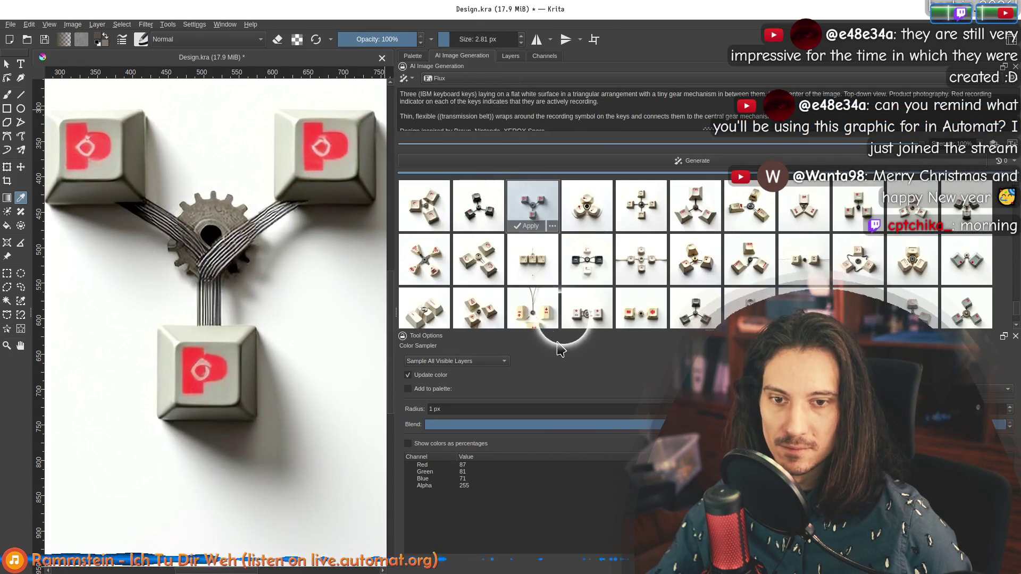
left_click(510, 55)
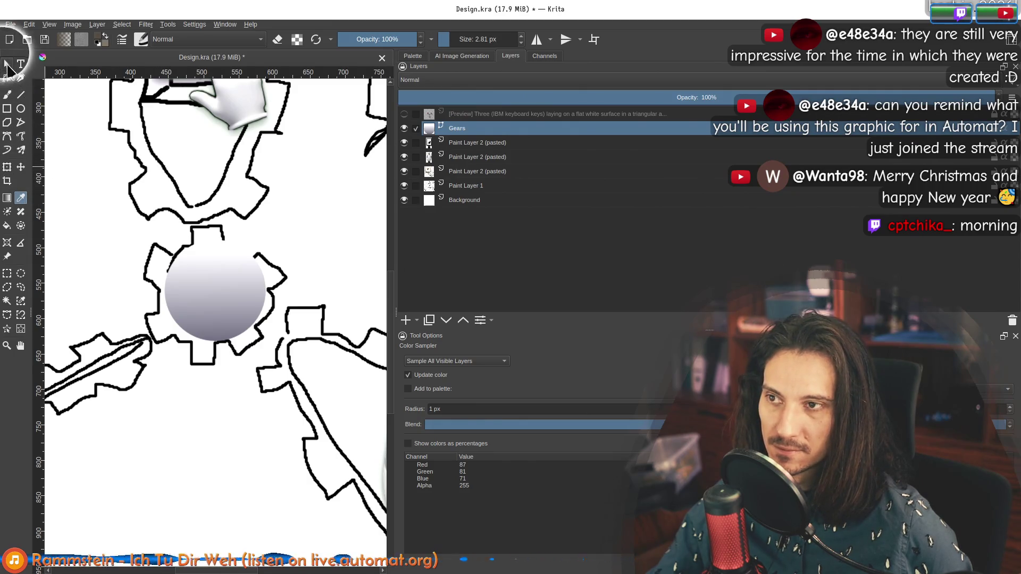
left_click(7, 65)
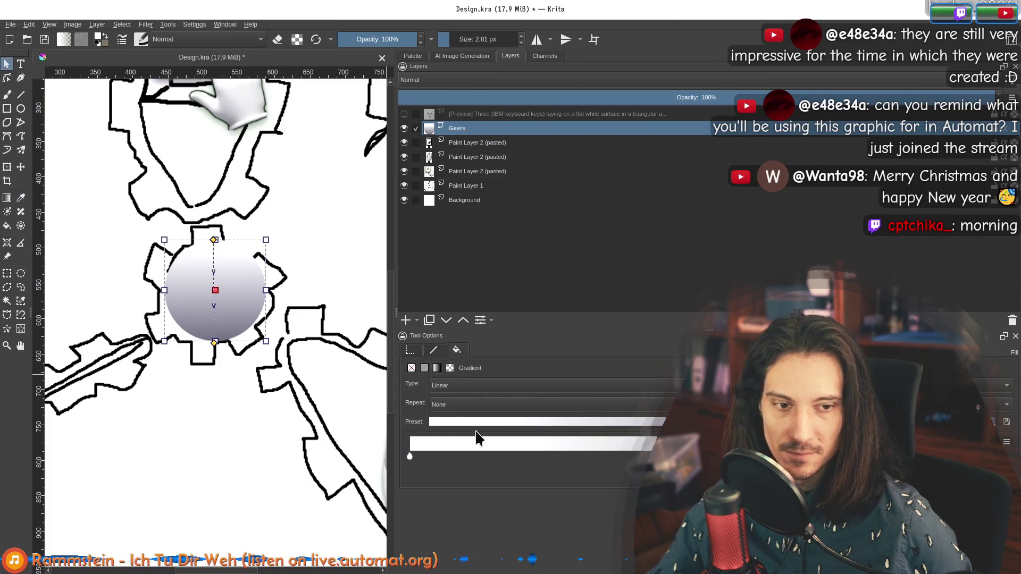
Open the colour of the gradient's white stop, then close it unchanged.
double_click(410, 456)
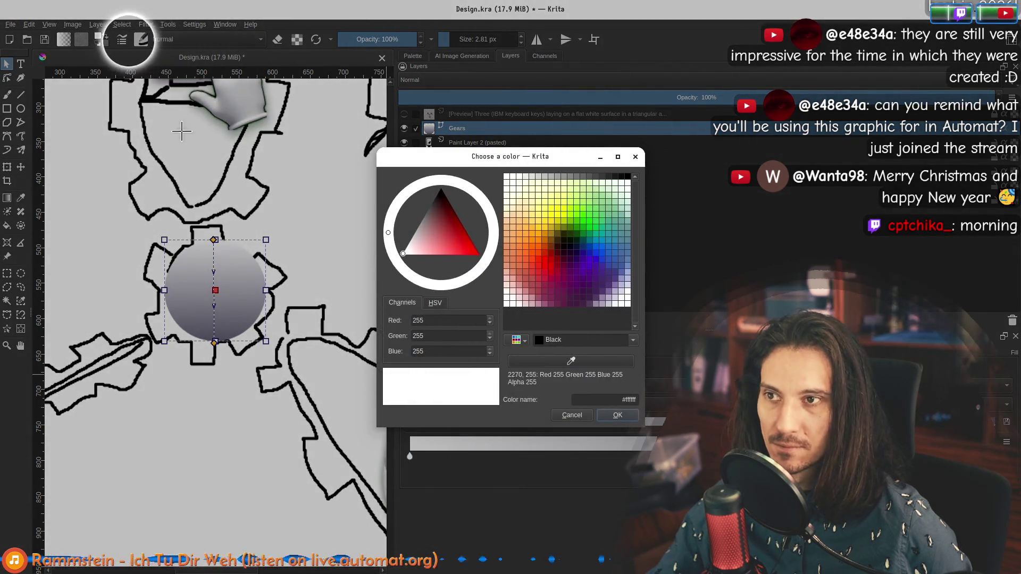
left_click(525, 340)
left_click(617, 414)
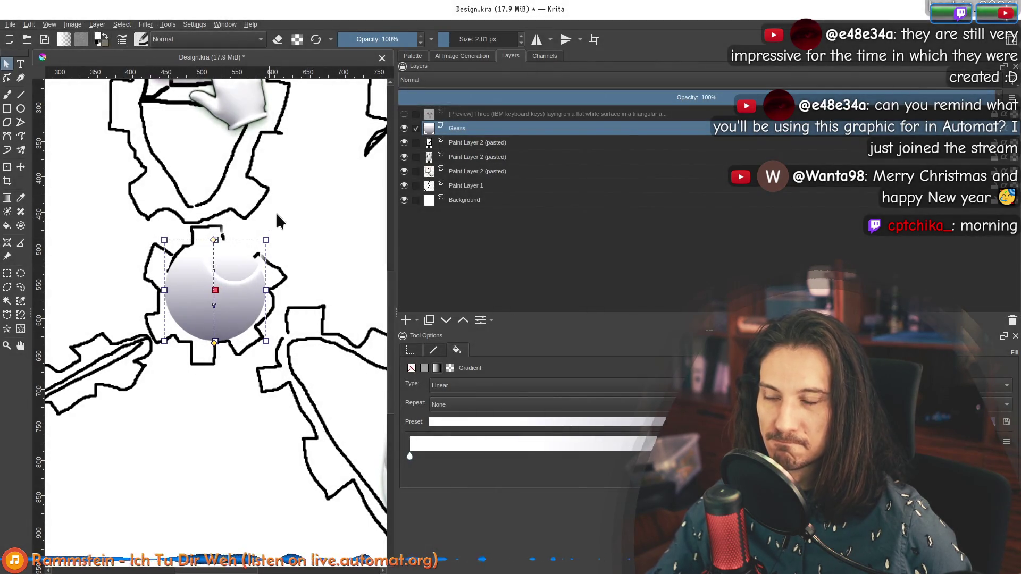
Preview generated references up to the keys-joined-by-belts image and capture its gear region.
left_click(461, 56)
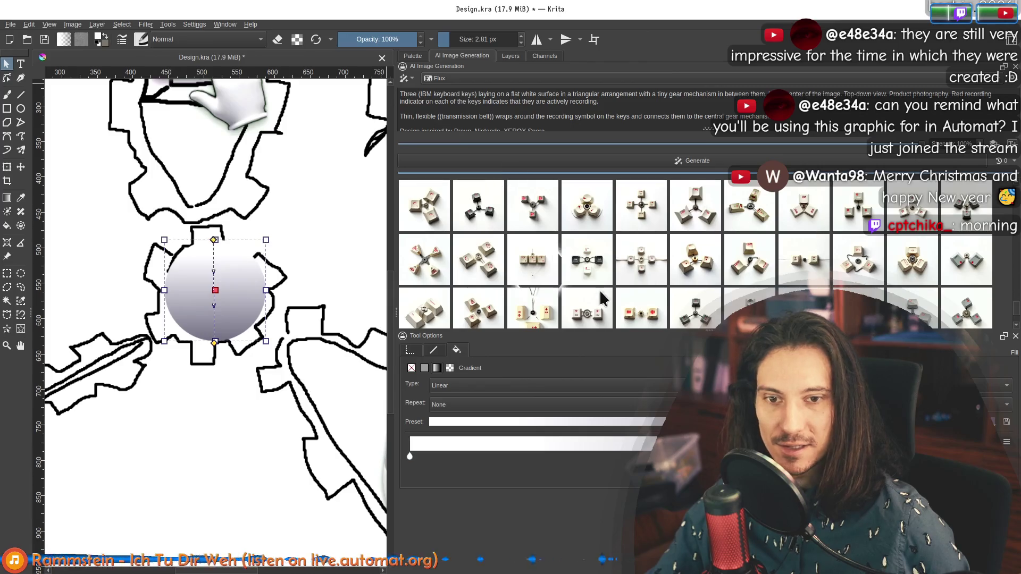
scroll(553, 249, "up", 1)
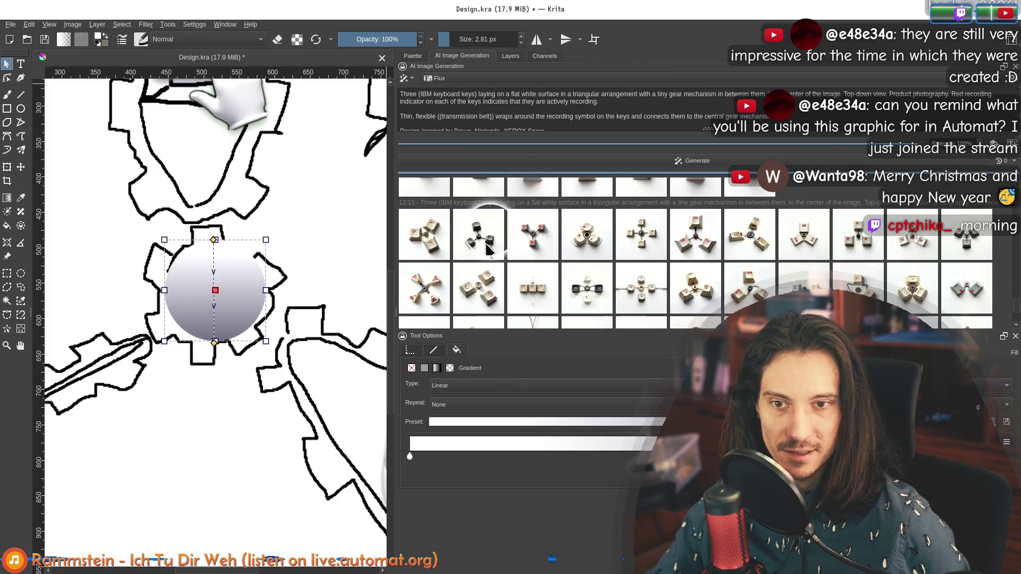
left_click(485, 245)
left_click(531, 237)
left_click(588, 237)
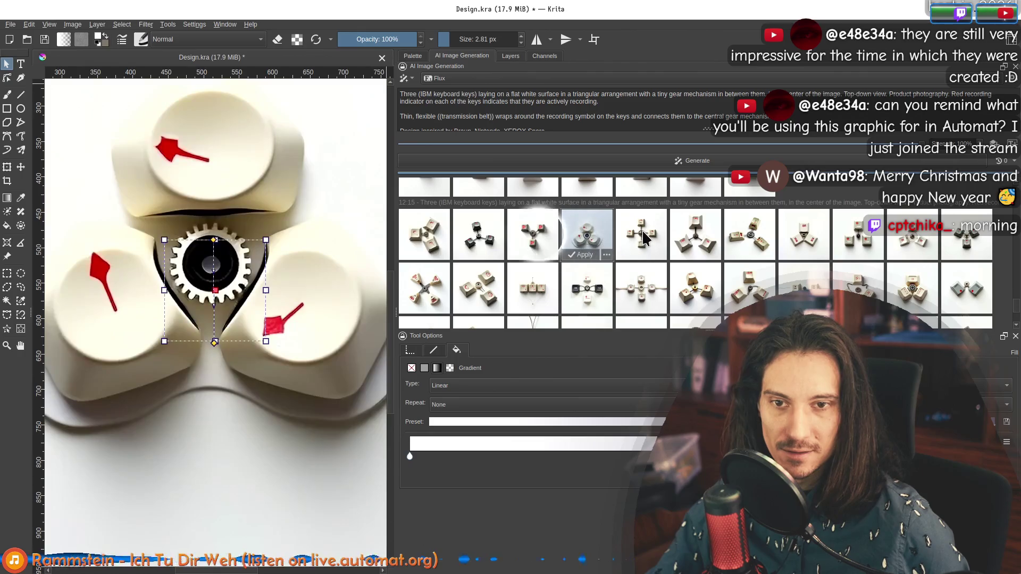
left_click(525, 240)
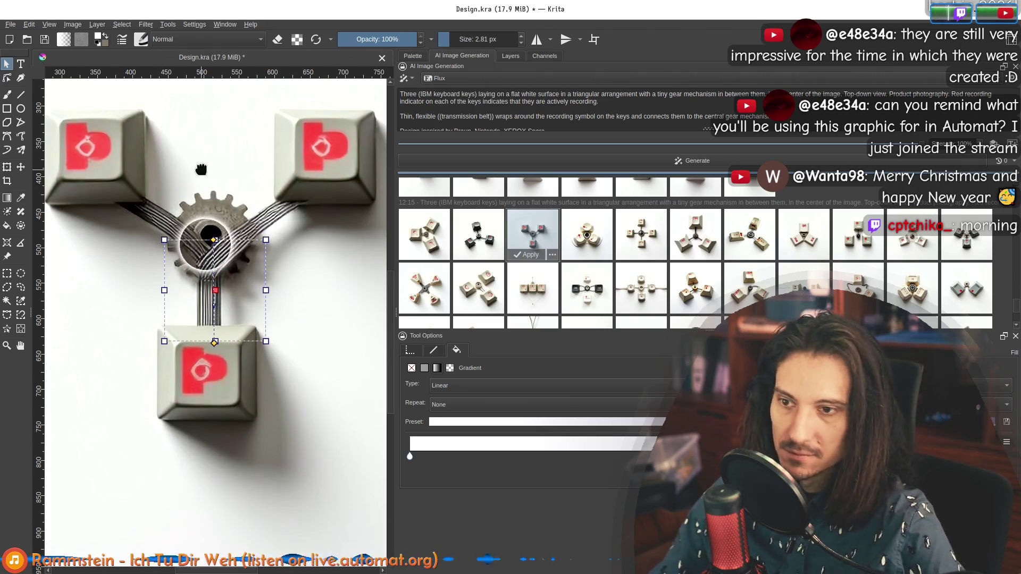
key("Print")
left_click_drag(274, 122, 273, 172)
Finish the screen capture of the generated gear close-up.
key("Return")
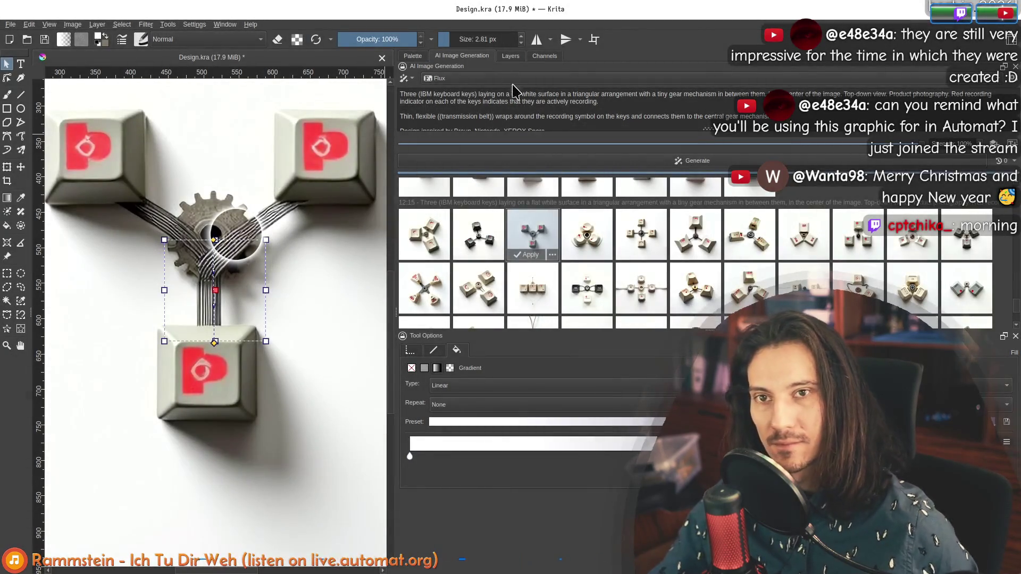
left_click(510, 56)
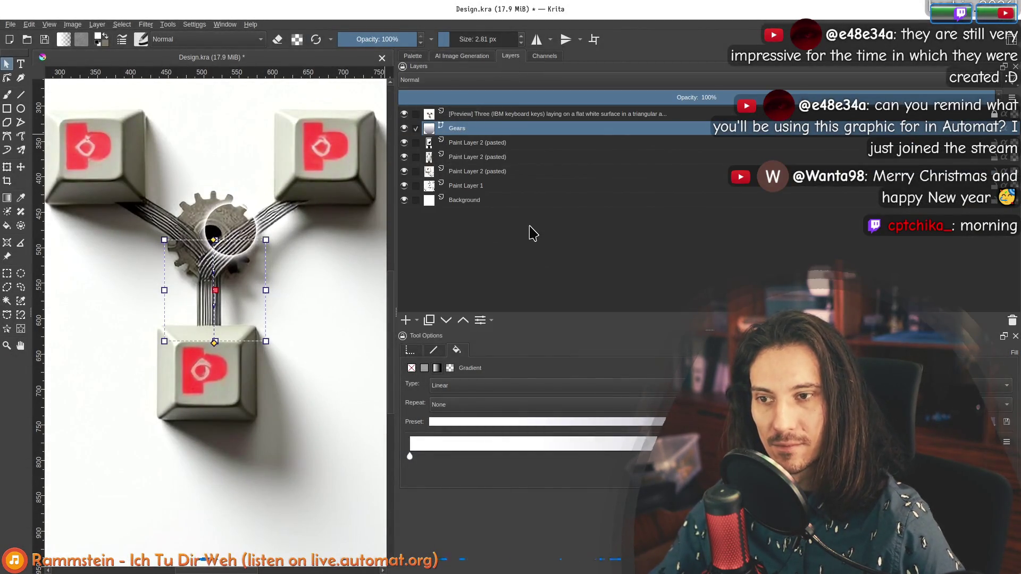
left_click(462, 56)
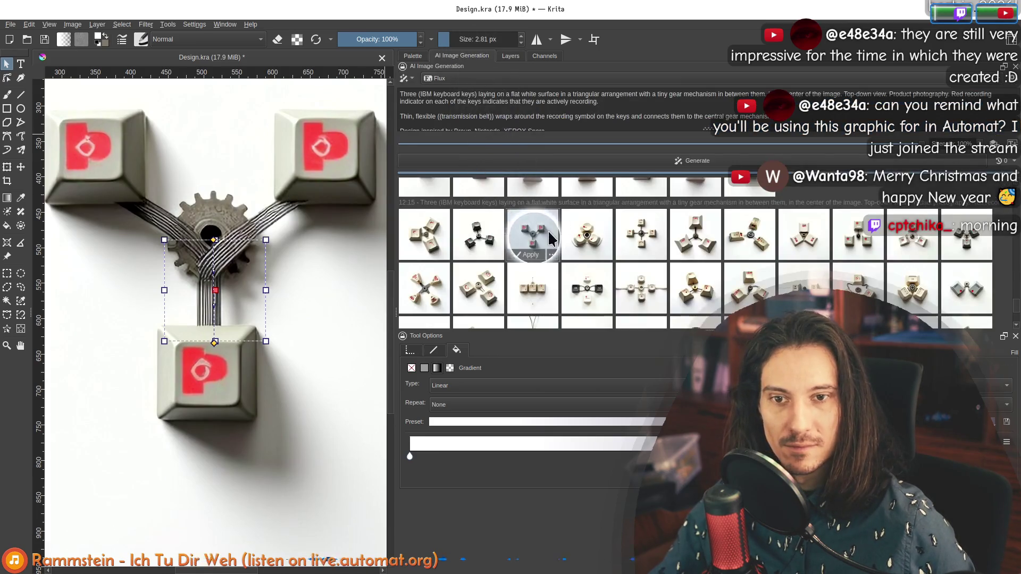
left_click(513, 55)
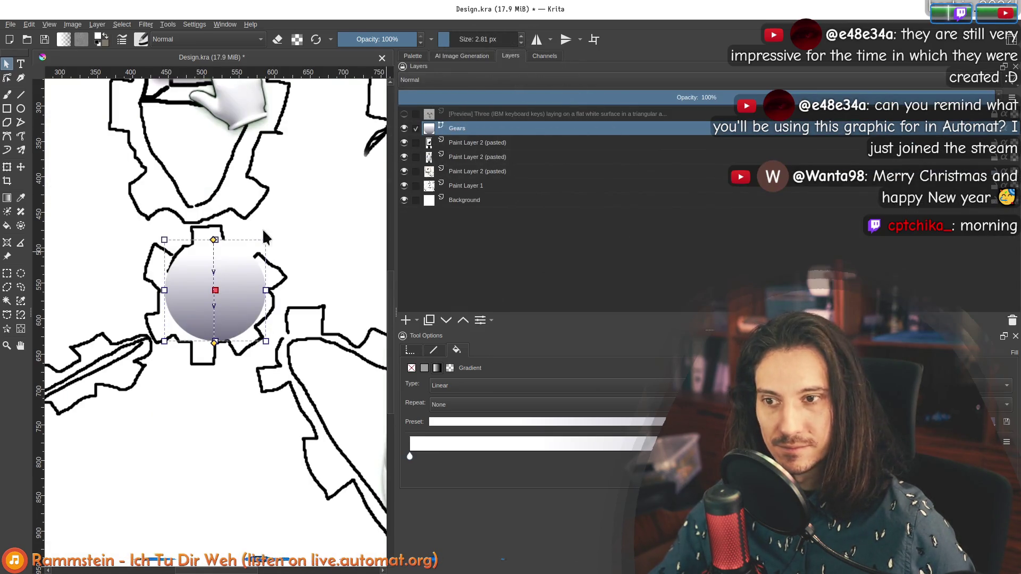
Paste the gear capture as a new layer, move it up-left, and reselect the Gears circle.
key("ctrl+v")
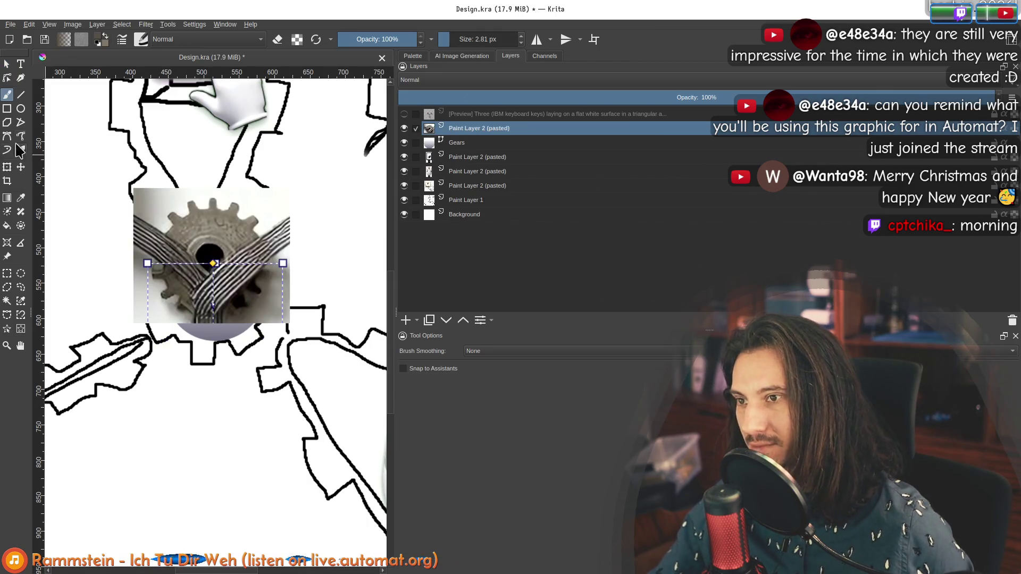
left_click(20, 167)
mouse_move(233, 220)
left_mouse_down()
mouse_move(169, 112)
mouse_move(153, 112)
left_mouse_up()
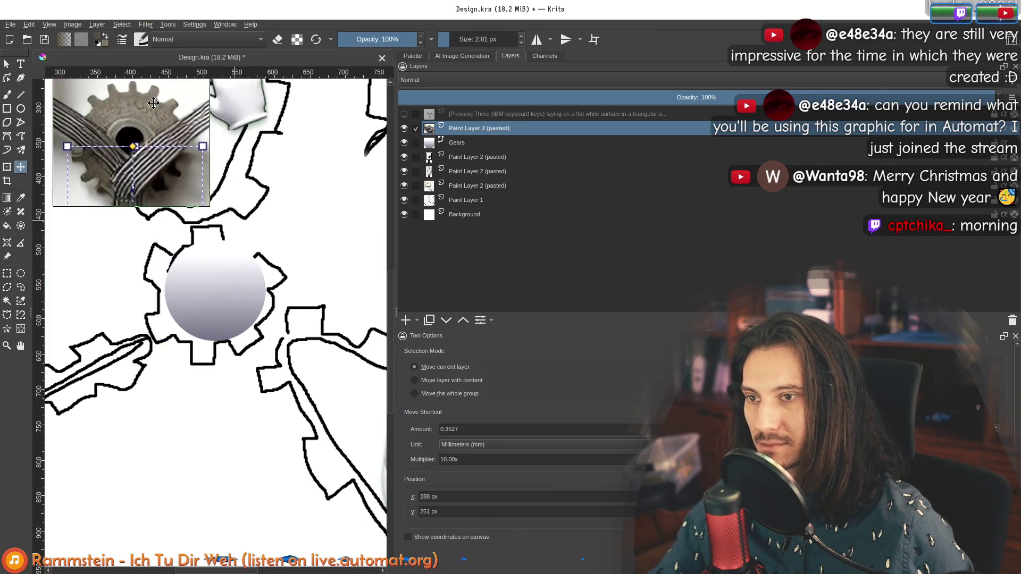
scroll(258, 211, "up", 2)
left_click(456, 143)
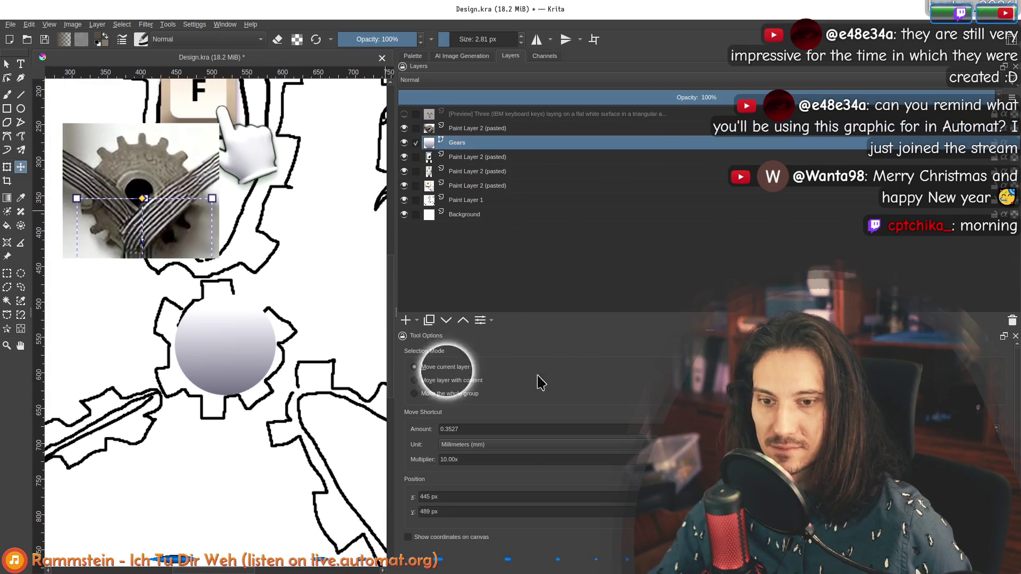
left_click(8, 66)
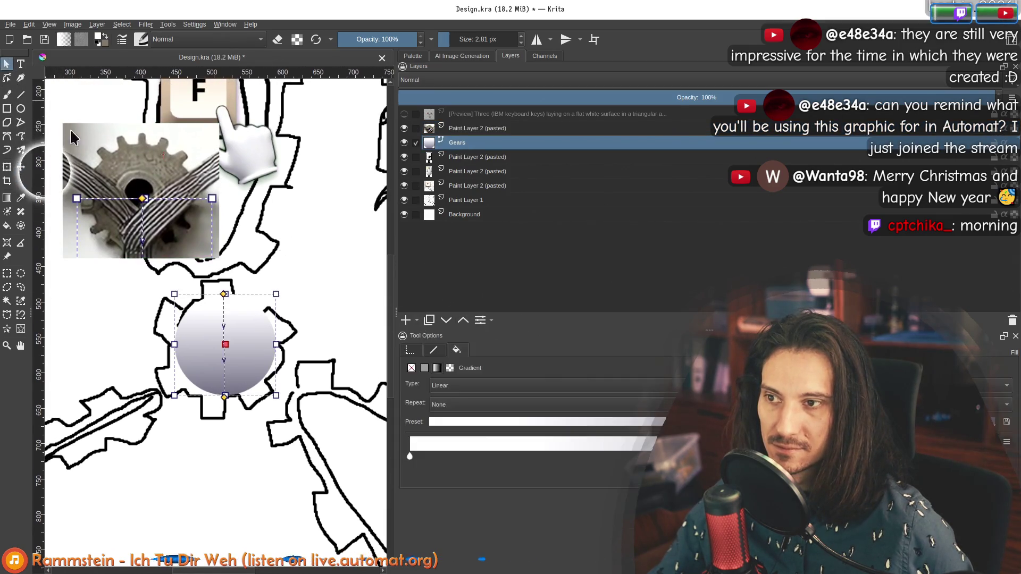
Set the gradient's light stop to a grey-brown sampled from the gear photo.
double_click(409, 456)
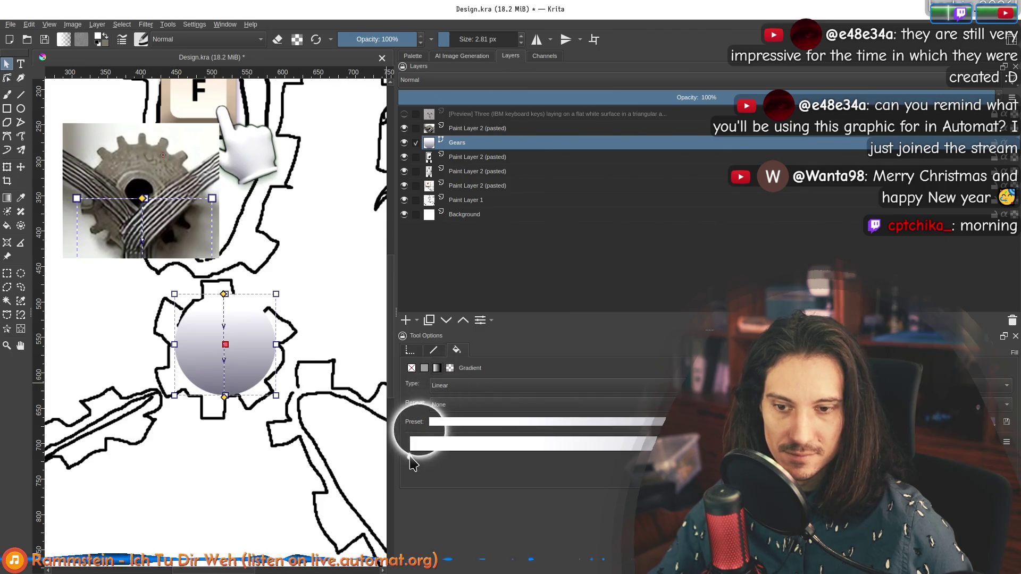
left_click(570, 361)
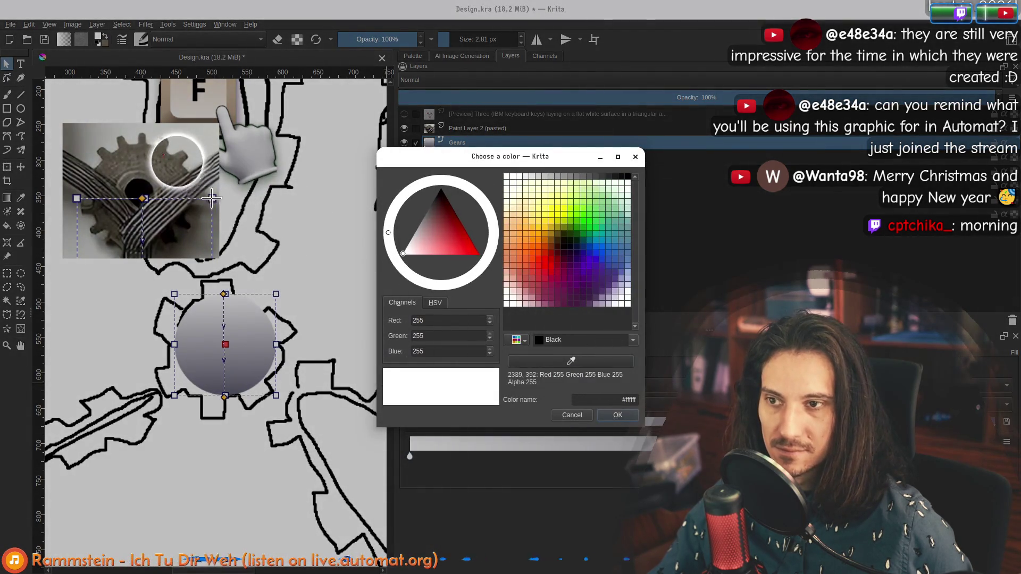
left_click(208, 250)
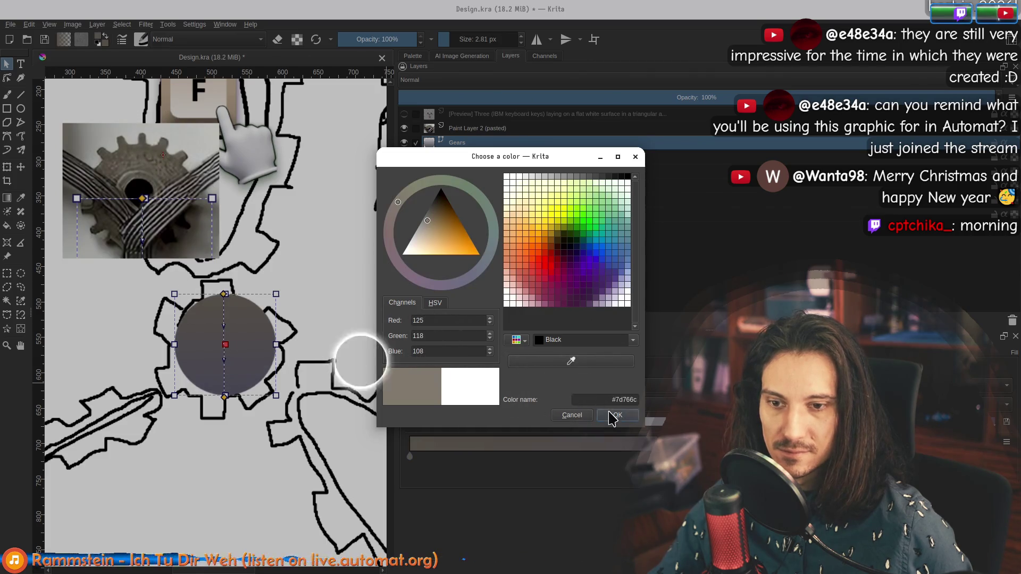
left_click(614, 416)
Set the other stop to a darker sampled brown, nudge the circle, and hide the photo layer.
double_click(409, 456)
left_click(570, 361)
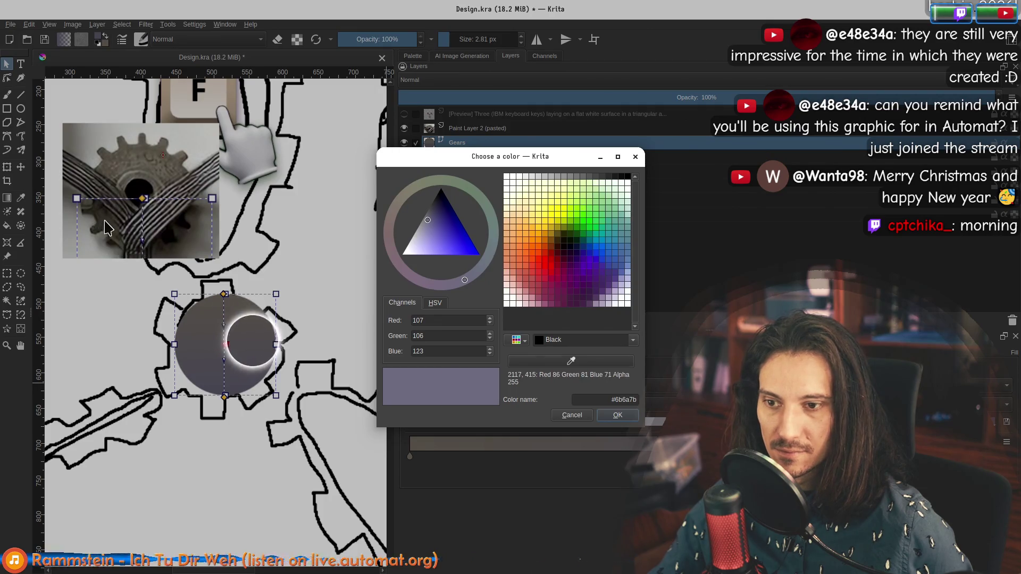
left_click(240, 340)
left_click(623, 415)
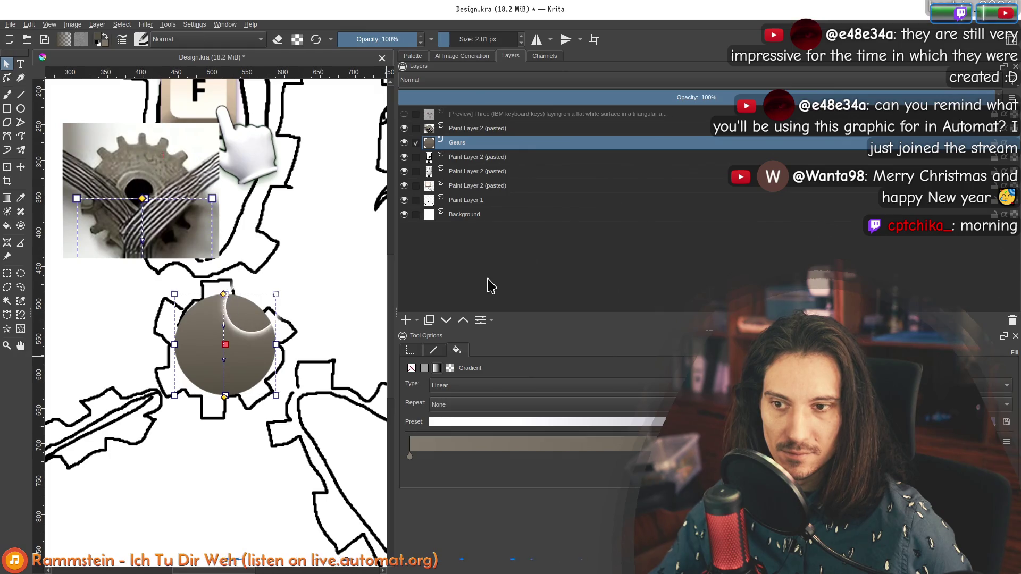
left_click_drag(244, 340, 239, 343)
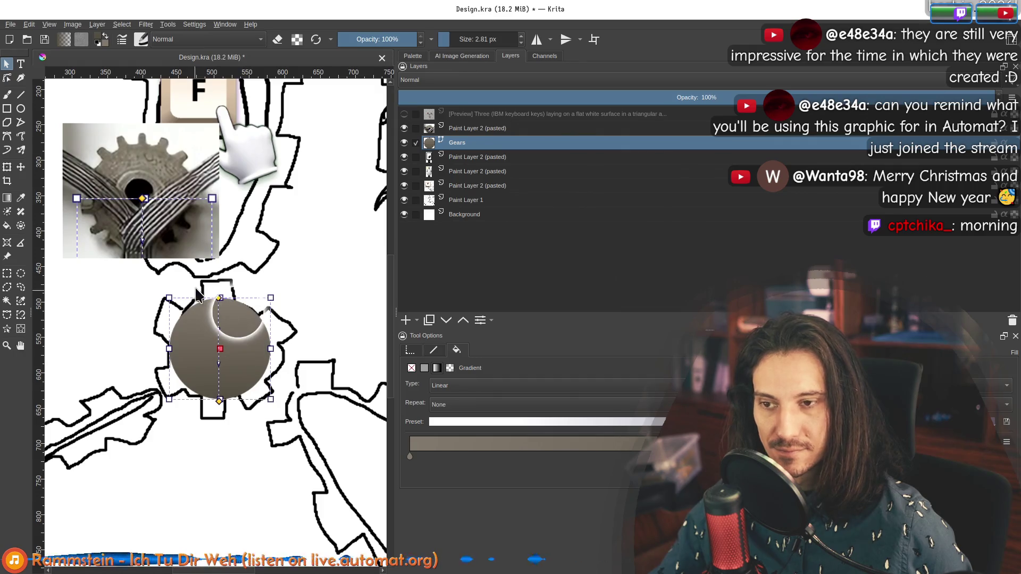
left_click(404, 128)
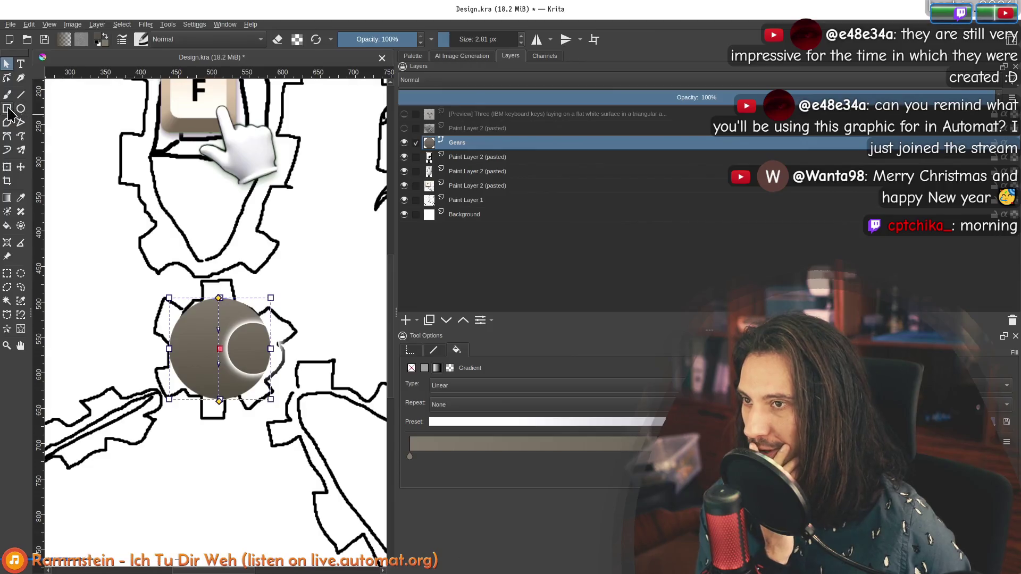
key("r")
mouse_move(204, 284)
left_mouse_down()
mouse_move(238, 416)
mouse_move(329, 426)
mouse_move(236, 410)
left_mouse_up()
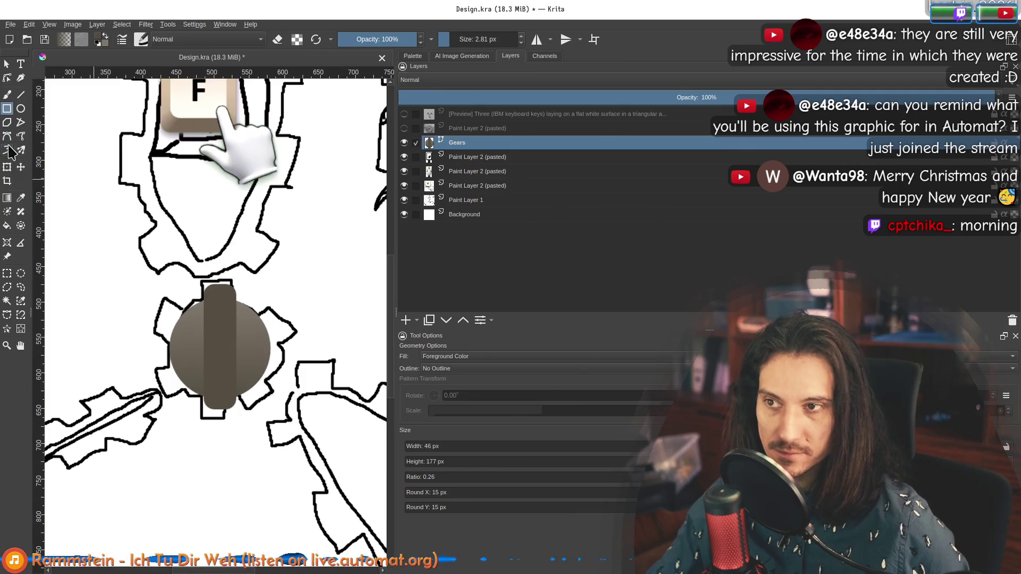
left_click(6, 63)
left_click_drag(230, 293, 260, 346)
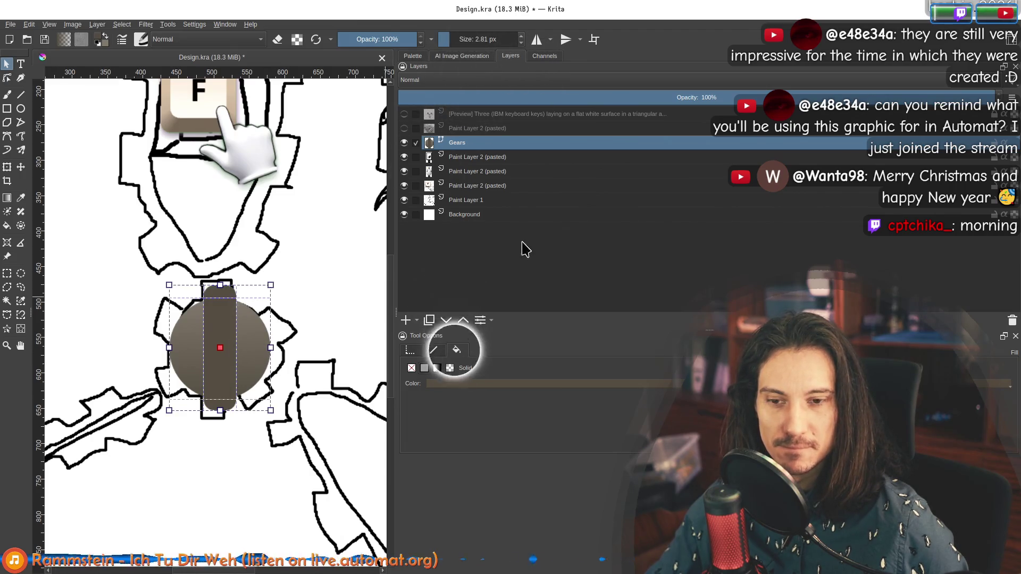
left_click(410, 349)
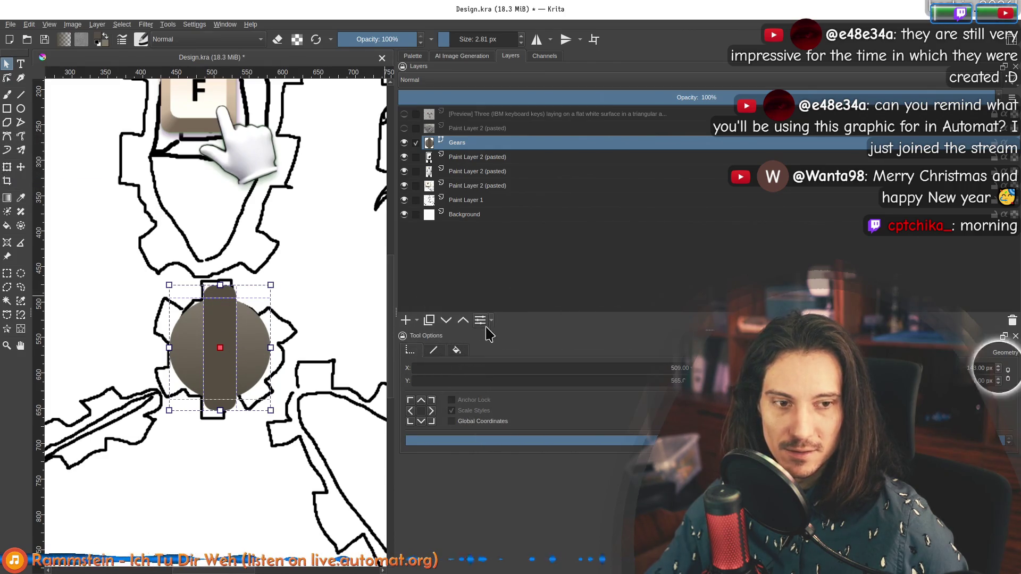
right_click(218, 318)
mouse_move(346, 339)
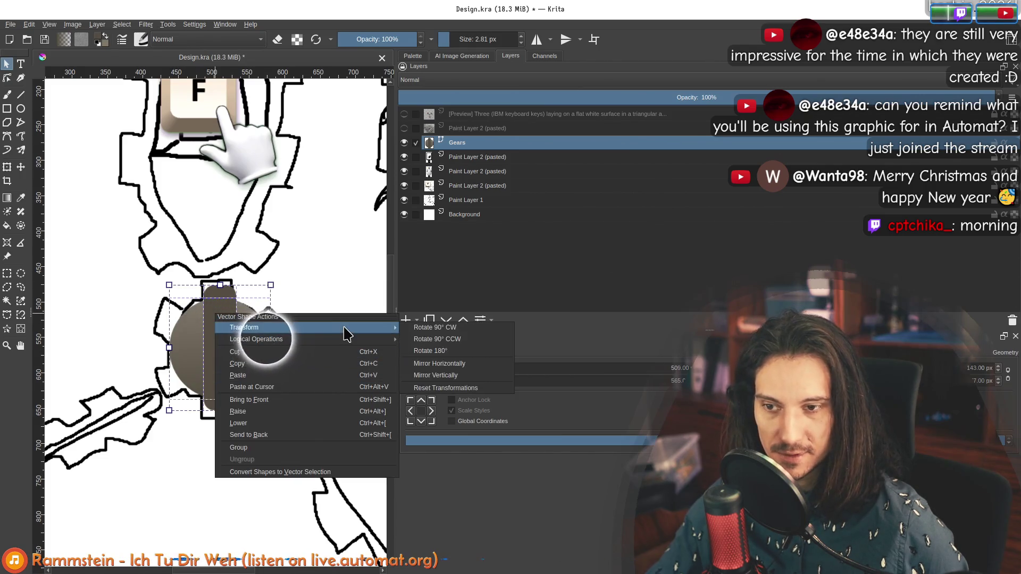
left_click(362, 472)
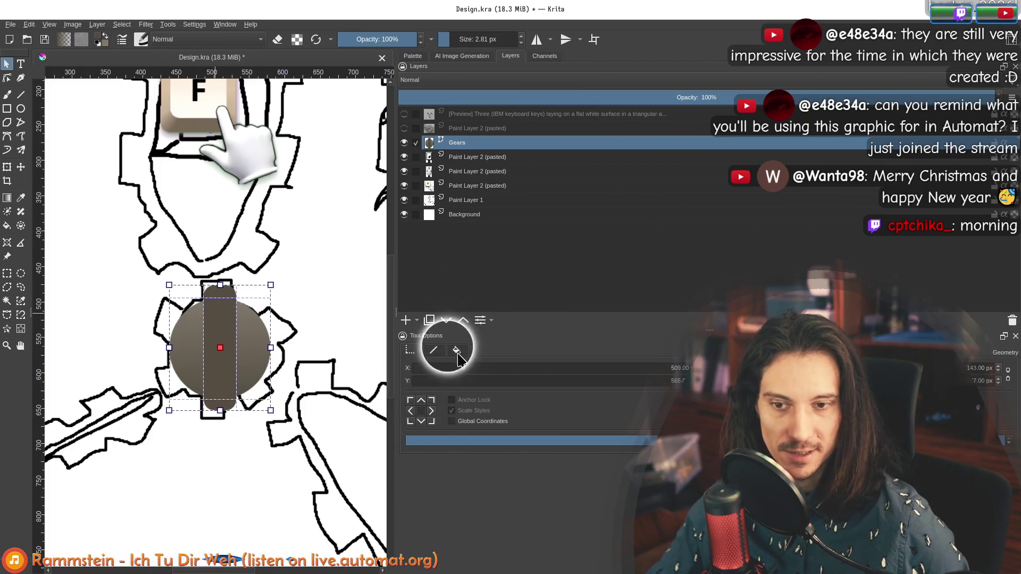
left_click(480, 320)
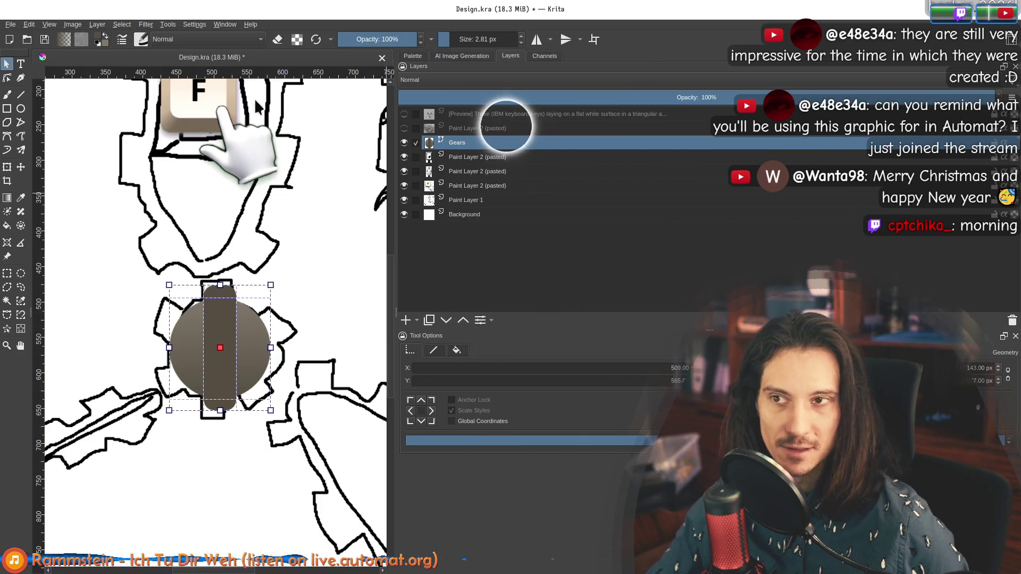
left_click(169, 24)
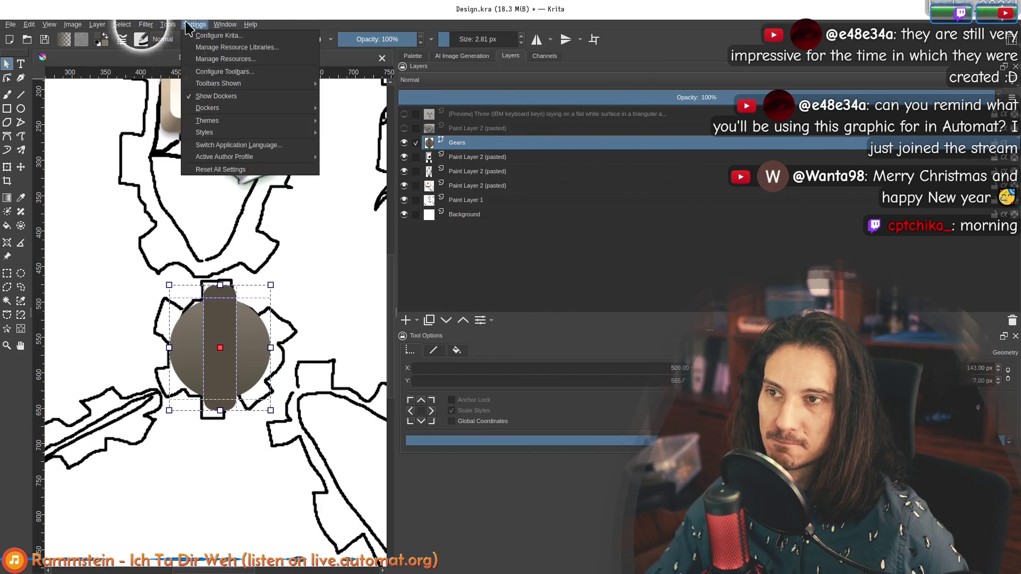
mouse_move(26, 28)
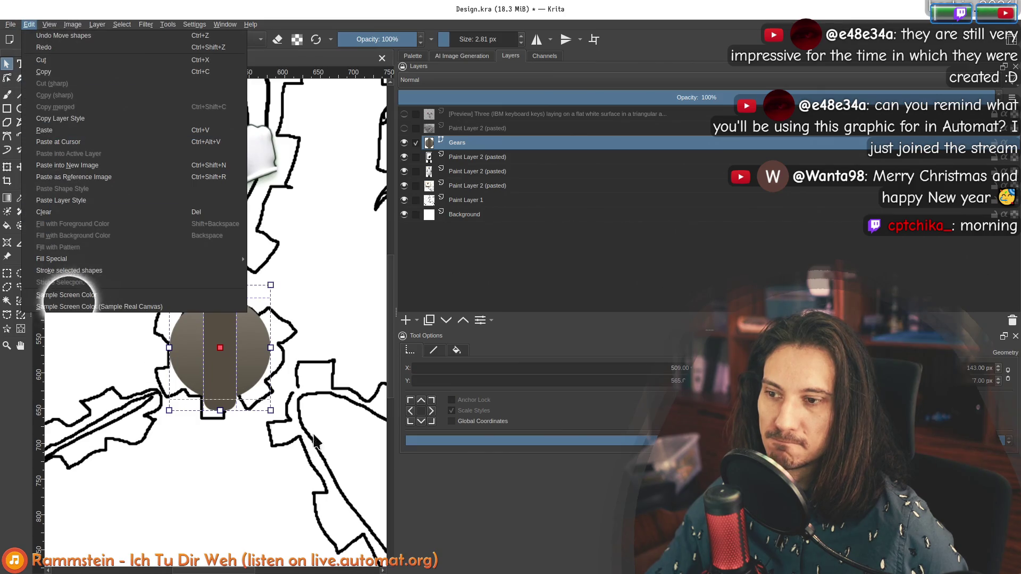
left_click(36, 335)
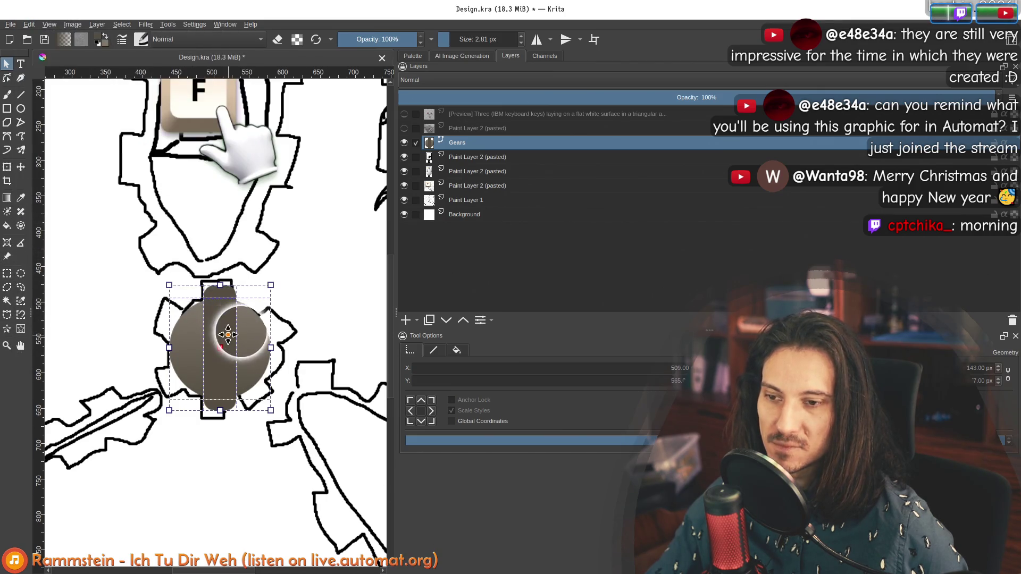
left_click(247, 328)
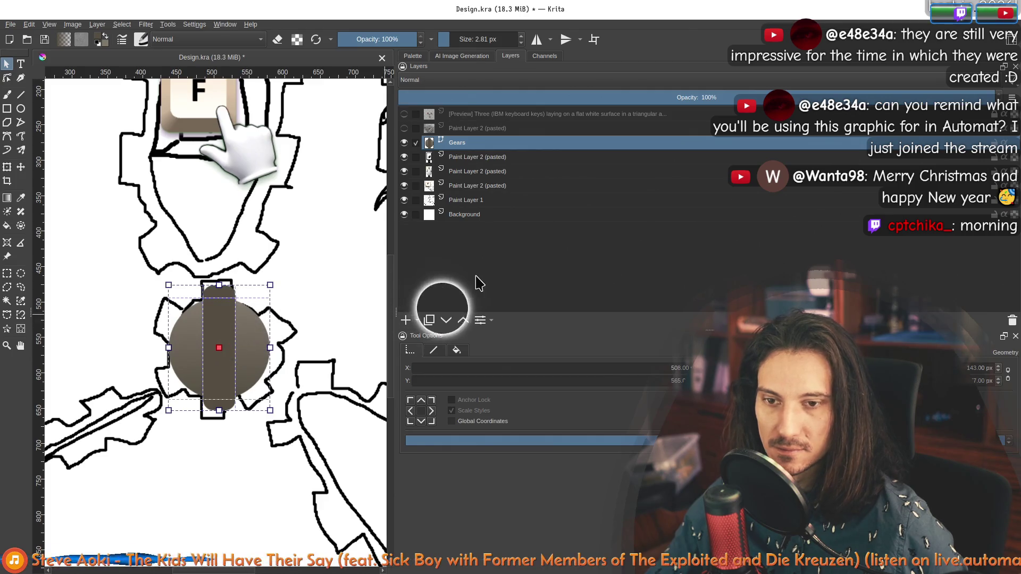
Select the vertical bar and try moving it, undoing each move.
left_click_drag(252, 329, 222, 319)
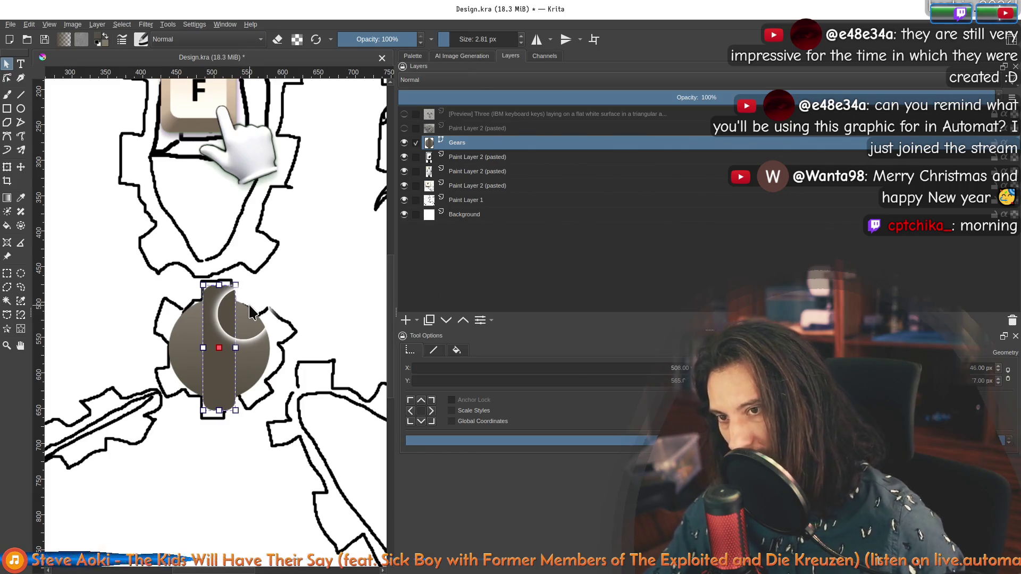
left_click_drag(211, 304, 258, 320)
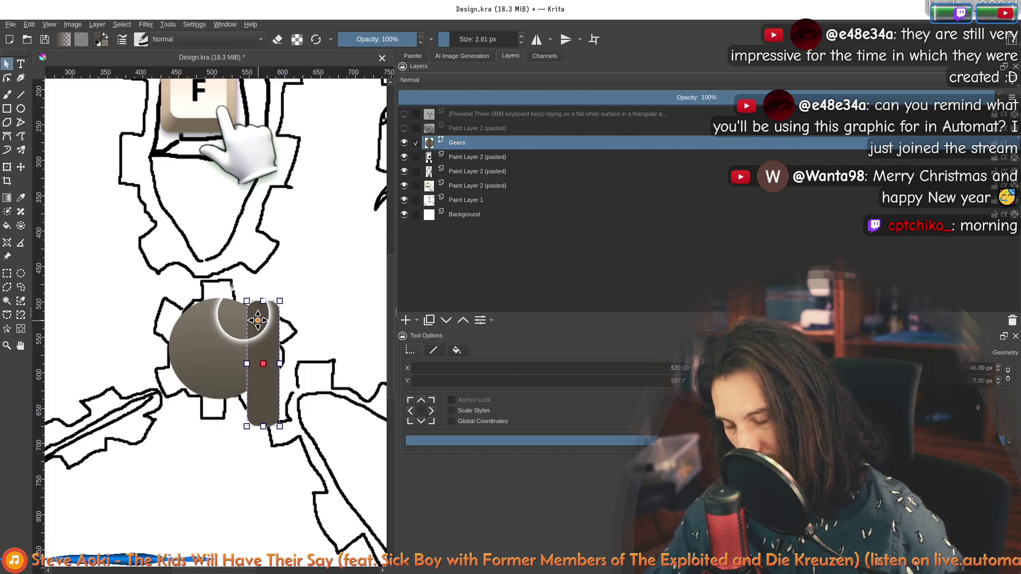
key("ctrl+z")
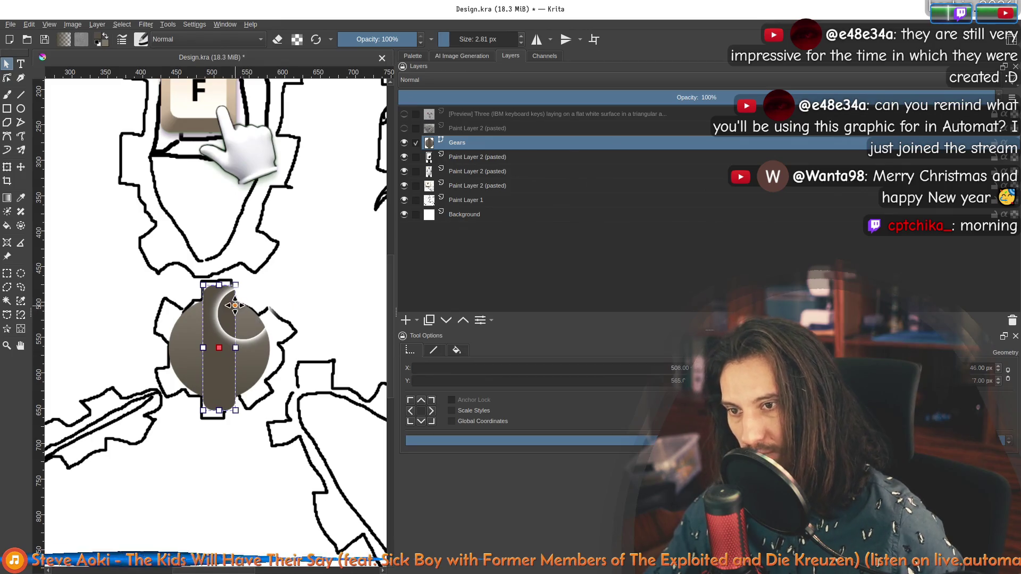
left_click_drag(223, 301, 269, 315)
key("ctrl+z")
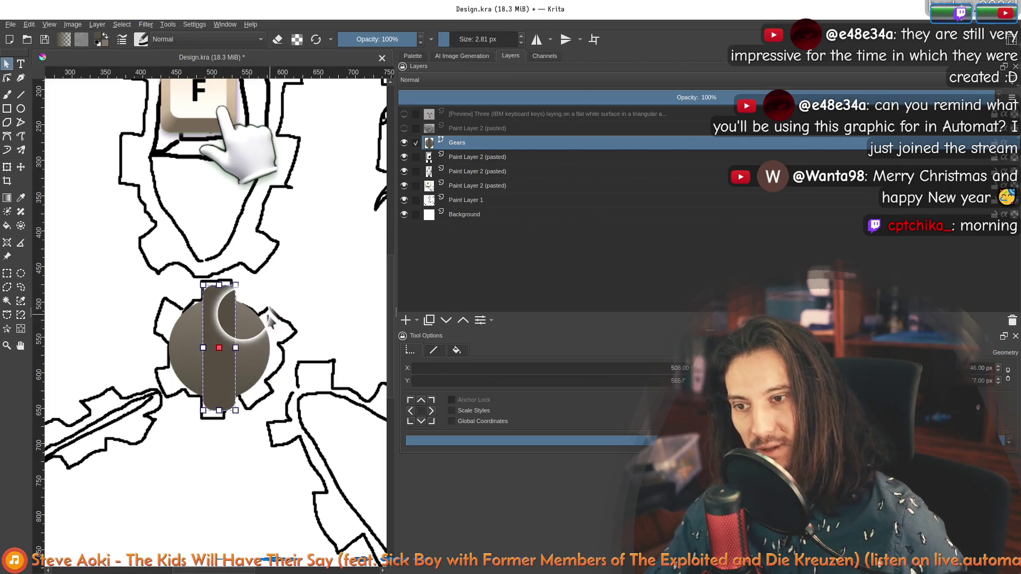
Try rotating the bar, cancel, then drag its edge inward to about 30 px wide.
right_click(226, 326)
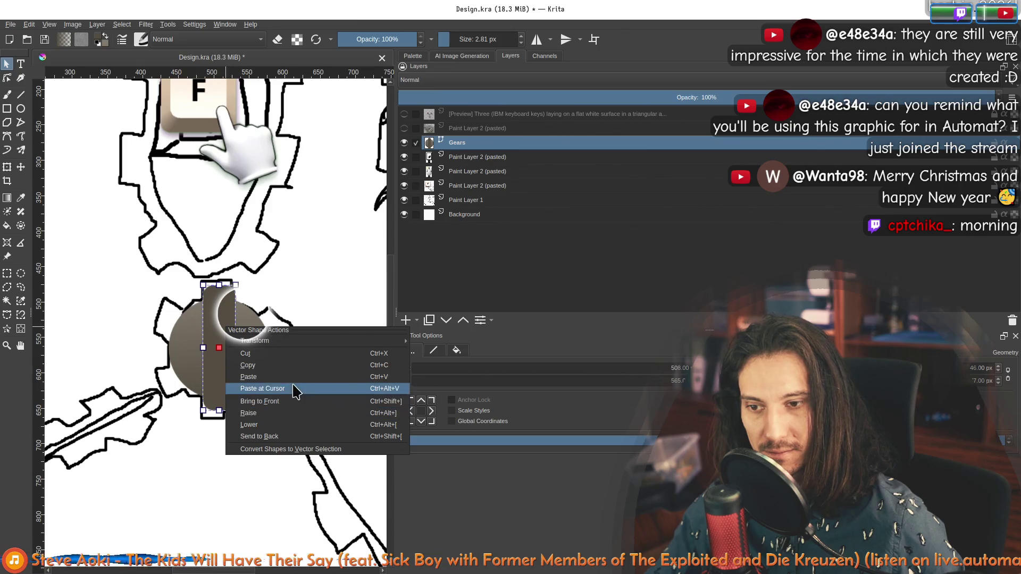
left_click(295, 365)
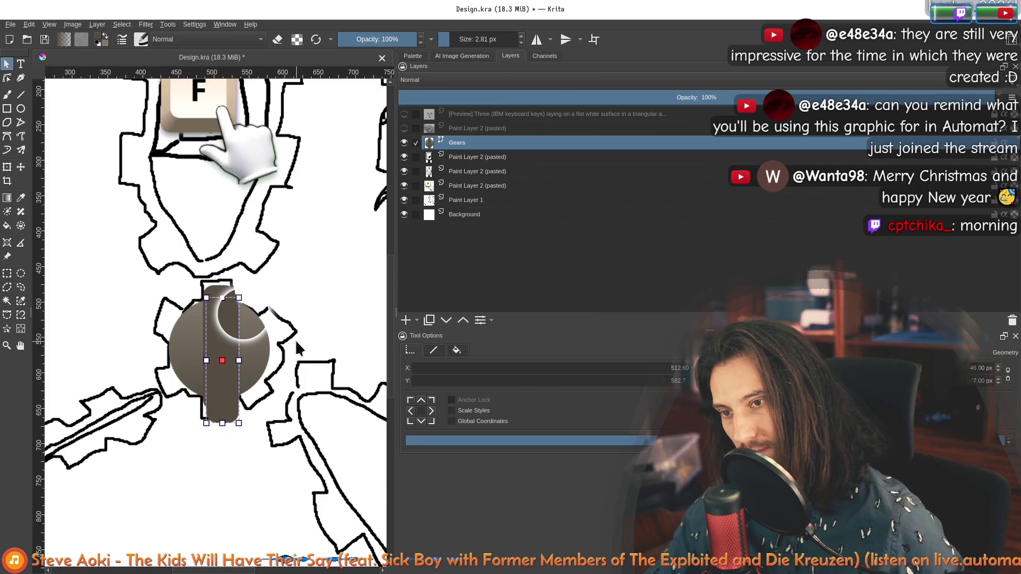
left_click_drag(220, 307, 221, 310)
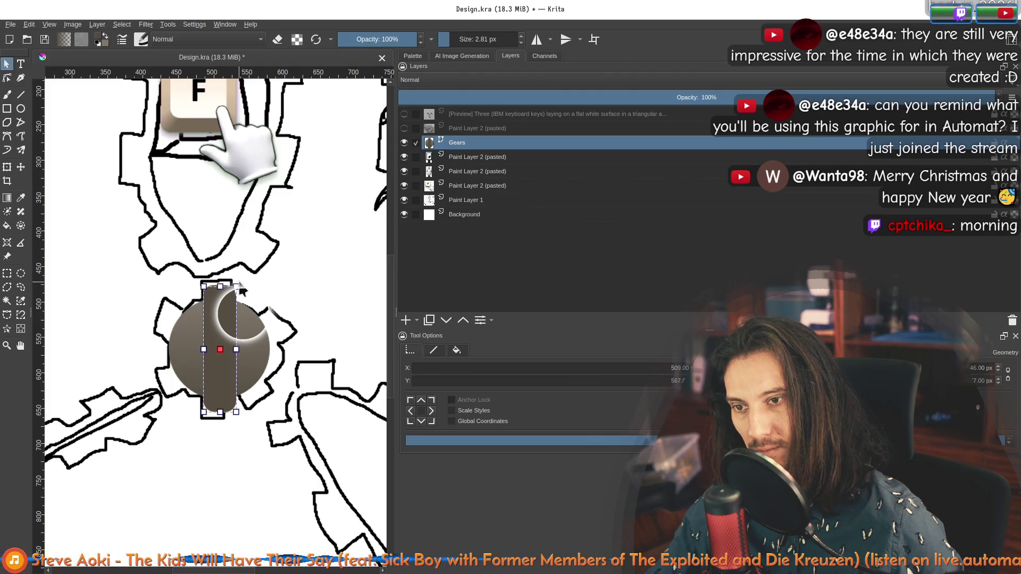
mouse_move(240, 281)
left_mouse_down()
mouse_move(266, 297)
mouse_move(299, 370)
mouse_move(303, 306)
left_mouse_up()
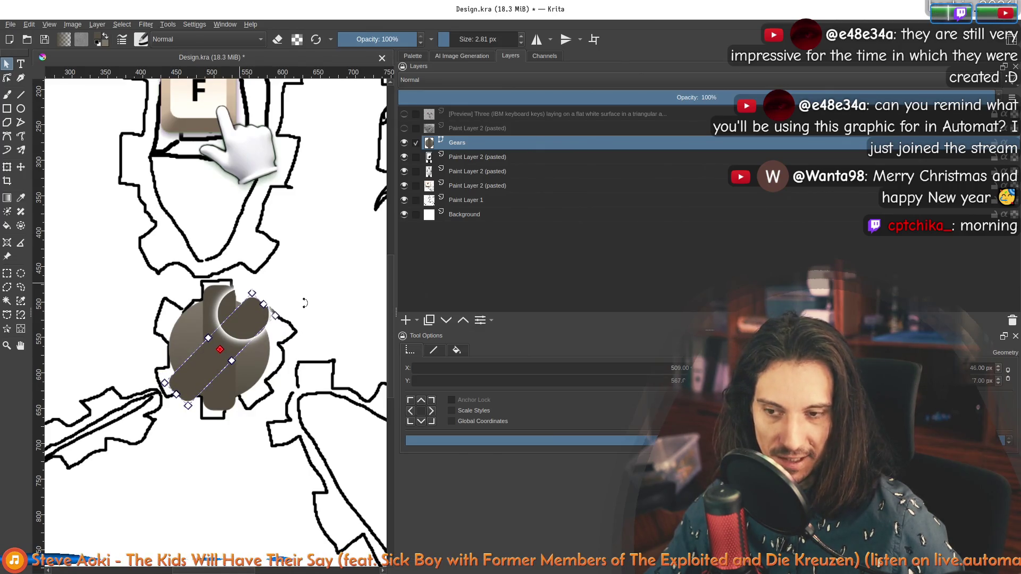
key("Escape")
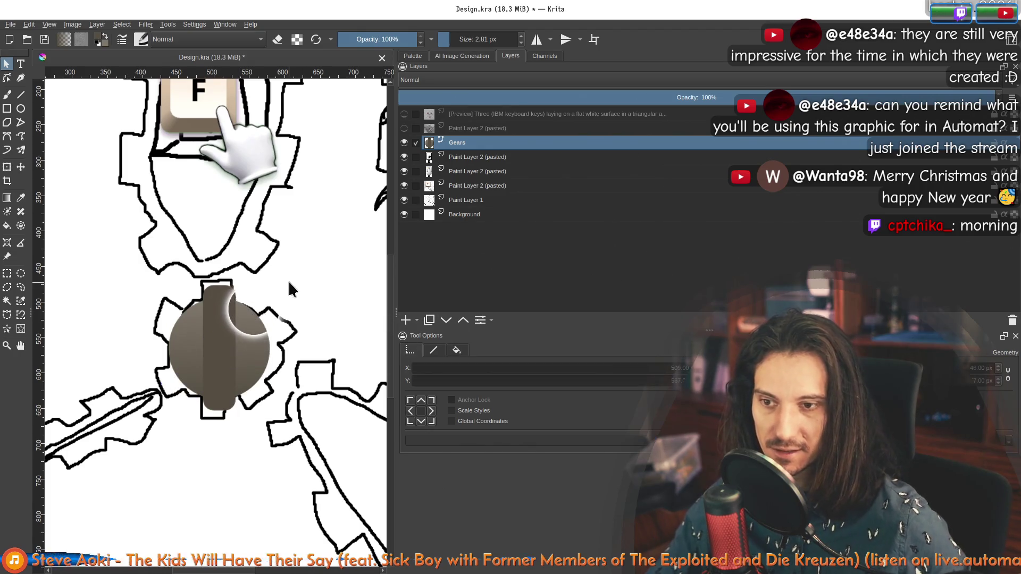
right_click(216, 310)
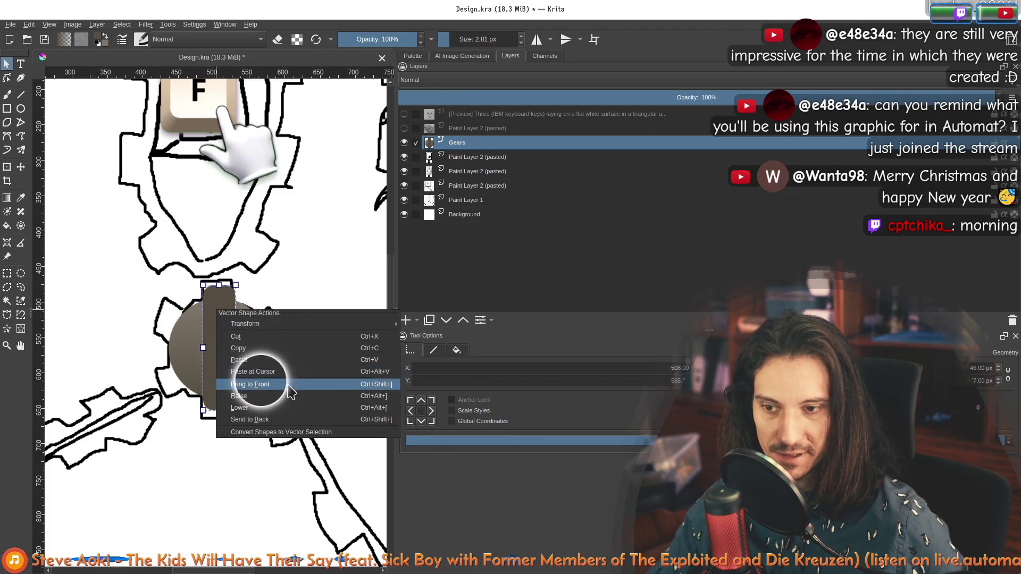
left_click(499, 261)
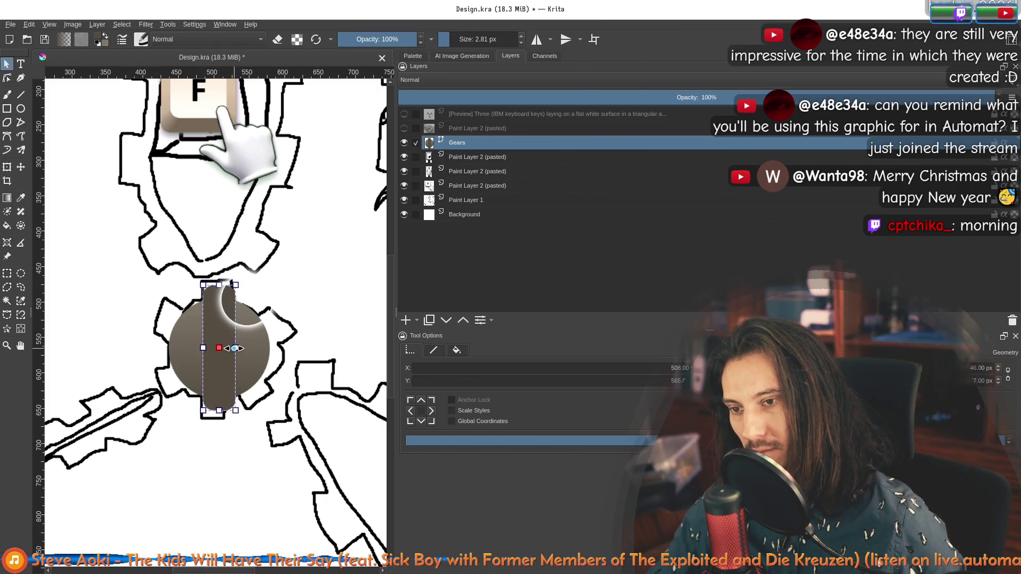
left_click_drag(243, 349, 233, 350)
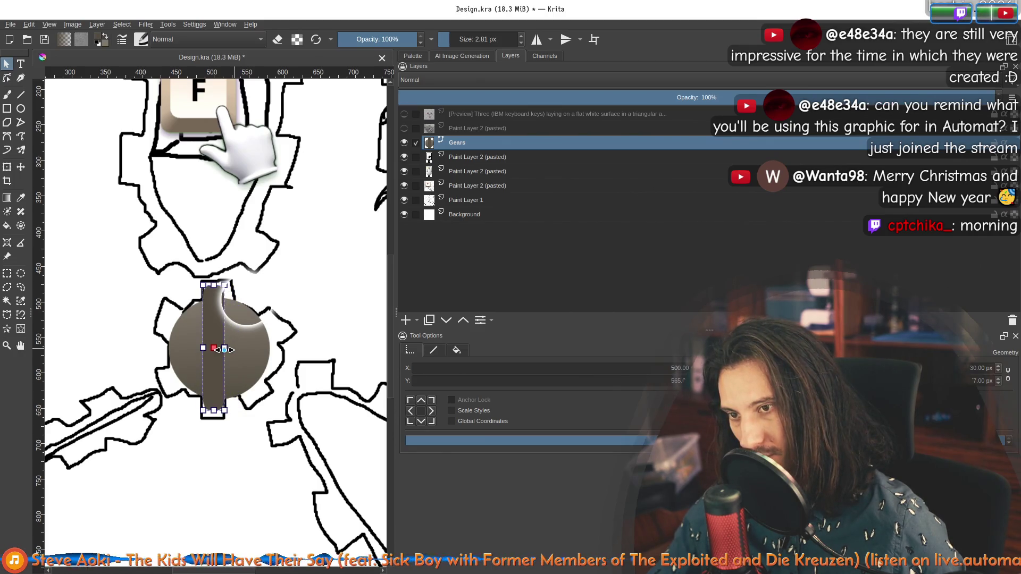
Zoom in and check the bar's corner rounding in shape editing.
scroll(212, 303, "up", 4)
double_click(216, 309)
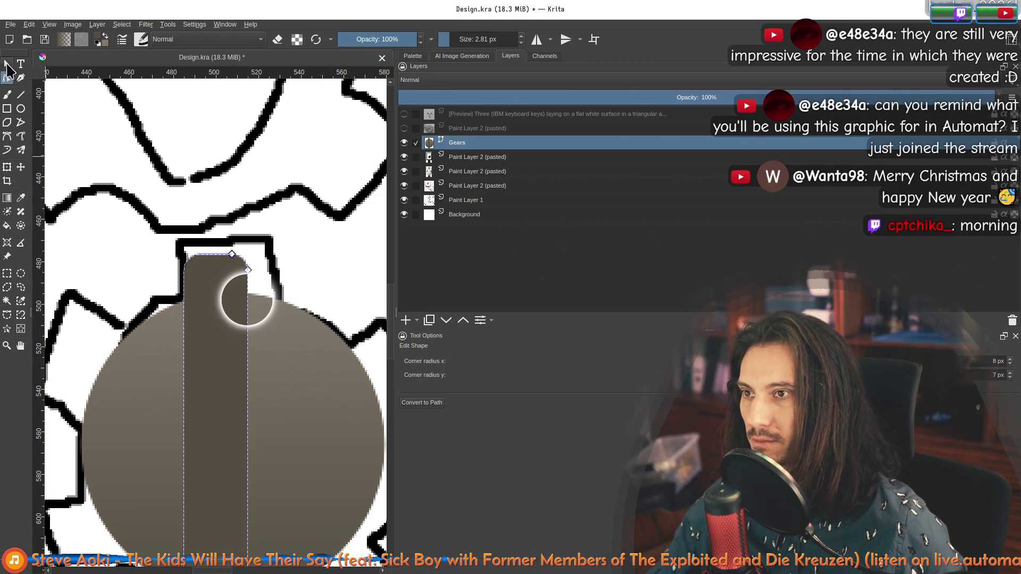
left_click(7, 64)
Nudge the rounded bar to about X 508, Y 563, centred through the gear circle.
left_click_drag(225, 355, 243, 353)
scroll(242, 352, "down", 4)
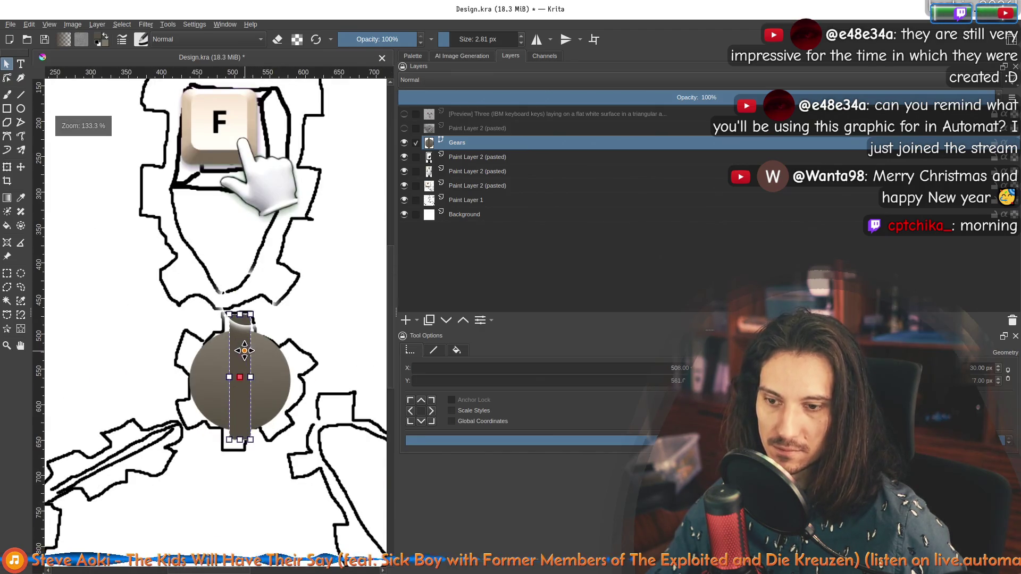
scroll(244, 350, "up", 2)
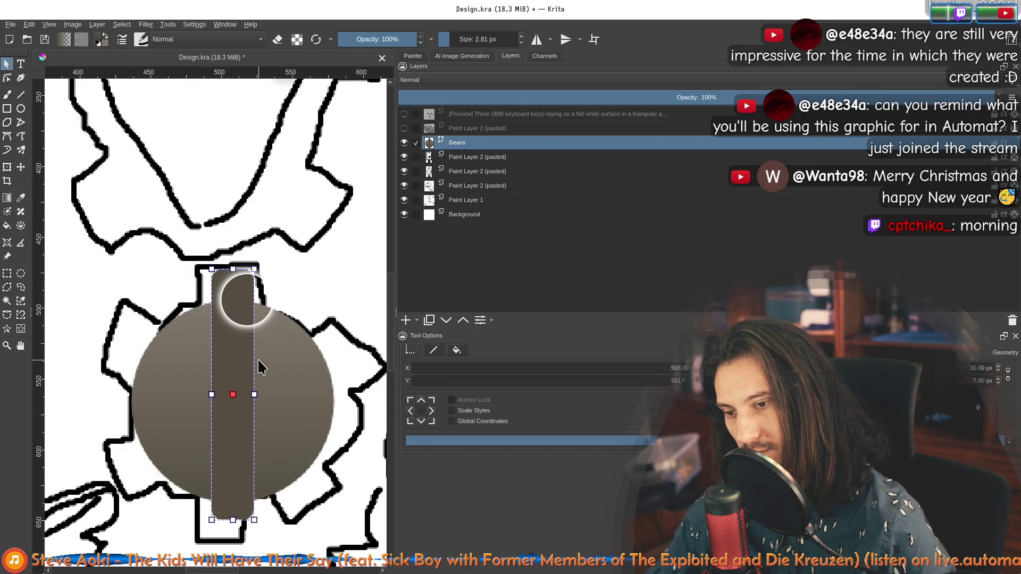
key("Right")
key("Right")
key("Down")
key("Down")
key("Down")
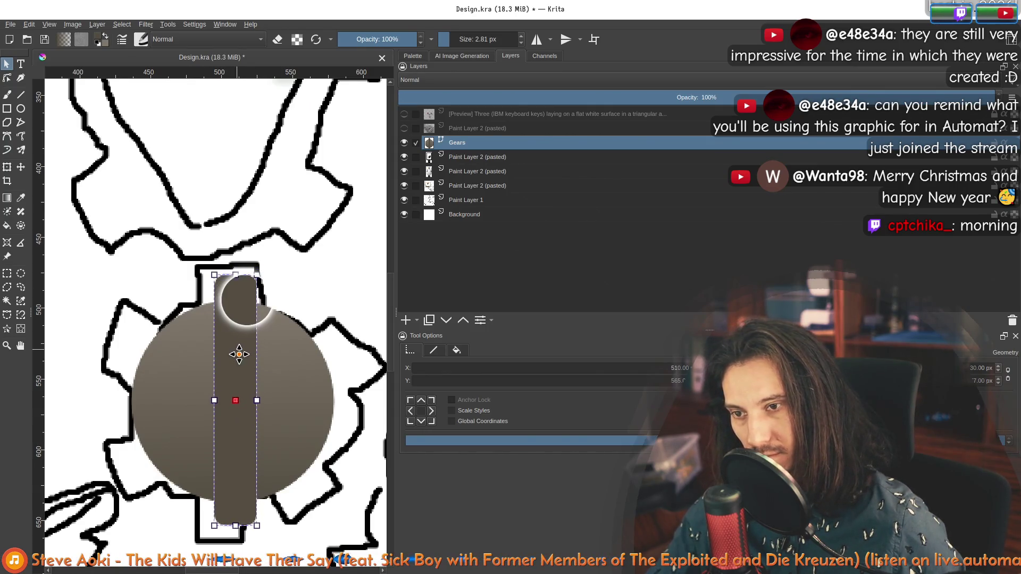
key("Left")
key("Left")
key("Right")
left_click(279, 355)
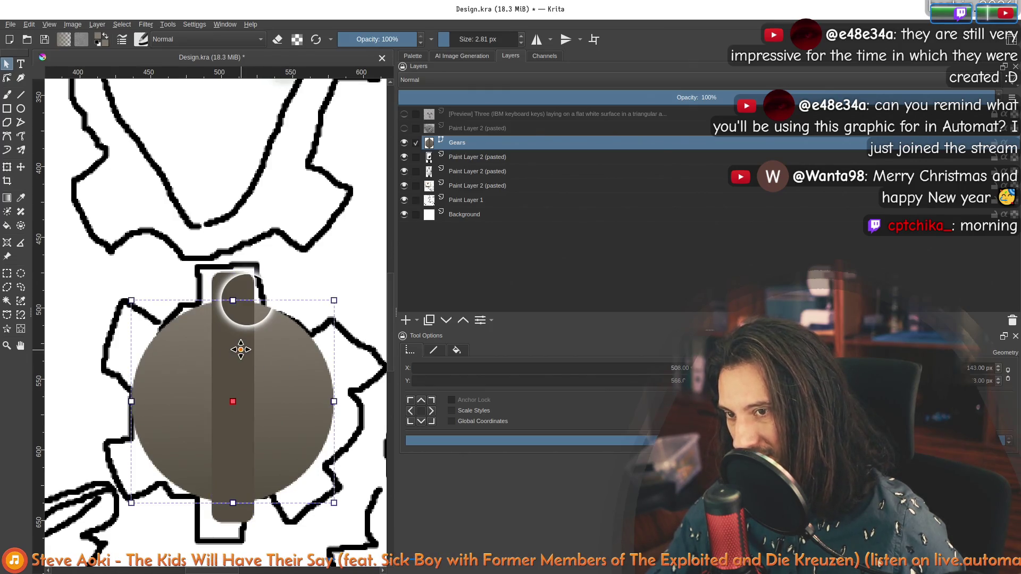
left_click(237, 285)
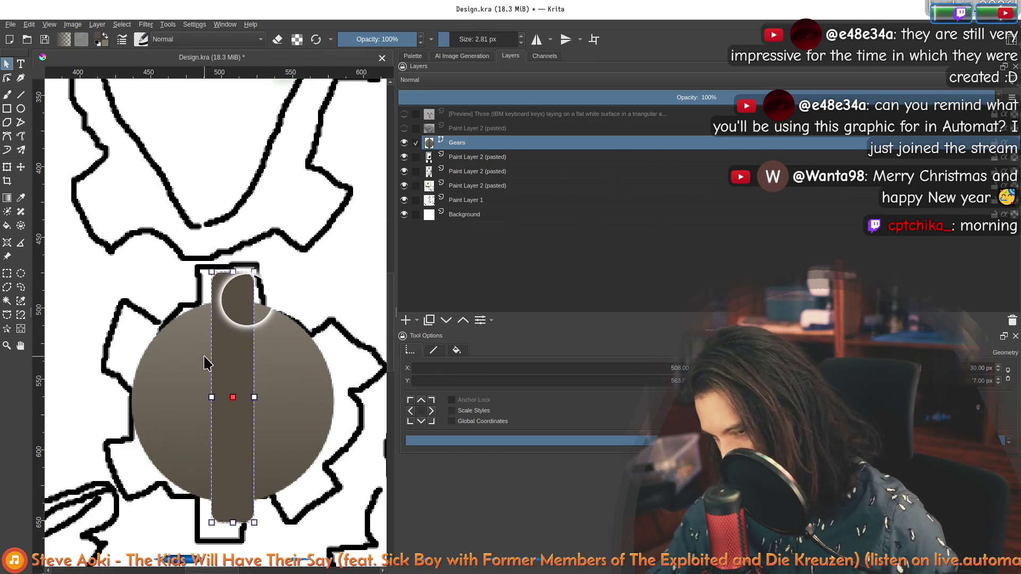
Duplicate the bar over itself and rotate the copy to a 45° diagonal.
right_click(221, 293)
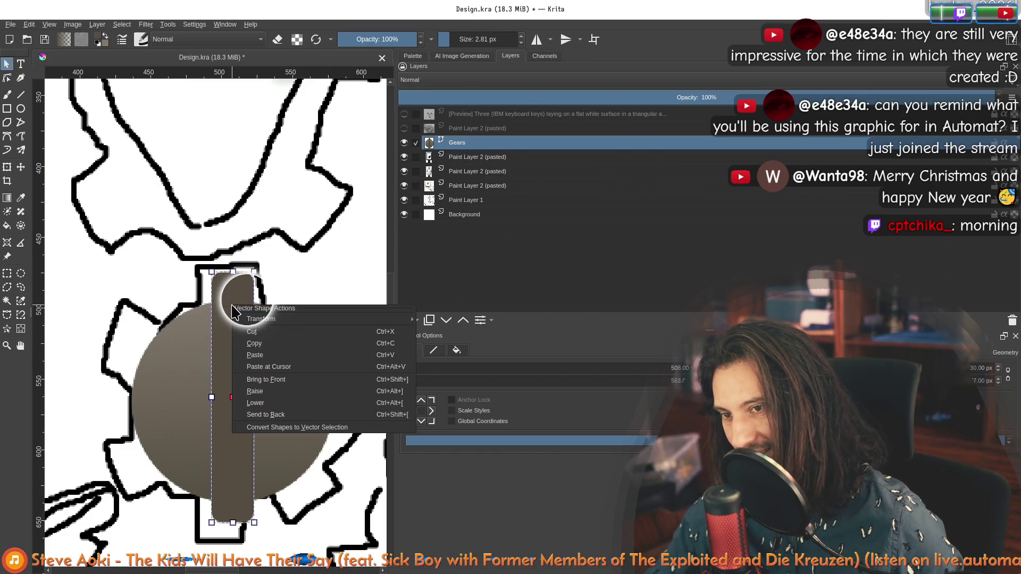
left_click(256, 340)
key("ctrl+v")
left_click_drag(232, 354, 234, 326)
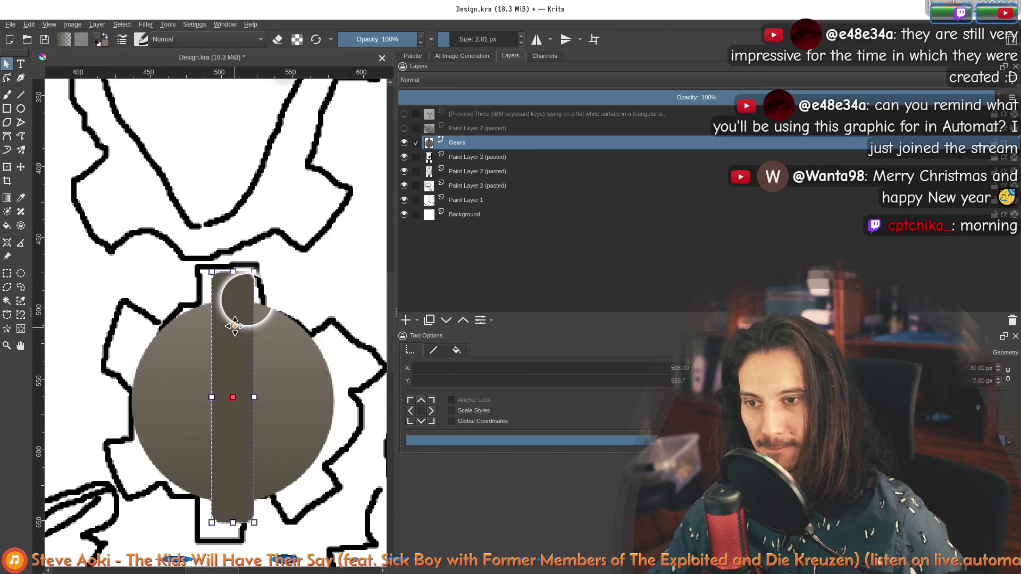
left_click_drag(286, 274, 338, 305)
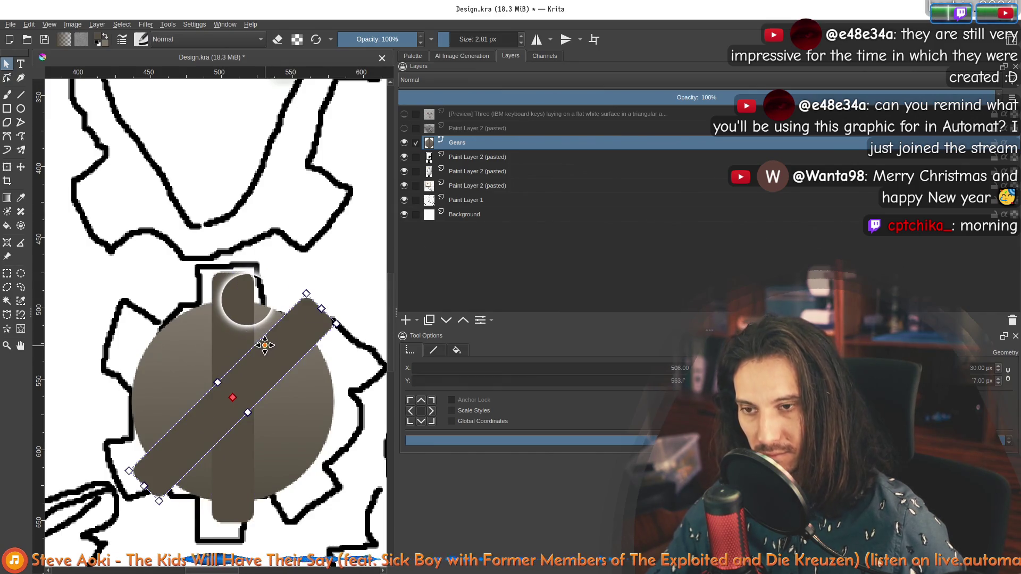
Rotate both bars together by 90° to add horizontal and opposite diagonal spokes.
left_click(230, 314, "shift")
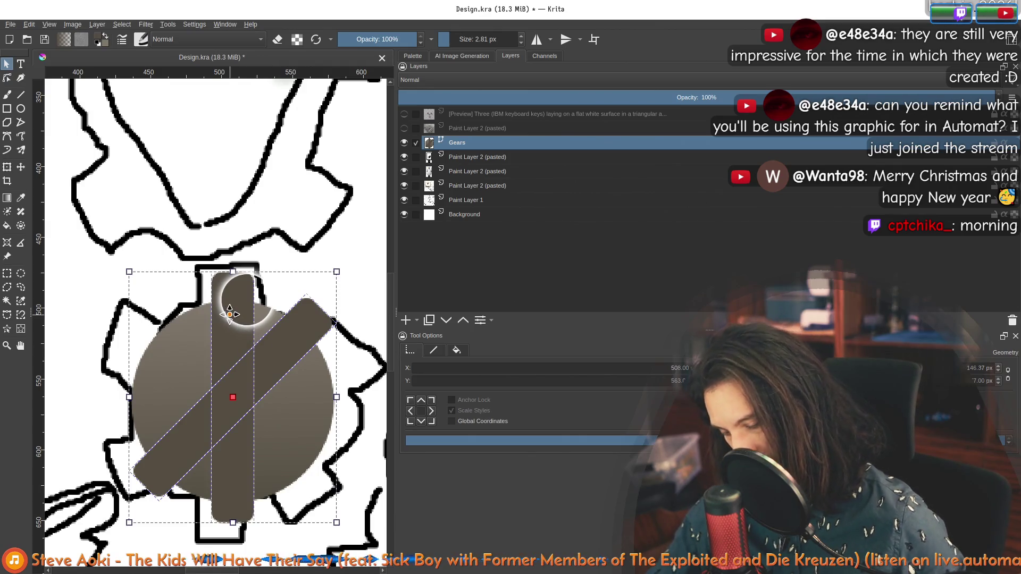
left_click_drag(229, 314, 250, 339)
left_click_drag(287, 387, 265, 362)
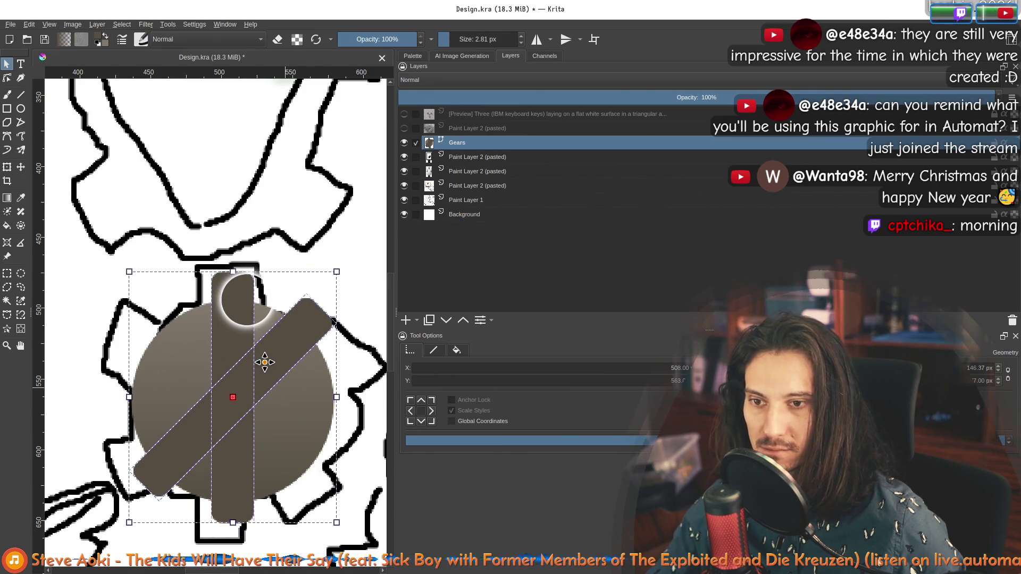
mouse_move(340, 266)
left_mouse_down()
mouse_move(353, 292)
mouse_move(358, 367)
mouse_move(349, 467)
left_mouse_up()
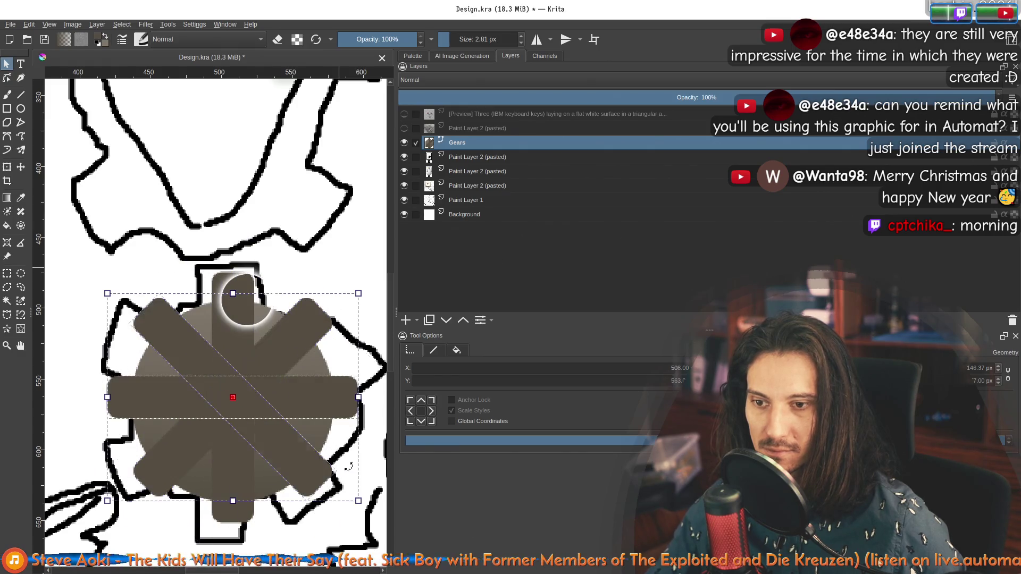
scroll(239, 392, "down", 4)
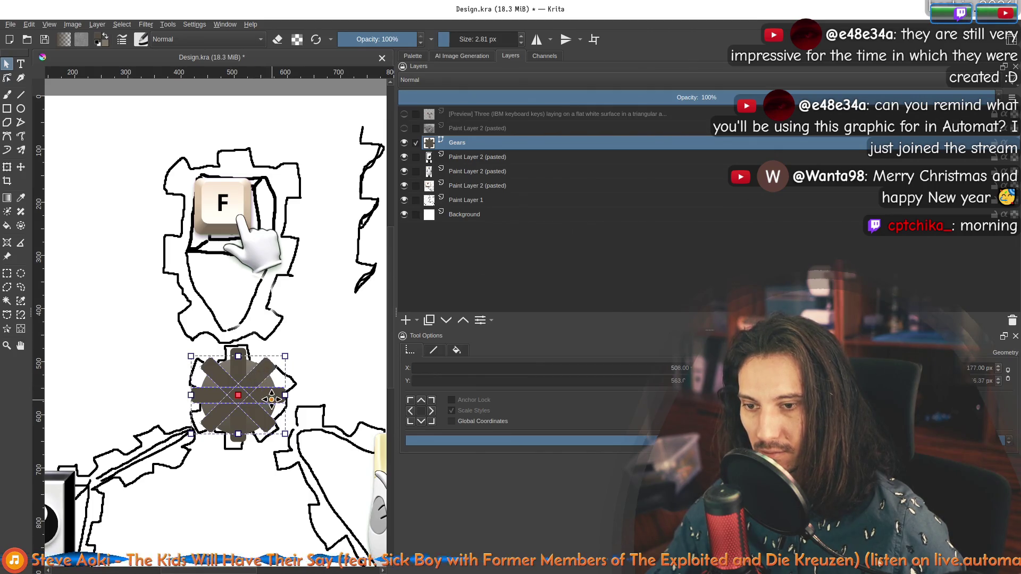
scroll(239, 393, "up", 2)
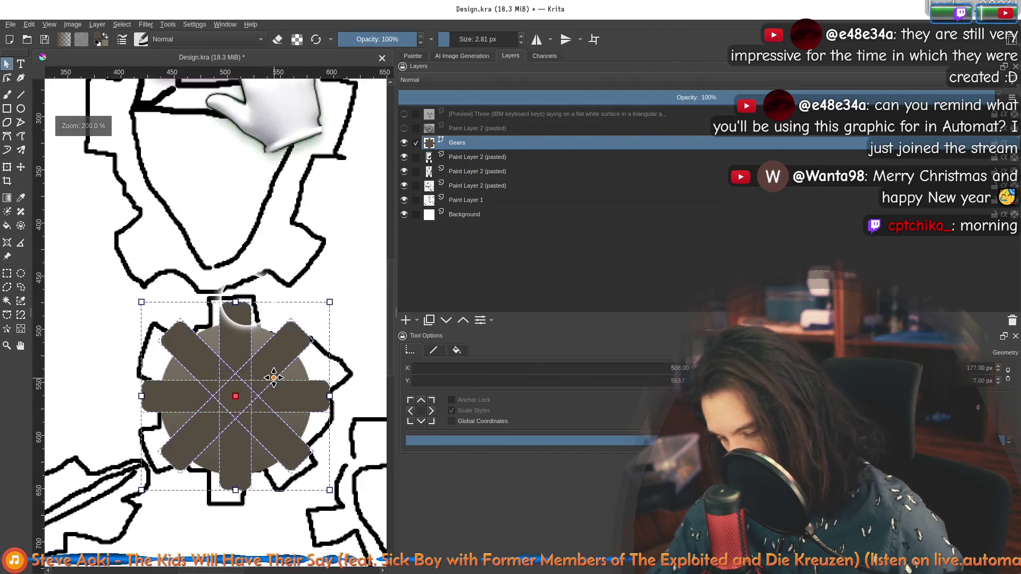
scroll(274, 378, "up", 2)
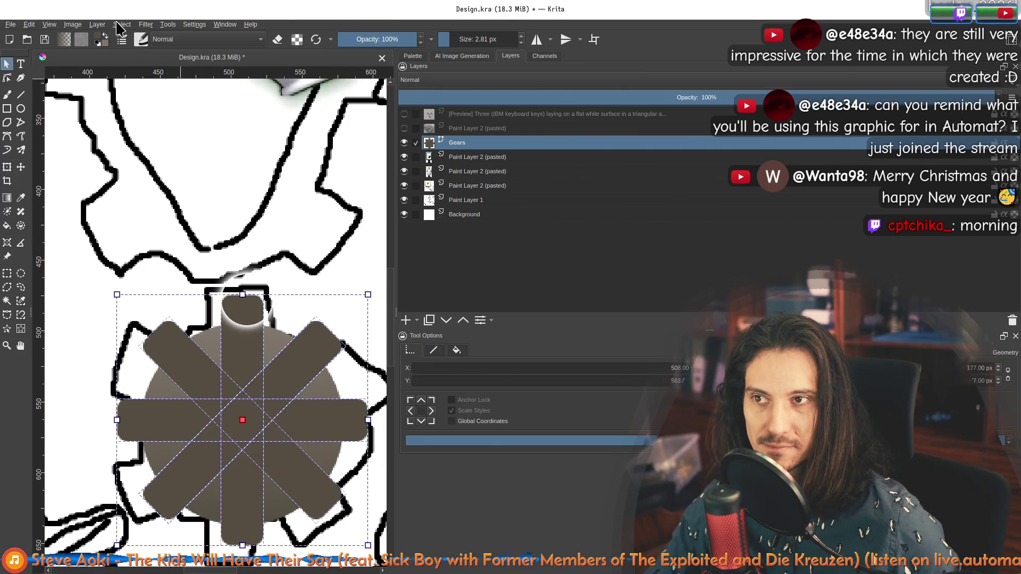
Unite the selected bars and circle with Logical Operations > Unite.
left_click(95, 26)
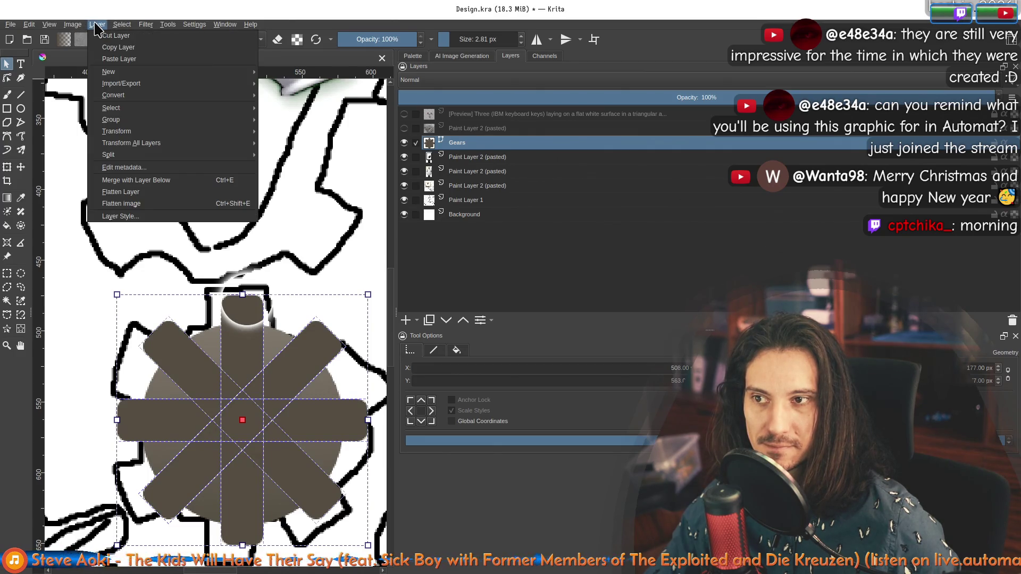
mouse_move(106, 30)
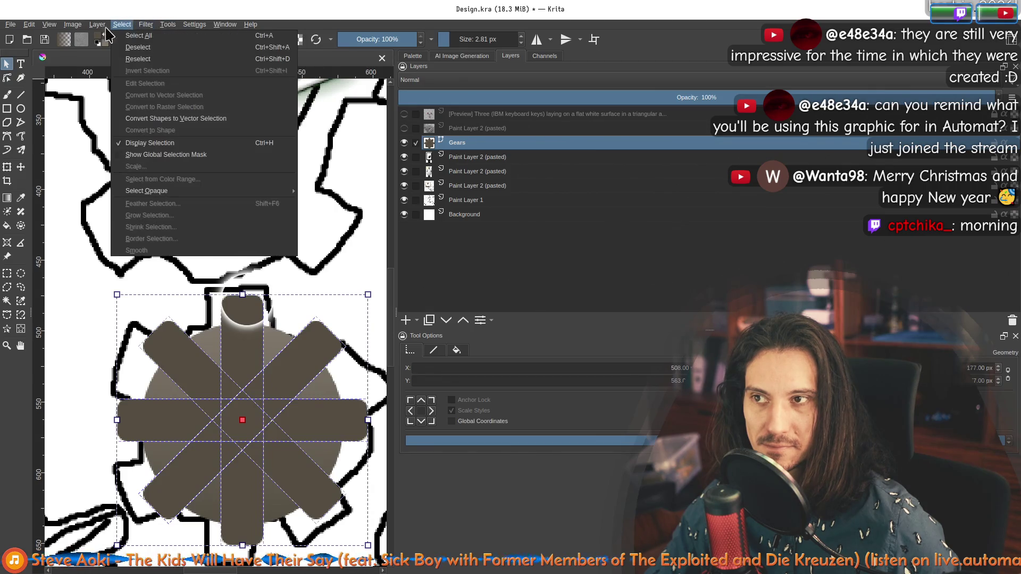
mouse_move(23, 28)
left_click(126, 150)
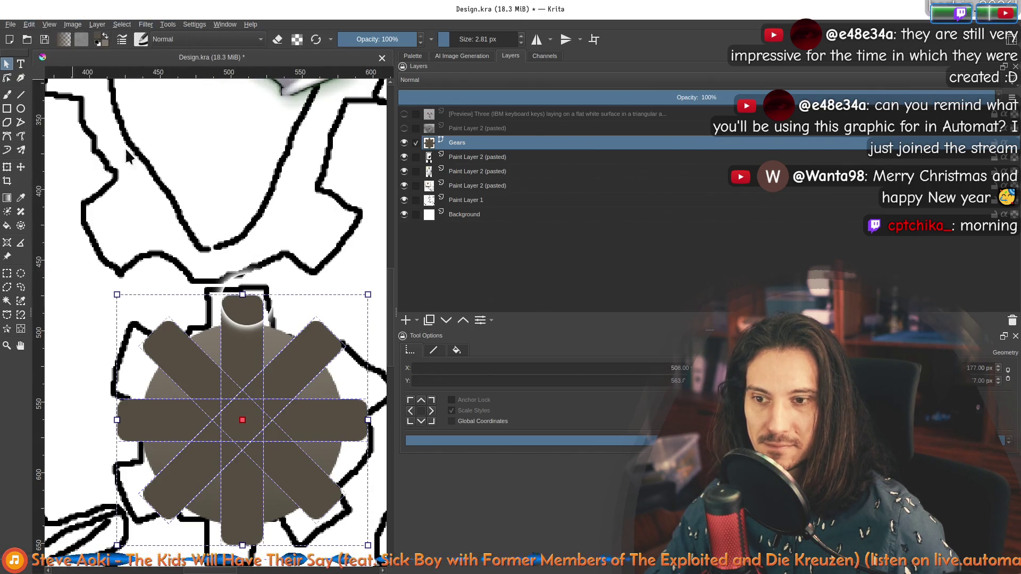
right_click(247, 342)
mouse_move(335, 368)
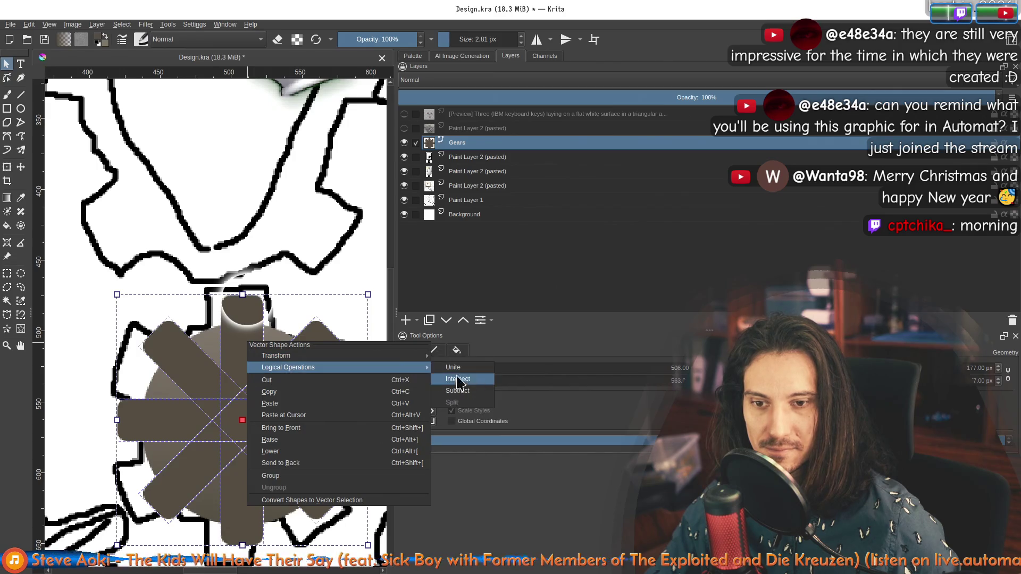
left_click(481, 368)
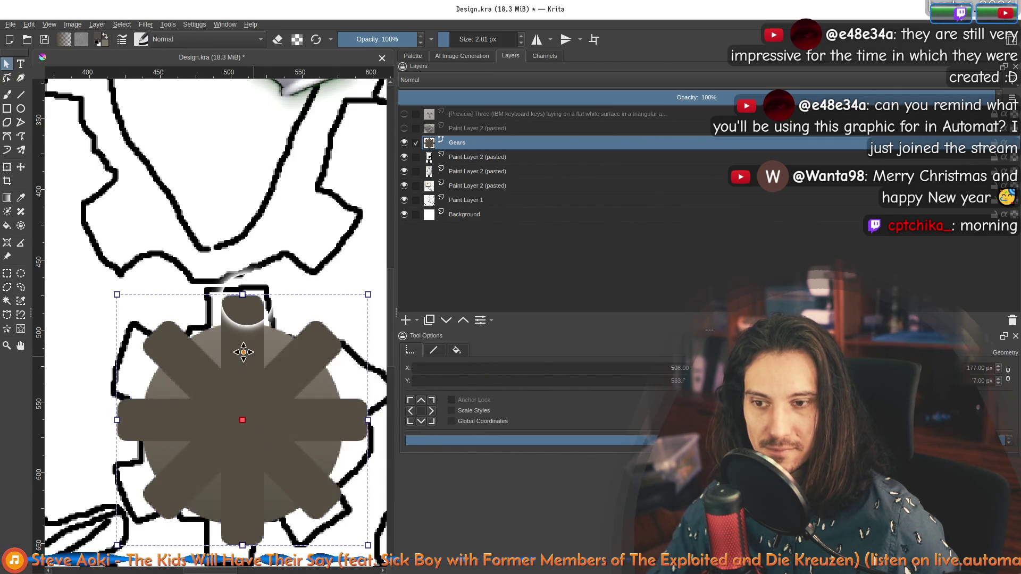
right_click(273, 339)
mouse_move(359, 370)
left_click(480, 367)
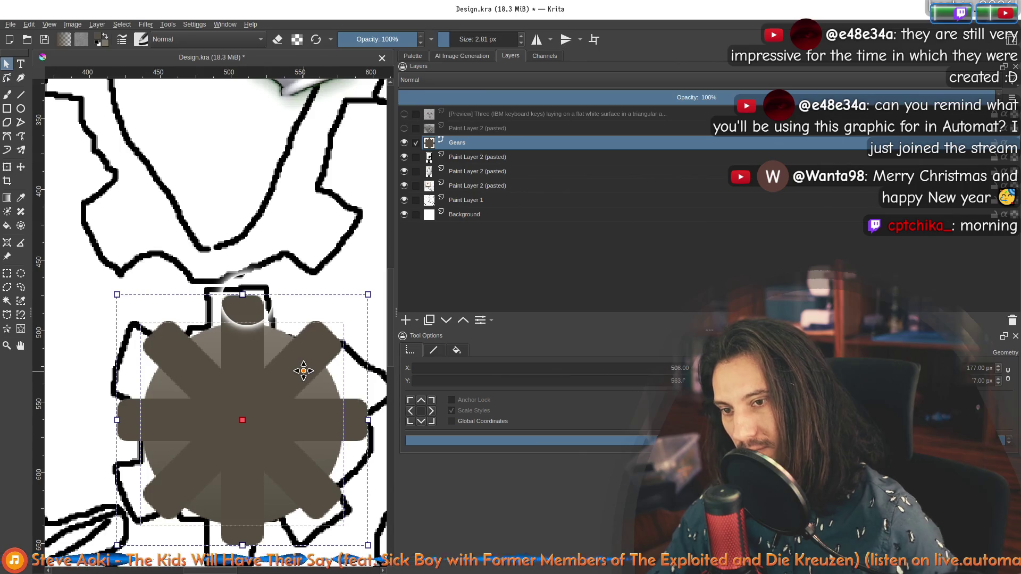
Send the gear circle to the back, behind the teeth.
right_click(259, 386)
mouse_move(322, 412)
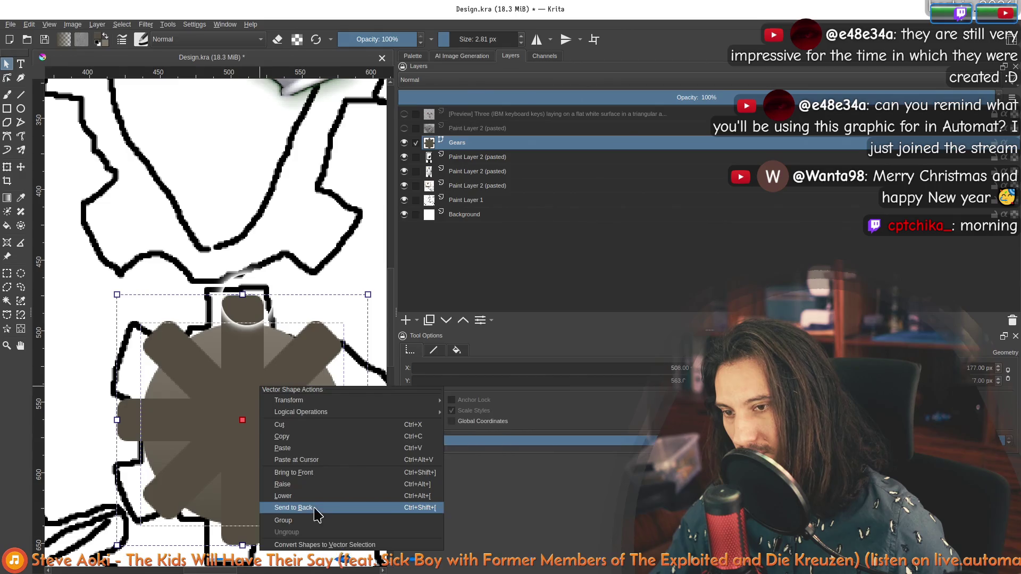
left_click(330, 507)
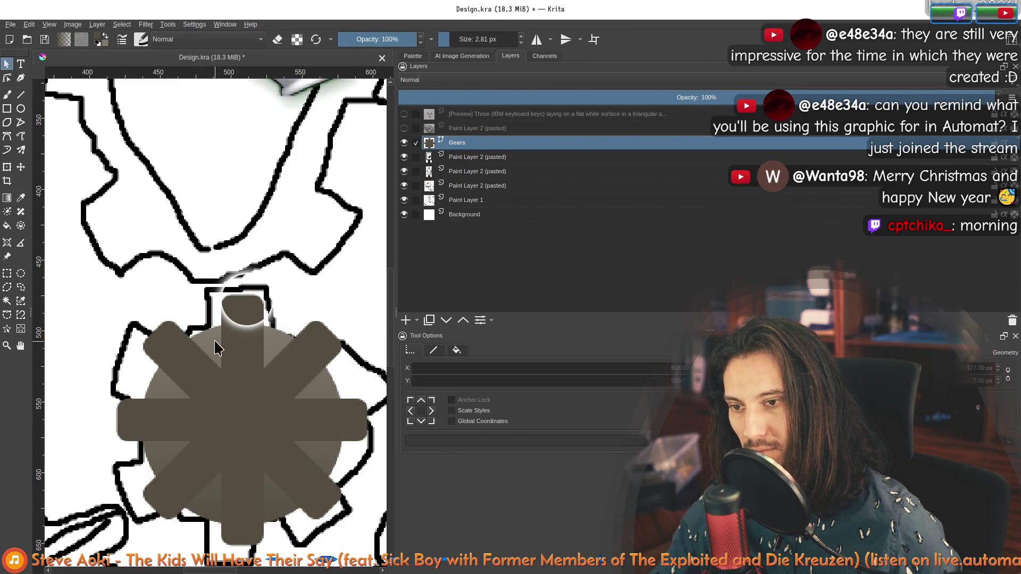
right_click(234, 329)
left_click(272, 438)
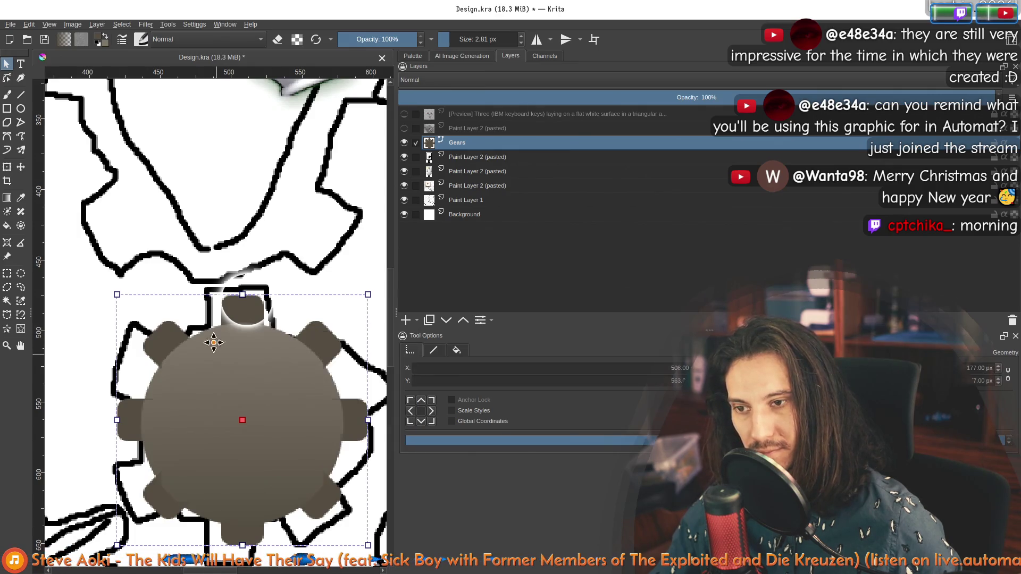
Unite the circle and teeth into a single eight-toothed gear shape.
left_click(234, 378)
right_click(235, 379)
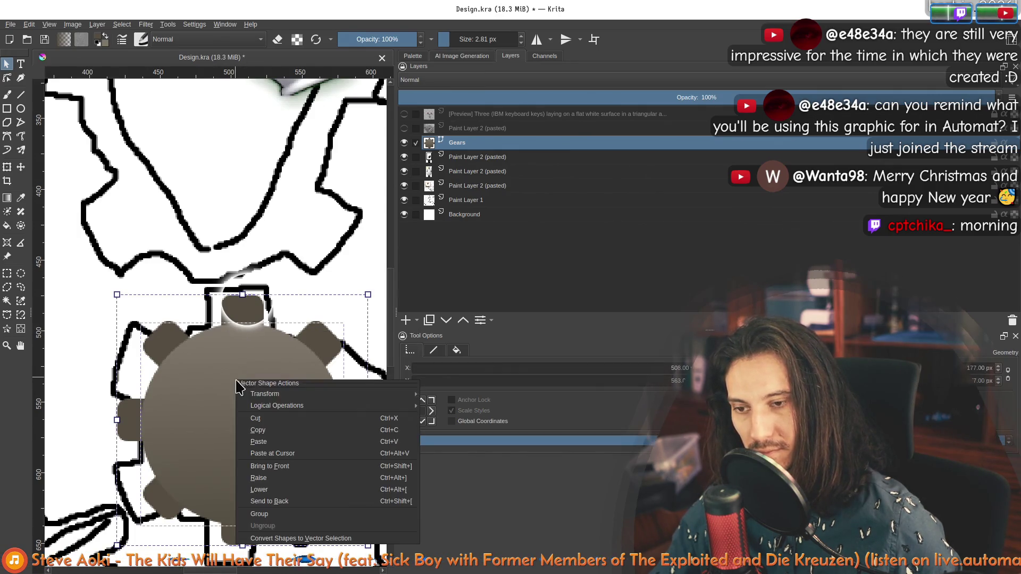
mouse_move(308, 408)
left_click(443, 406)
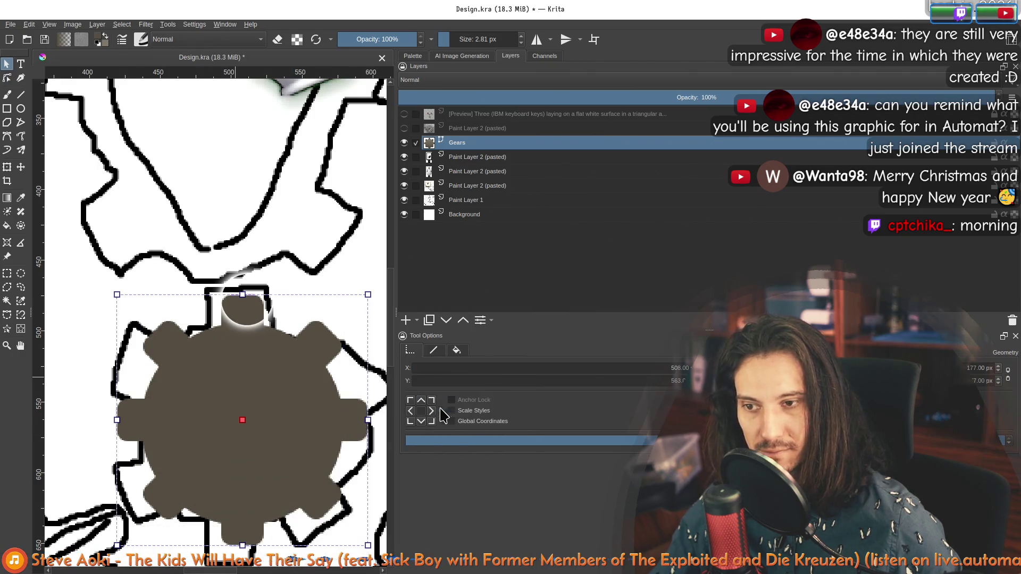
key("ctrl+z")
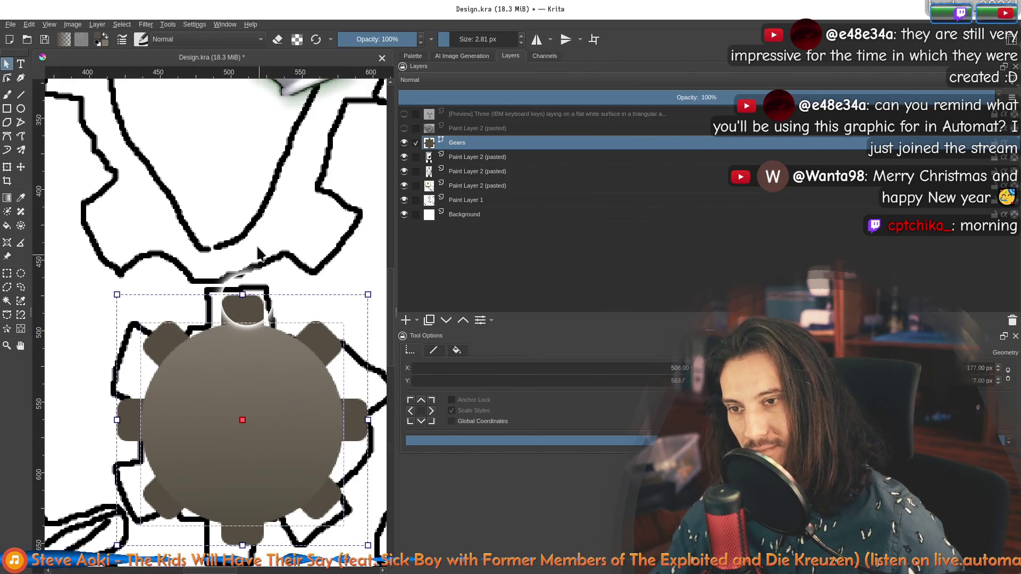
right_click(245, 307)
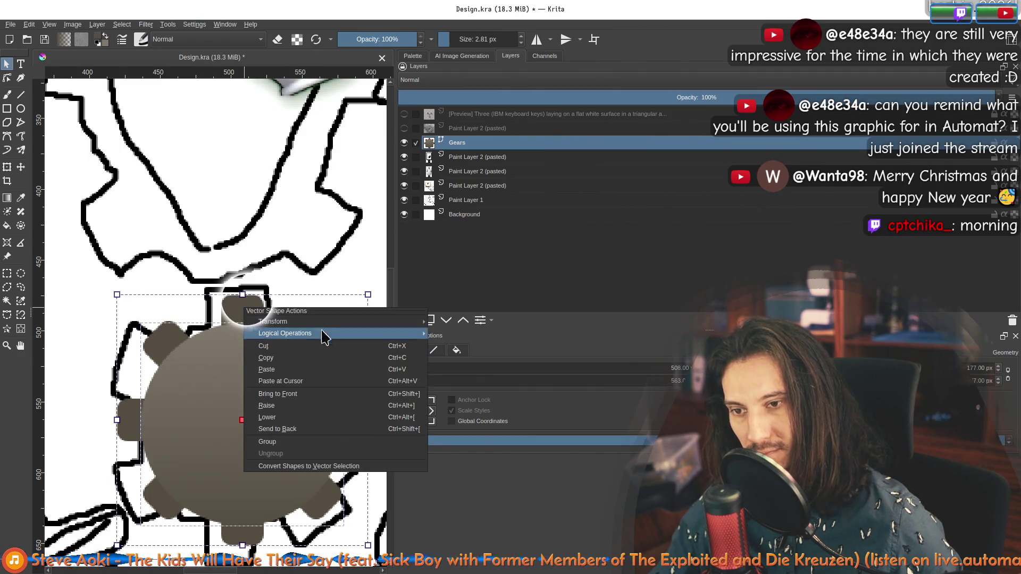
left_click(451, 322)
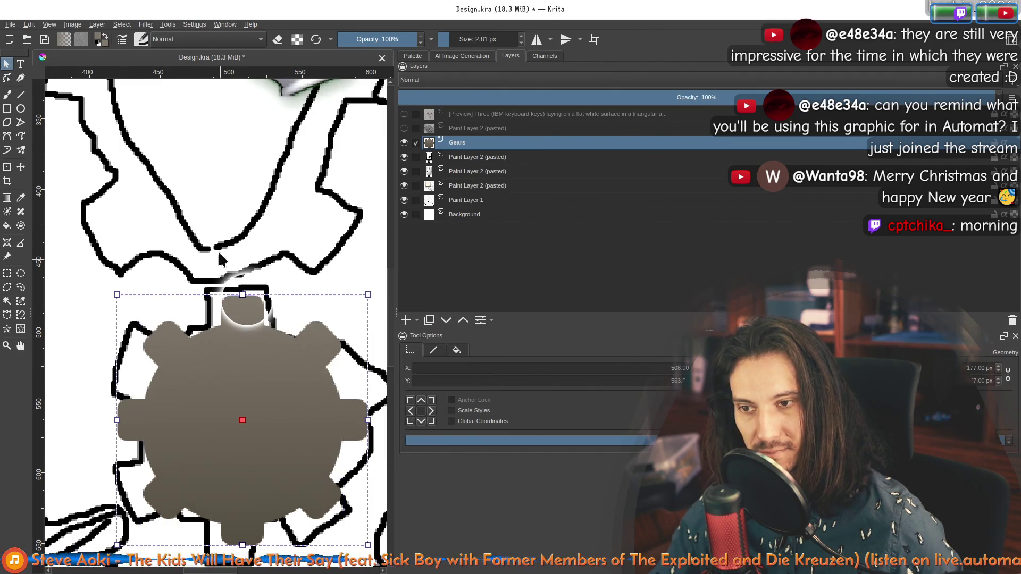
left_click(216, 241)
scroll(223, 271, "down", 5)
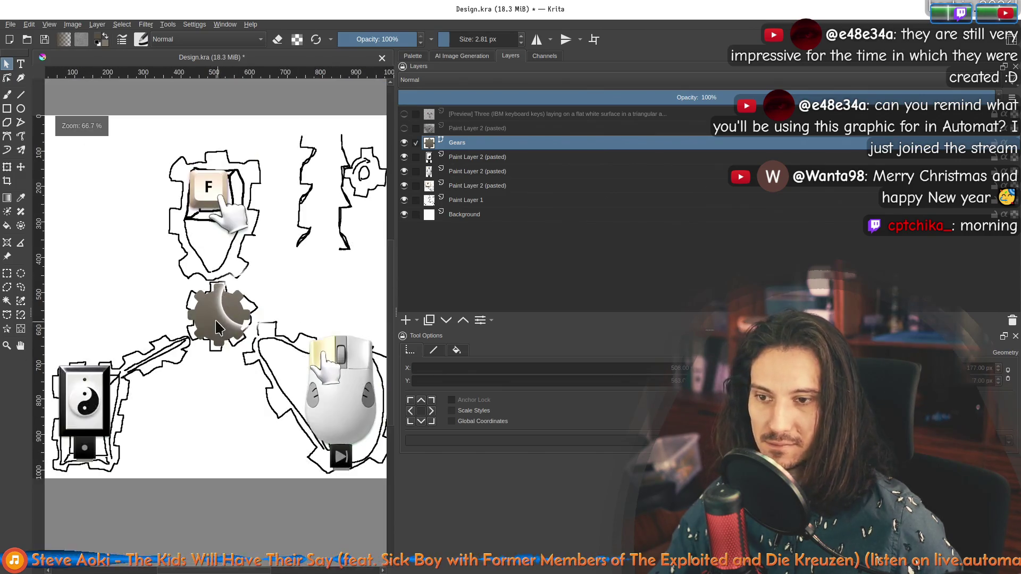
Nudge the gear slightly, then draw a circle over it with the Ellipse tool.
left_click(226, 324)
left_click_drag(226, 323, 223, 328)
scroll(223, 327, "up", 4)
left_click(20, 110)
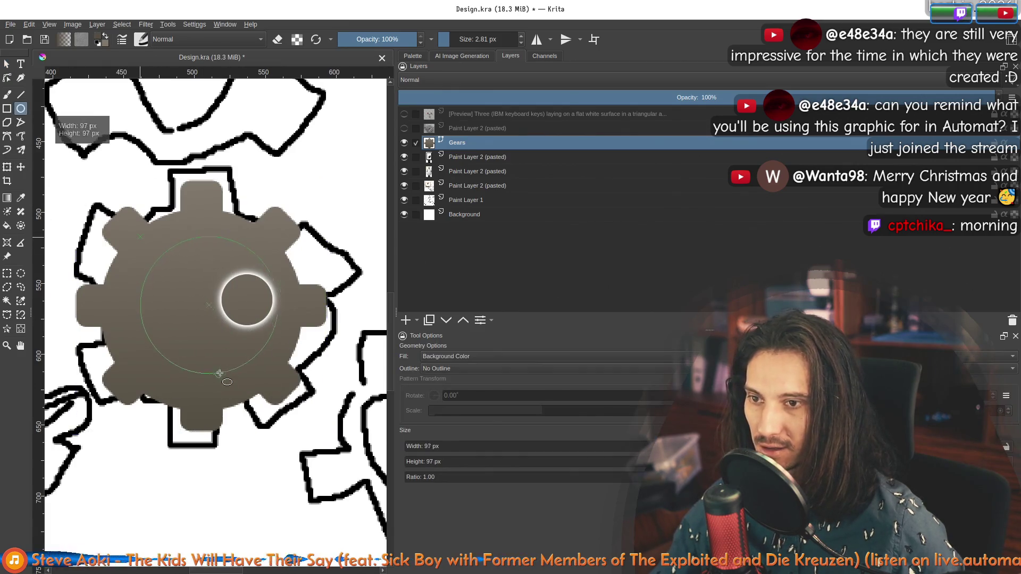
left_click_drag(222, 356, 192, 310)
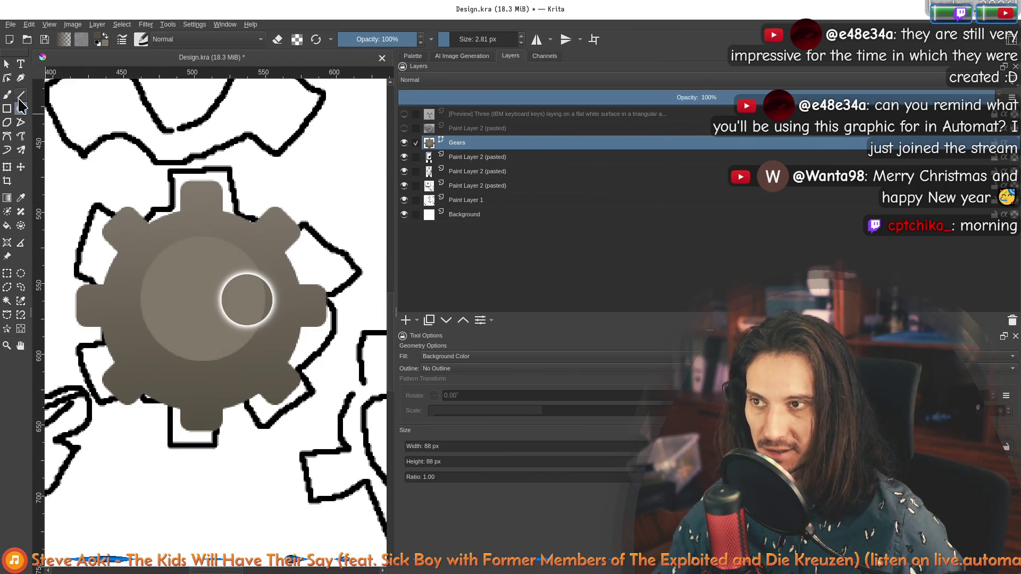
Move the new circle onto the centre of the gear.
left_click(8, 65)
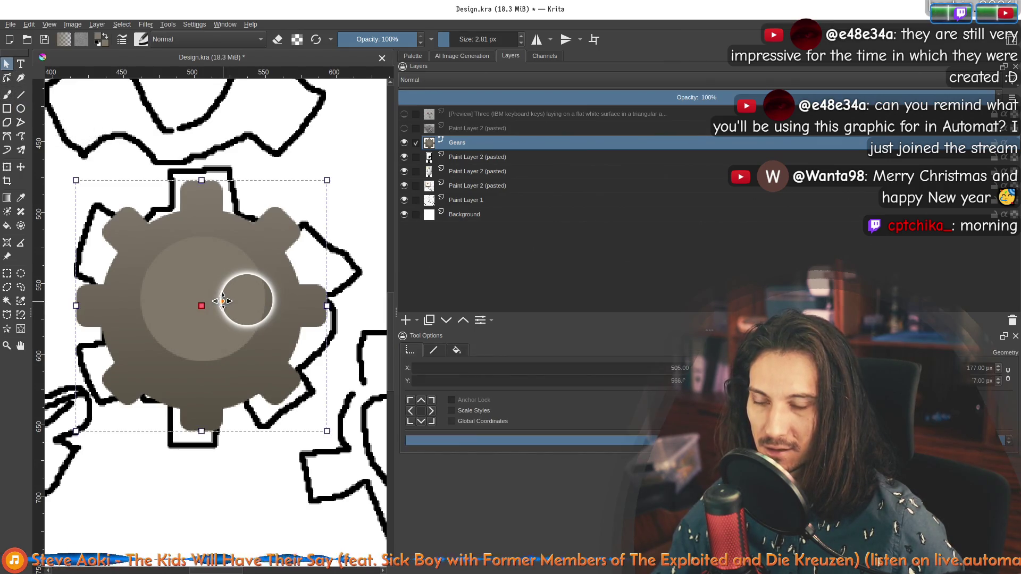
mouse_move(232, 288)
left_mouse_down()
mouse_move(191, 336)
mouse_move(140, 347)
mouse_move(121, 369)
left_mouse_up()
left_click(236, 310)
left_click_drag(221, 334, 125, 406)
mouse_move(260, 299)
left_mouse_down()
mouse_move(237, 323)
mouse_move(243, 314)
left_mouse_up()
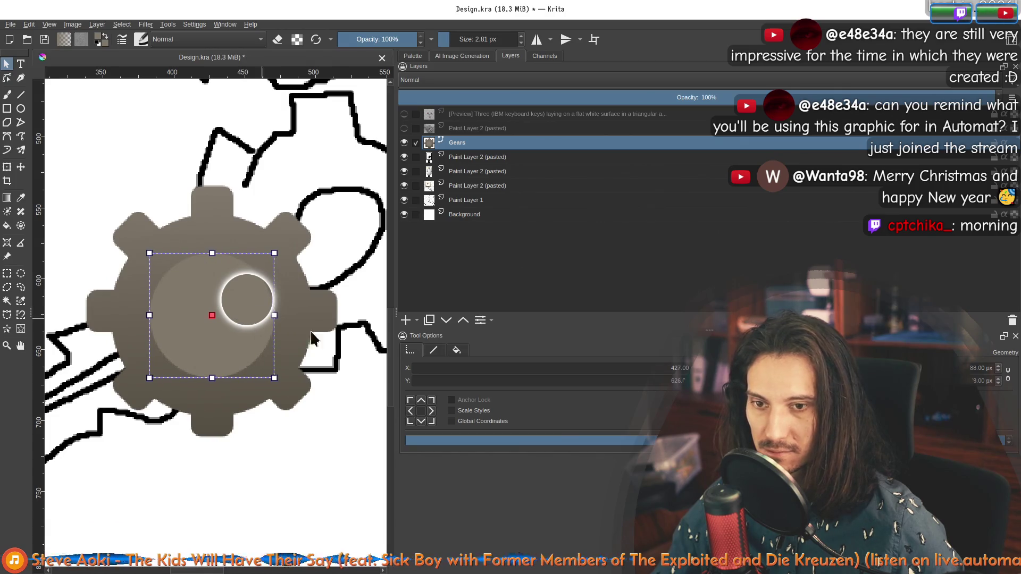
Fill the centre circle with white and fine-tune its position.
left_click(456, 353)
left_click(439, 384)
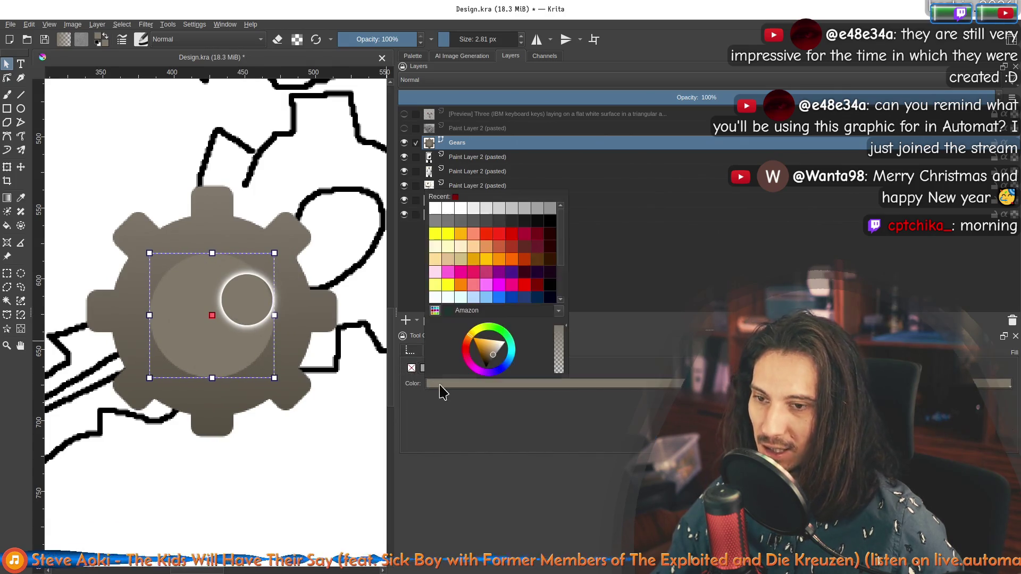
left_click(436, 208)
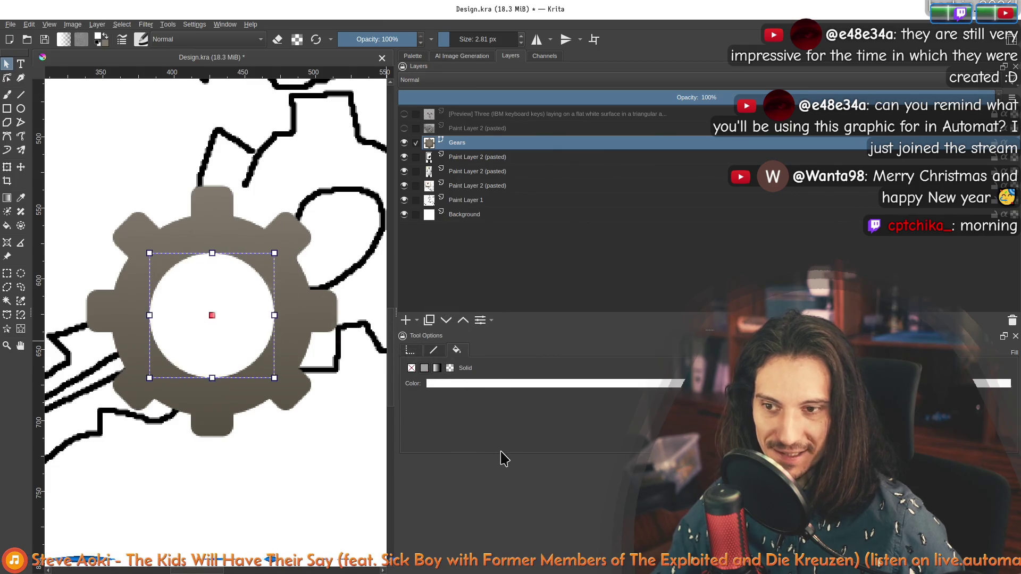
left_click_drag(230, 343, 231, 344)
left_click(283, 453)
scroll(239, 372, "down", 2)
scroll(197, 351, "up", 4)
left_click_drag(196, 345, 195, 347)
scroll(288, 455, "down", 5)
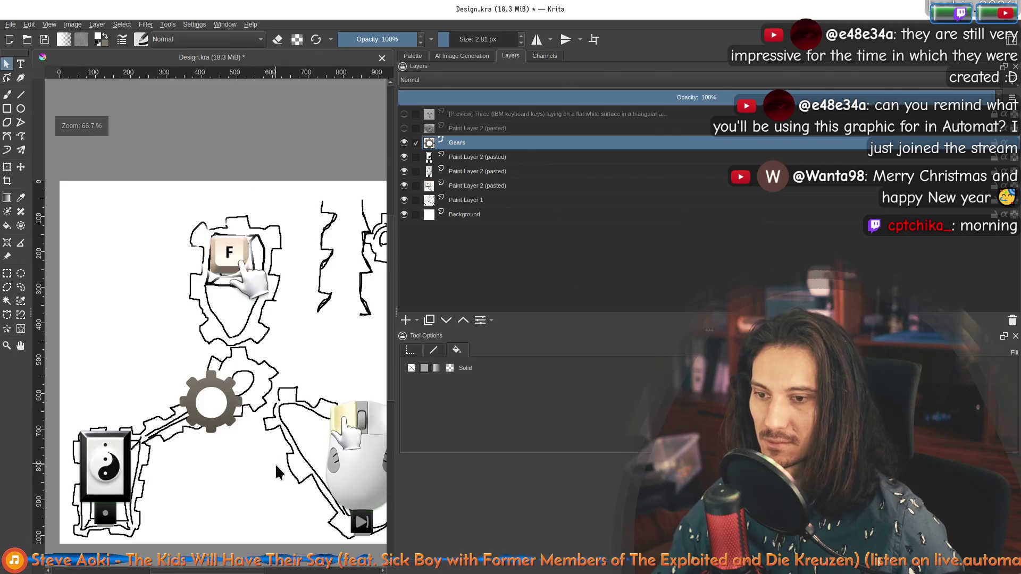
Move the white circle up and right, and hide Paint Layer 1.
left_click_drag(223, 402, 244, 387)
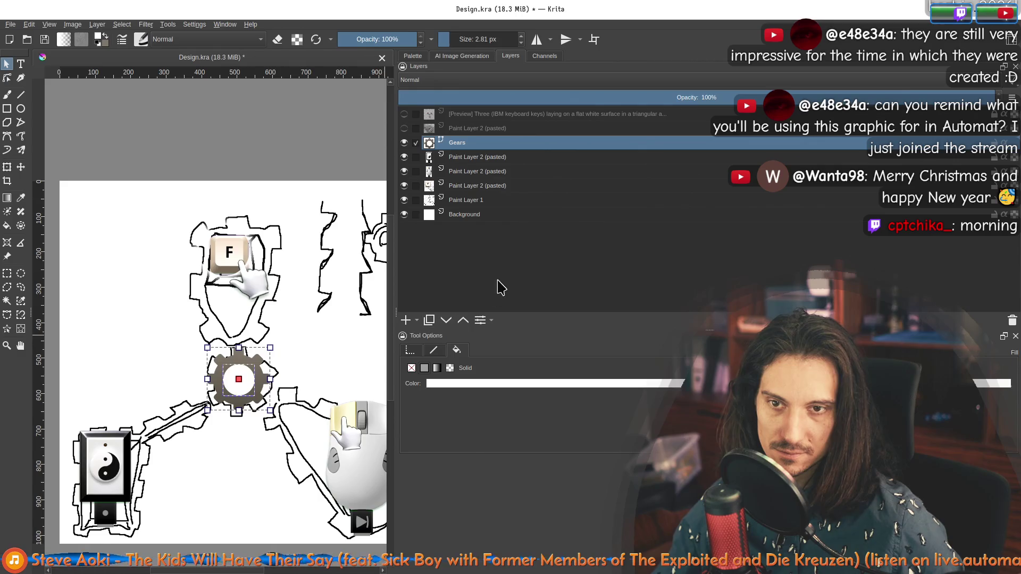
left_click(404, 201)
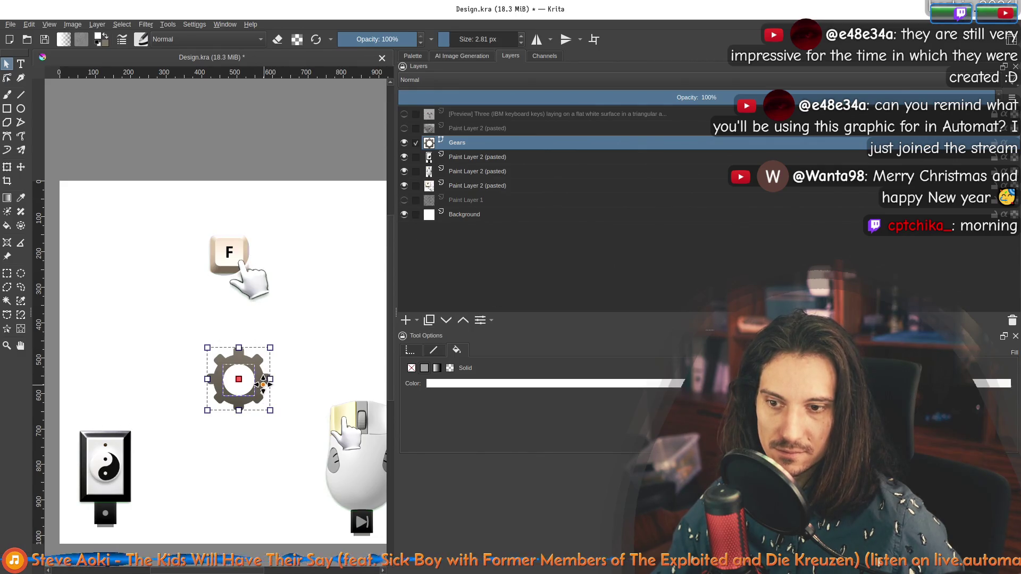
key("Return")
mouse_move(309, 339)
left_mouse_down()
mouse_move(248, 269)
mouse_move(331, 188)
mouse_move(250, 142)
mouse_move(338, 210)
mouse_move(333, 204)
left_mouse_up()
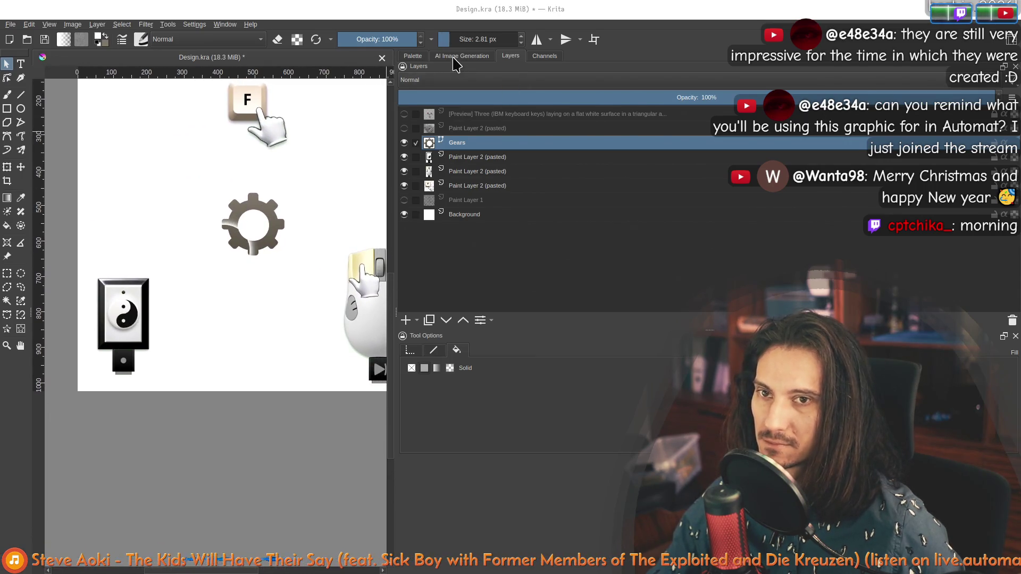
Preview the third generated image from the AI Image Generation results.
left_click(458, 56)
left_click(534, 243)
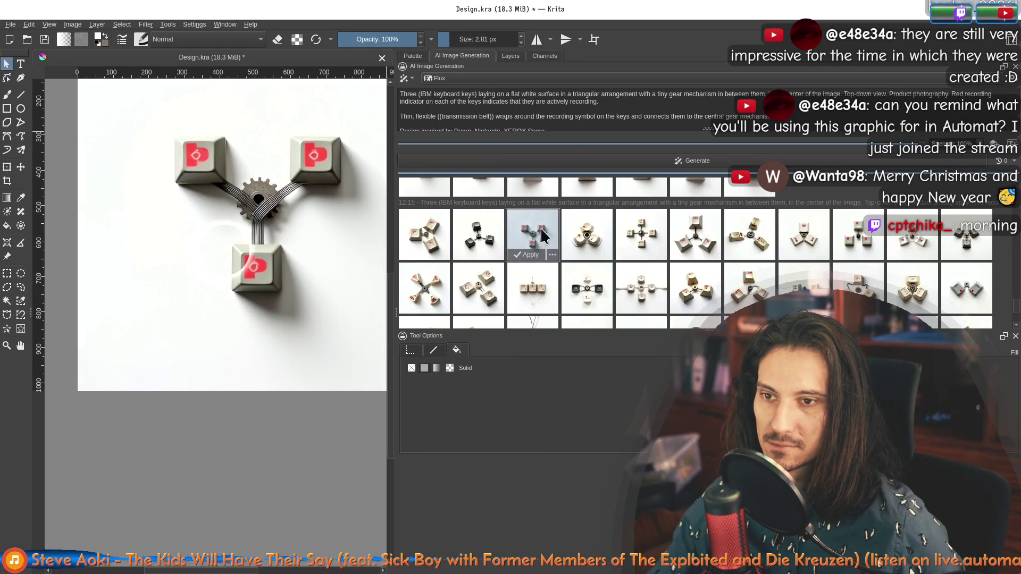
left_click(511, 56)
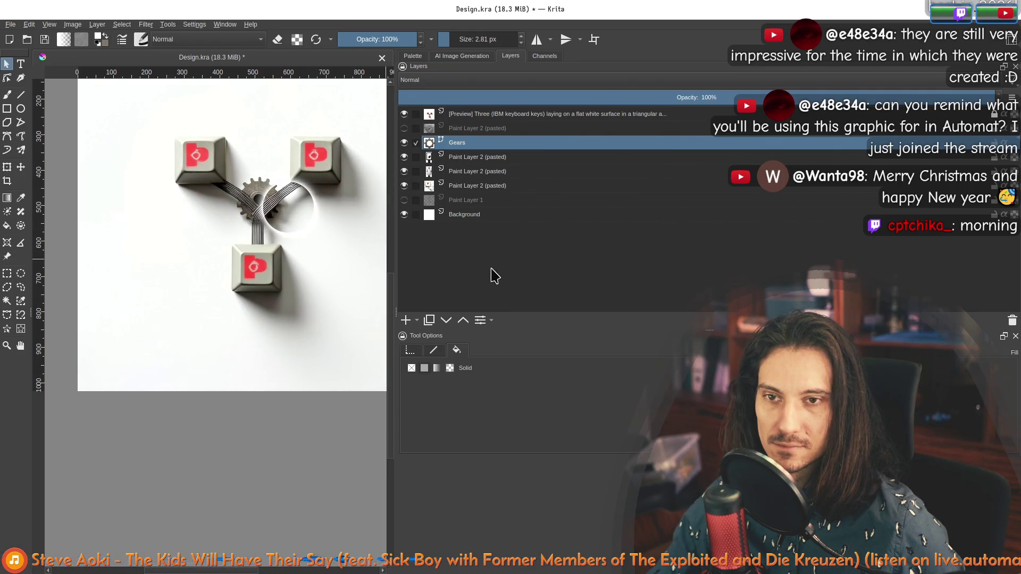
left_click(463, 55)
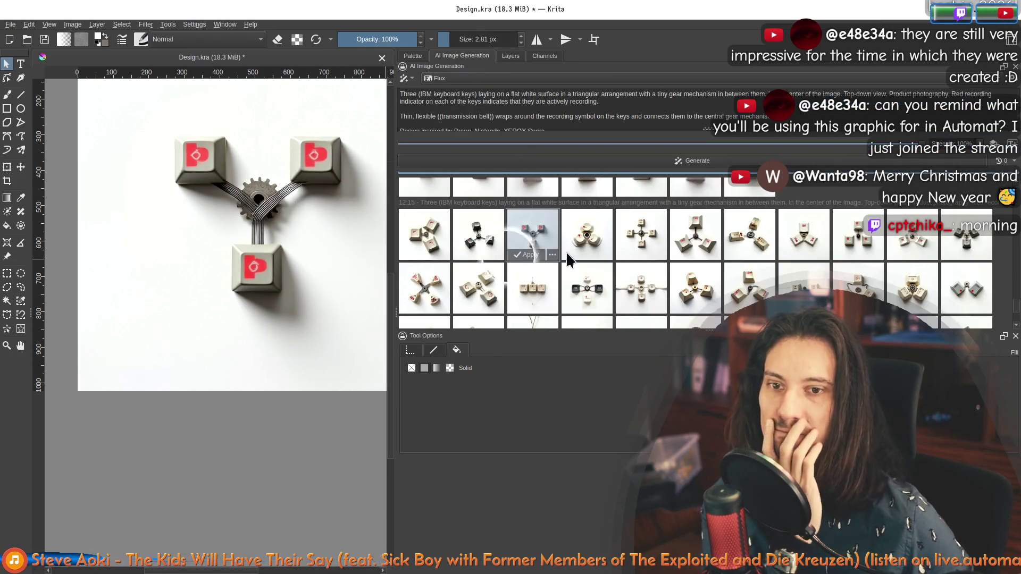
scroll(285, 197, "up", 4)
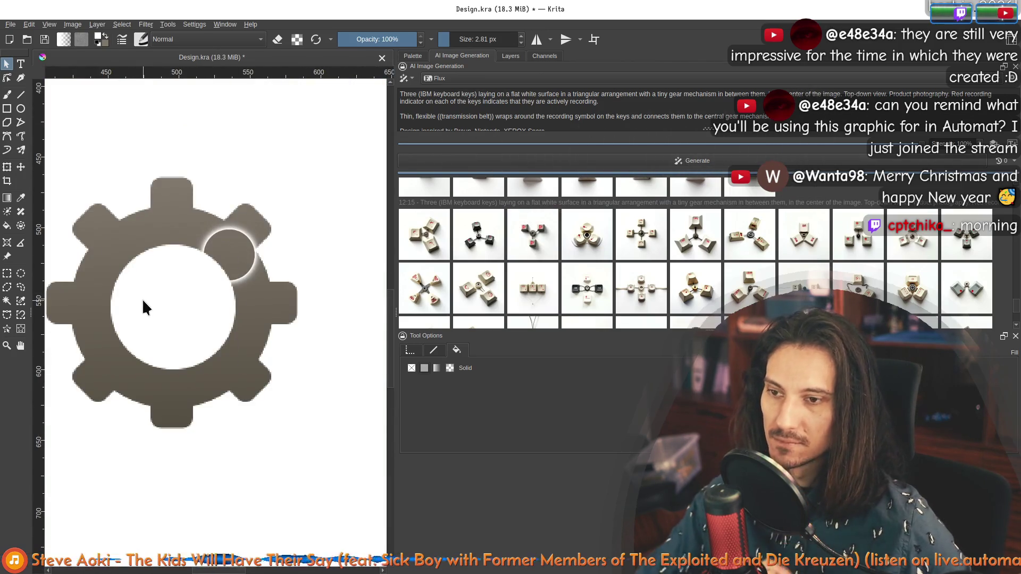
Shrink the gear's inner circle and fill it with black.
left_click(194, 306)
scroll(194, 306, "down", 3)
scroll(184, 307, "up", 4)
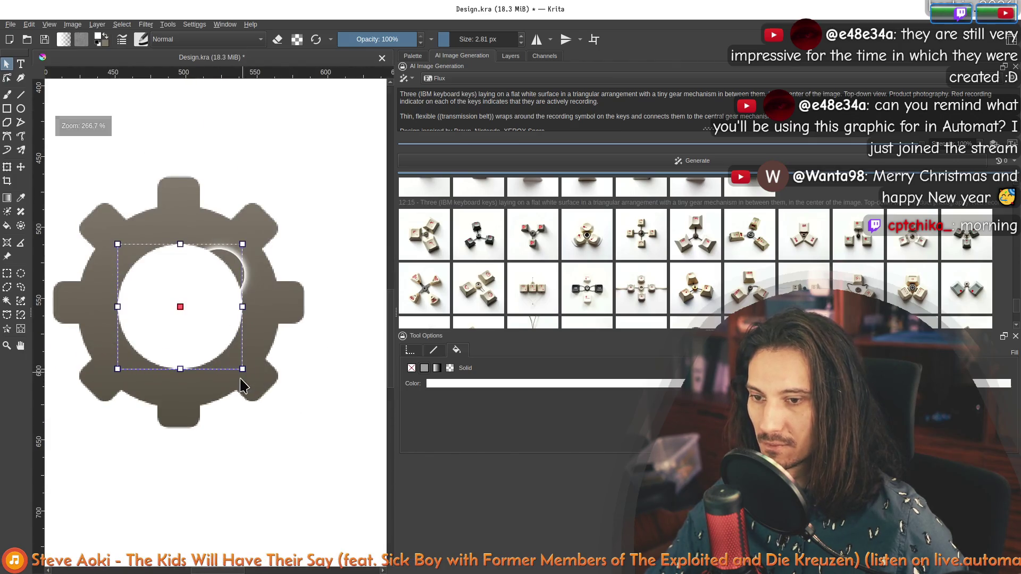
mouse_move(239, 367)
left_mouse_down()
mouse_move(183, 311)
mouse_move(242, 369)
mouse_move(219, 345)
left_mouse_up()
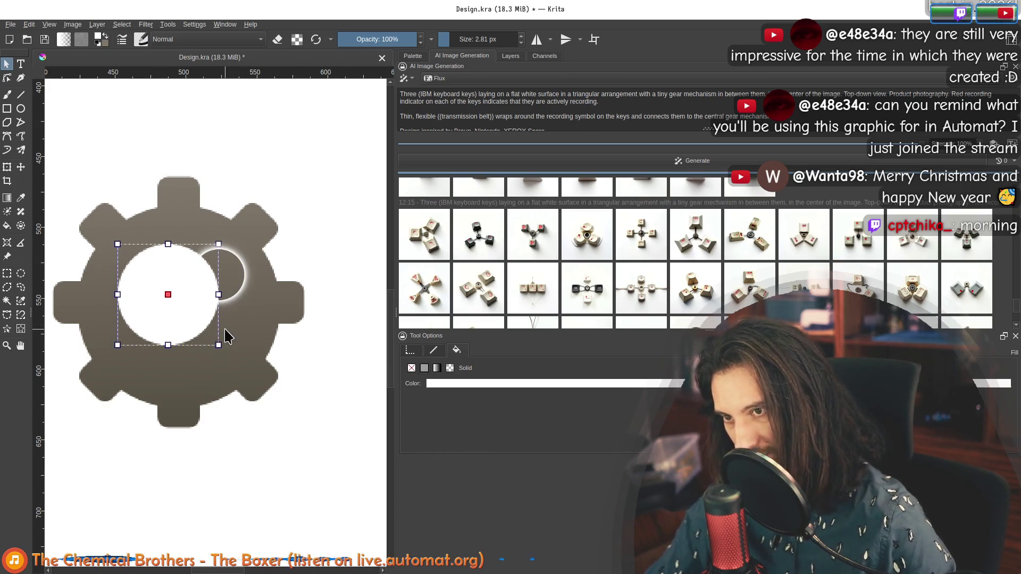
key("ctrl+z")
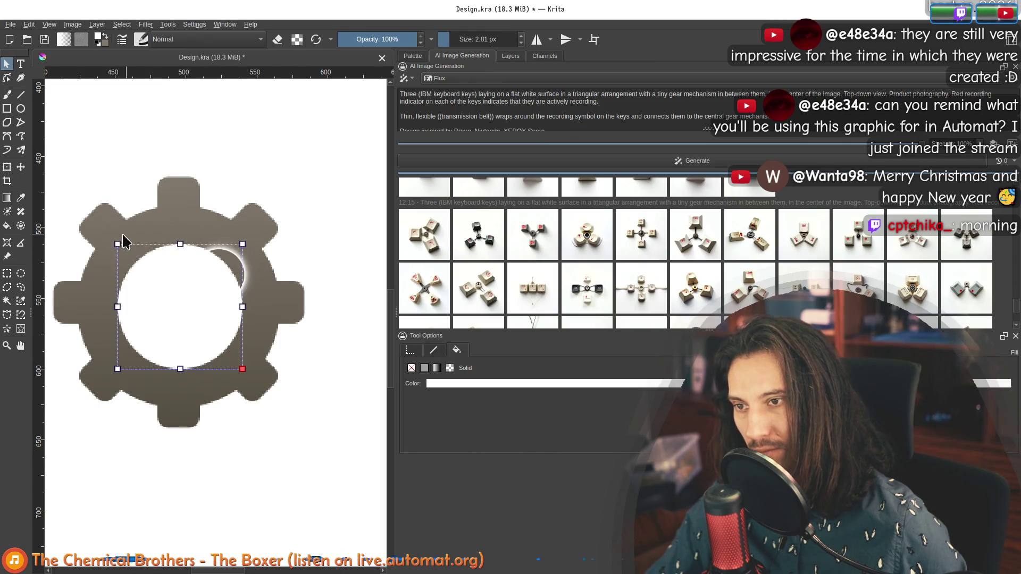
left_click_drag(116, 243, 169, 296)
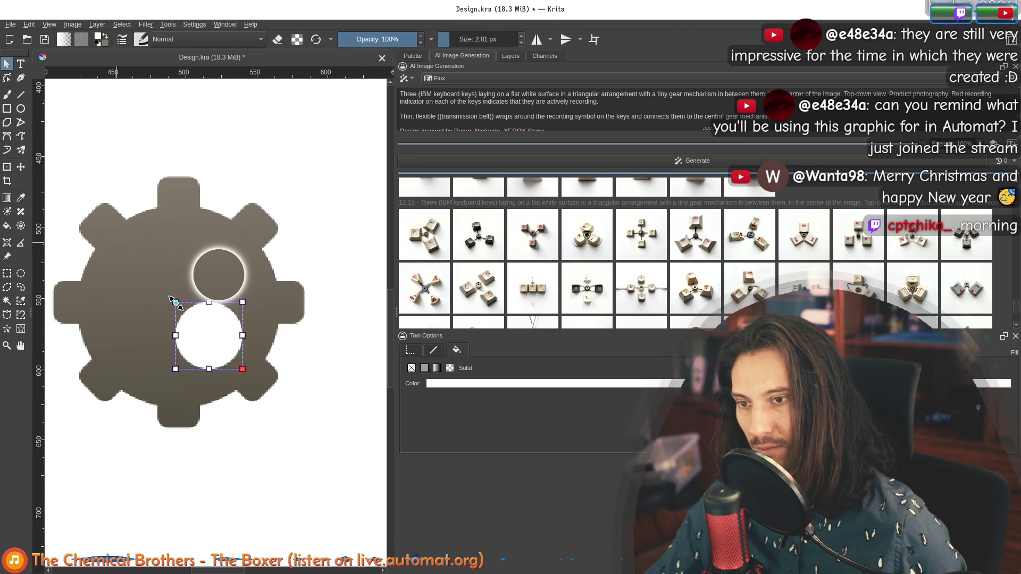
left_click(431, 383)
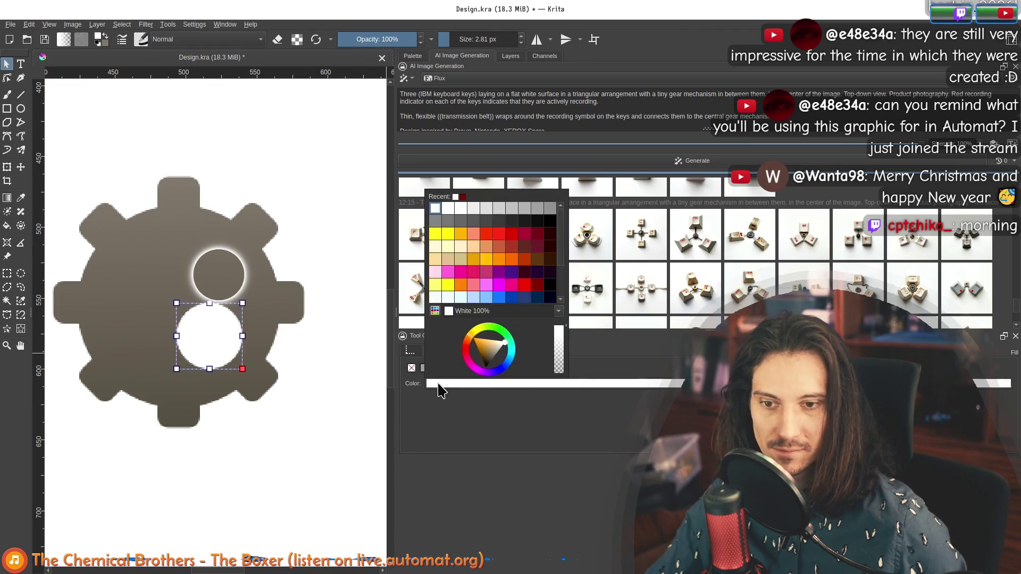
left_click(554, 227)
Reposition the black circle up and left inside the gear.
mouse_move(218, 337)
left_mouse_down()
mouse_move(179, 297)
mouse_move(187, 308)
left_mouse_up()
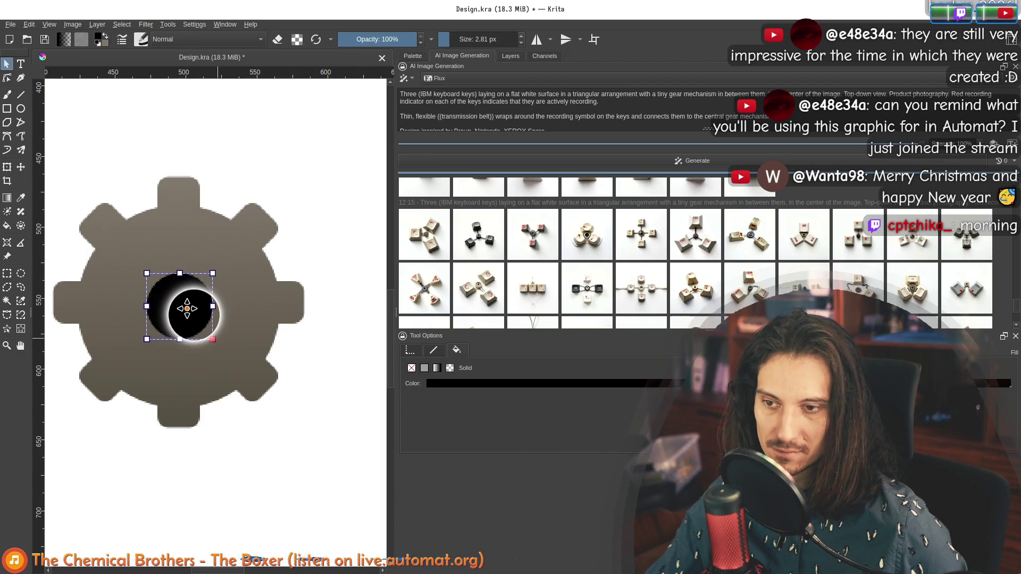
right_click(188, 309)
left_click(174, 311)
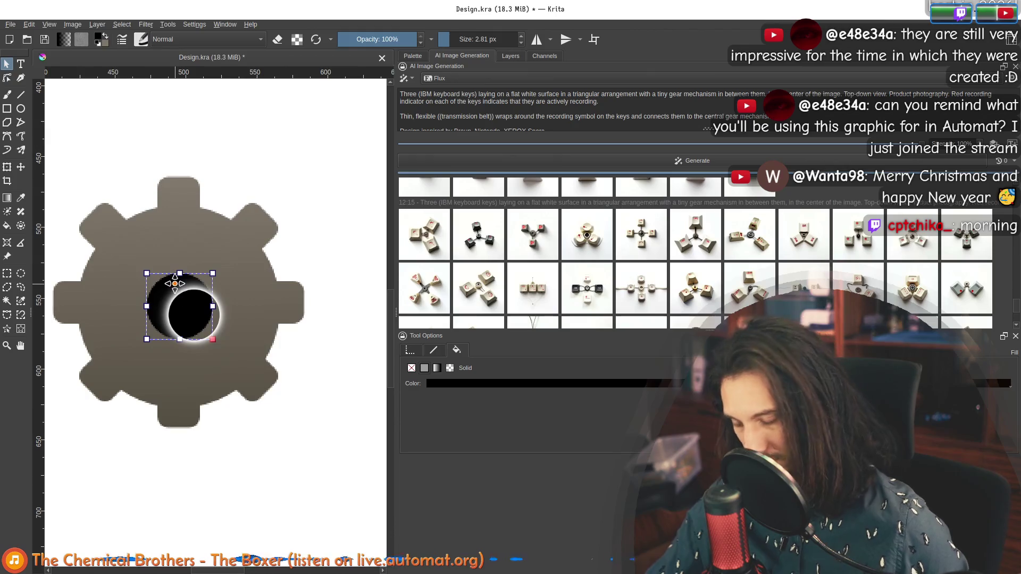
left_click(174, 283)
mouse_move(198, 315)
left_mouse_down()
mouse_move(181, 299)
mouse_move(228, 348)
mouse_move(187, 315)
left_mouse_up()
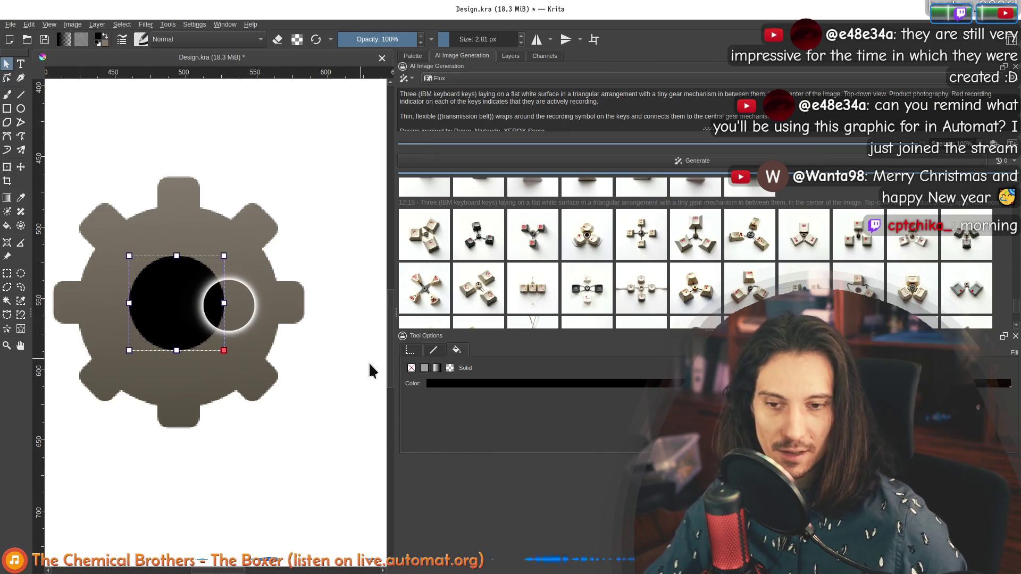
left_click(673, 383)
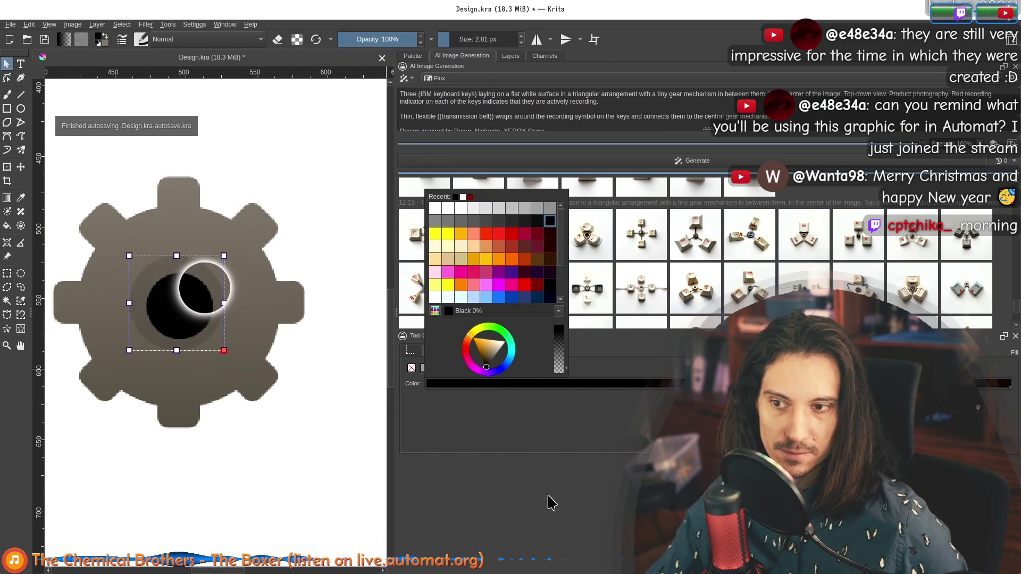
left_click(198, 271)
left_click_drag(198, 271, 204, 279)
Move the glow ring over the black circle, then shift the shadow and lighten its fill.
mouse_move(218, 351)
left_mouse_down()
mouse_move(196, 246)
mouse_move(197, 275)
left_mouse_up()
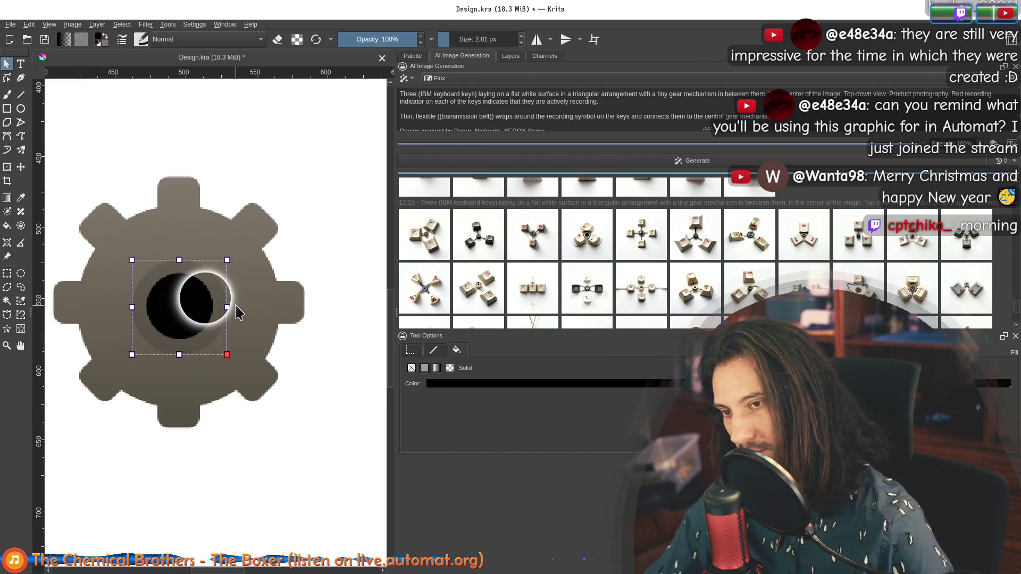
left_click(237, 313)
left_click_drag(213, 333, 203, 317)
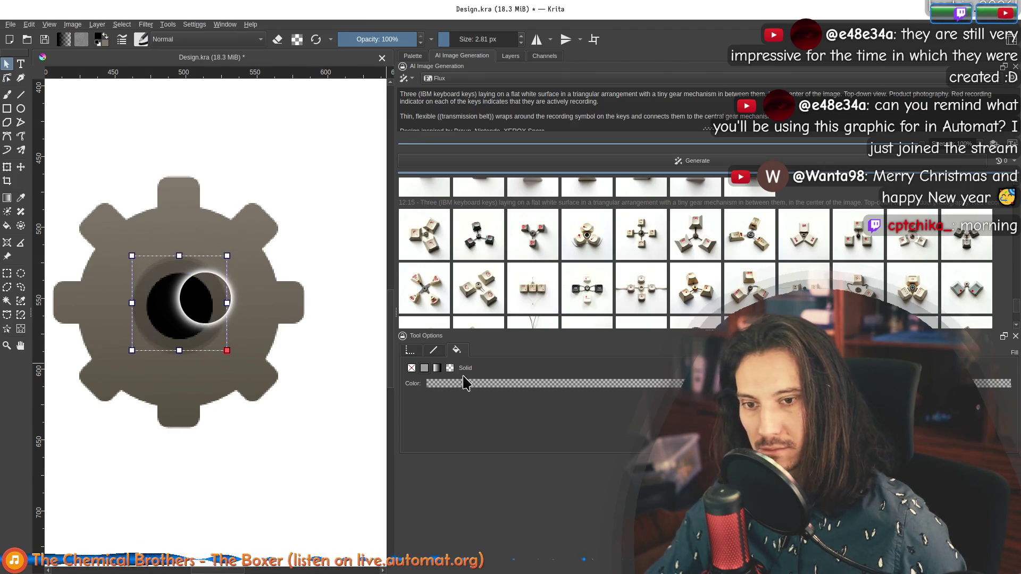
left_click(449, 384)
left_click(494, 361)
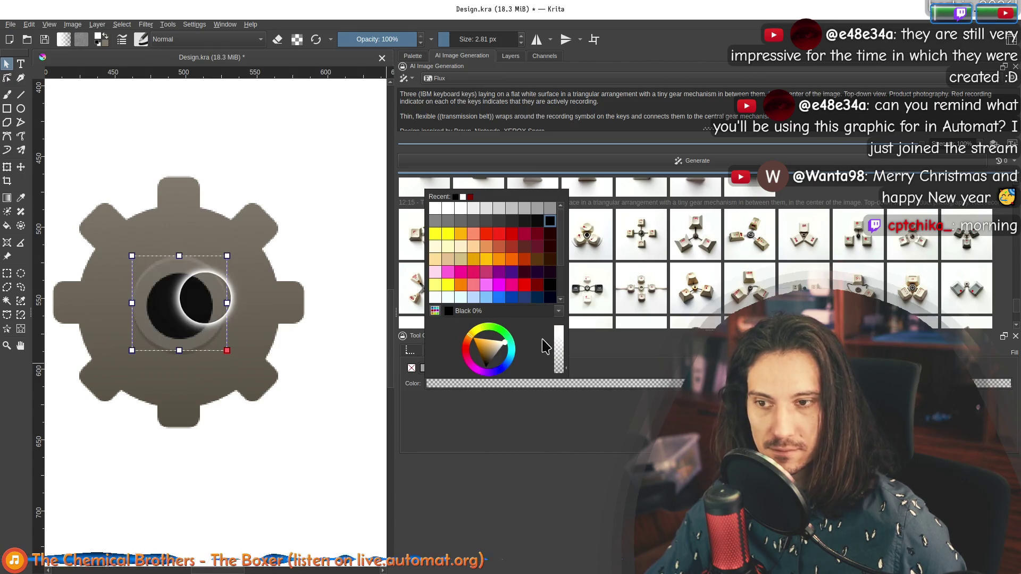
left_click(556, 487)
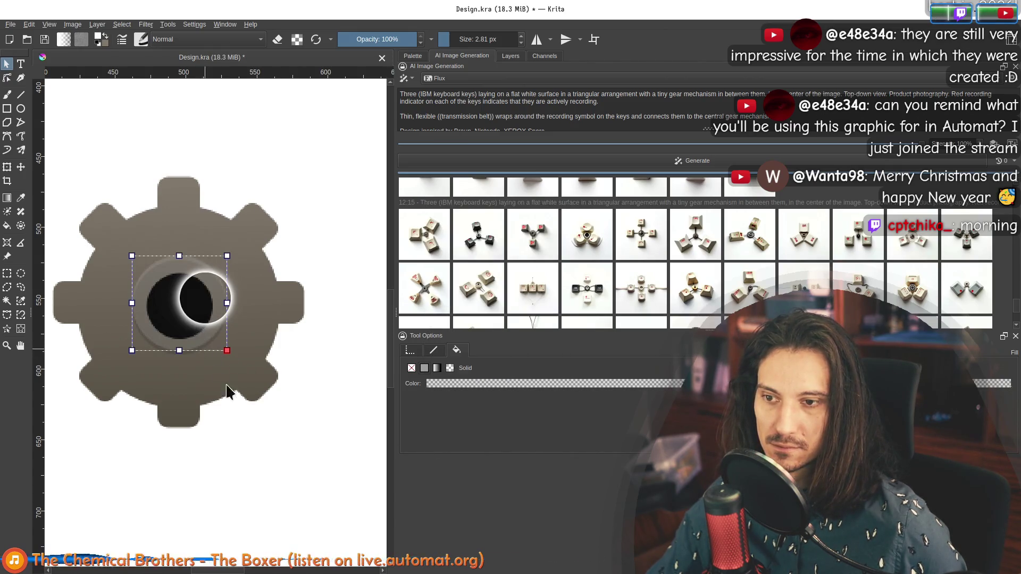
left_click(250, 440)
scroll(191, 362, "down", 4)
scroll(190, 359, "up", 2)
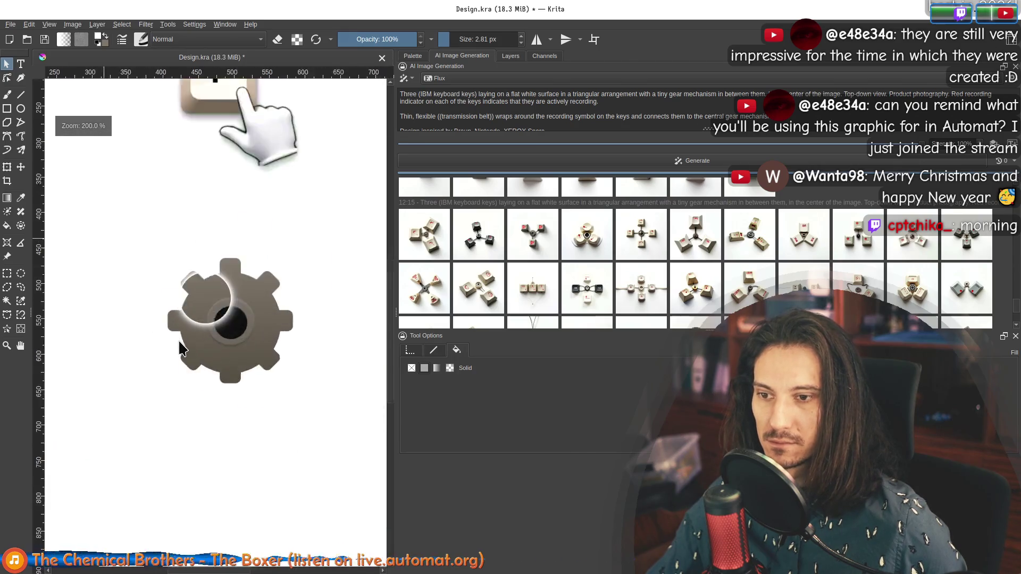
Pull the glow ring and black circle out of the hub and raise the black circle.
scroll(181, 348, "up", 2)
left_click(293, 312)
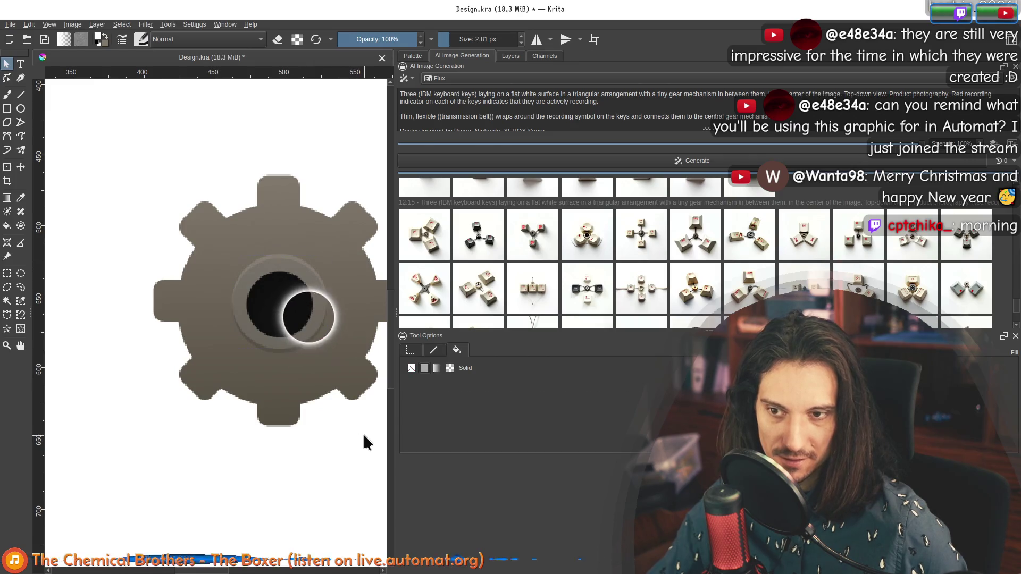
left_click(201, 223)
mouse_move(273, 330)
left_mouse_down()
mouse_move(128, 346)
mouse_move(150, 349)
mouse_move(84, 383)
mouse_move(142, 418)
mouse_move(199, 317)
mouse_move(280, 406)
left_mouse_up()
mouse_move(292, 314)
left_mouse_down()
mouse_move(300, 264)
mouse_move(183, 199)
mouse_move(209, 226)
left_mouse_up()
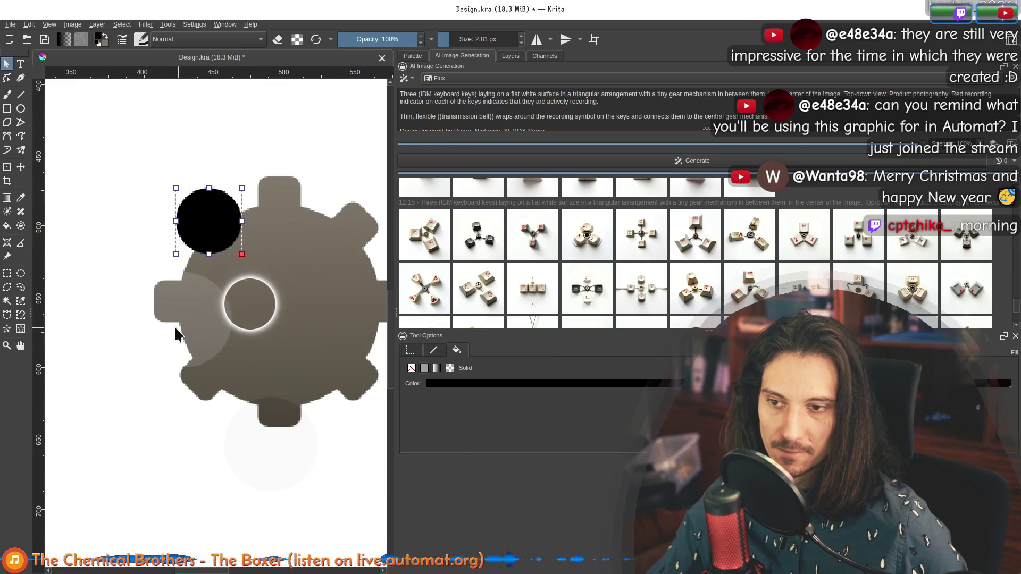
right_click(214, 226)
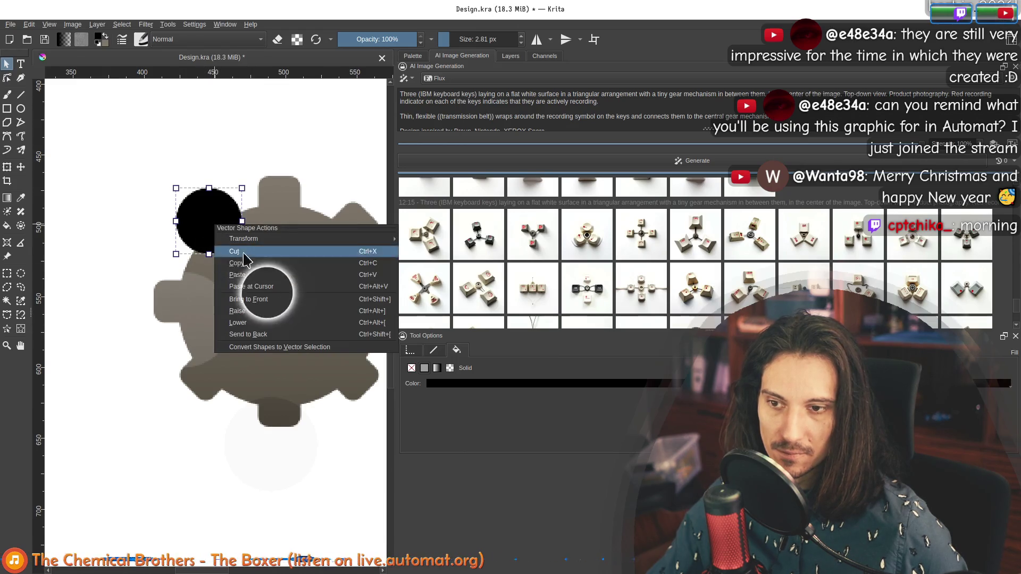
left_click(268, 310)
Shift the light inner disc, then drag the black circle back to the gear's centre.
left_click(266, 321)
mouse_move(265, 322)
left_mouse_down()
mouse_move(289, 305)
mouse_move(285, 428)
mouse_move(288, 308)
left_mouse_up()
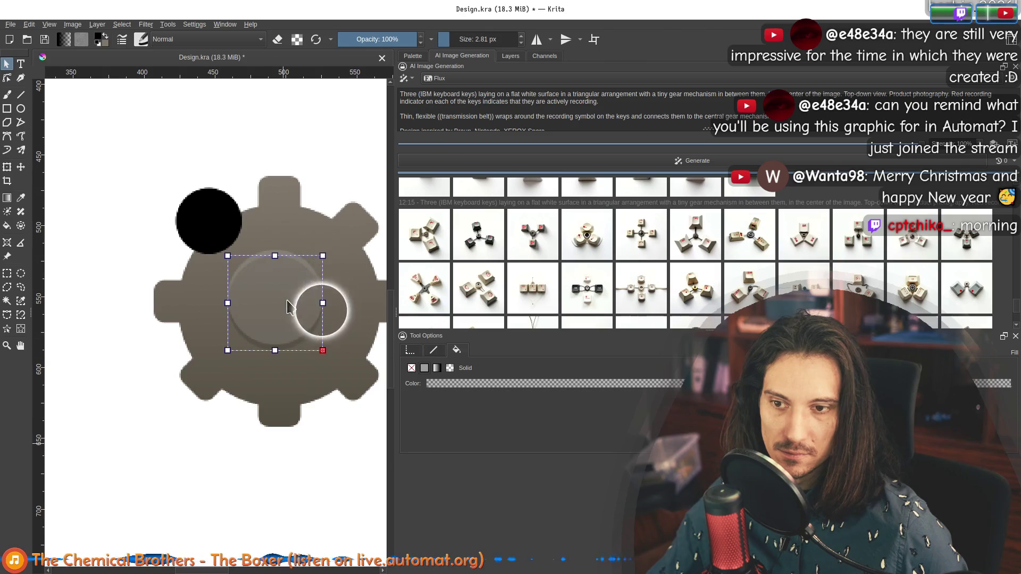
scroll(313, 387, "right", 3)
mouse_move(319, 456)
left_mouse_down()
mouse_move(131, 250)
mouse_move(165, 269)
left_mouse_up()
left_click(213, 282)
left_click_drag(210, 310, 213, 310)
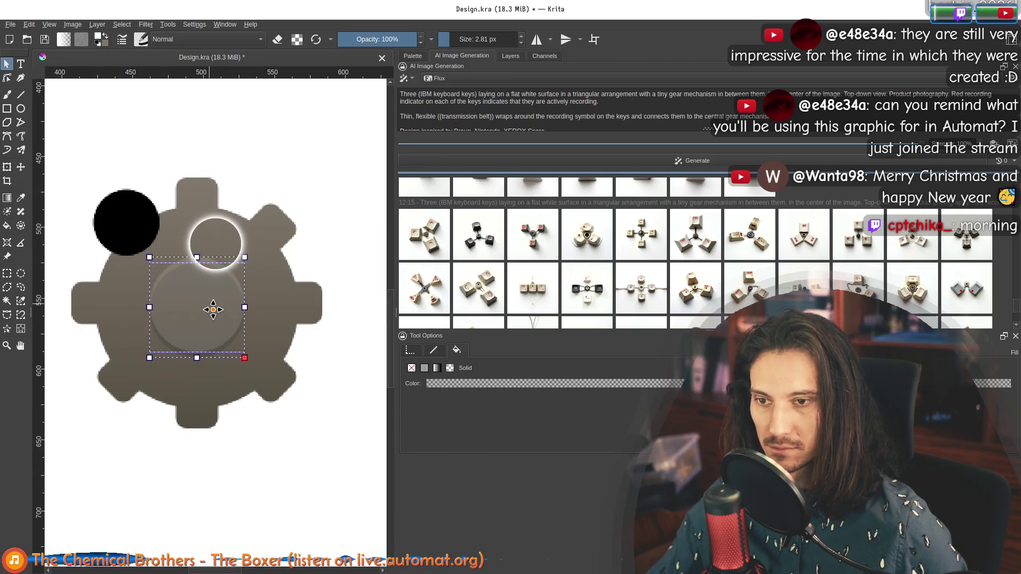
left_click(133, 228)
left_click_drag(132, 228, 192, 306)
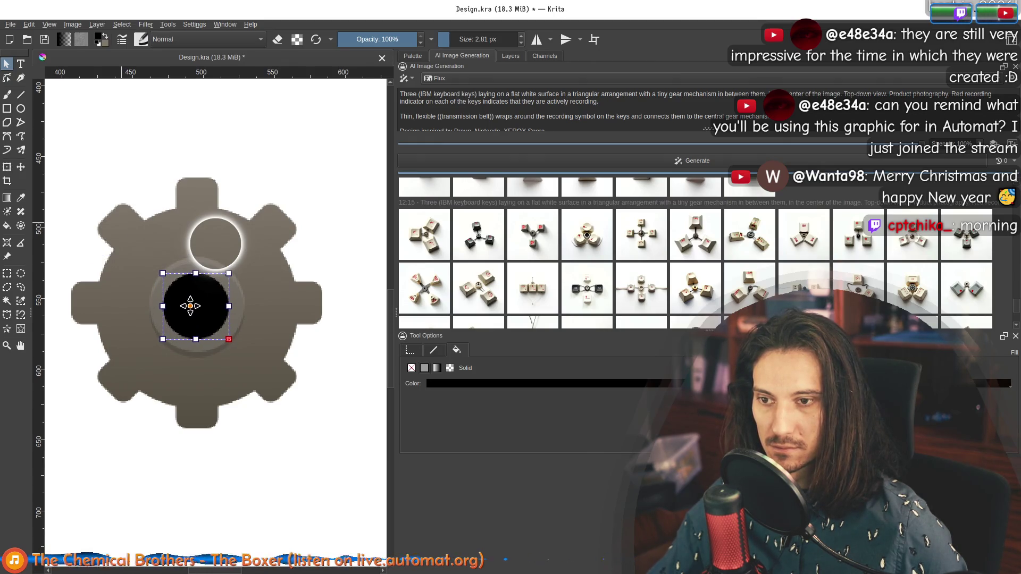
left_click(275, 313)
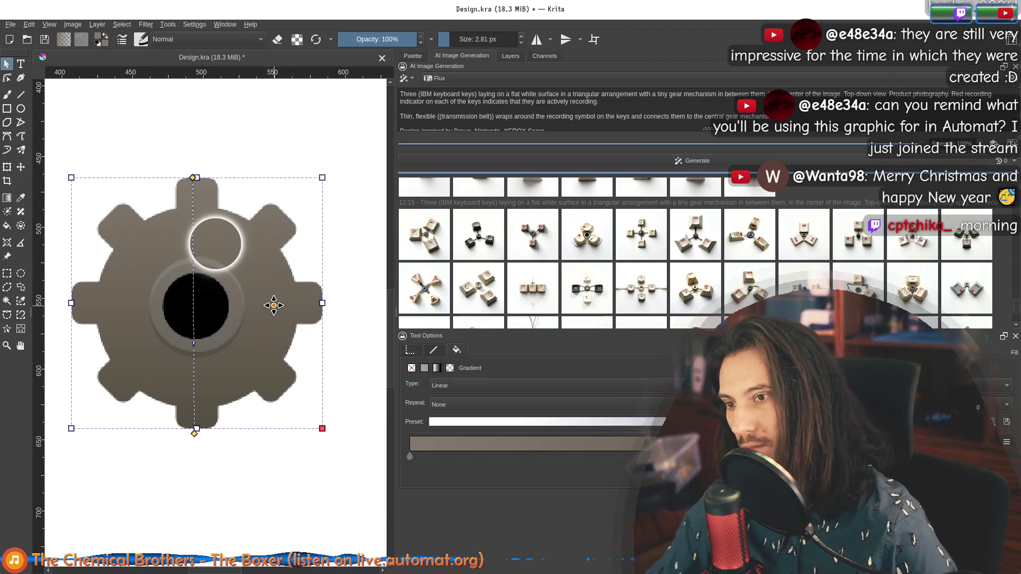
Paste a gear copy, send it to back, and give it a semi-transparent solid black fill.
key("ctrl+v")
left_click_drag(246, 336, 229, 328)
right_click(245, 343)
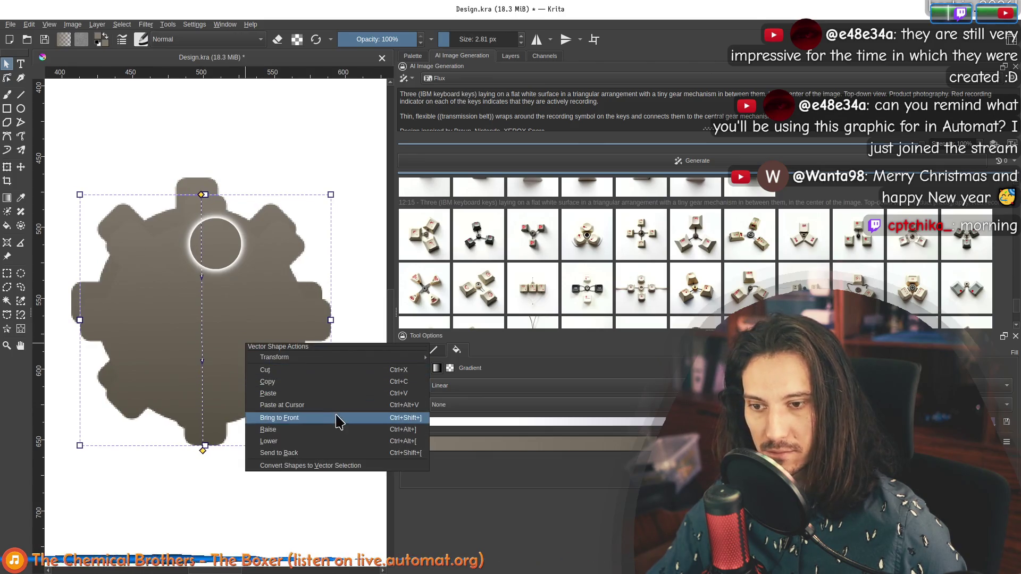
left_click(326, 454)
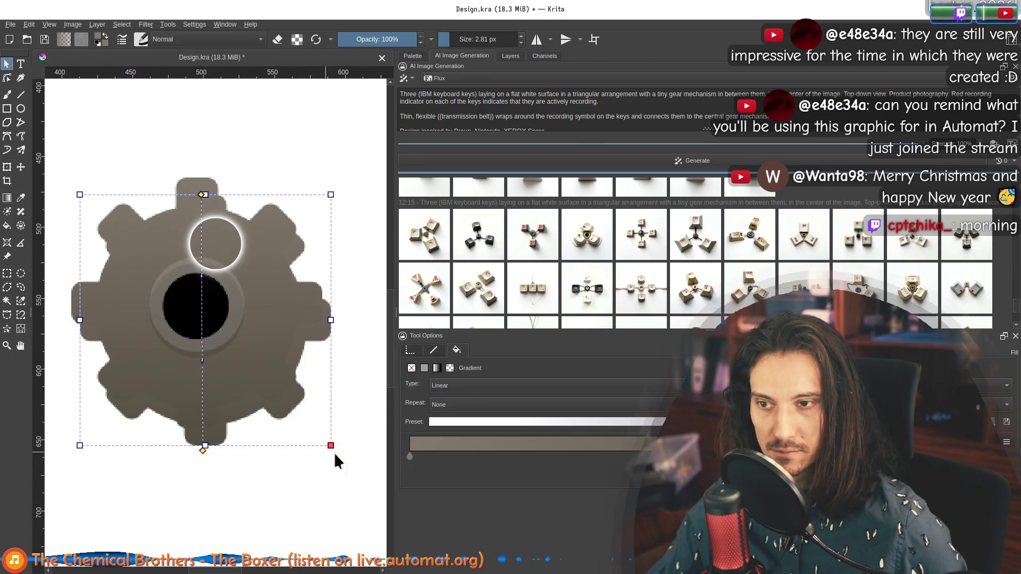
left_click(424, 368)
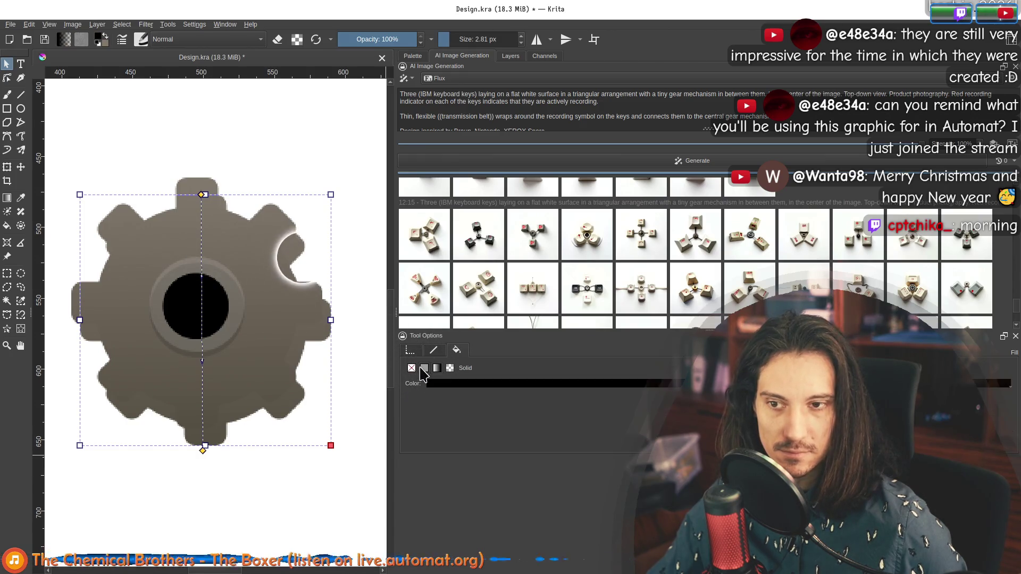
left_click(580, 383)
left_click_drag(563, 366, 557, 353)
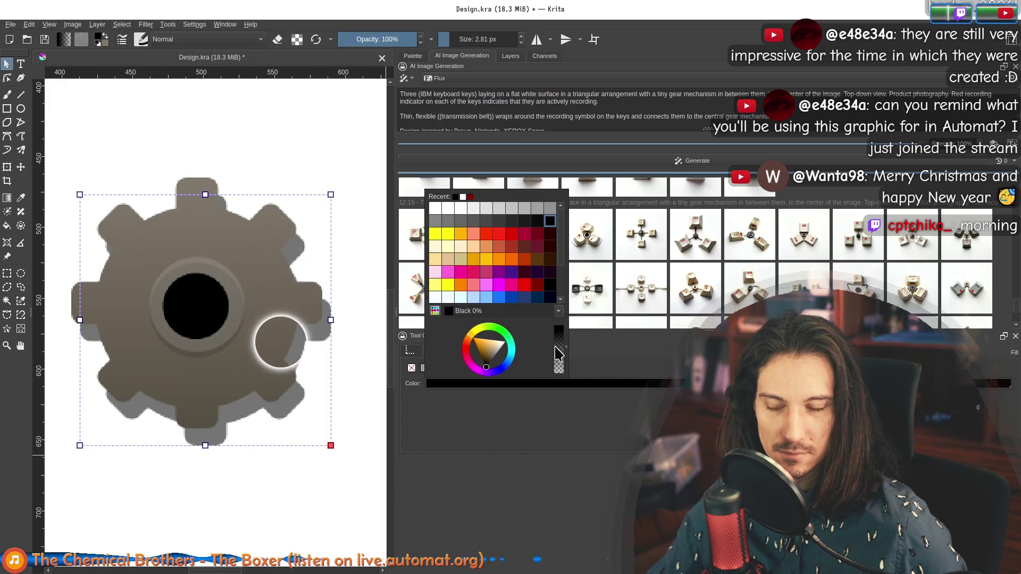
left_click(279, 423)
Offset the shadow gear up-left and tint it dark brown.
mouse_move(285, 407)
left_mouse_down()
mouse_move(262, 401)
mouse_move(277, 393)
left_mouse_up()
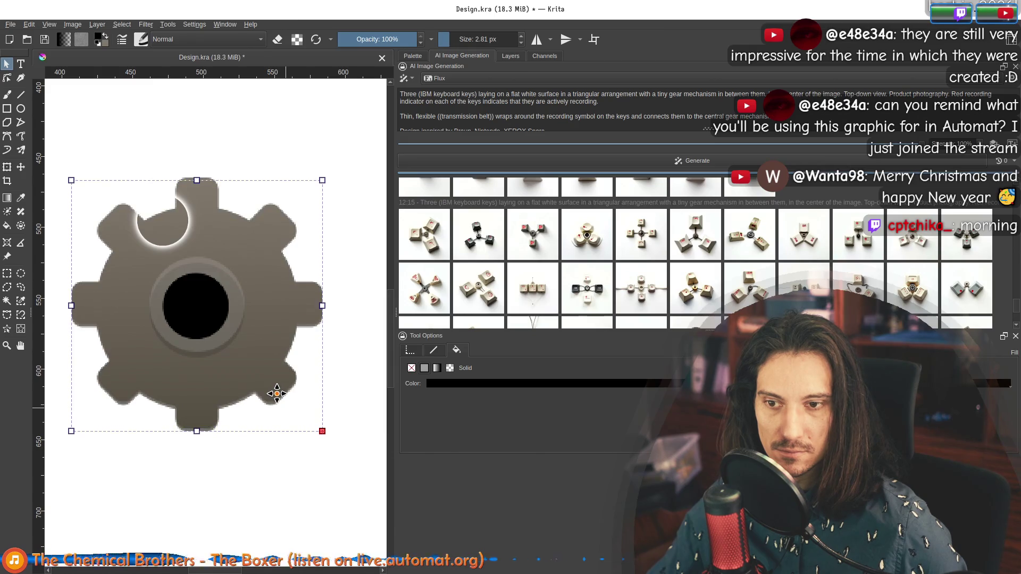
left_click(463, 383)
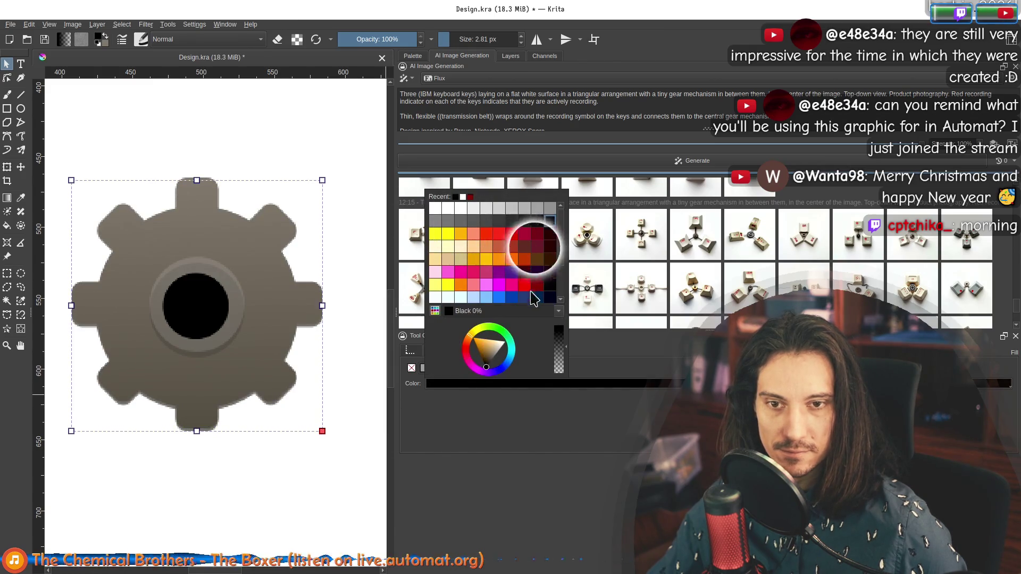
left_click(489, 351)
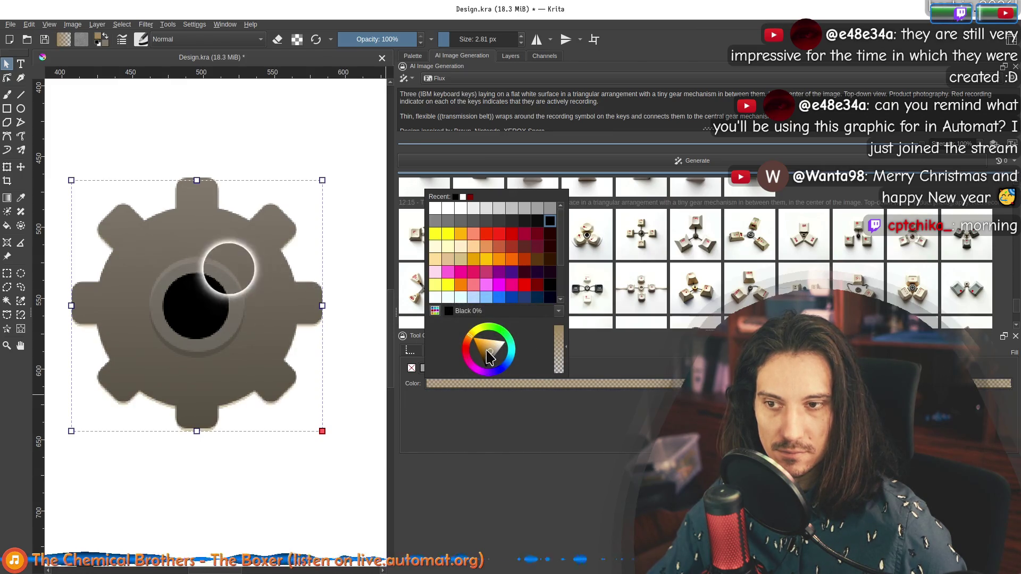
left_click(485, 359)
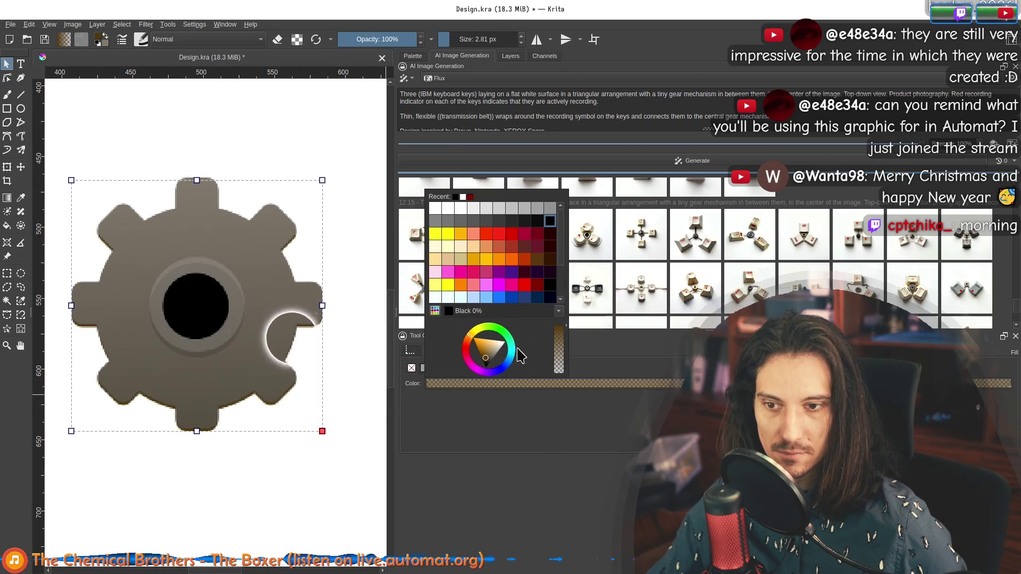
left_click(489, 361)
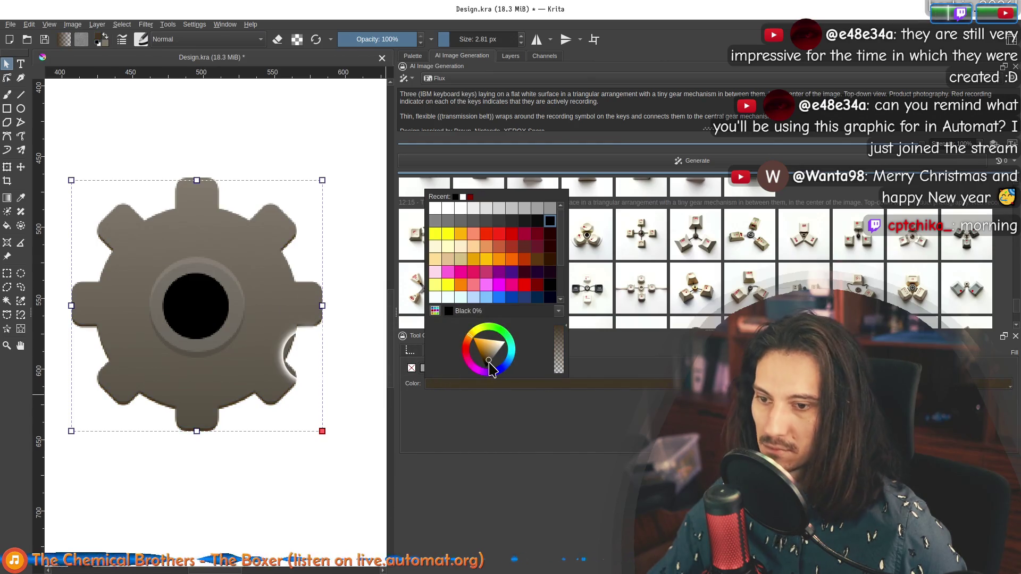
left_click(279, 480)
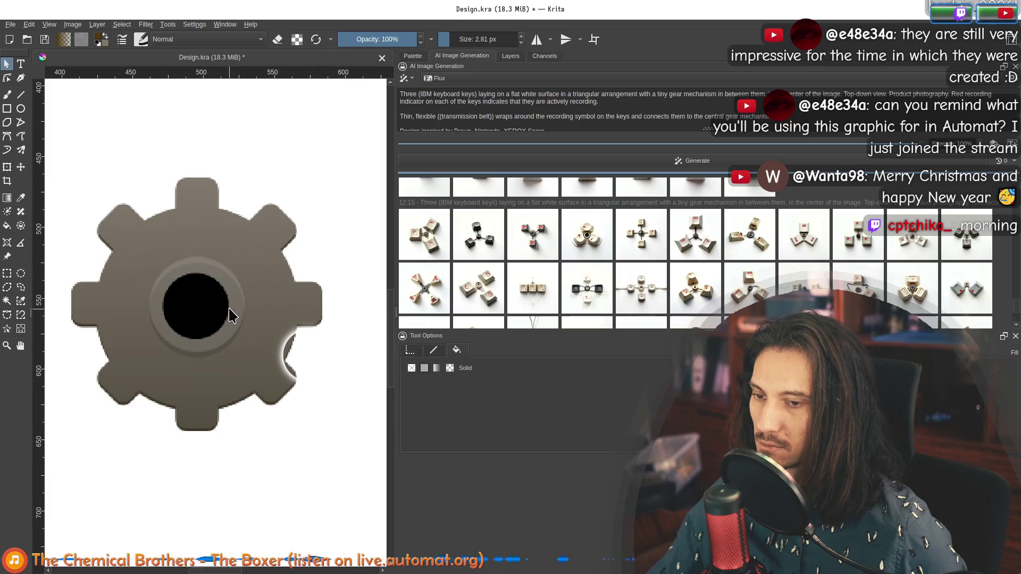
scroll(228, 310, "down", 5)
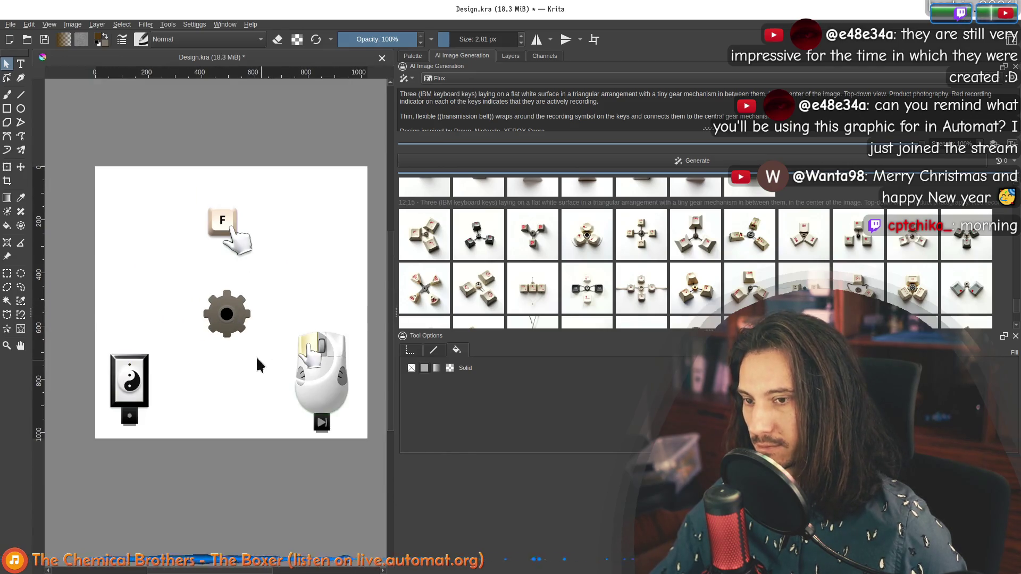
Shrink the black centre circle to a small hub hole in the gear.
scroll(257, 365, "up", 5)
left_click(342, 312)
scroll(169, 361, "right", 3)
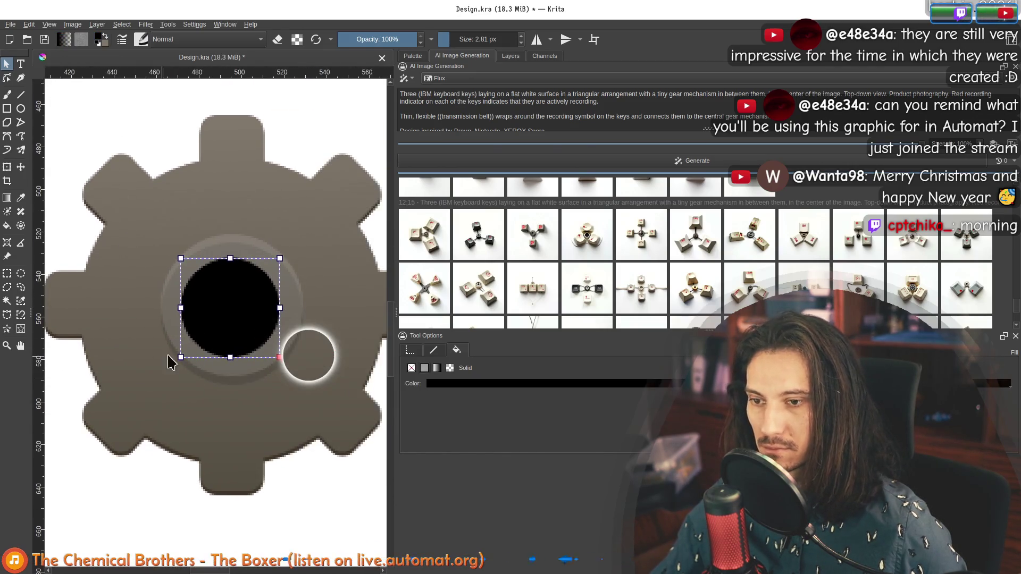
left_click_drag(182, 356, 237, 311)
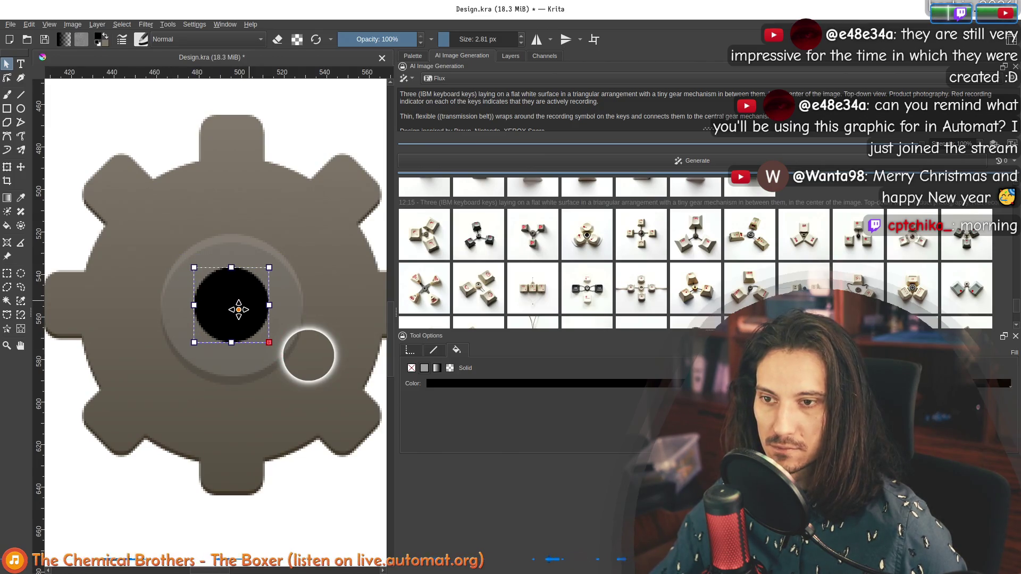
Duplicate the gear, align the copy over the original and lower it behind.
scroll(239, 310, "down", 6)
left_click_drag(251, 368, 208, 363)
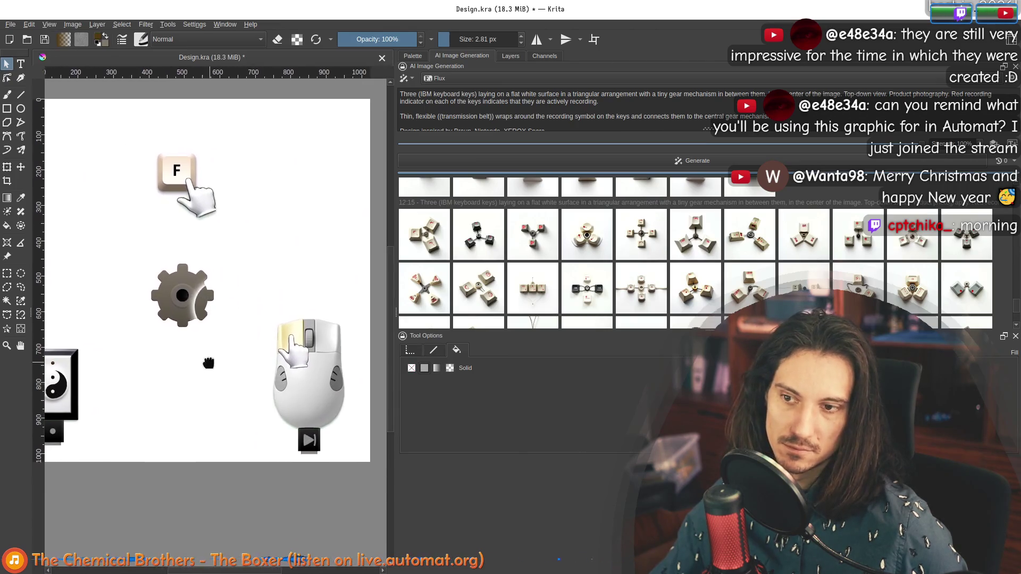
scroll(186, 327, "up", 5)
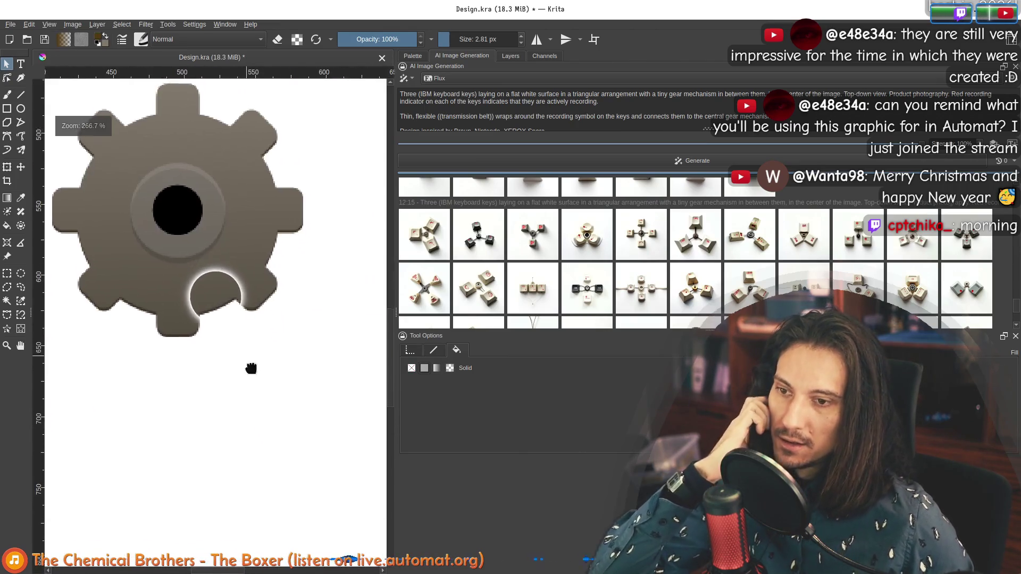
left_click(241, 341)
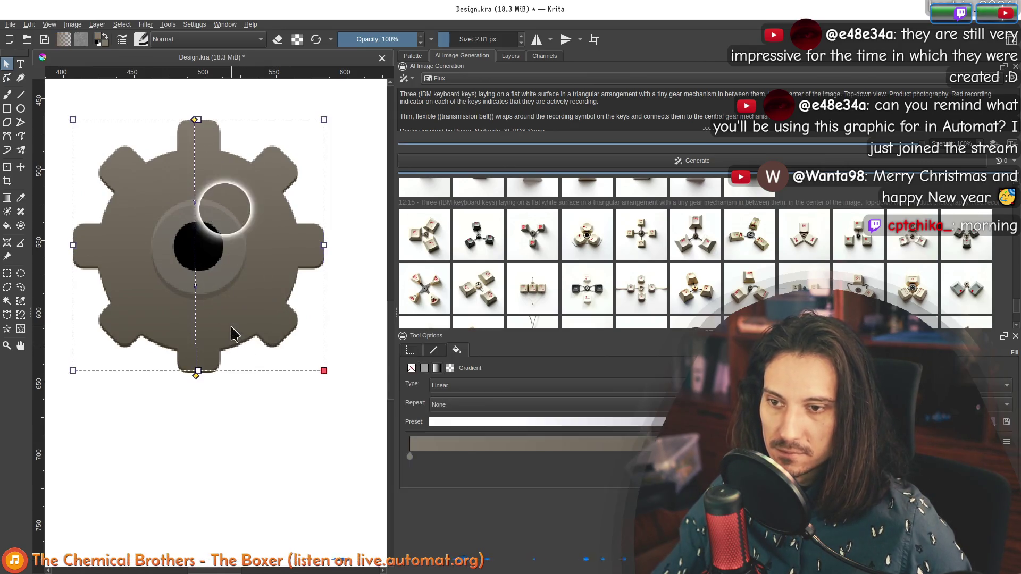
key("ctrl+d")
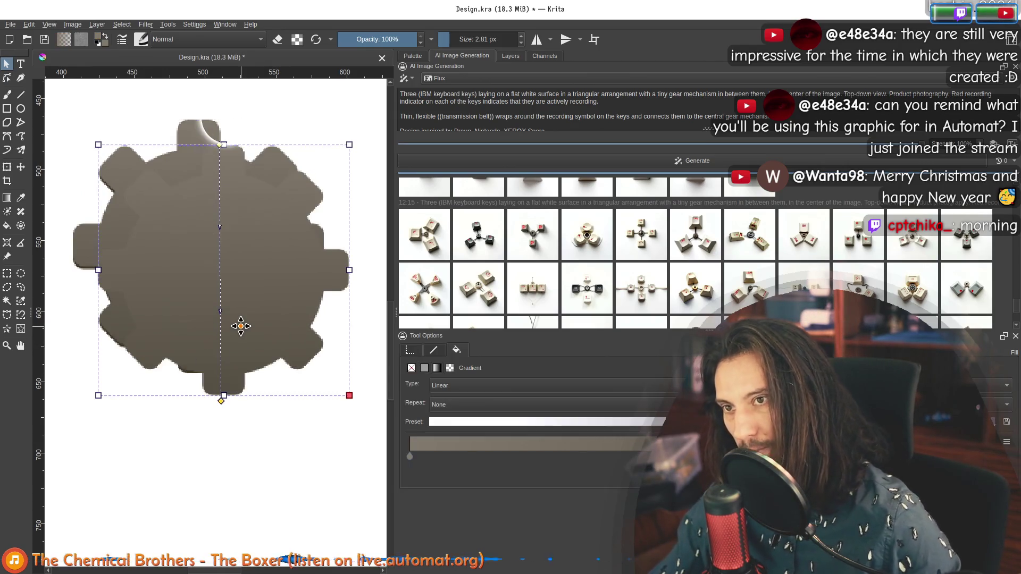
left_click_drag(228, 344, 234, 290)
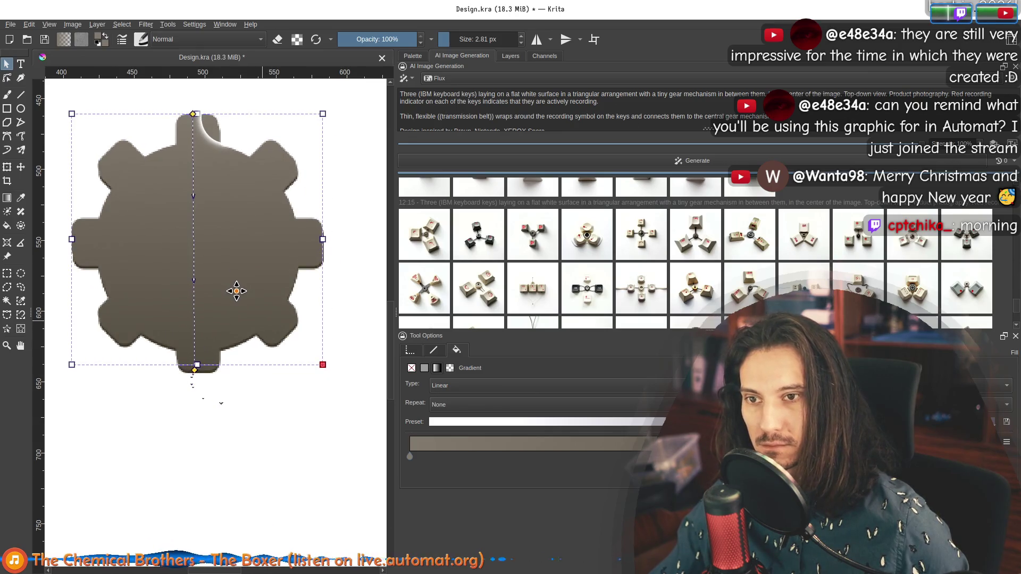
right_click(237, 291)
left_click(299, 399)
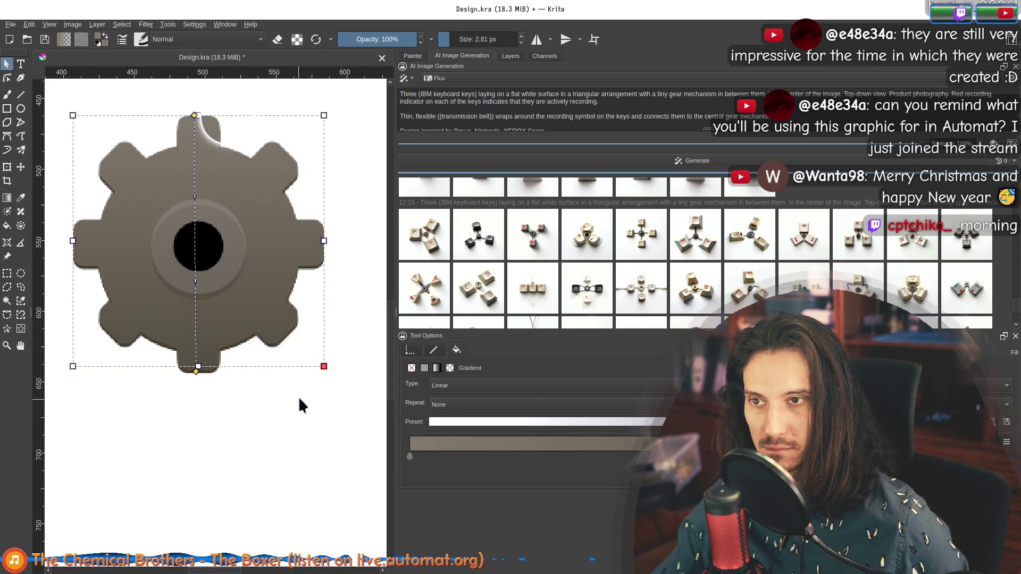
Give the gear copy a solid light beige fill and nudge it slightly down.
left_click(424, 367)
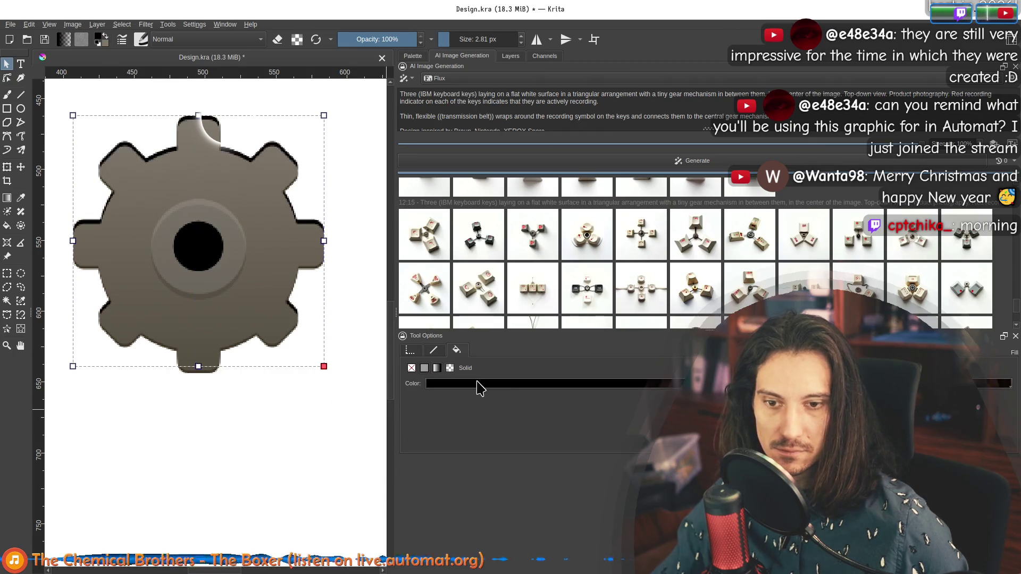
left_click(477, 382)
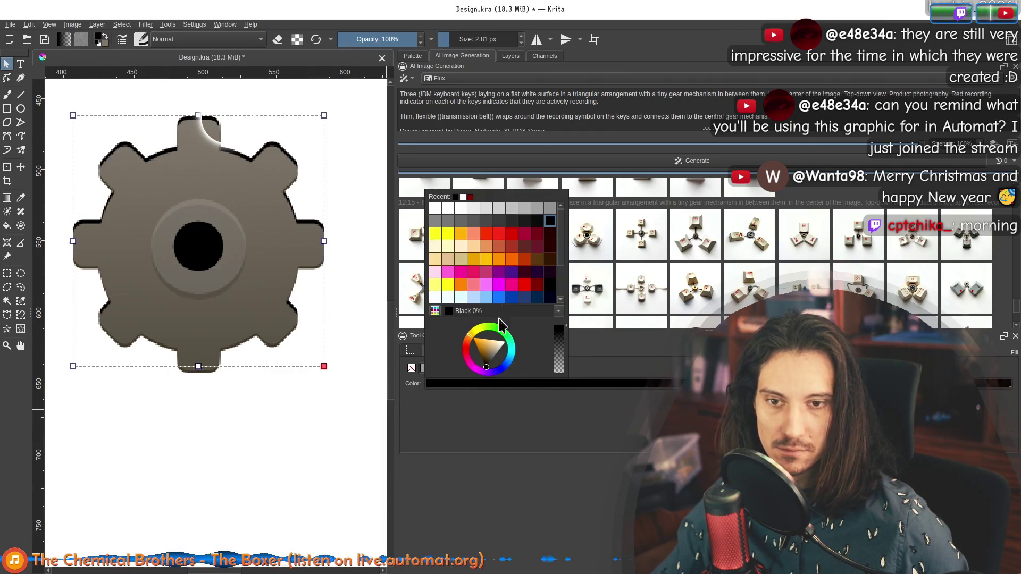
left_click(487, 355)
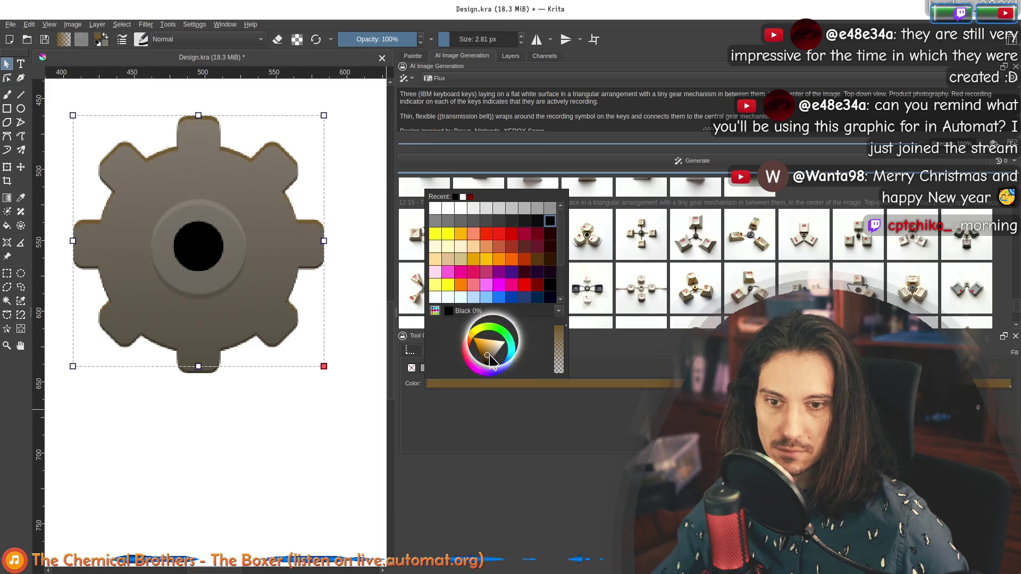
left_click(491, 355)
left_click(494, 350)
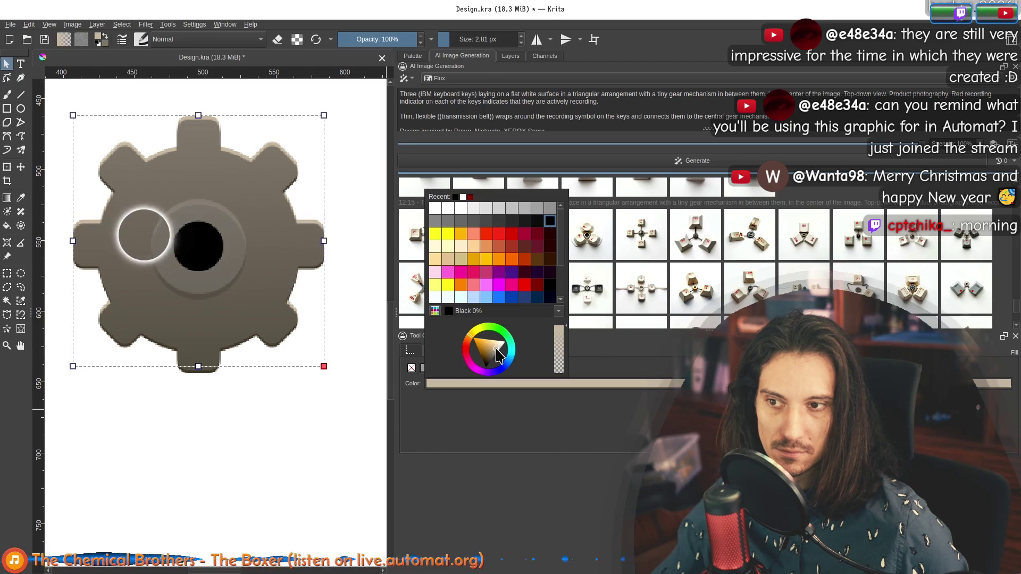
left_click(308, 462)
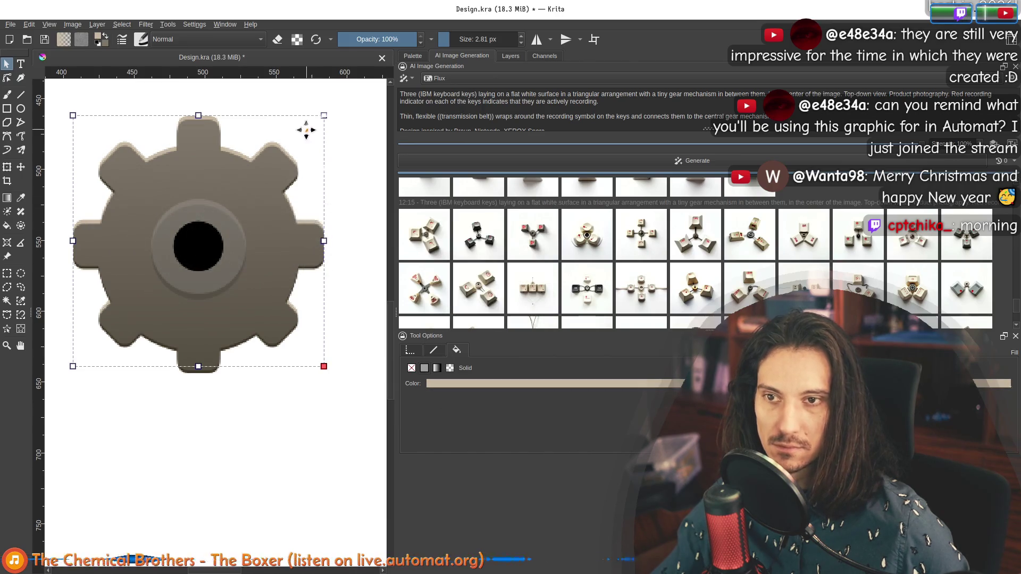
left_click_drag(317, 126, 317, 128)
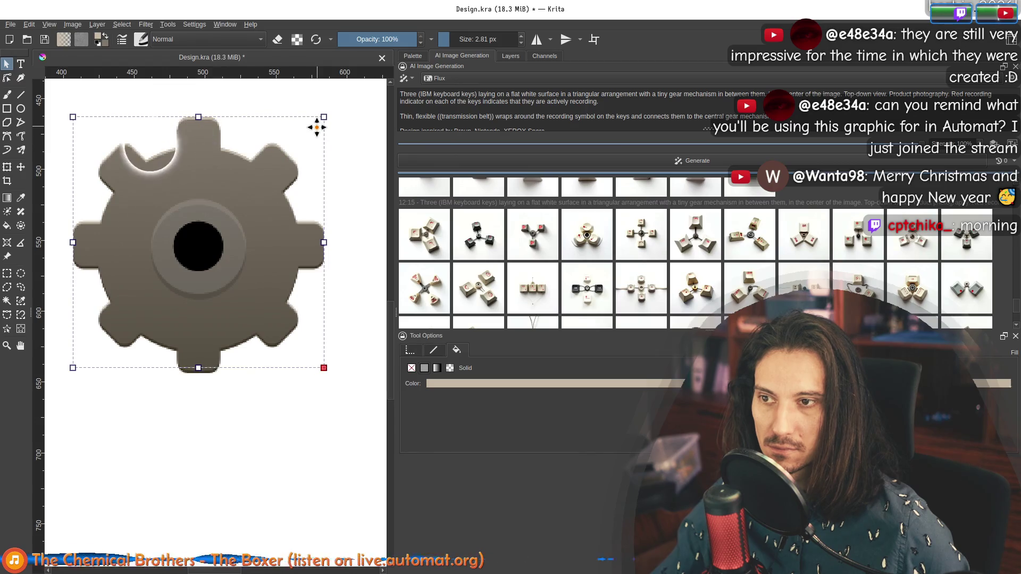
key("Return")
Pan and zoom around the canvas to inspect the revised gear.
scroll(178, 321, "down", 2)
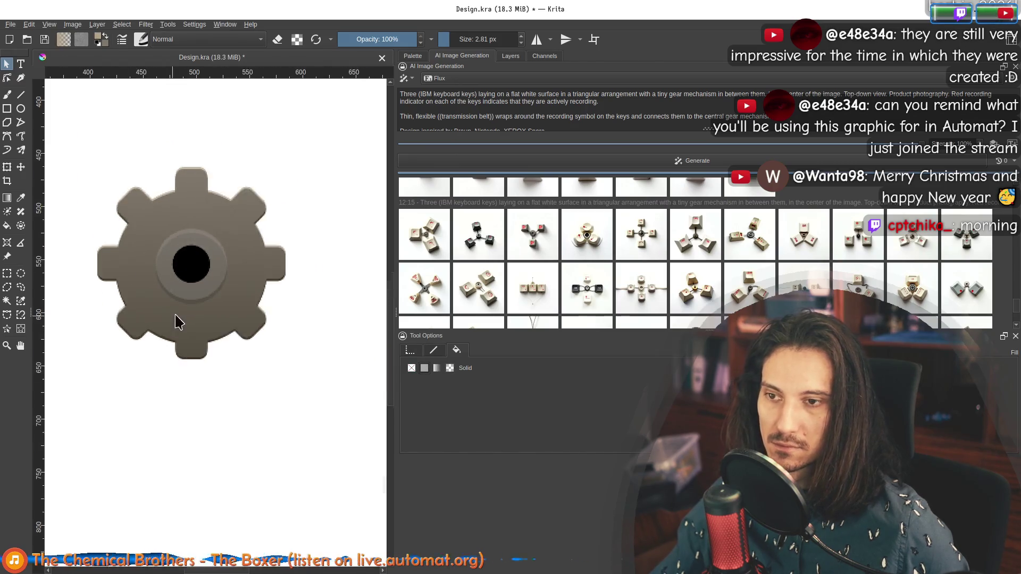
scroll(242, 359, "down", 3)
mouse_move(265, 392)
left_mouse_down()
mouse_move(137, 250)
mouse_move(146, 269)
left_mouse_up()
left_click(207, 426)
scroll(192, 304, "up", 3)
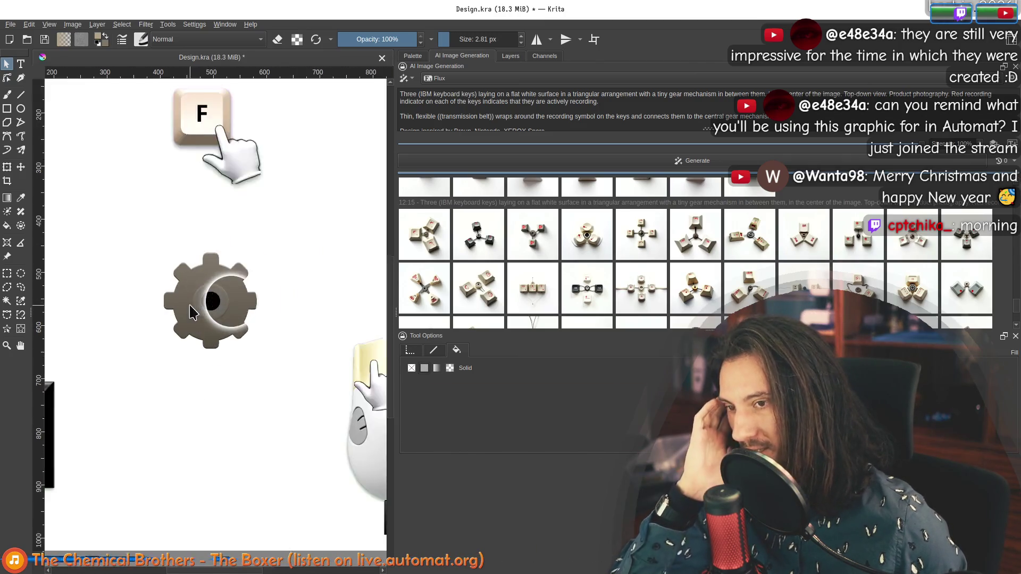
scroll(287, 420, "down", 3)
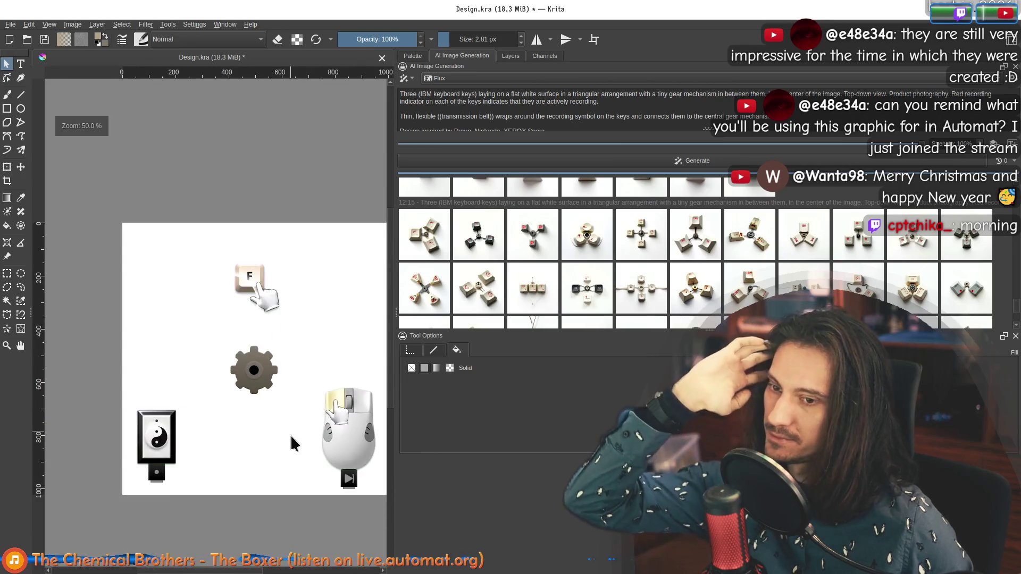
scroll(291, 425, "up", 2)
scroll(246, 381, "up", 2)
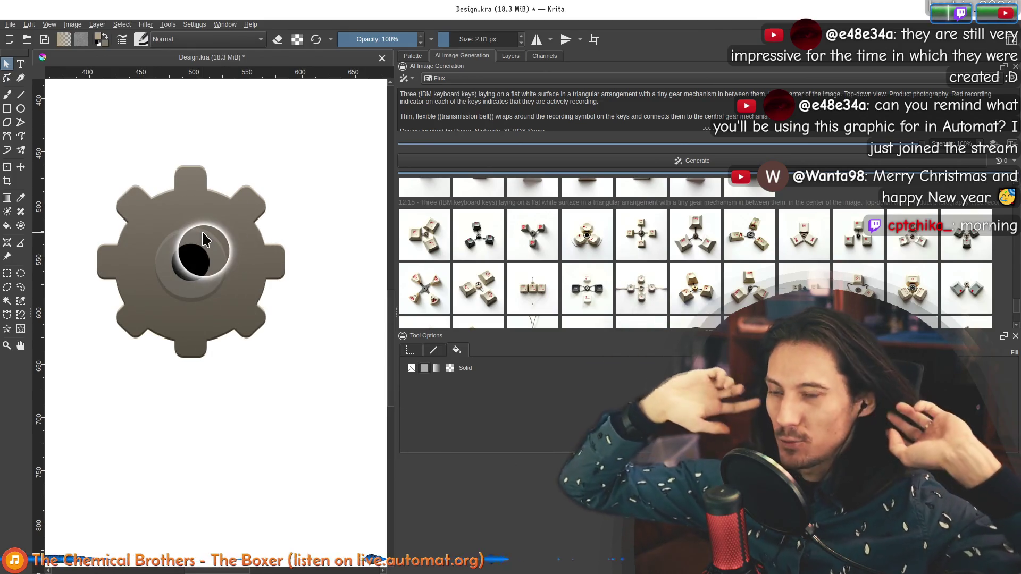
scroll(158, 186, "down", 2)
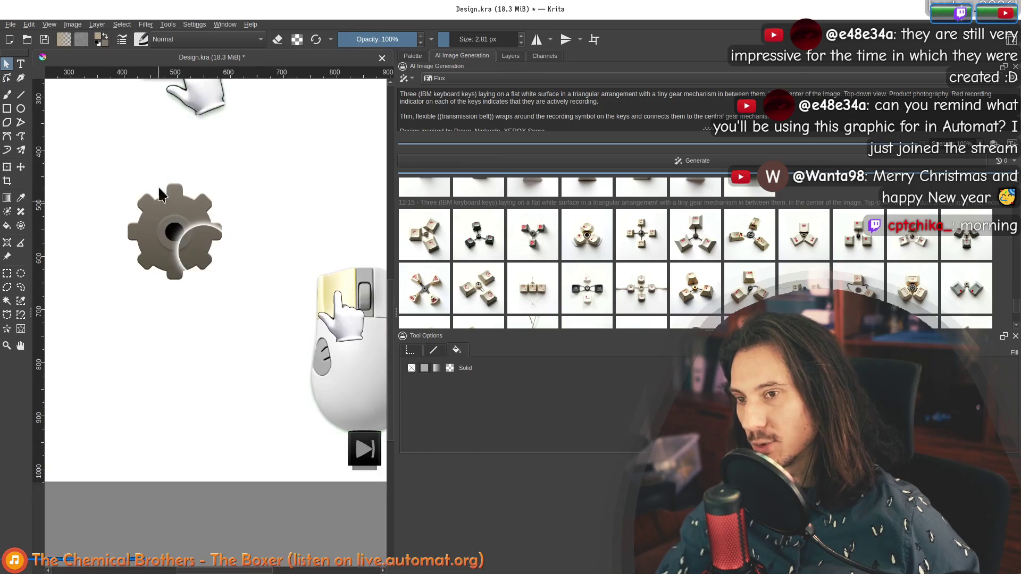
scroll(223, 202, "down", 2)
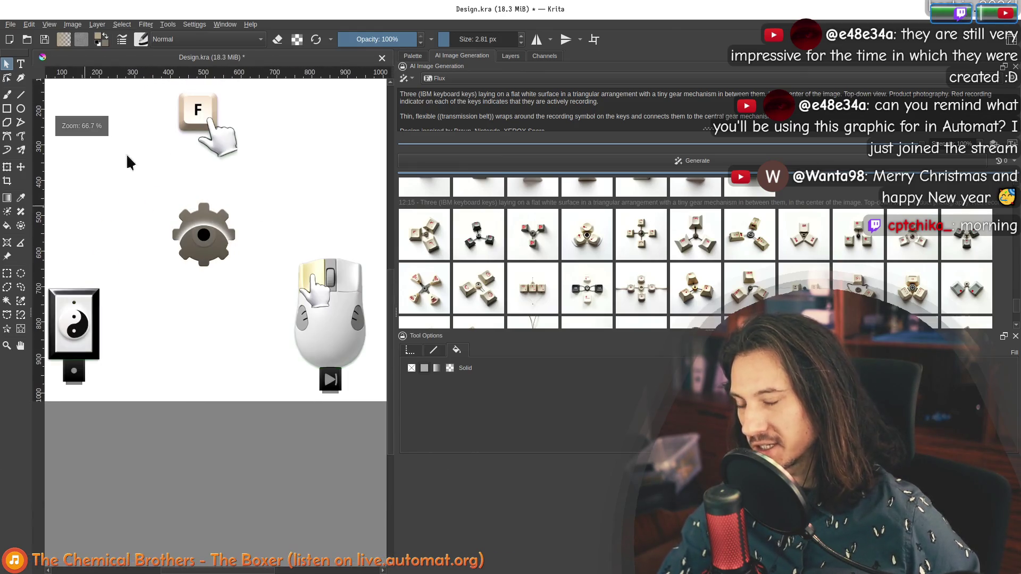
Select and deselect the gear to check it, and bring up the Layers list.
mouse_move(155, 206)
left_mouse_down()
mouse_move(246, 298)
mouse_move(137, 188)
left_mouse_up()
left_click(259, 296)
left_click(290, 203)
scroll(250, 286, "up", 3)
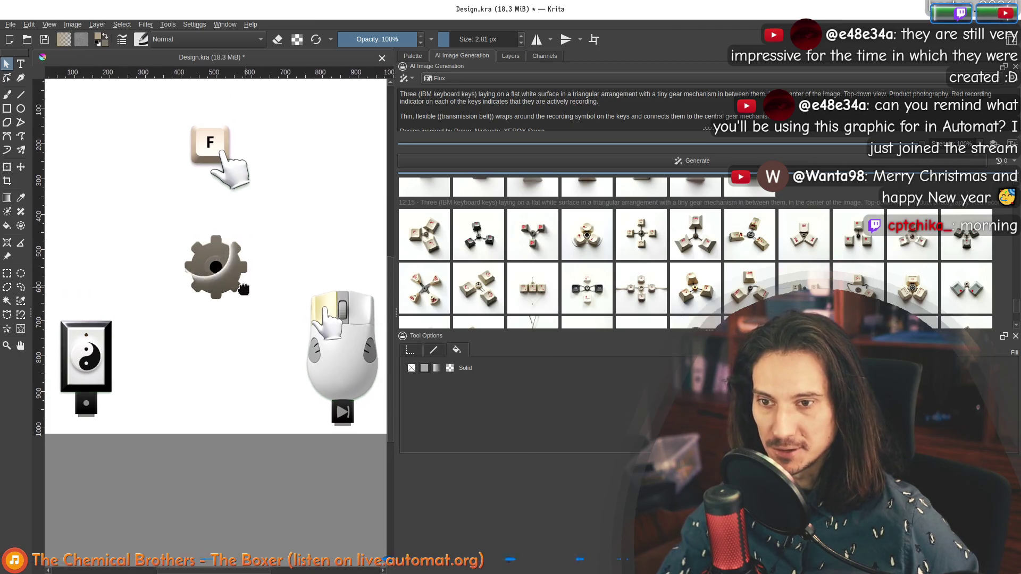
left_click_drag(248, 355, 209, 292)
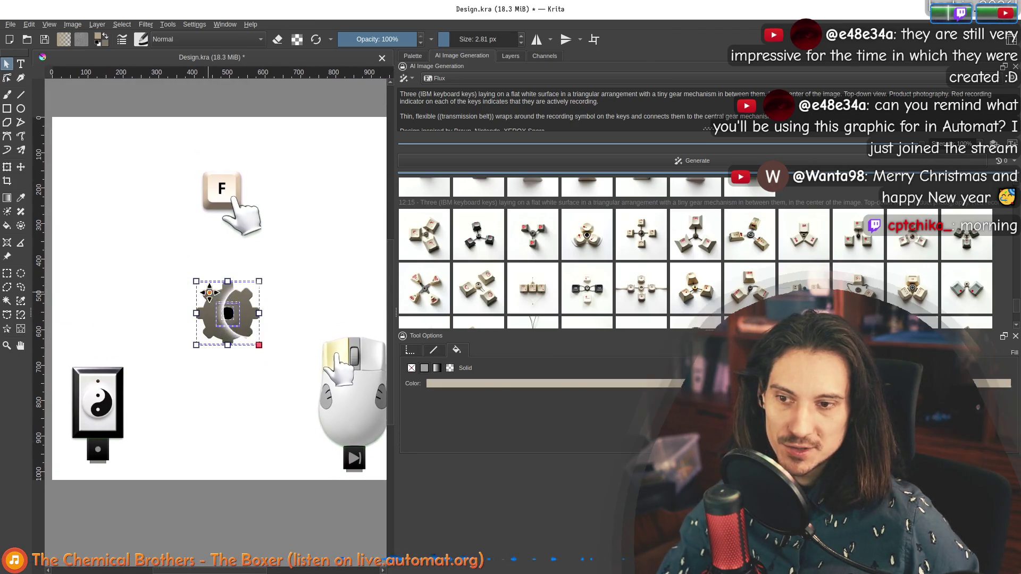
left_click(284, 273)
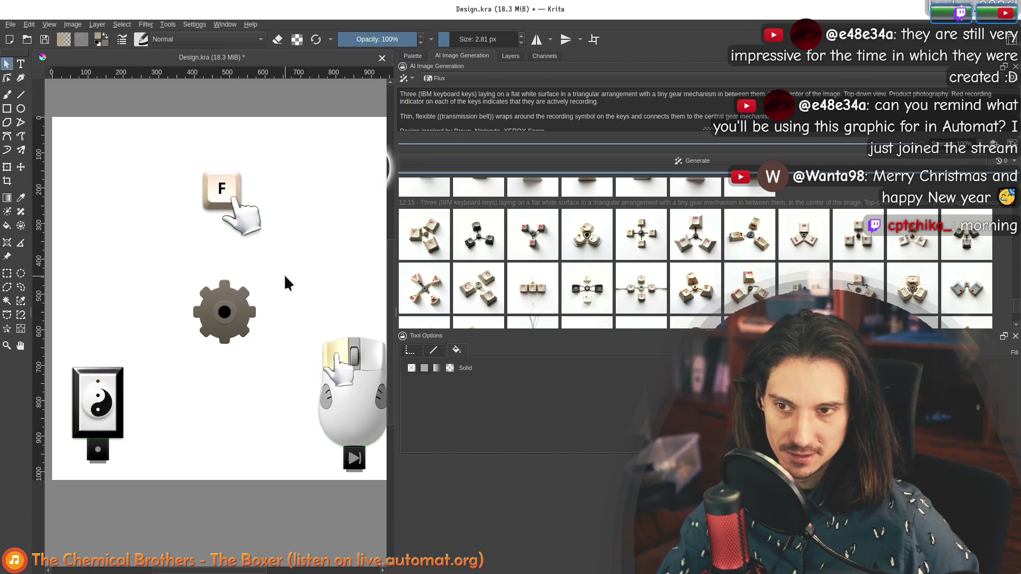
left_click(518, 59)
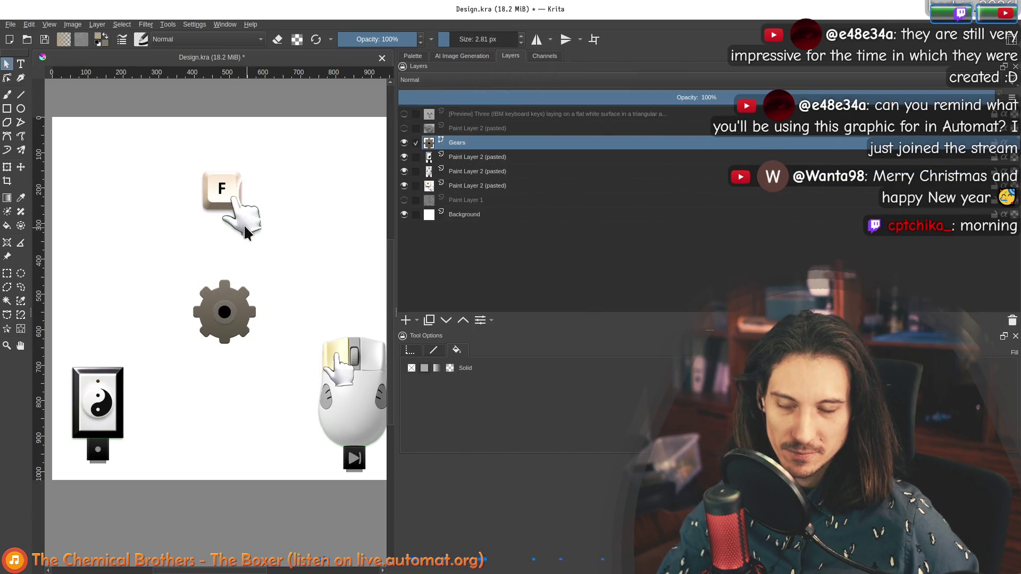
Zoom in on the F key and pick the lower Paint Layer 2 (pasted) with the freehand brush.
scroll(216, 189, "up", 2)
scroll(218, 184, "up", 2)
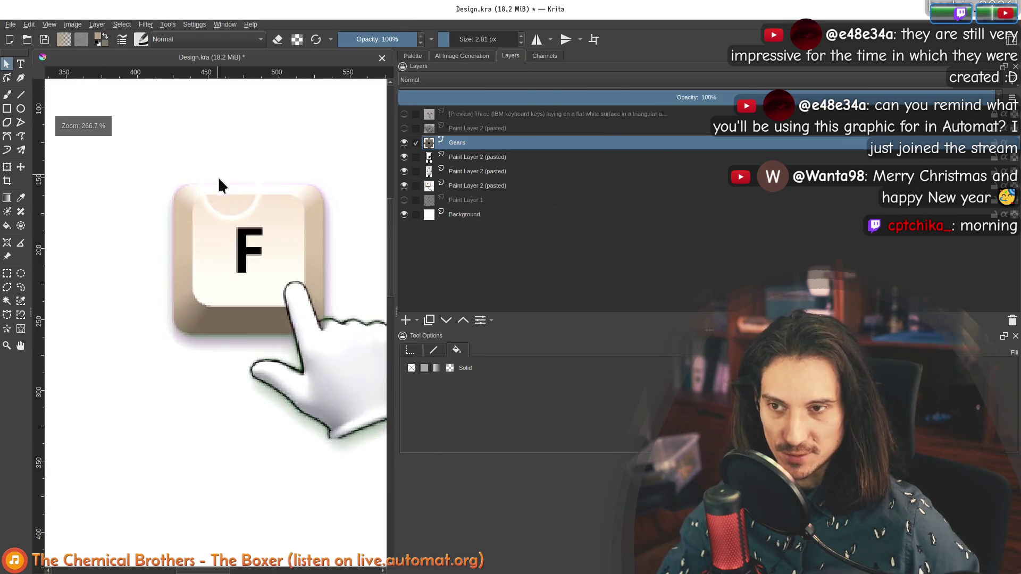
left_click(436, 185)
key("b")
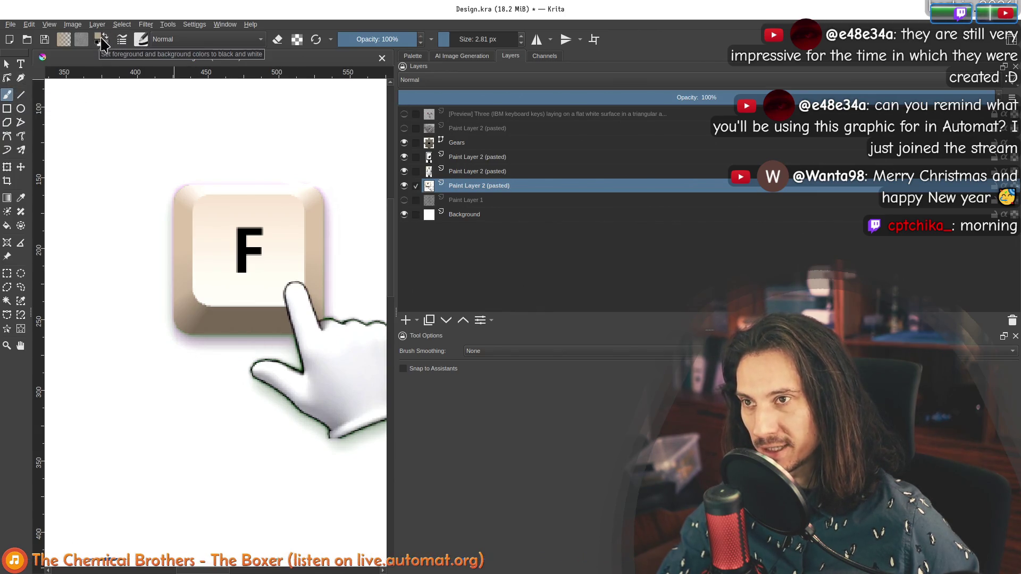
Glance at the foreground colour chooser and return to the AI Image Generation results.
left_click(99, 42)
left_click(575, 391)
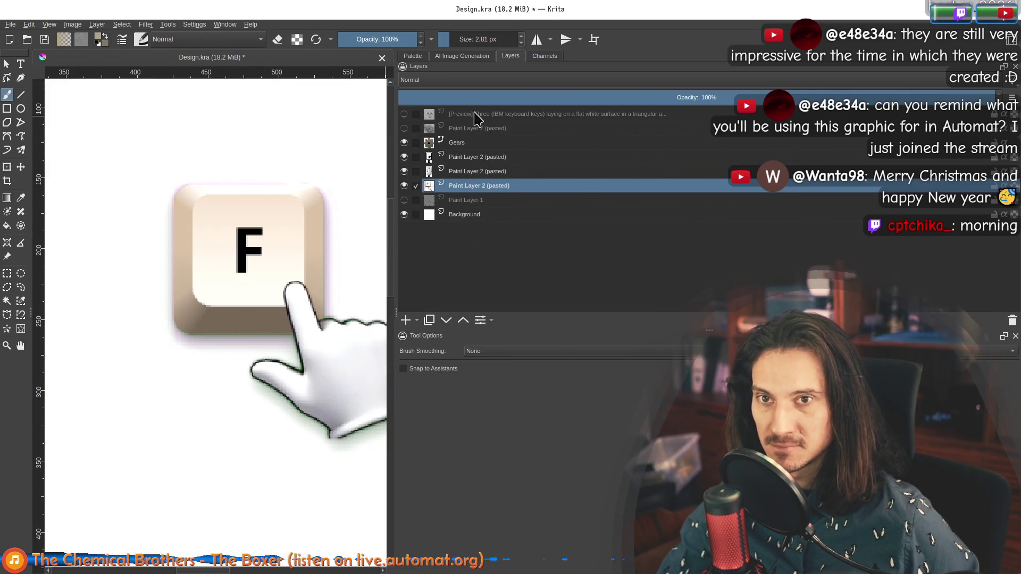
left_click(454, 56)
scroll(590, 243, "up", 2)
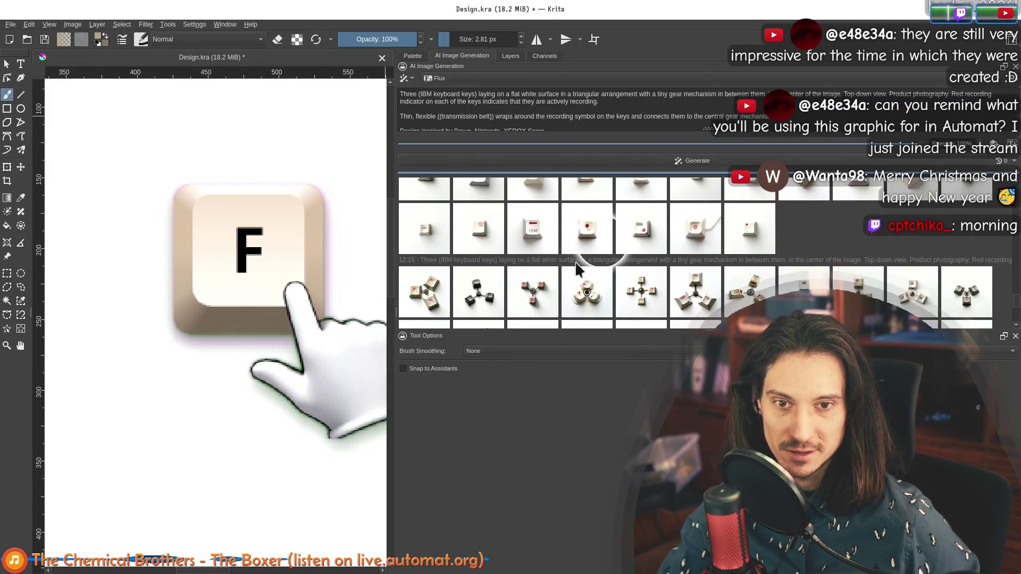
Preview several generated key images on canvas, including the IBM keys with red dot and arrow.
left_click(586, 232)
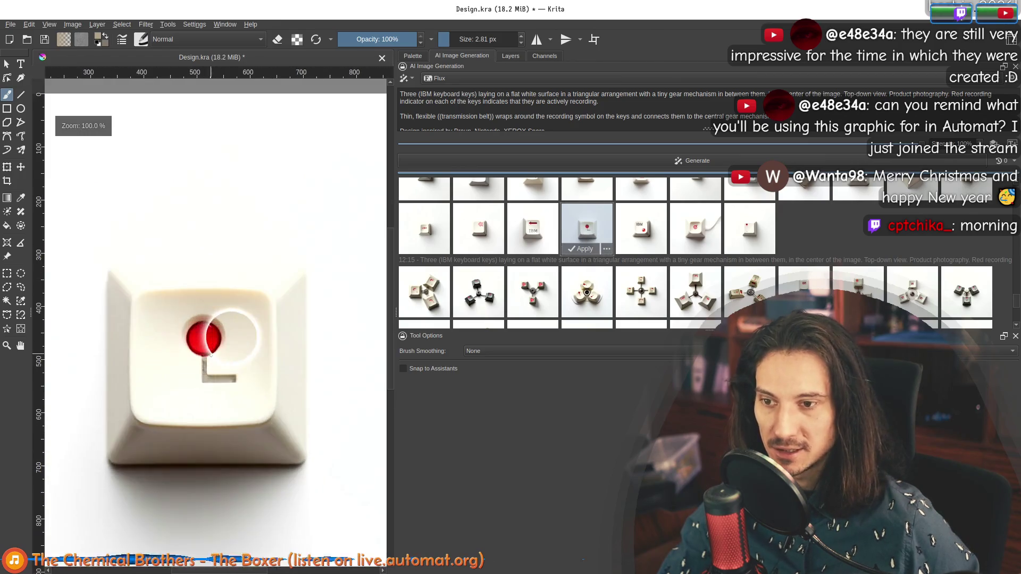
left_click(642, 234)
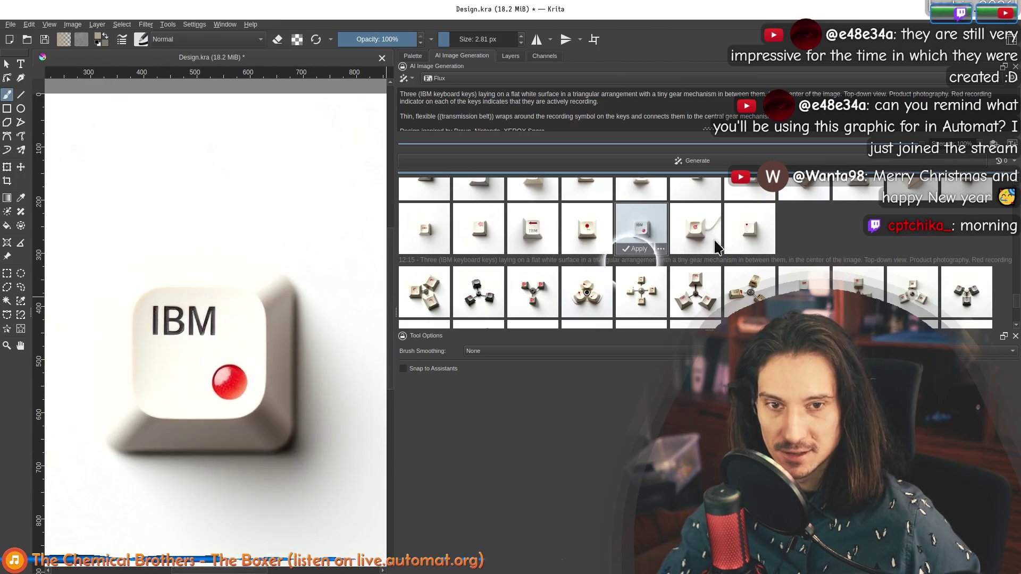
left_click(694, 232)
left_click(731, 235)
left_click(636, 243)
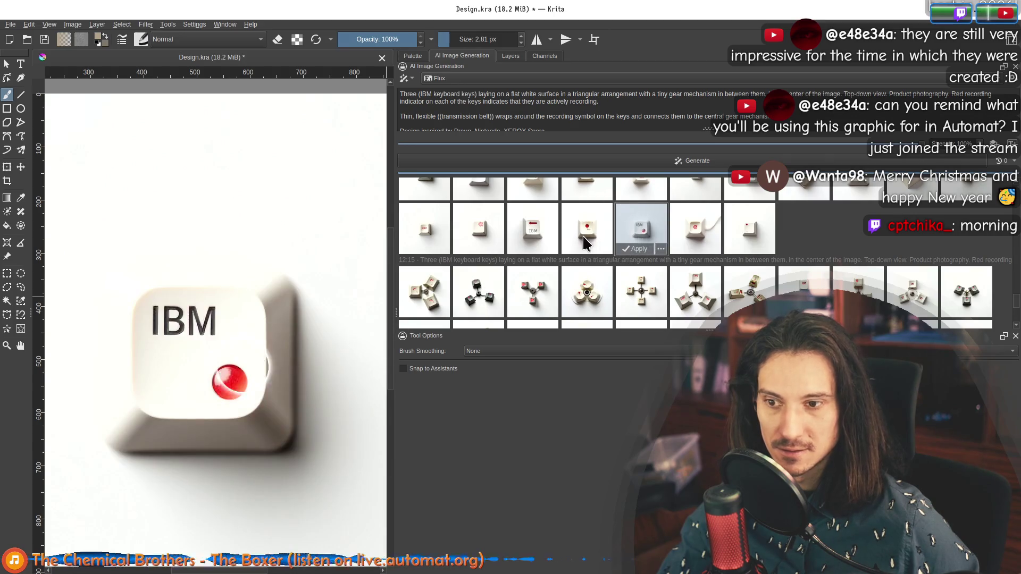
left_click(609, 237)
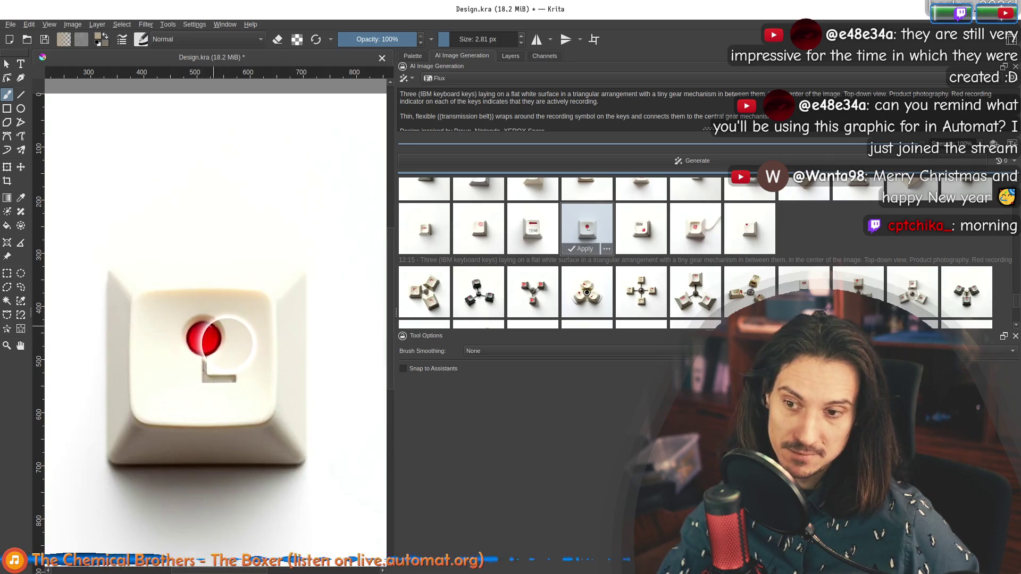
key("minus")
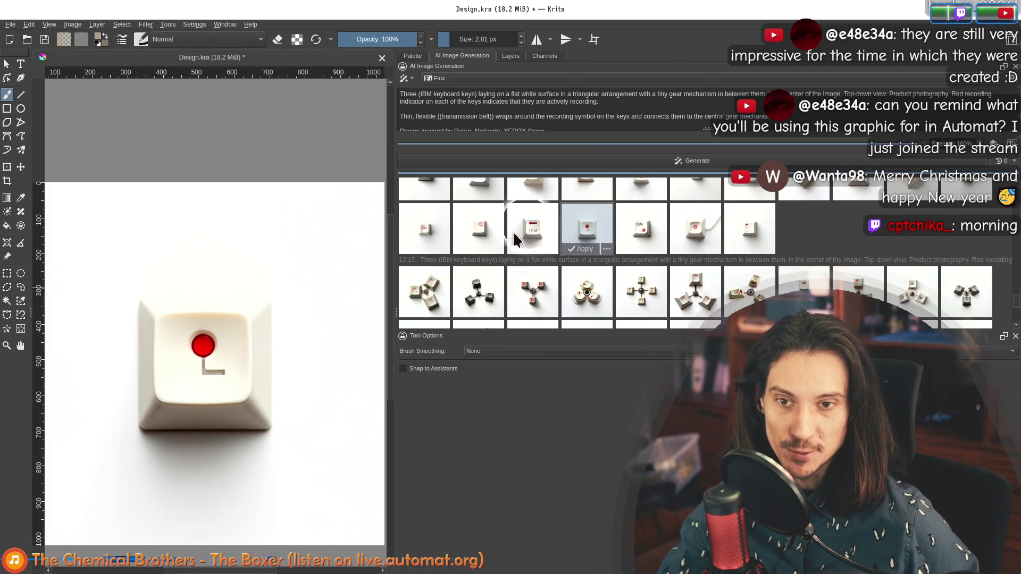
left_click(480, 229)
left_click(444, 233)
left_click(628, 230)
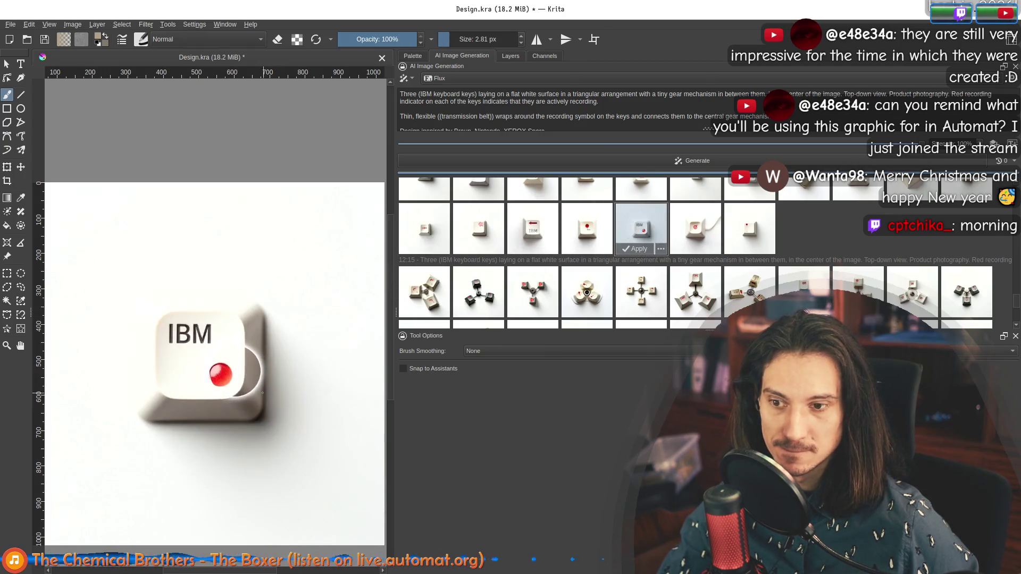
left_click(599, 230)
left_click(531, 228)
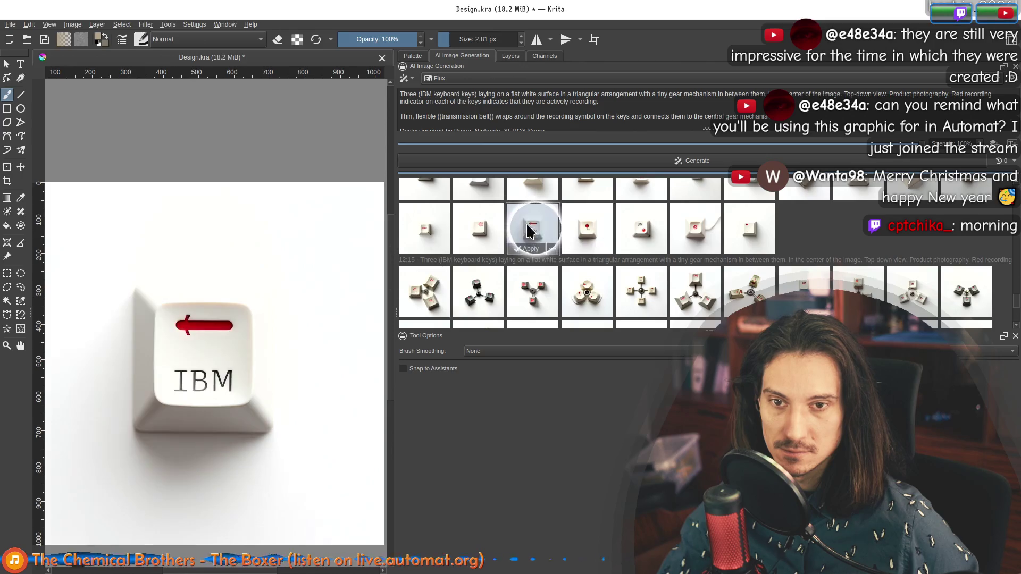
Step through the first to last results of the current batch as canvas previews.
scroll(557, 282, "up", 1)
left_click(431, 235)
left_click(511, 244)
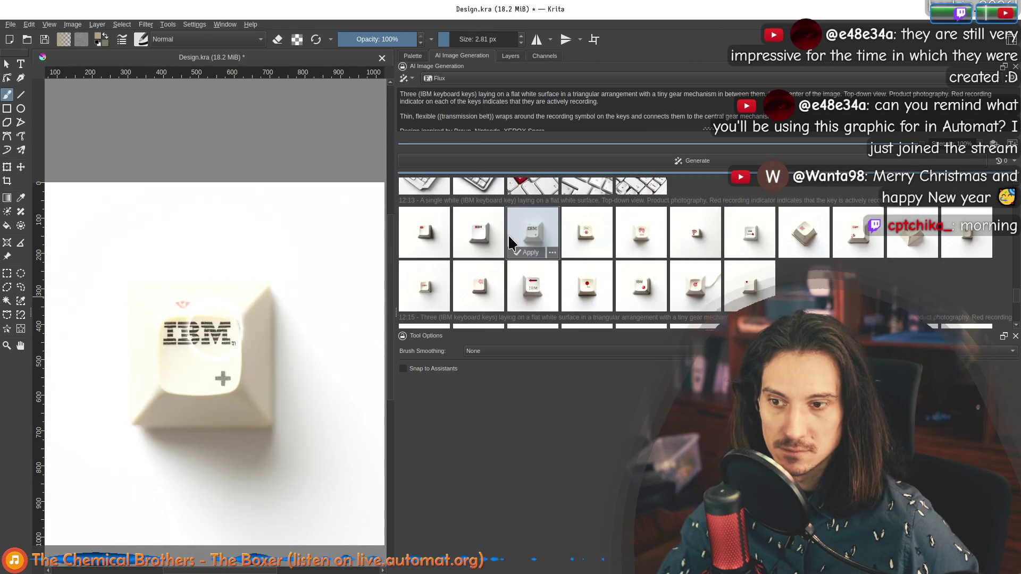
left_click(582, 237)
left_click(691, 234)
left_click(744, 234)
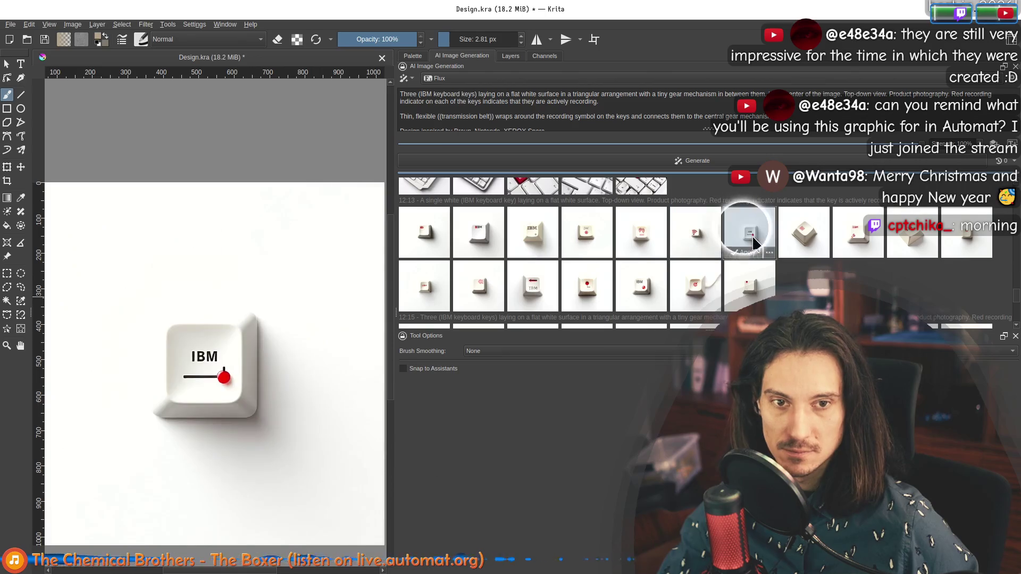
left_click(816, 236)
left_click(857, 234)
left_click(912, 234)
left_click(966, 234)
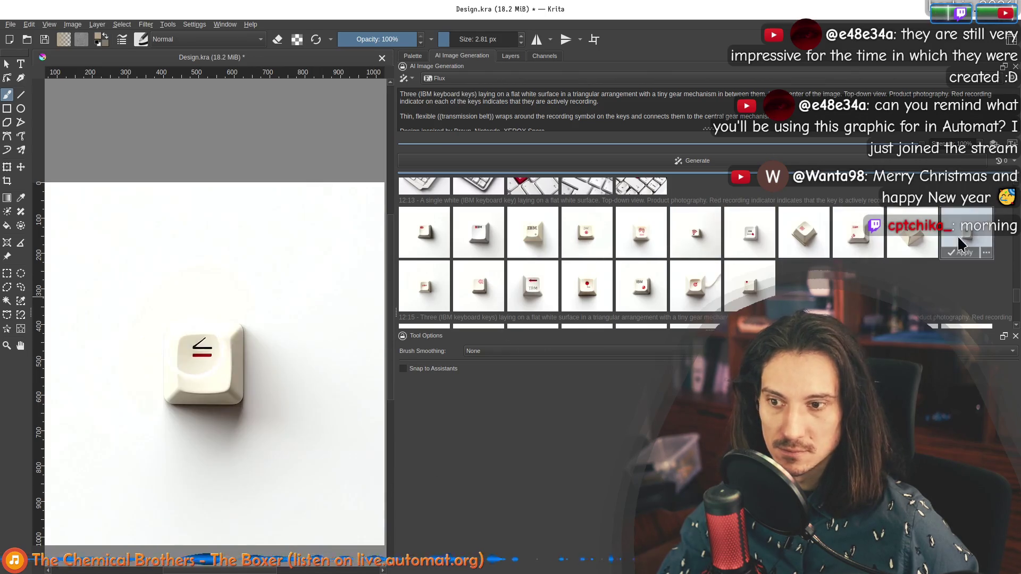
Browse older batches of gears and keyboards and preview the single keycap with red recording dot.
scroll(675, 257, "up", 1)
scroll(675, 258, "up", 5)
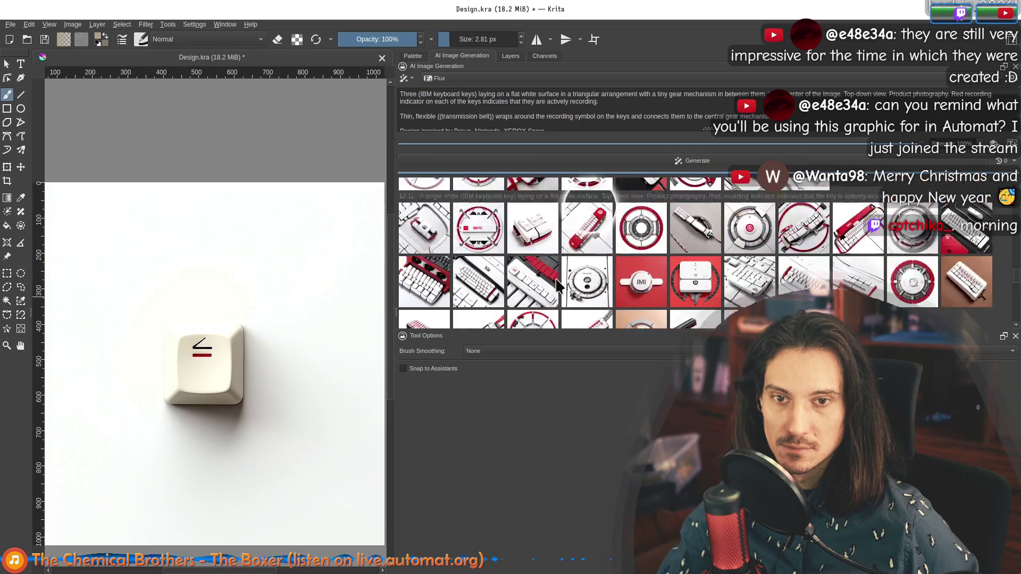
left_click(532, 243)
left_click(532, 202)
scroll(510, 266, "up", 3)
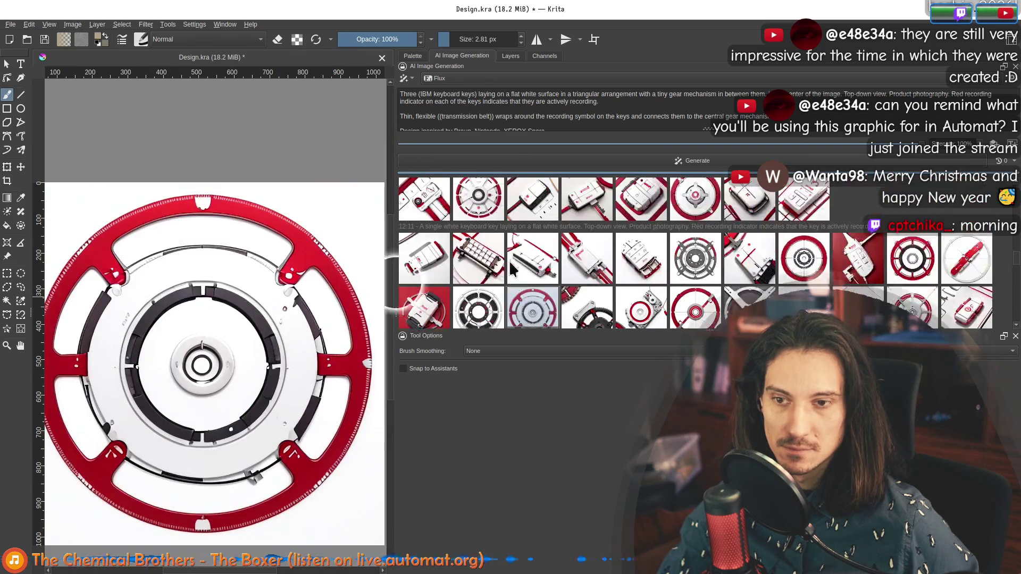
scroll(503, 277, "up", 6)
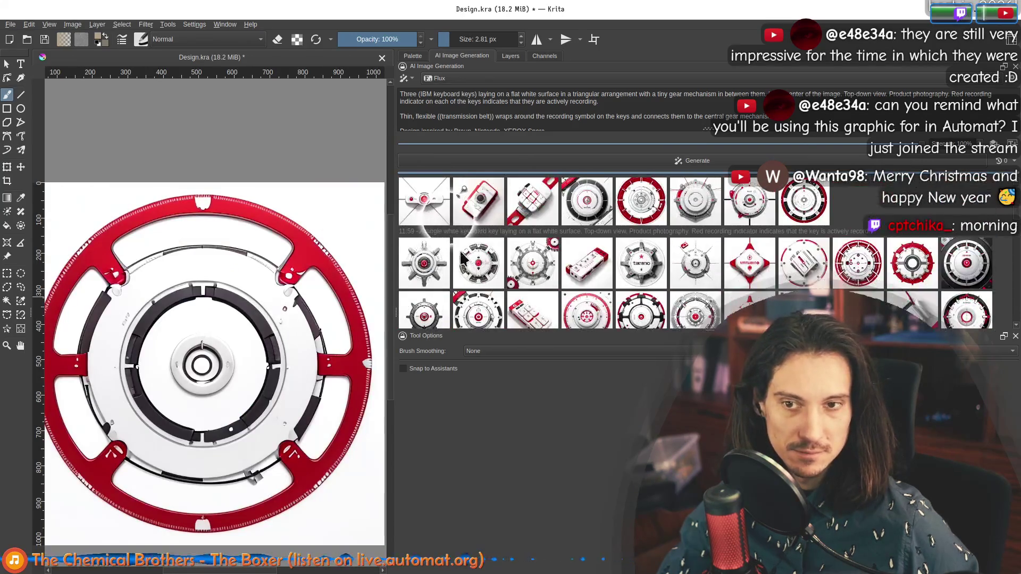
left_click(444, 210)
left_click(479, 202)
left_click(424, 202)
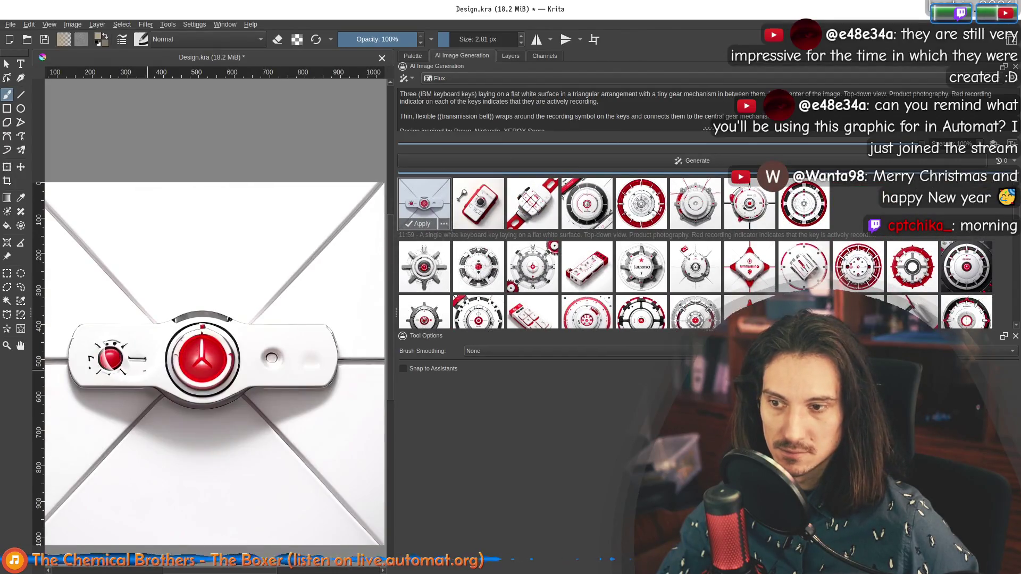
scroll(211, 351, "up", 2)
left_click(532, 268)
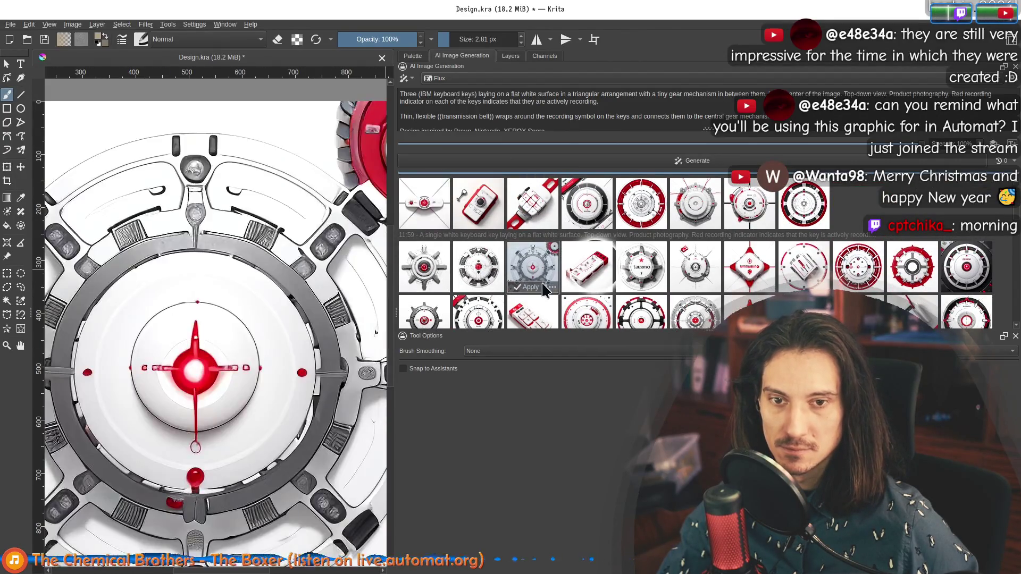
scroll(741, 226, "up", 2)
scroll(718, 239, "up", 3)
left_click(430, 256)
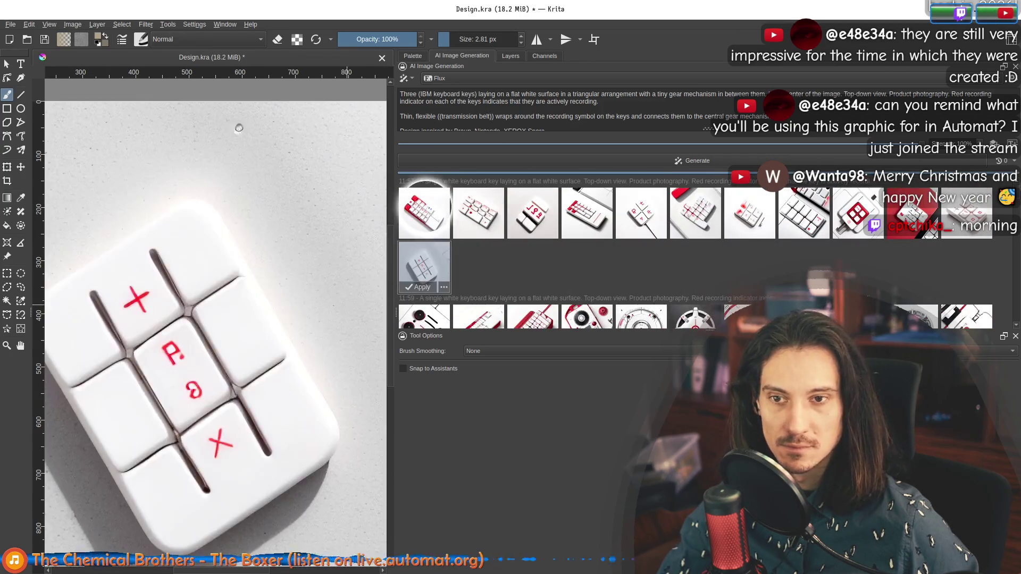
key("minus")
left_click(587, 213)
scroll(745, 255, "down", 5)
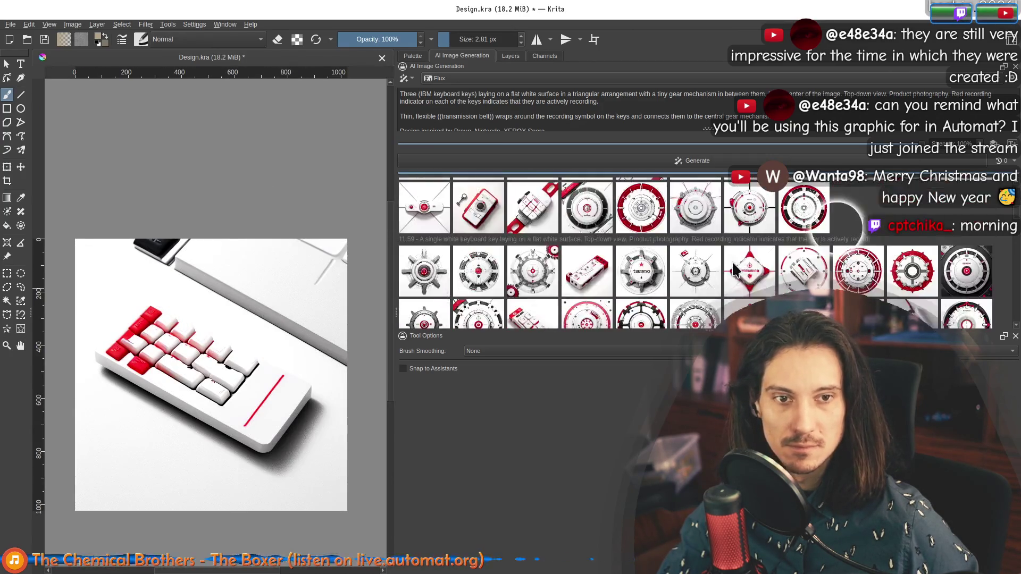
scroll(670, 276, "down", 6)
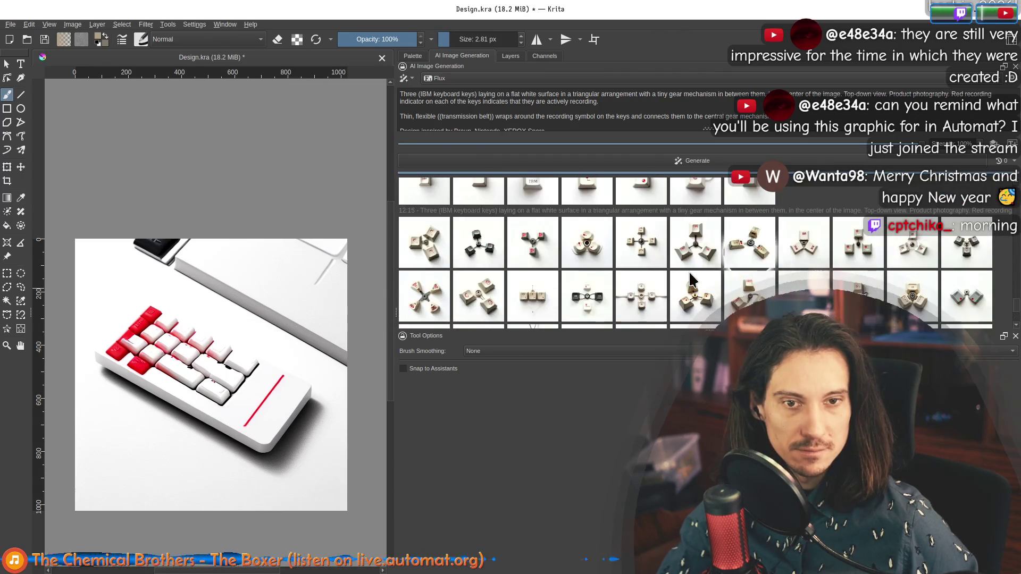
left_click(600, 239)
scroll(226, 356, "up", 3)
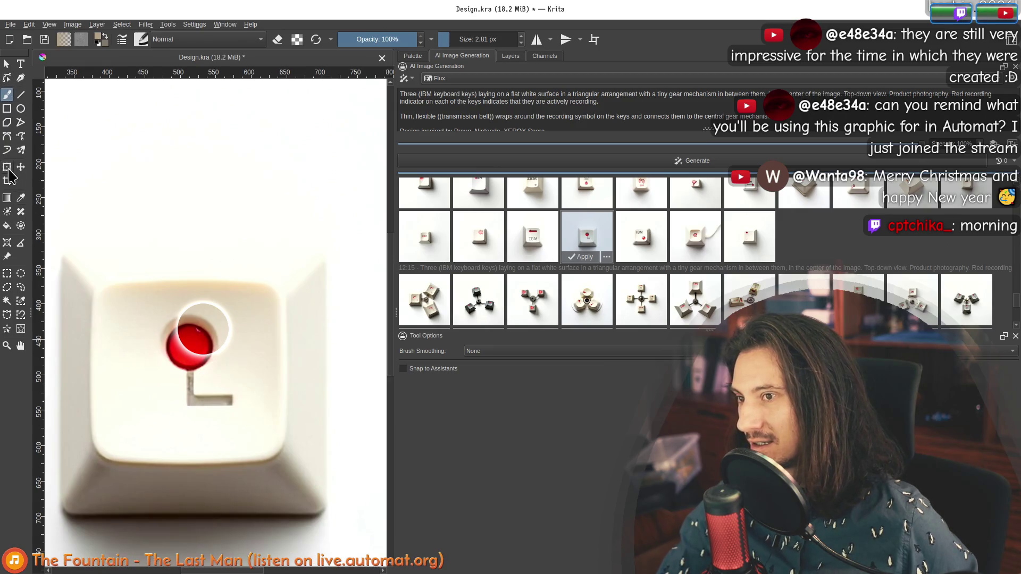
Re-preview the red-dot keycap and capture a cropped screenshot region around the red dot.
left_click(7, 274)
left_click_drag(158, 312, 158, 316)
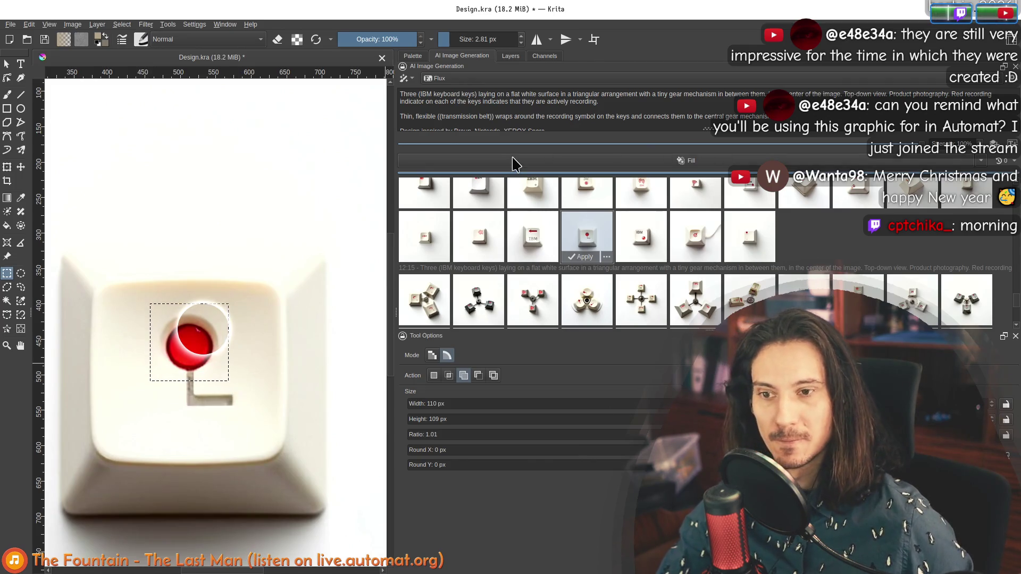
left_click(823, 254)
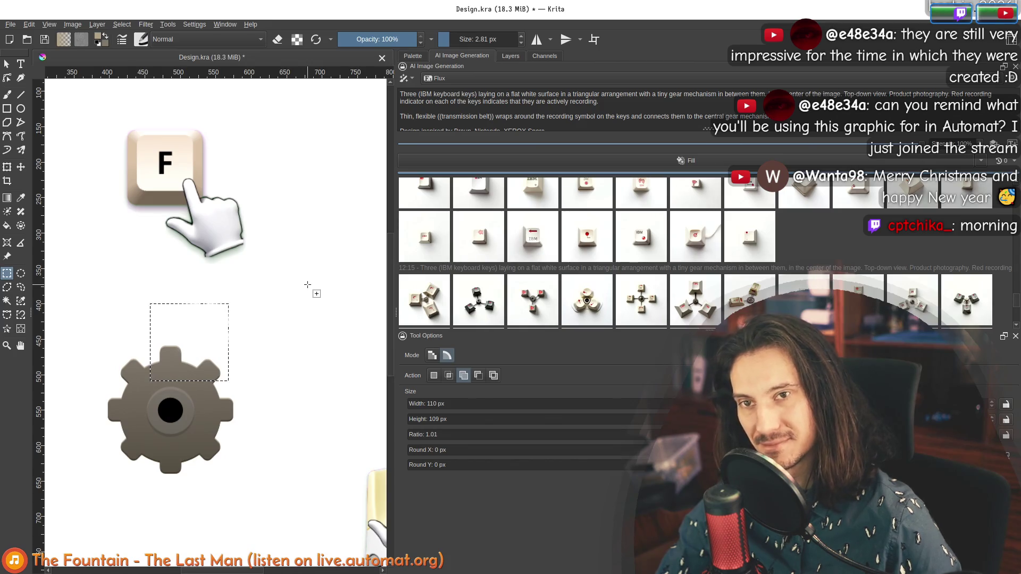
left_click(594, 234)
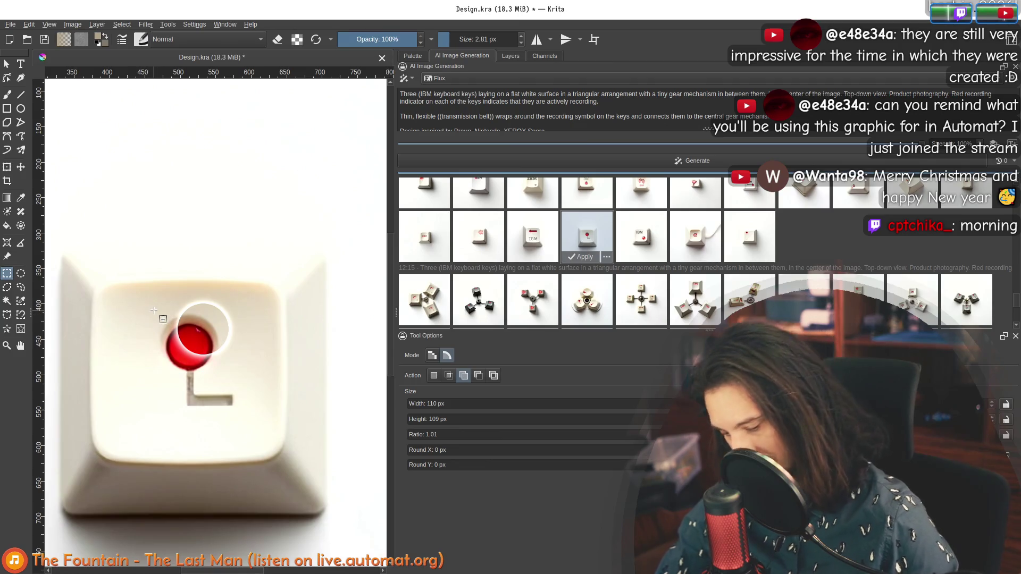
key("super+shift+Print")
left_click_drag(190, 272, 183, 394)
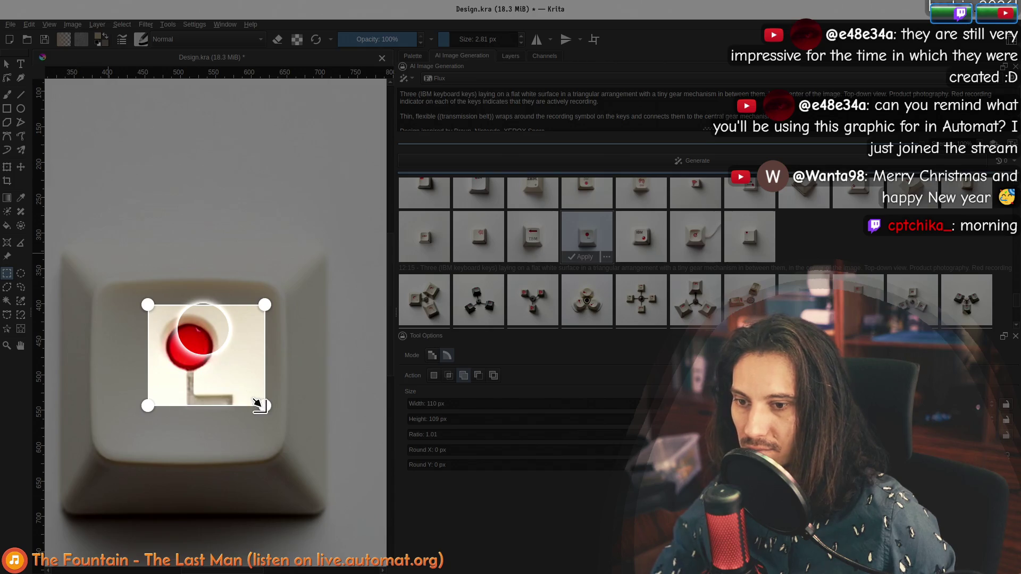
left_click_drag(259, 404, 218, 373)
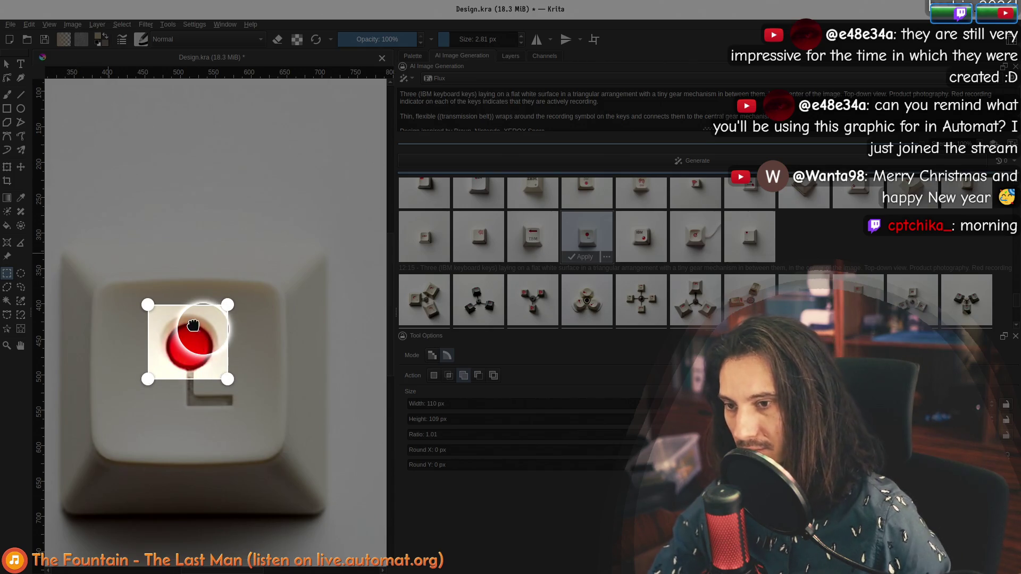
double_click(193, 325)
Paste the captured red dot as a new layer, clear the preview and raise the layer one step.
left_click(509, 56)
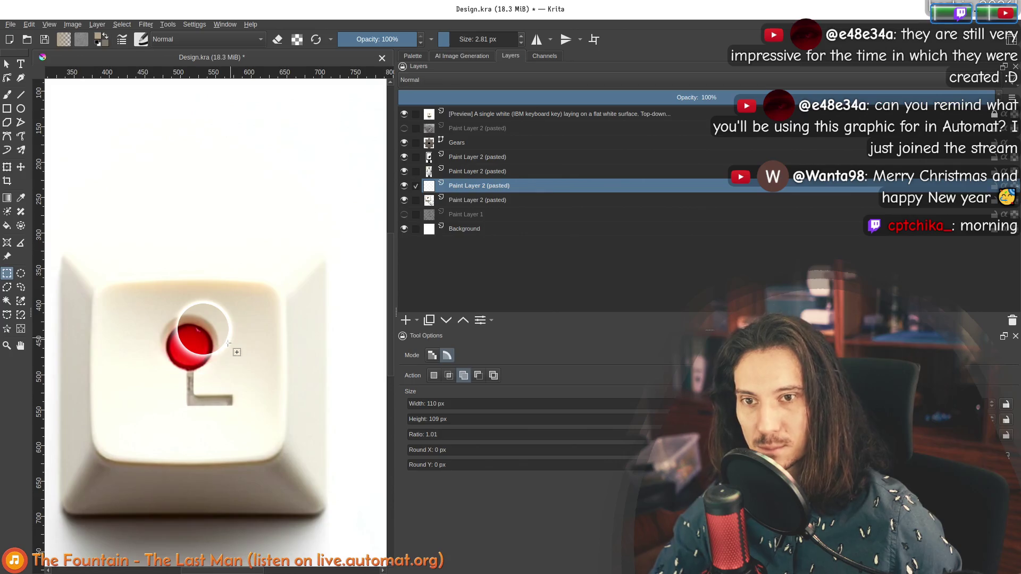
key("ctrl+v")
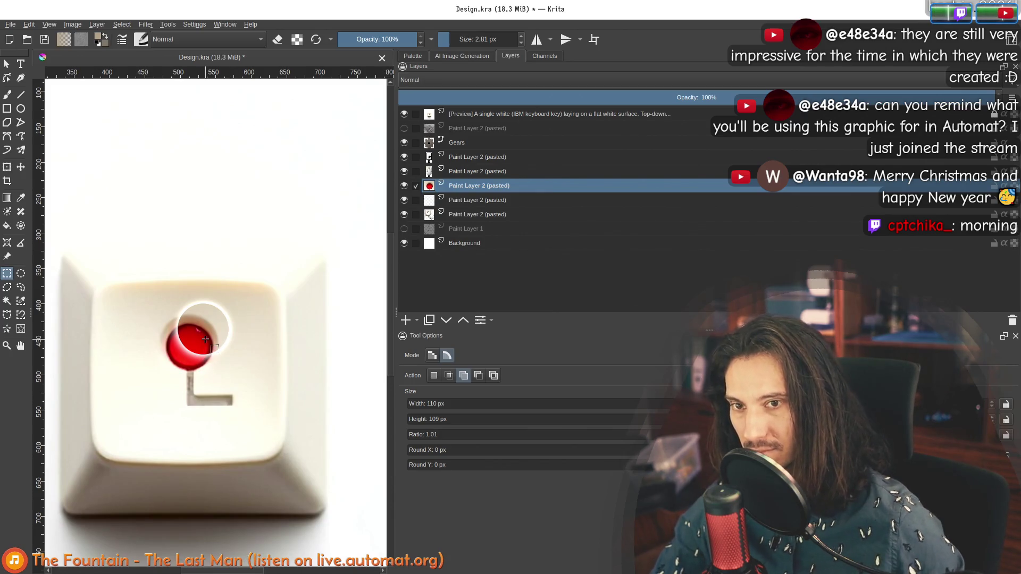
left_click(476, 58)
left_click(583, 233)
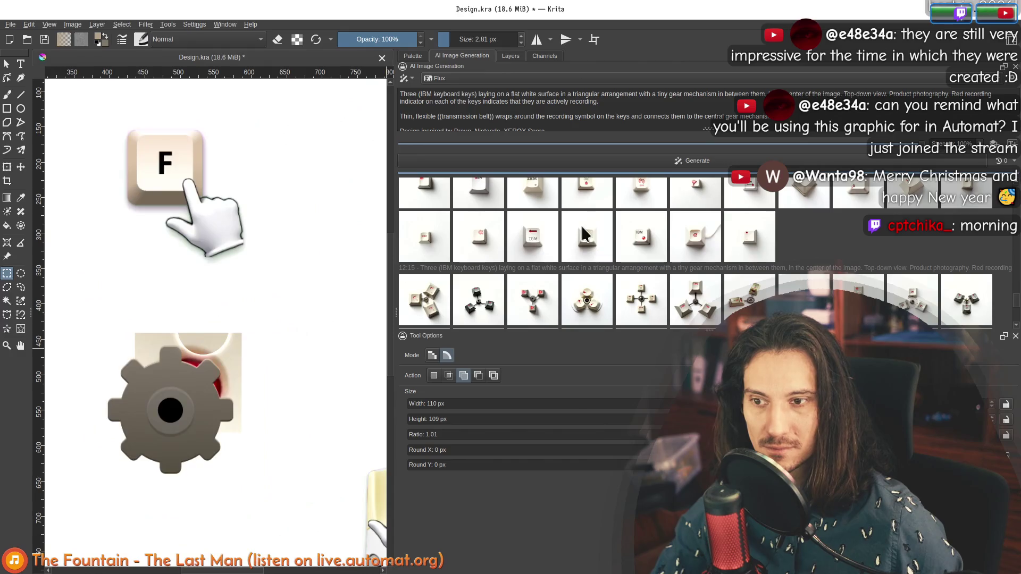
left_click(511, 55)
mouse_move(483, 191)
left_mouse_down()
mouse_move(491, 146)
mouse_move(494, 167)
left_mouse_up()
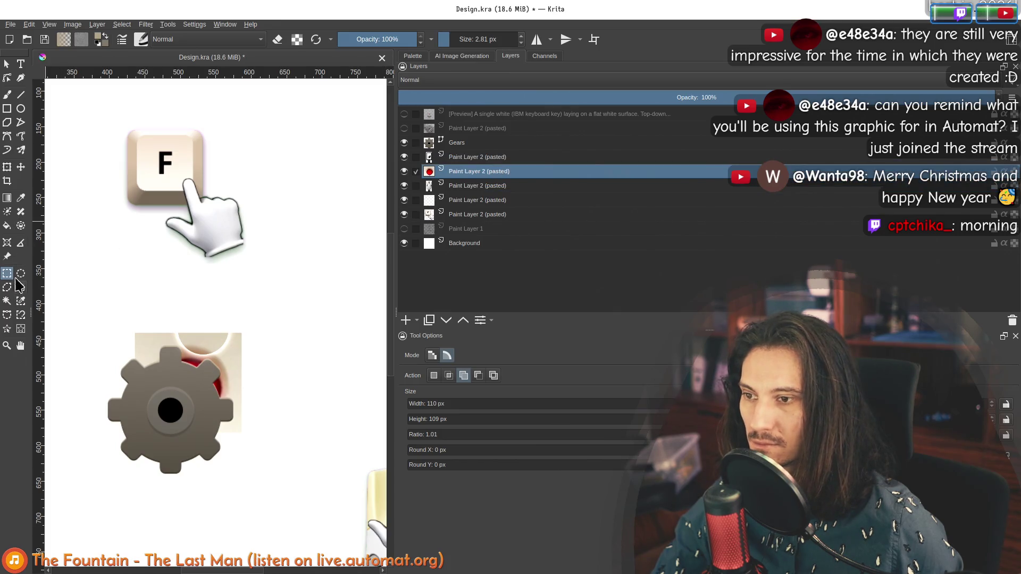
Move the red dot layer up beside the F key and nudge it left and down.
left_click(20, 168)
mouse_move(239, 343)
left_mouse_down()
mouse_move(209, 154)
mouse_move(182, 109)
left_mouse_up()
scroll(155, 146, "up", 2)
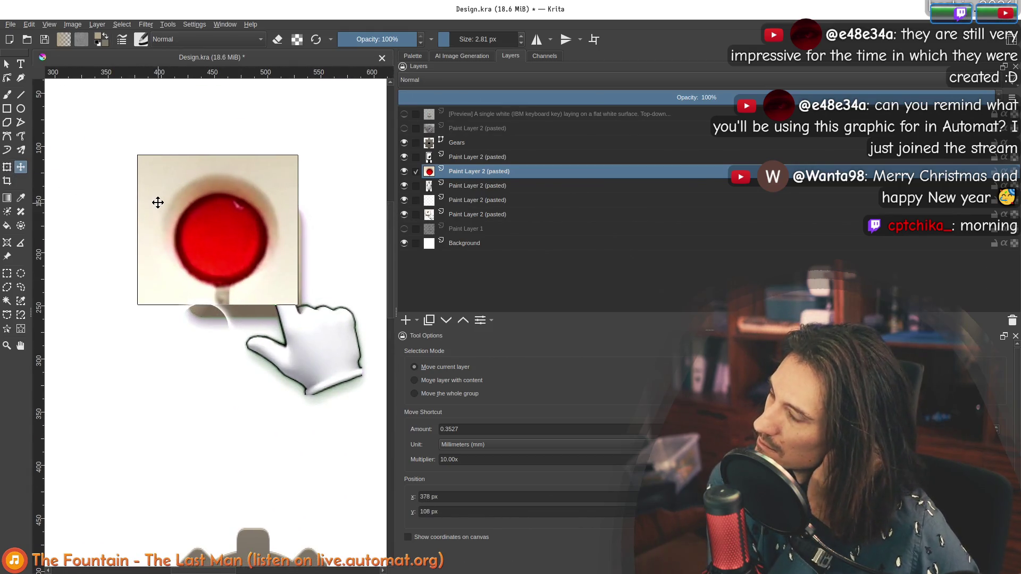
mouse_move(262, 178)
left_mouse_down()
mouse_move(176, 350)
mouse_move(218, 260)
mouse_move(146, 333)
mouse_move(218, 201)
left_mouse_up()
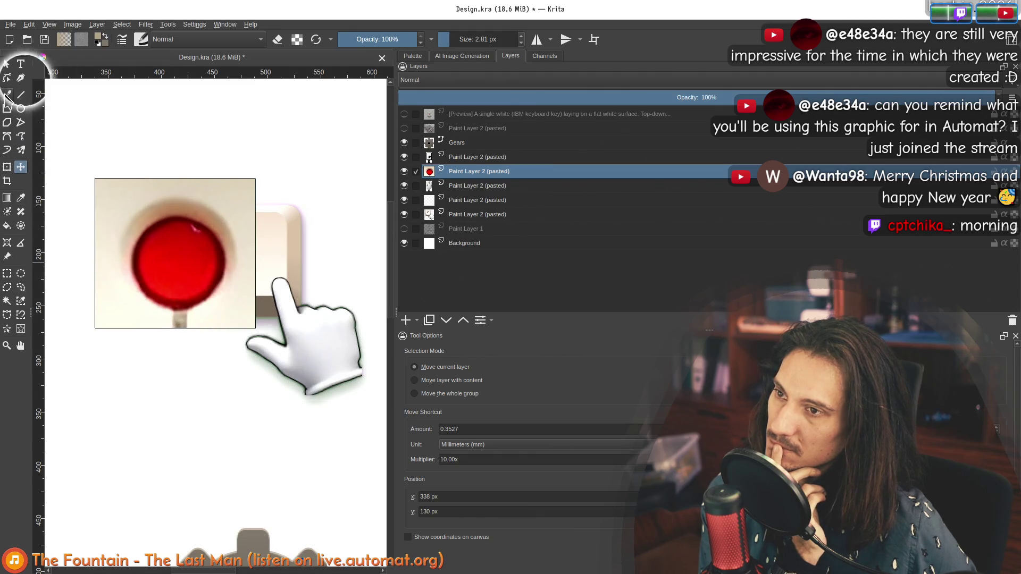
Erase the pasted background around the red dot with the eraser preset, undoing stray strokes.
left_click(7, 94)
left_click(141, 40)
left_click(221, 83)
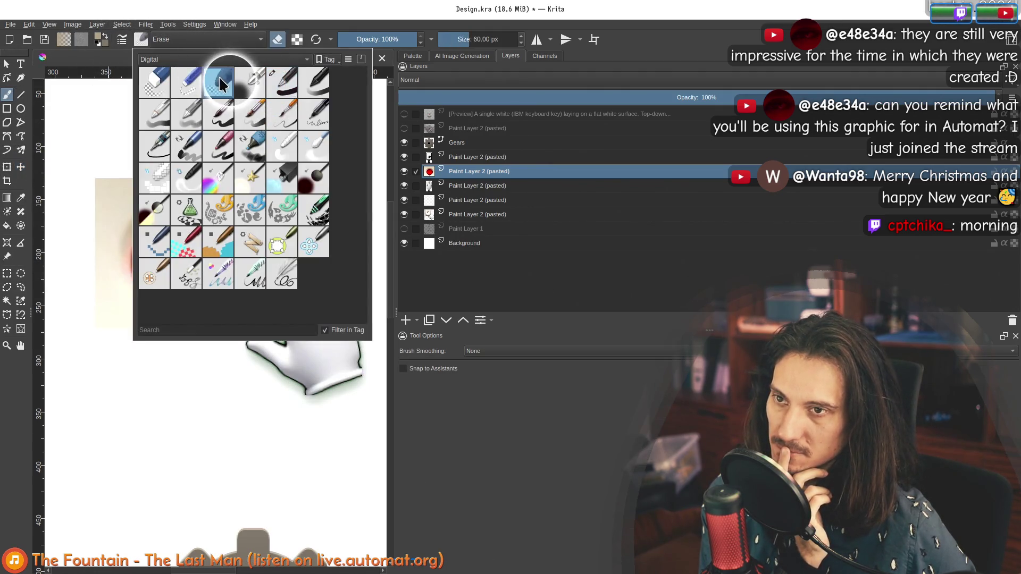
left_click(250, 23)
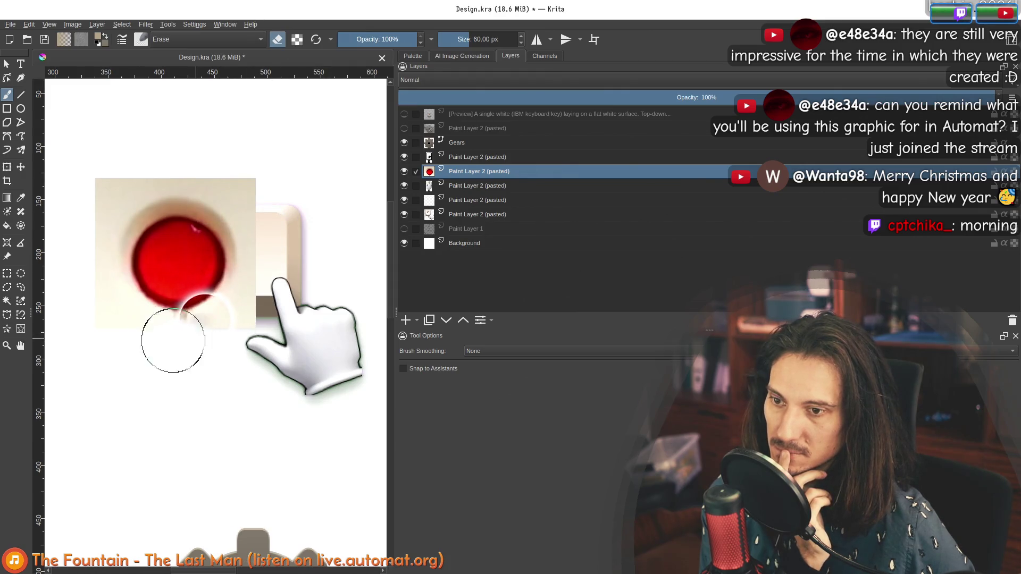
mouse_move(216, 334)
left_mouse_down()
mouse_move(259, 292)
mouse_move(241, 266)
mouse_move(247, 214)
mouse_move(227, 184)
mouse_move(261, 178)
mouse_move(172, 181)
mouse_move(151, 169)
mouse_move(85, 221)
mouse_move(102, 292)
mouse_move(156, 334)
mouse_move(136, 353)
mouse_move(82, 274)
mouse_move(125, 182)
mouse_move(35, 289)
left_mouse_up()
key("ctrl+z")
left_click_drag(224, 171, 250, 205)
key("ctrl+z")
left_click_drag(194, 297, 182, 340)
scroll(207, 340, "up", 2)
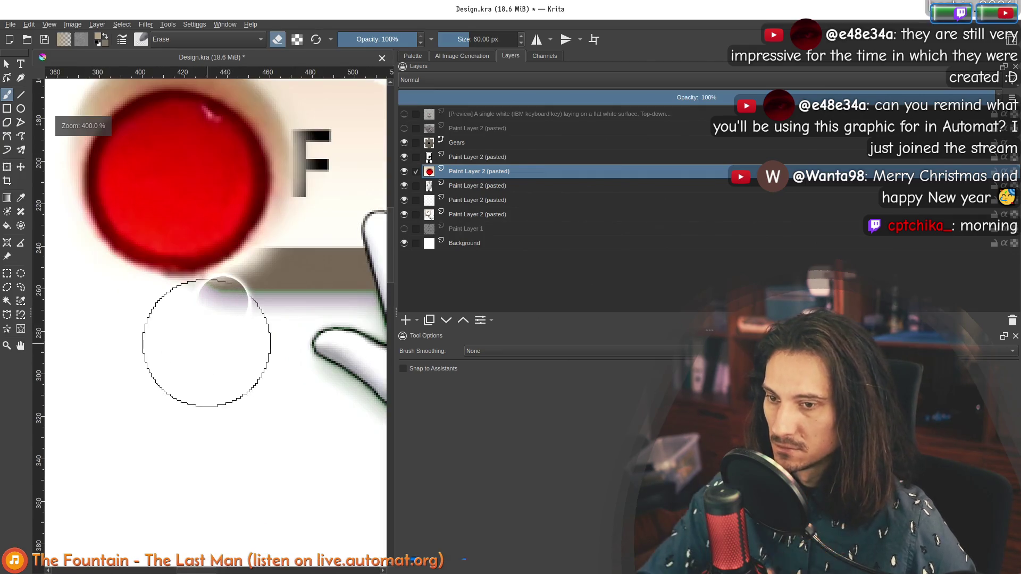
left_click_drag(175, 319, 171, 320)
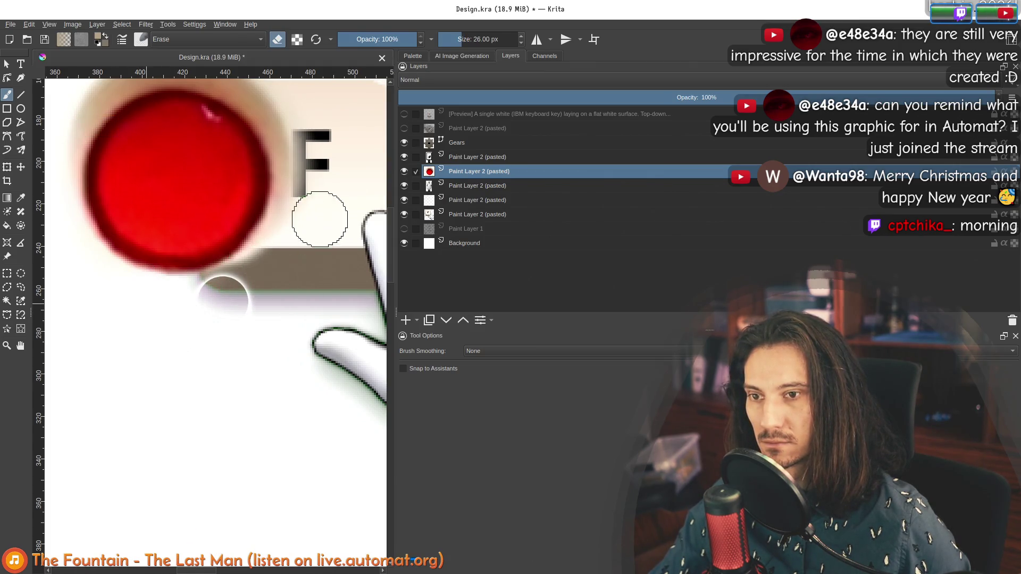
scroll(111, 297, "down", 4)
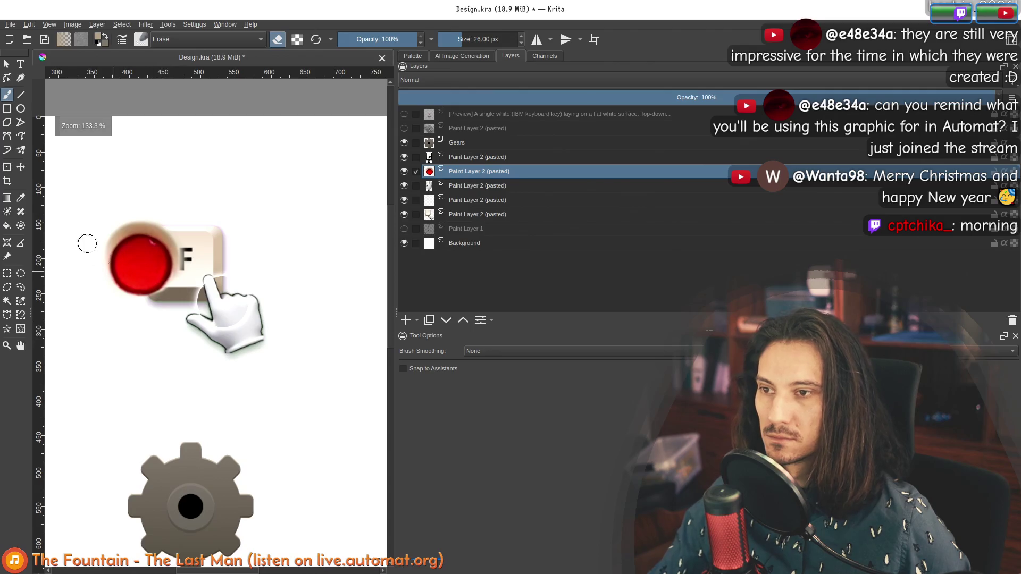
Transform the red dot, moving and shrinking it onto the F keycap's top-left corner.
left_click(7, 167)
mouse_move(146, 268)
left_mouse_down()
mouse_move(165, 261)
mouse_move(207, 271)
mouse_move(138, 210)
left_mouse_up()
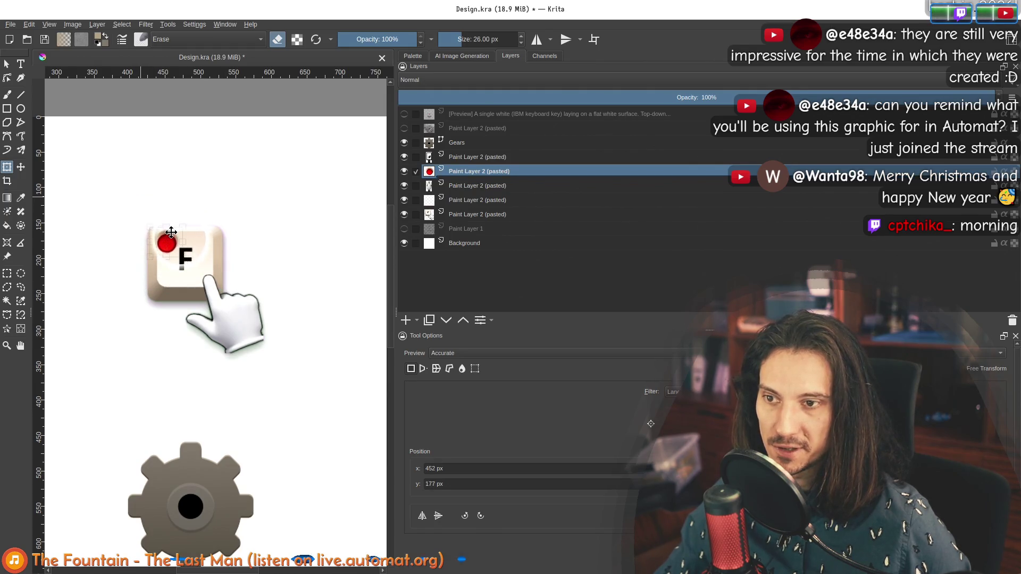
scroll(170, 232, "up", 3)
left_click_drag(200, 276, 177, 253)
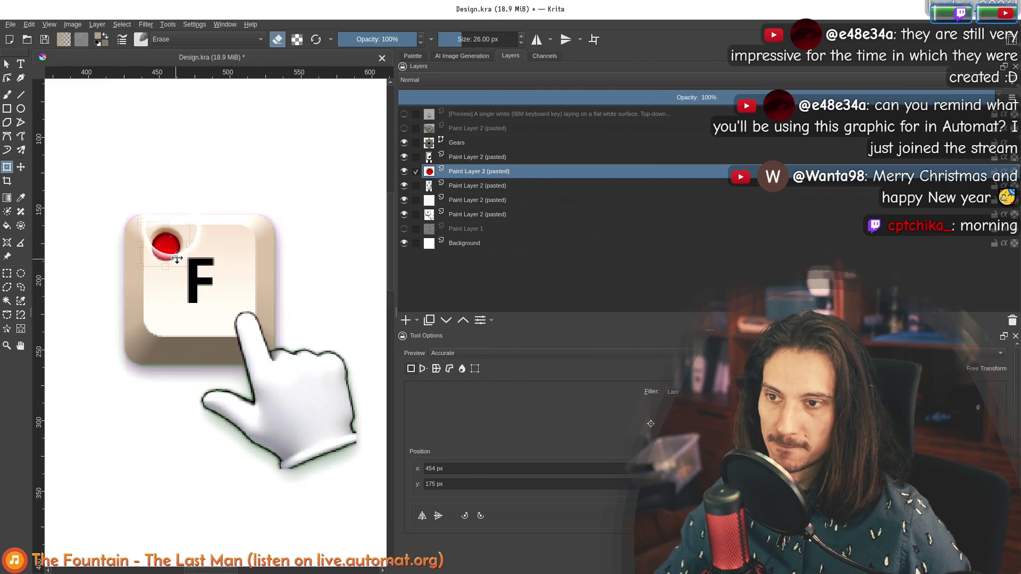
Zoom around to check the dot's placement and reopen the AI Image Generation results.
scroll(199, 298, "down", 4)
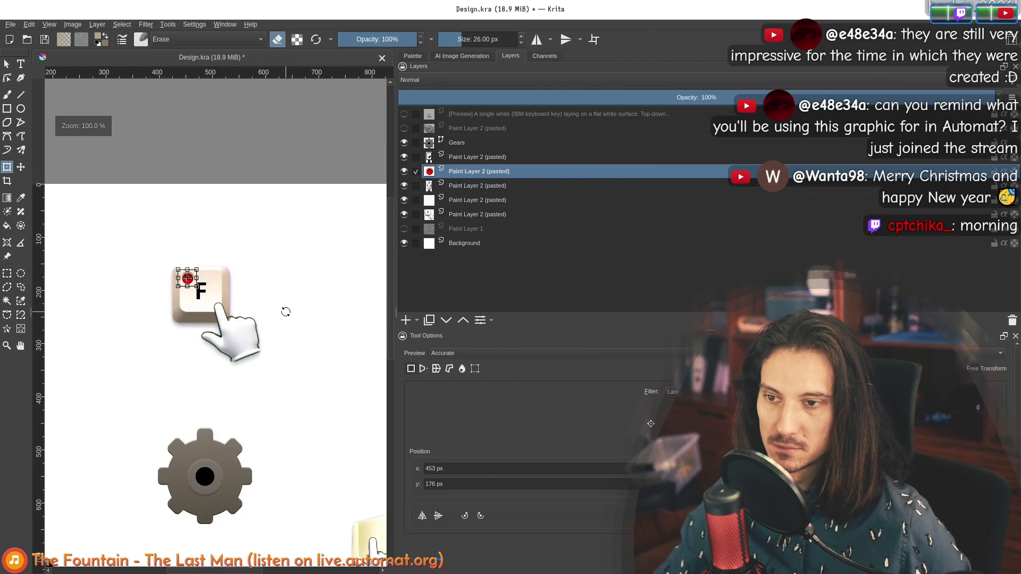
scroll(231, 326, "down", 4)
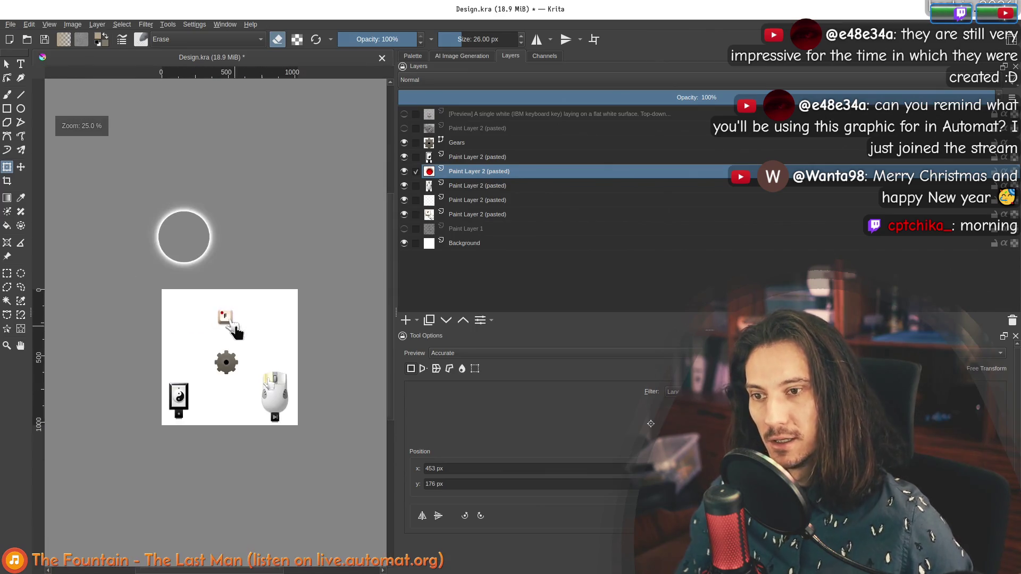
scroll(229, 320, "up", 6)
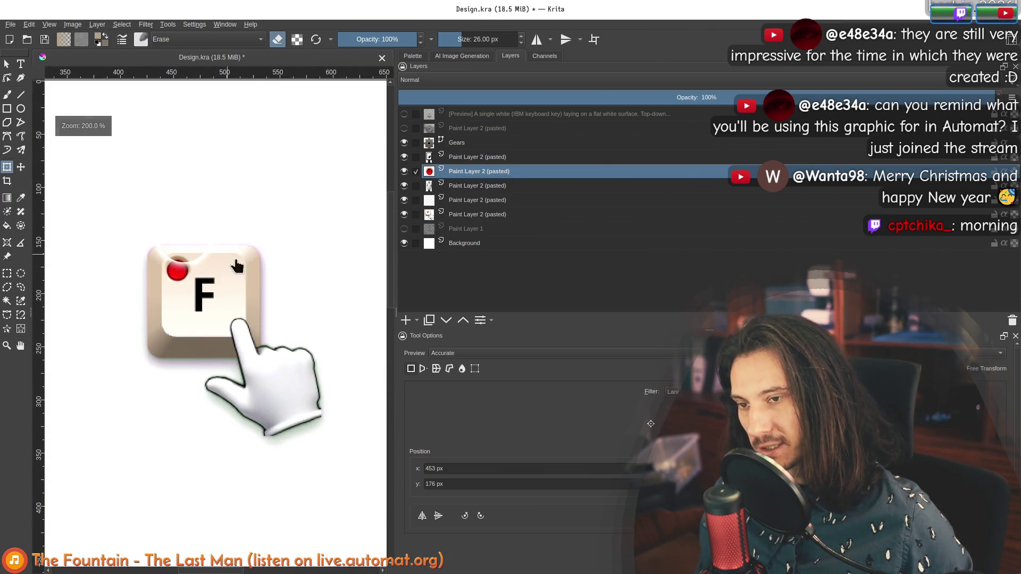
scroll(159, 233, "up", 2)
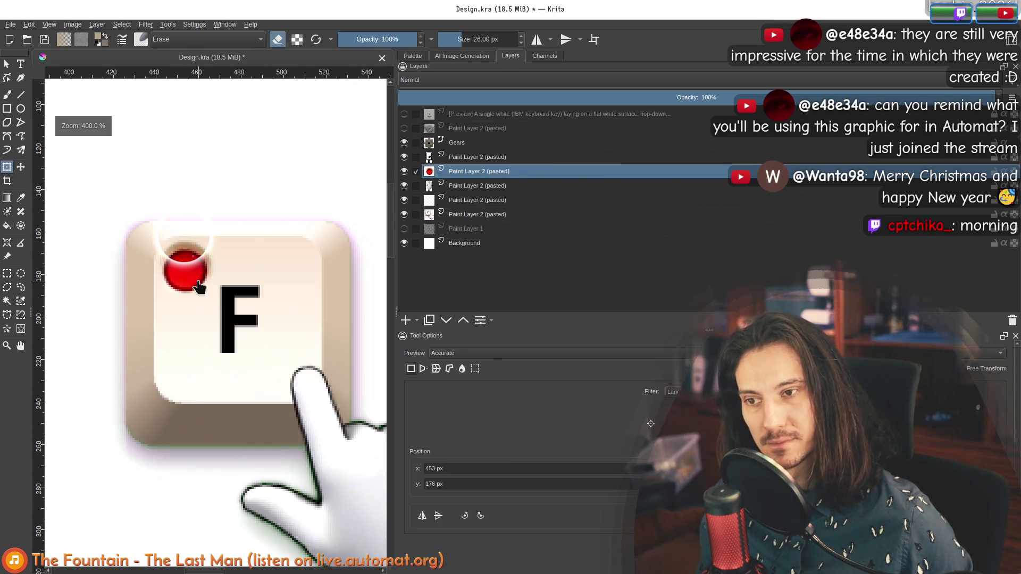
scroll(173, 291, "down", 5)
scroll(170, 313, "up", 8)
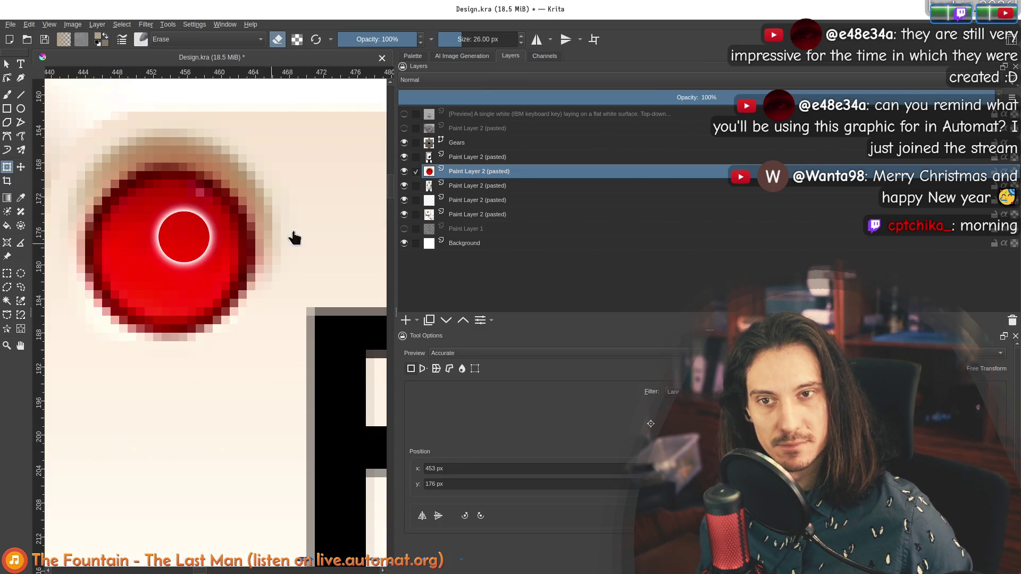
left_click(462, 56)
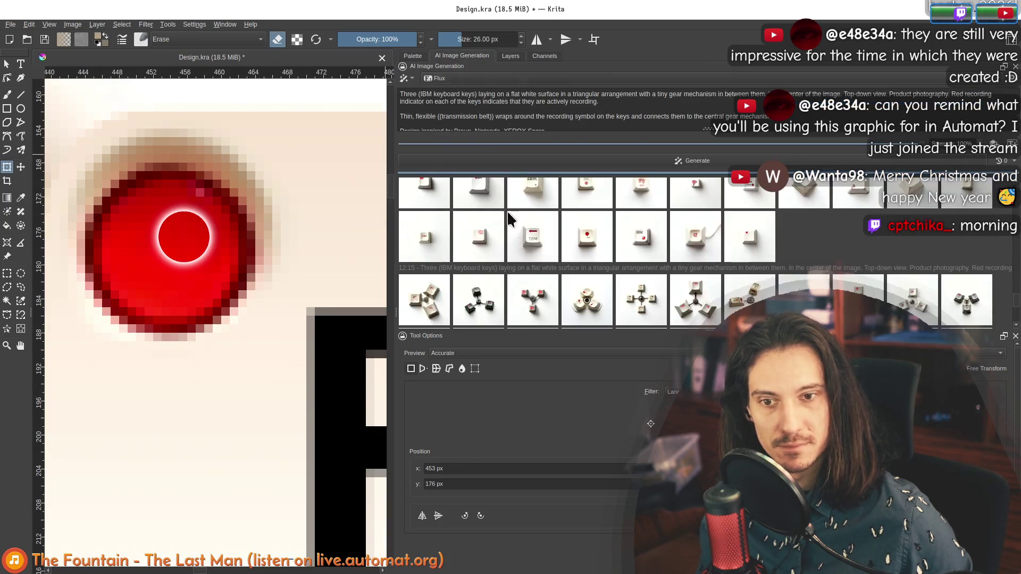
Apply the chosen AI-generated keycap image to the document as a new layer.
left_click(587, 234)
scroll(223, 296, "down", 5)
left_click(581, 256)
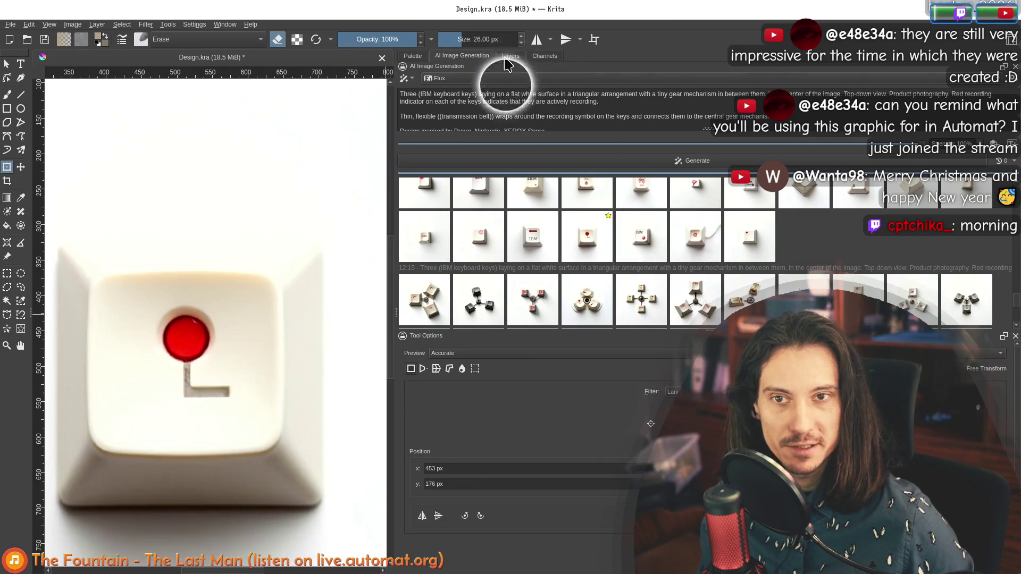
left_click(510, 56)
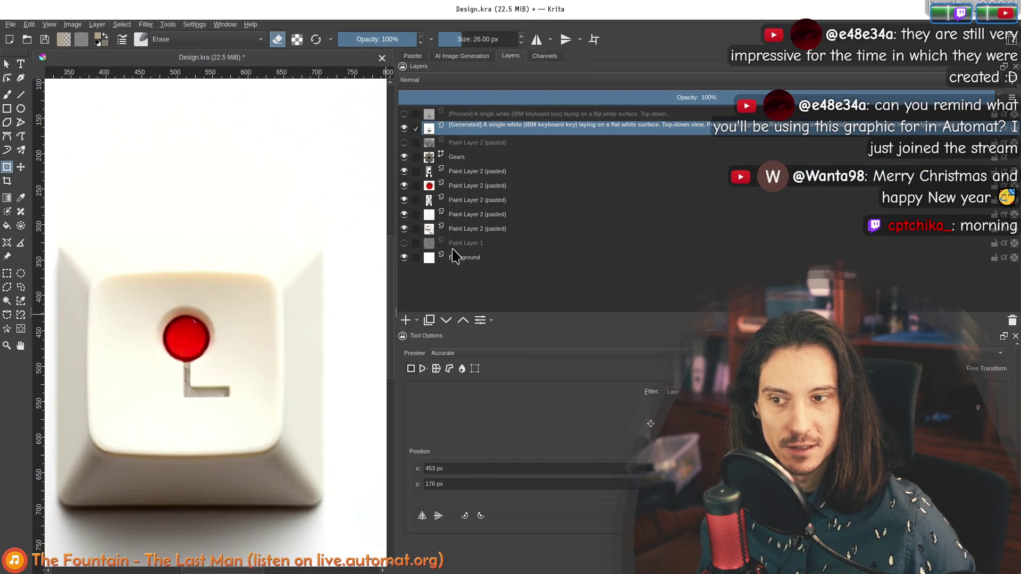
left_click(475, 56)
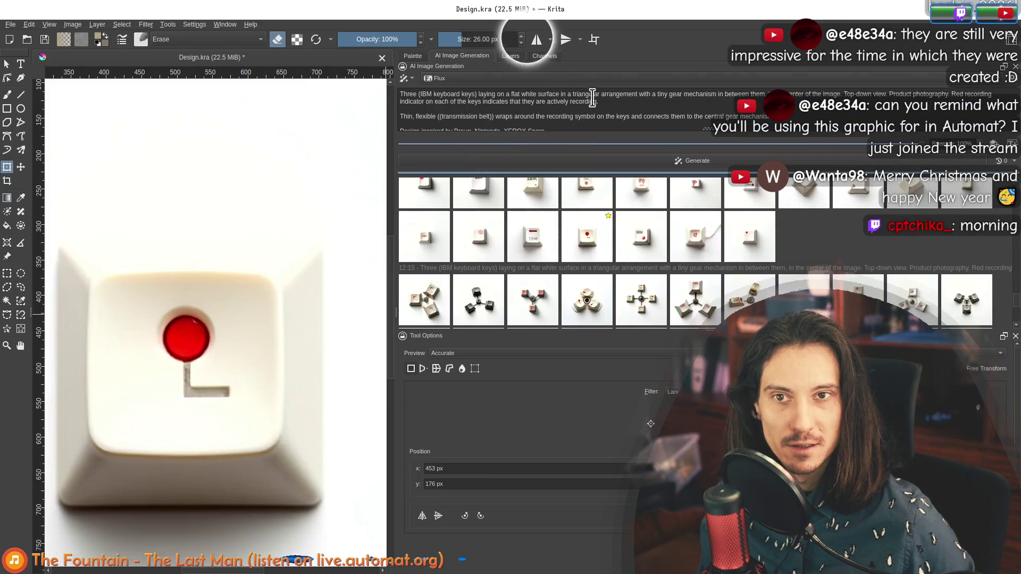
left_click(510, 55)
Move the generated keycap layer to the bottom of the stack and hide it.
left_click(404, 128)
left_click(404, 128)
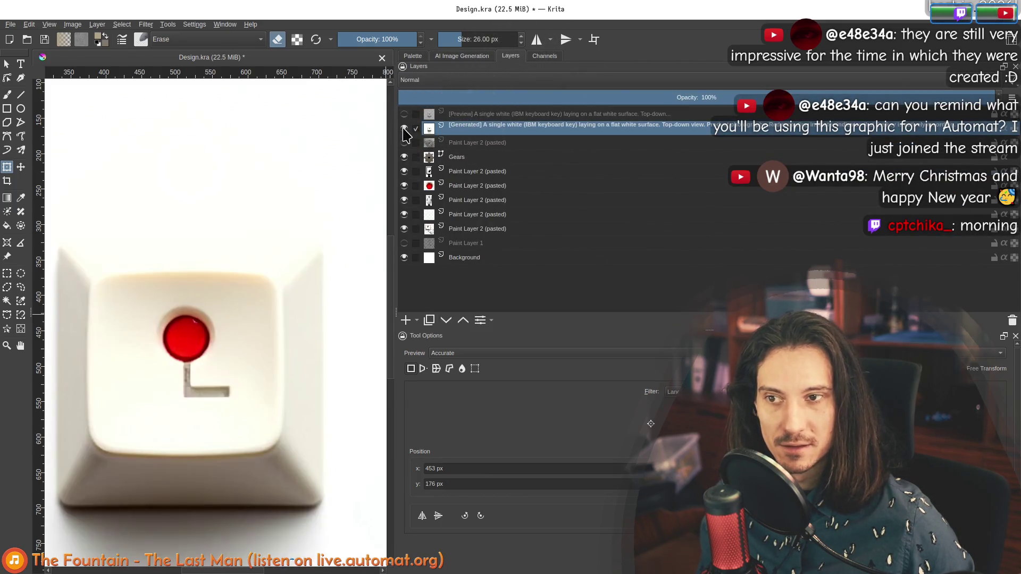
scroll(212, 235, "down", 3)
mouse_move(448, 125)
left_mouse_down()
mouse_move(467, 229)
mouse_move(454, 258)
left_mouse_up()
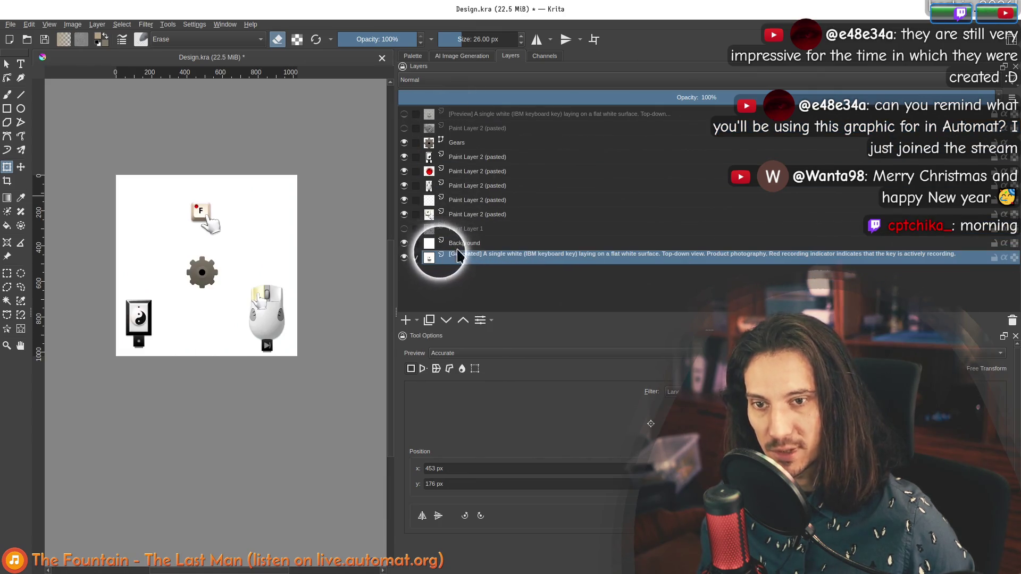
left_click(404, 257)
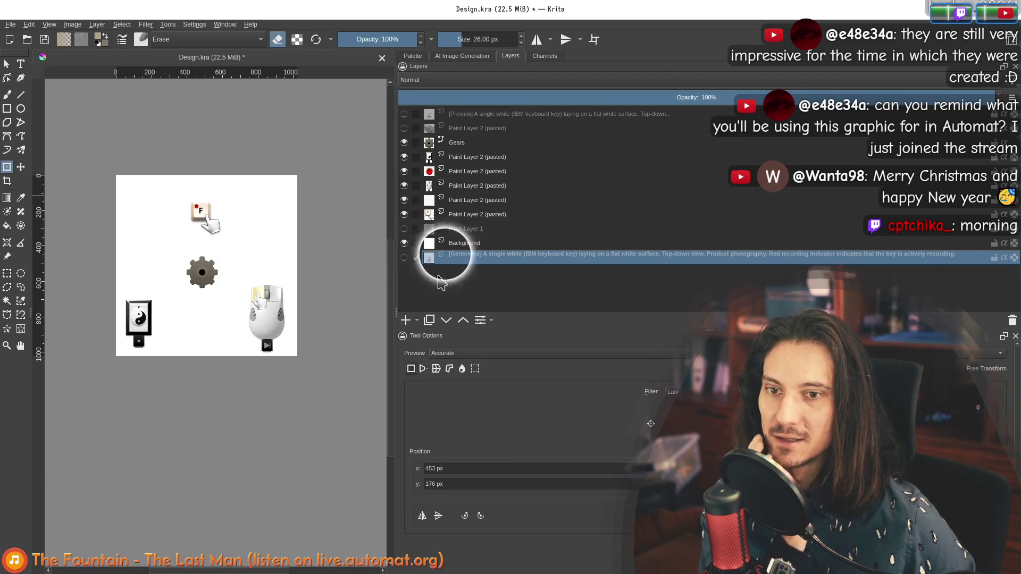
Move the red-dot layer down one row, recentre the artwork, and select the Gears layer.
scroll(181, 237, "up", 3)
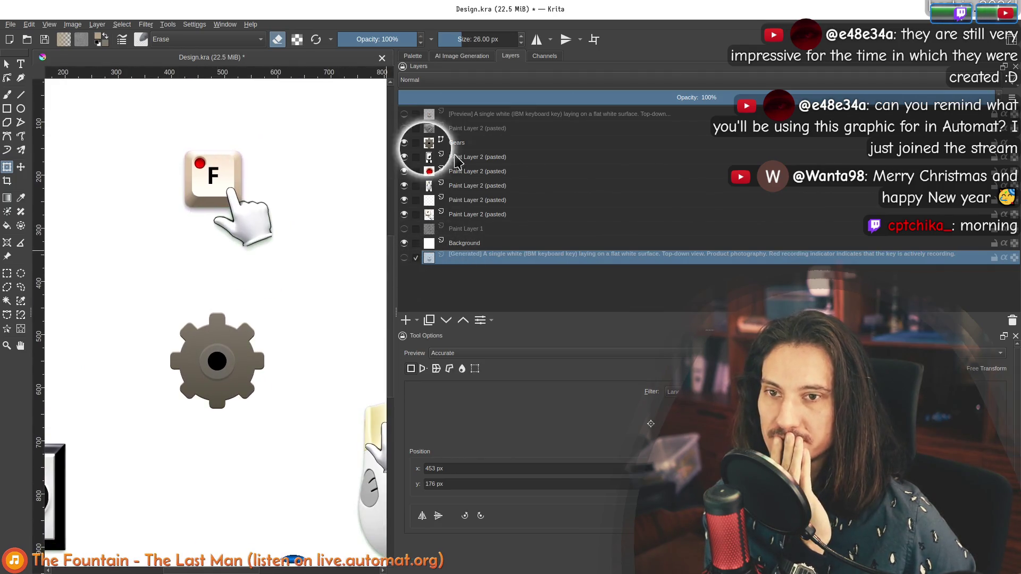
mouse_move(449, 171)
left_mouse_down()
mouse_move(499, 207)
mouse_move(489, 201)
left_mouse_up()
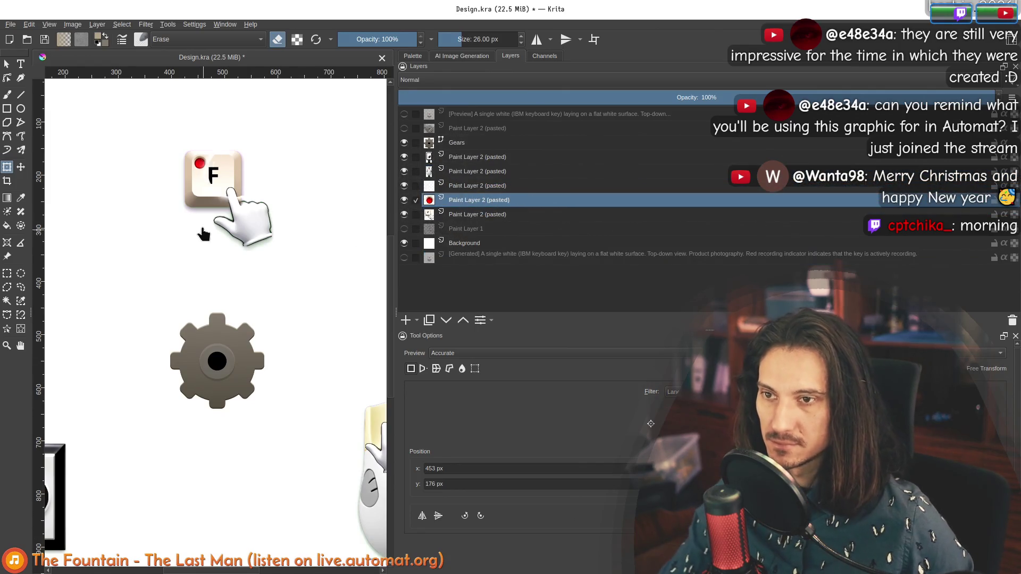
scroll(201, 223, "down", 3)
mouse_move(189, 228)
left_mouse_down()
mouse_move(212, 205)
mouse_move(203, 213)
left_mouse_up()
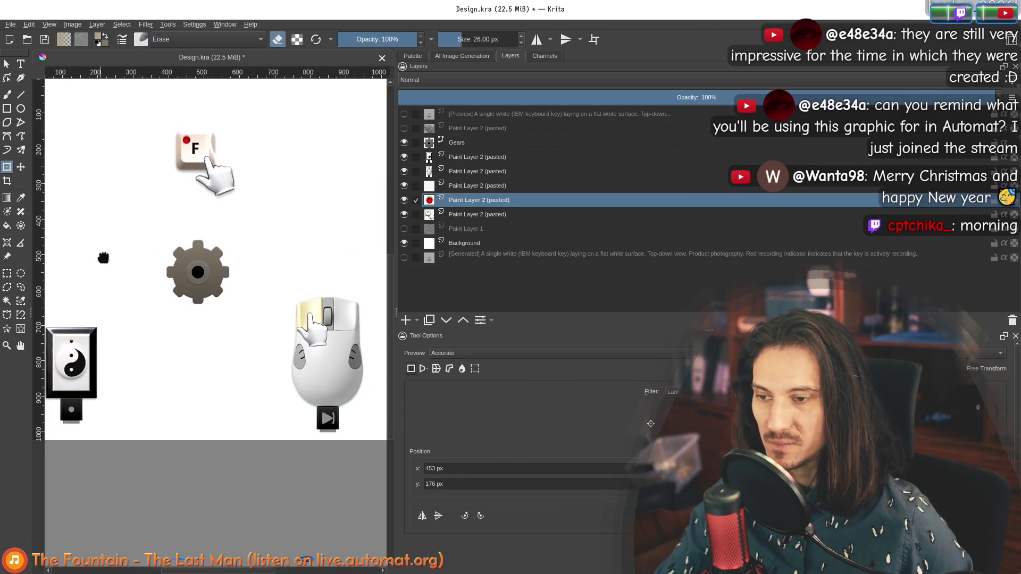
scroll(103, 257, "up", 8)
scroll(200, 280, "down", 5)
mouse_move(285, 198)
left_mouse_down()
mouse_move(201, 308)
mouse_move(164, 280)
mouse_move(144, 285)
mouse_move(171, 277)
left_mouse_up()
scroll(170, 274, "down", 1)
scroll(171, 266, "up", 1)
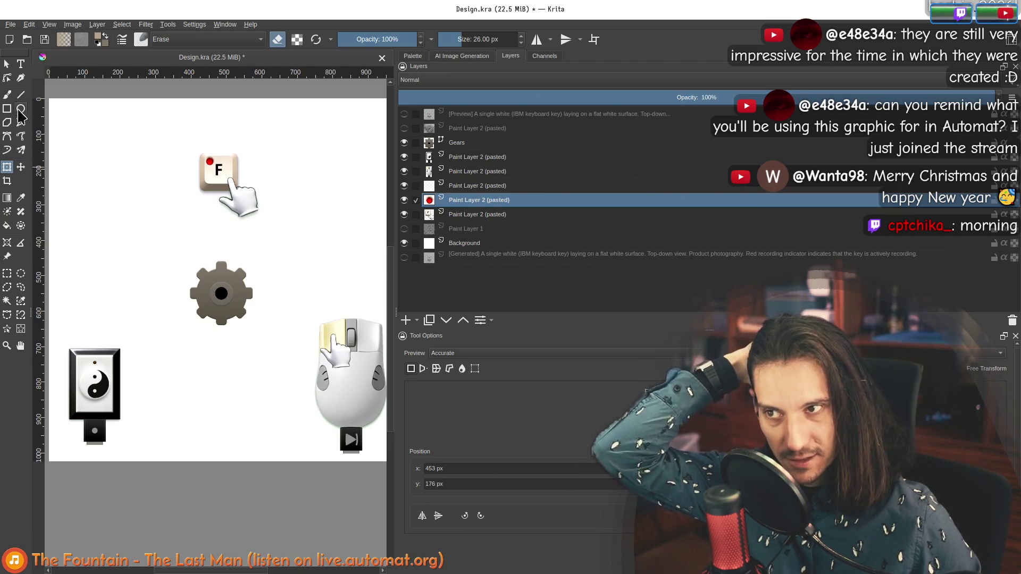
left_click(450, 142)
Add a new paint layer above Gears and test a 40 px brush stroke, undoing it.
left_click(406, 319)
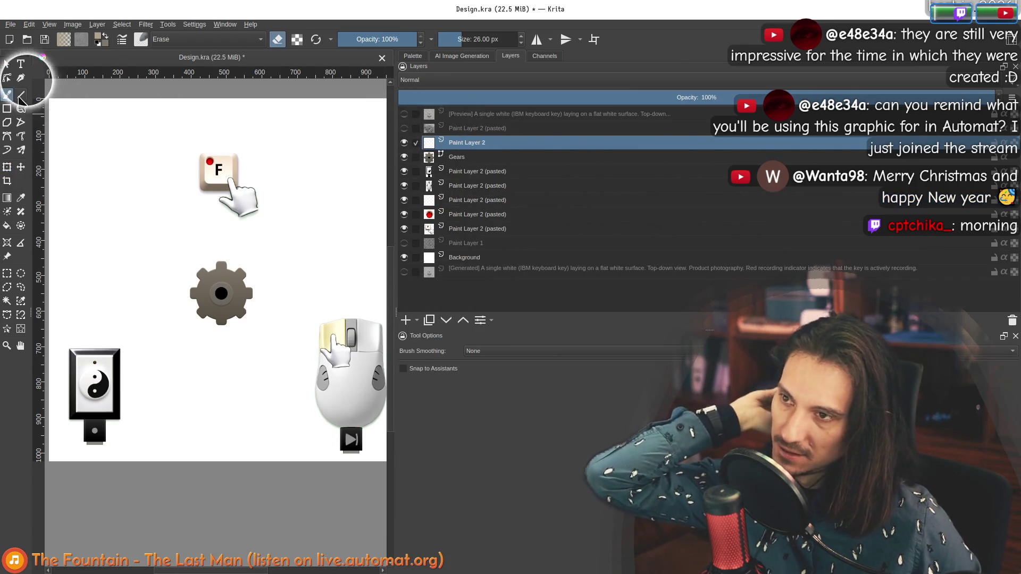
left_click(141, 39)
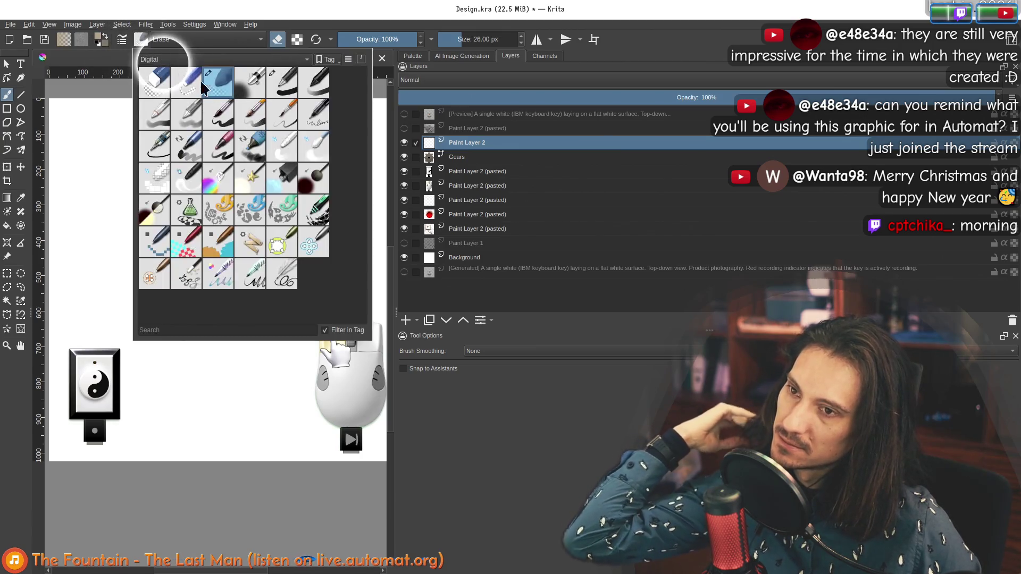
left_click(282, 82)
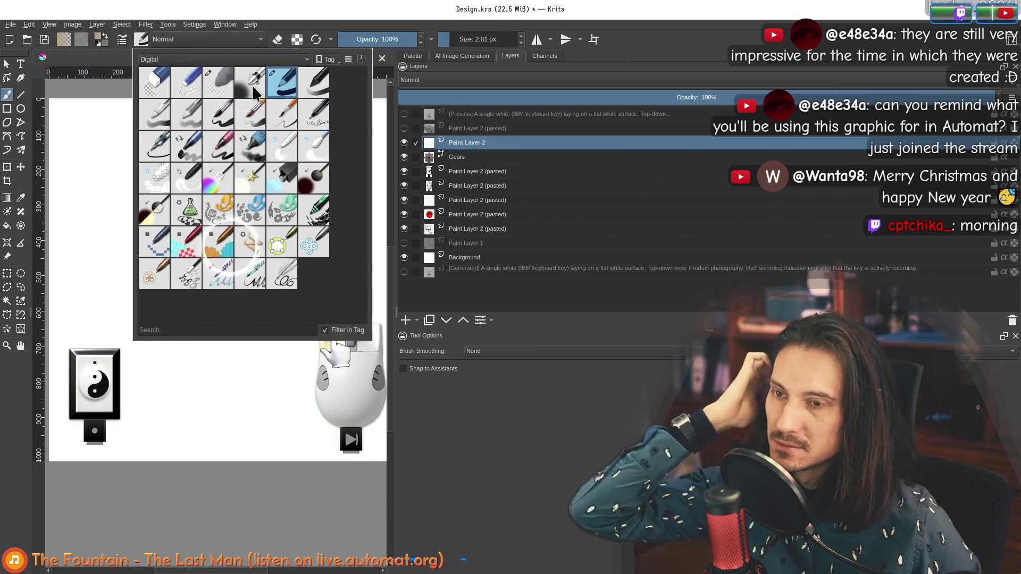
left_click(154, 114)
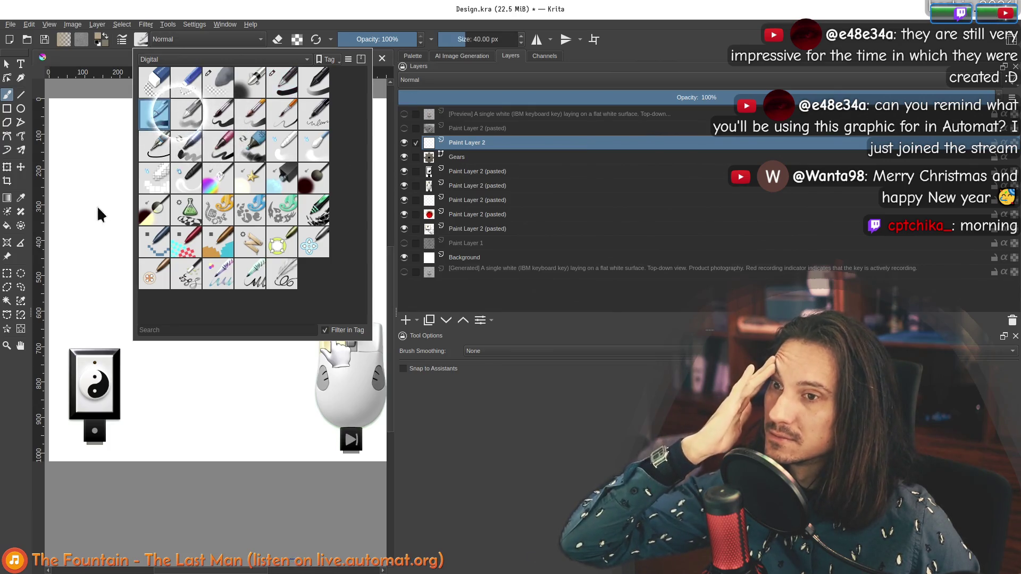
left_click(101, 215)
mouse_move(90, 237)
left_mouse_down()
mouse_move(123, 300)
mouse_move(178, 330)
left_mouse_up()
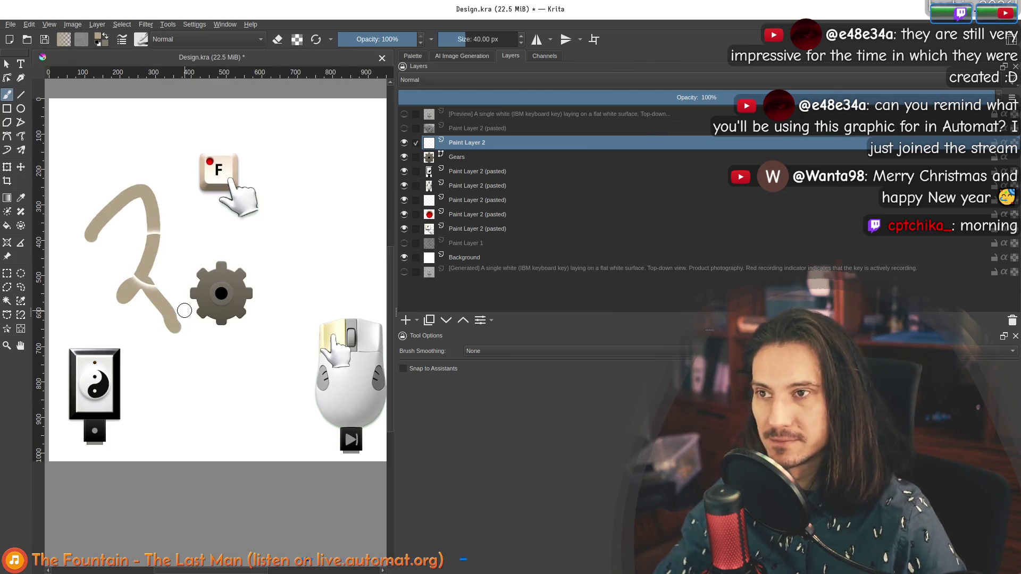
key("ctrl+z")
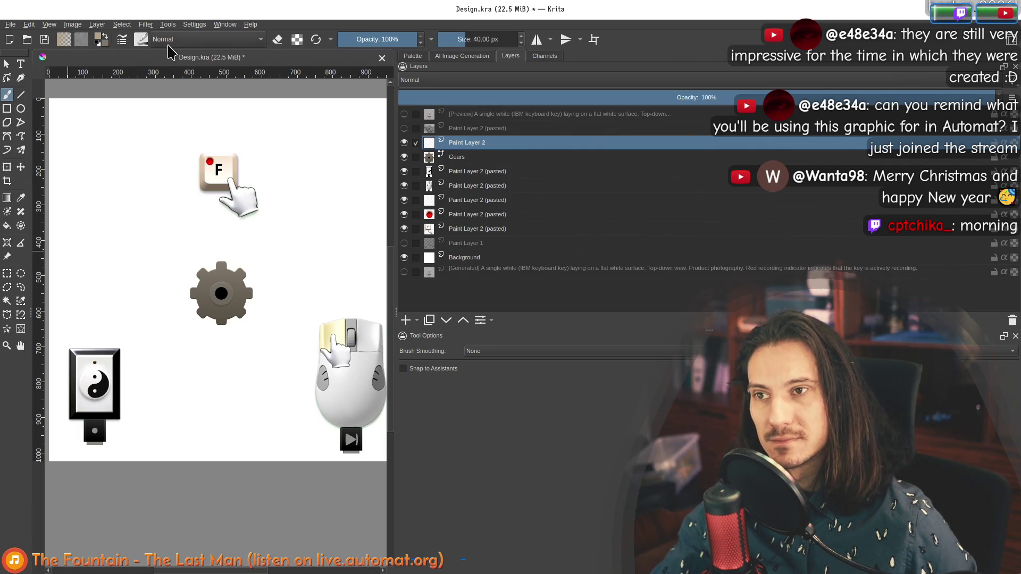
Try another test stroke and a 60 px brush preset, undoing the marks.
left_click(141, 40)
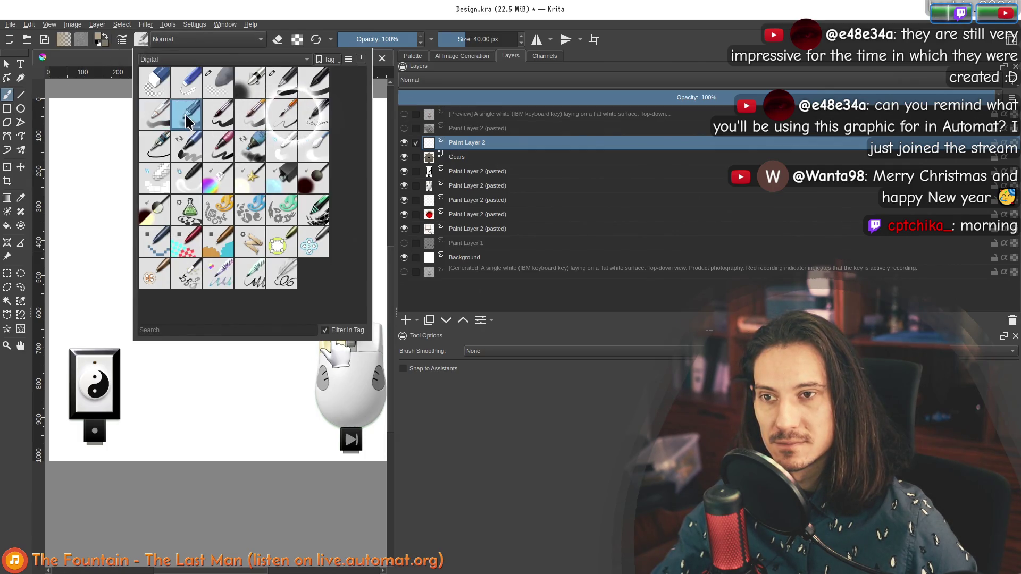
left_click(346, 11)
mouse_move(133, 201)
left_mouse_down()
mouse_move(142, 309)
mouse_move(153, 332)
left_mouse_up()
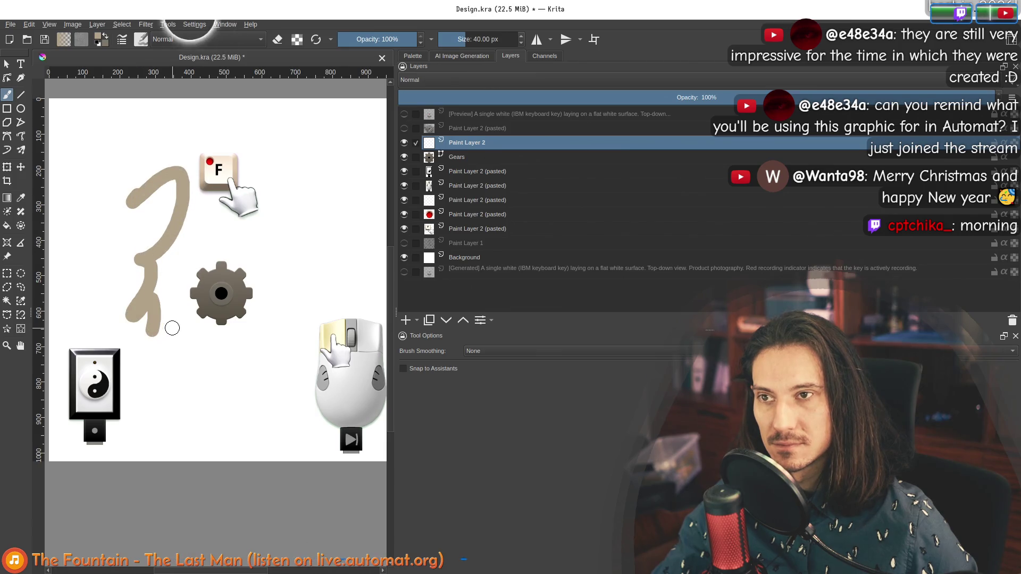
key("ctrl+z")
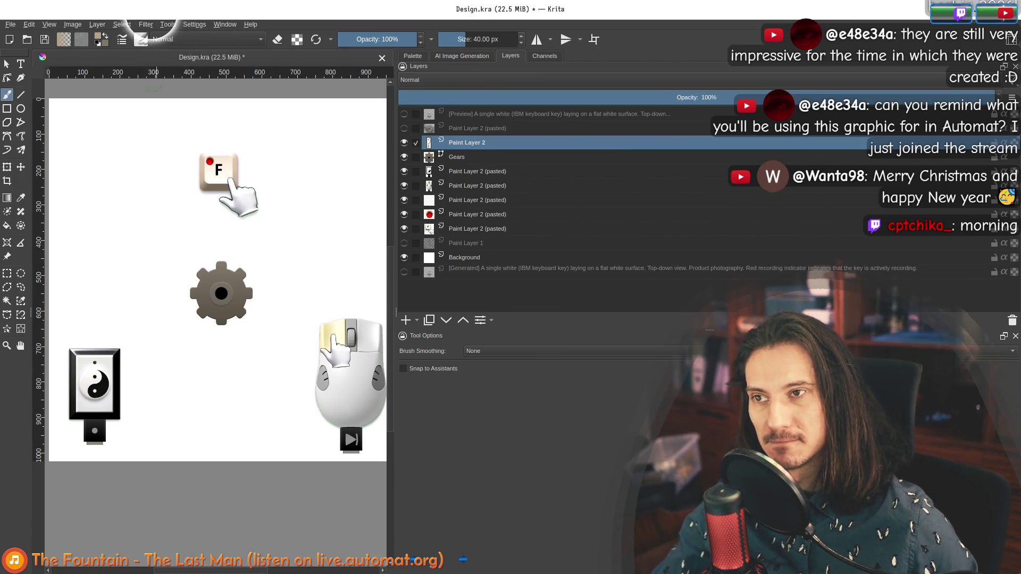
left_click(141, 41)
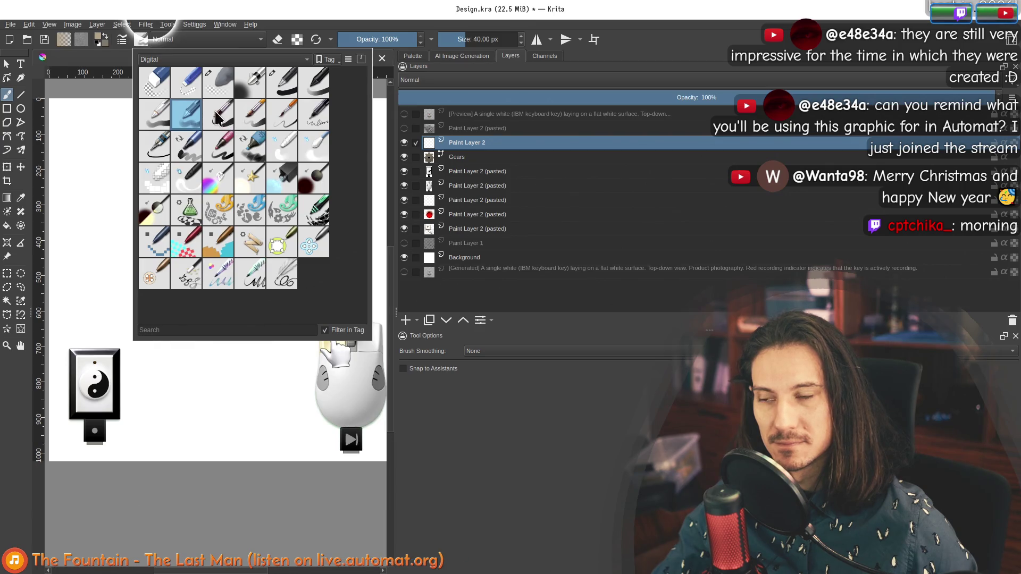
left_click(154, 183)
key("ctrl+z")
Settle on the thin 5 px brush preset, clear leftover marks, and fit the page to view.
left_click(141, 40)
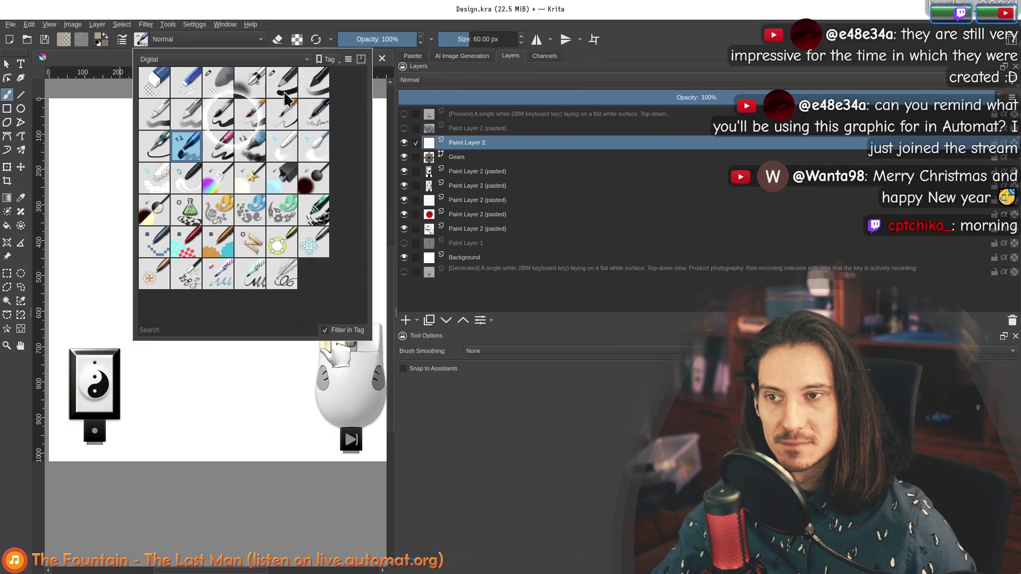
left_click(156, 149)
key("Escape")
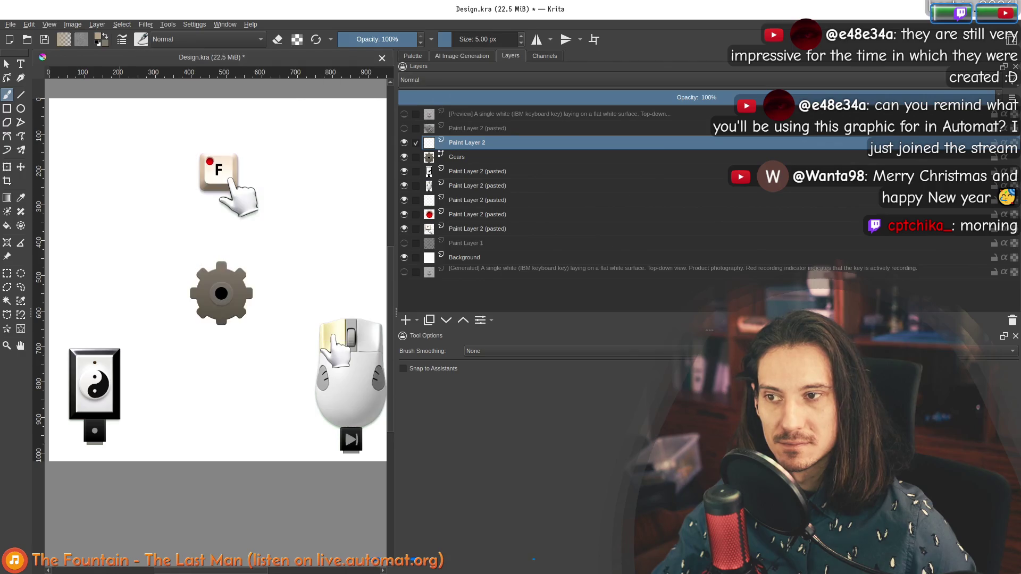
key("ctrl+z")
key("ctrl+z")
key("1")
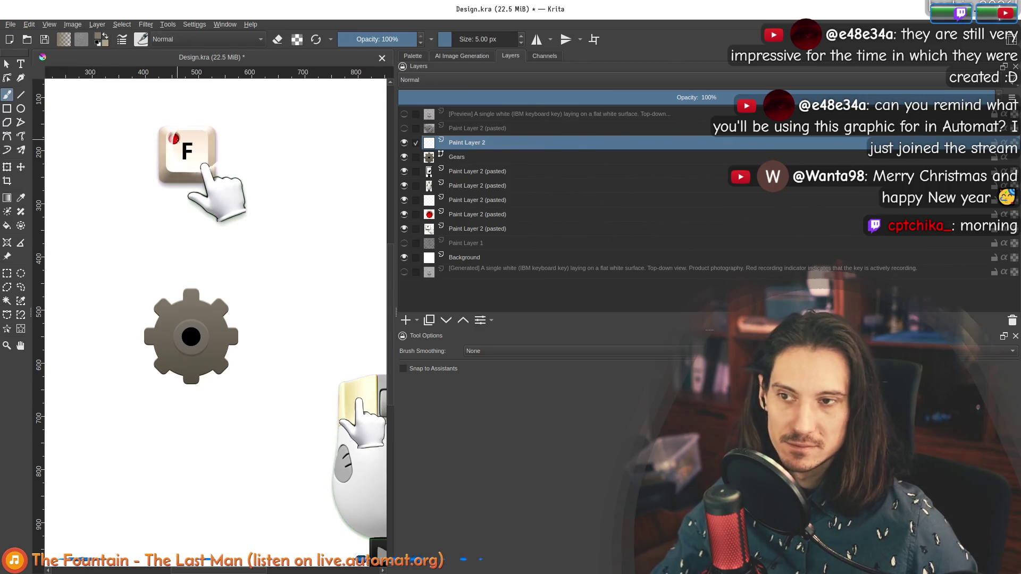
key("2")
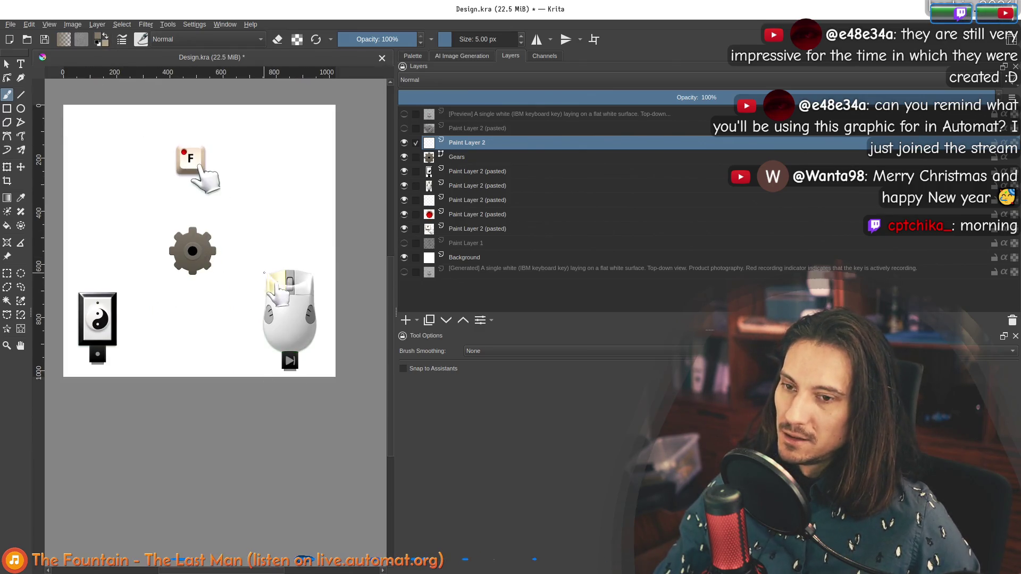
Make Paint Layer 1 visible to show the black outlines around the keys, gear and belts.
left_click(404, 243)
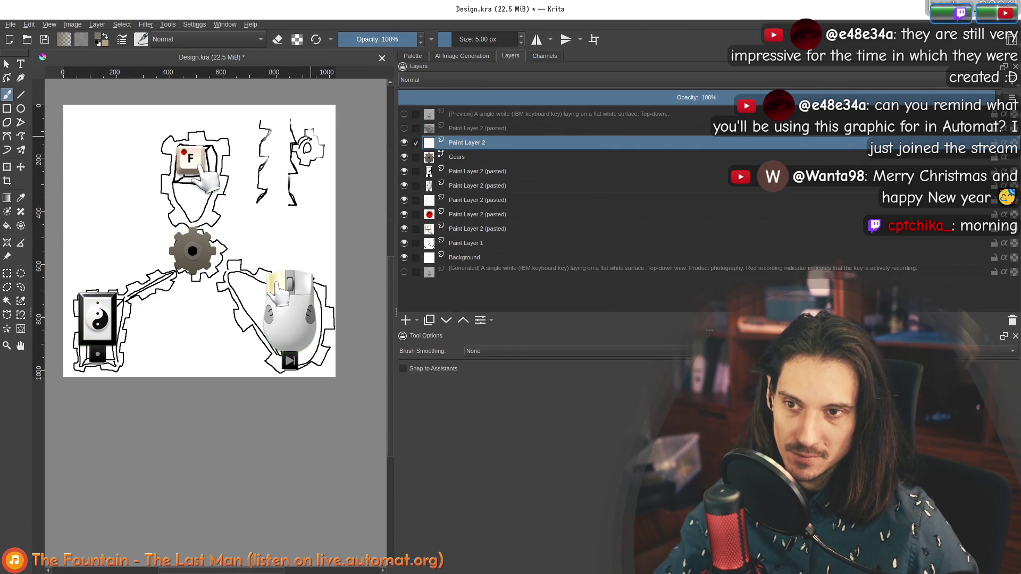
scroll(276, 157, "up", 1)
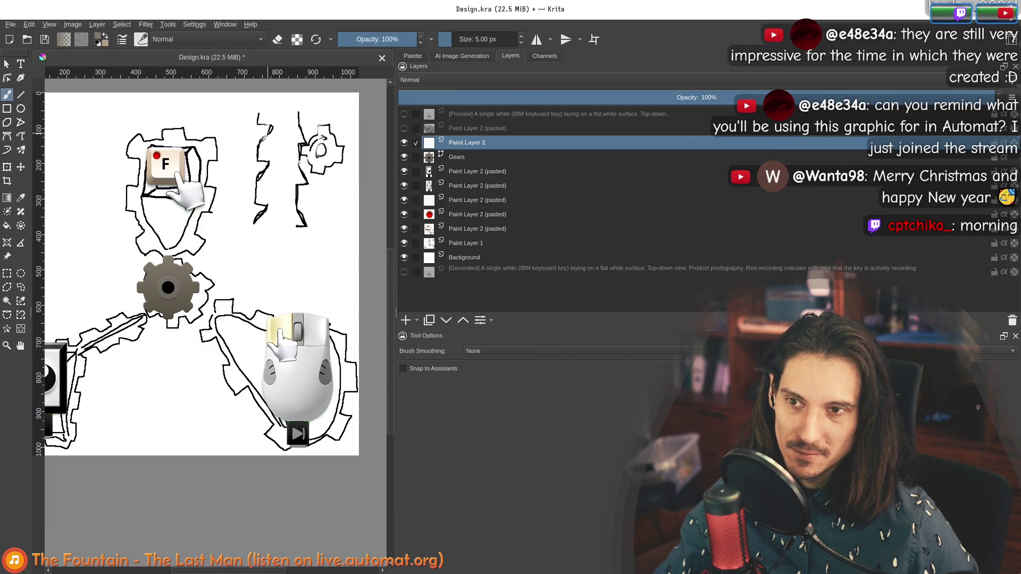
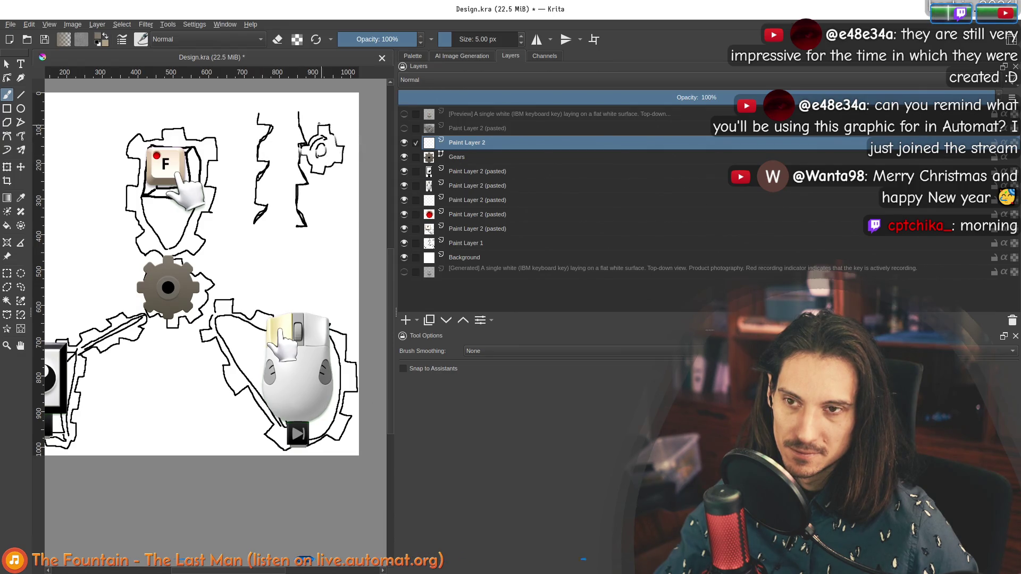
Make Paint Layer 1 the active layer in the Layers docker.
scroll(319, 124, "up", 3)
left_click(459, 257)
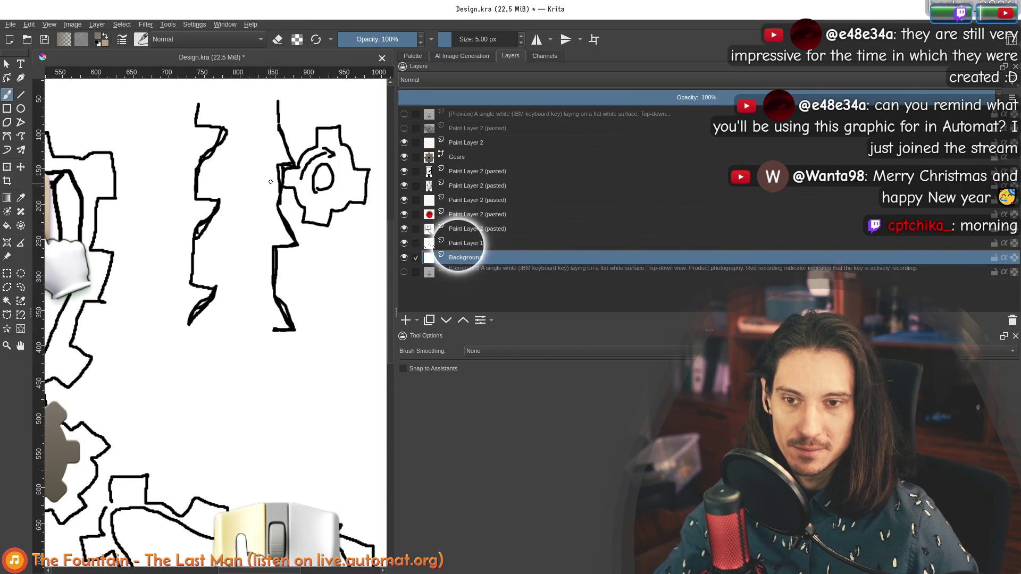
left_click(461, 243)
scroll(287, 241, "up", 3)
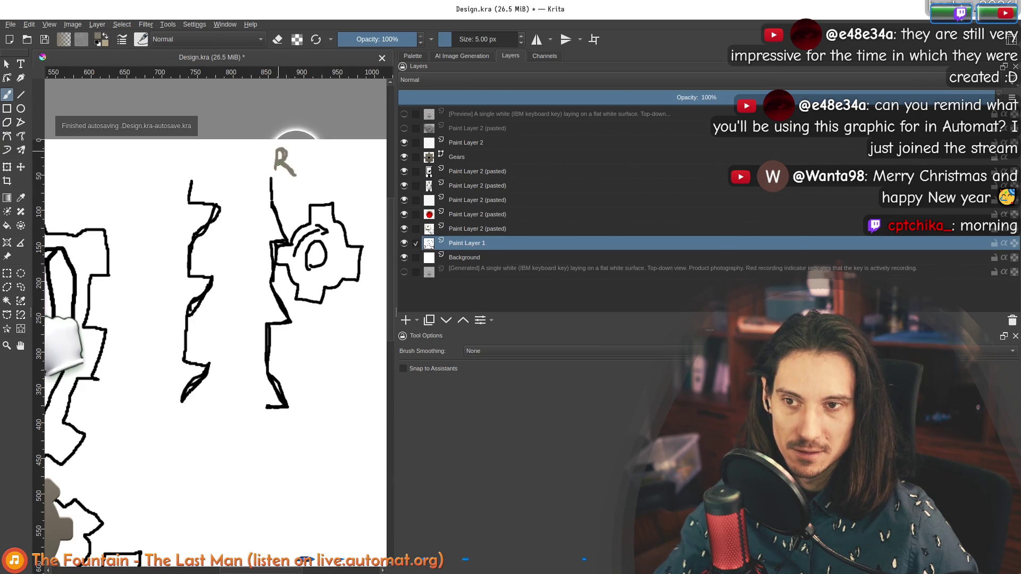
Hand-write 'Source' and 'Sink' above the two belt sketches, undoing a stray stroke.
left_click_drag(205, 149, 194, 171)
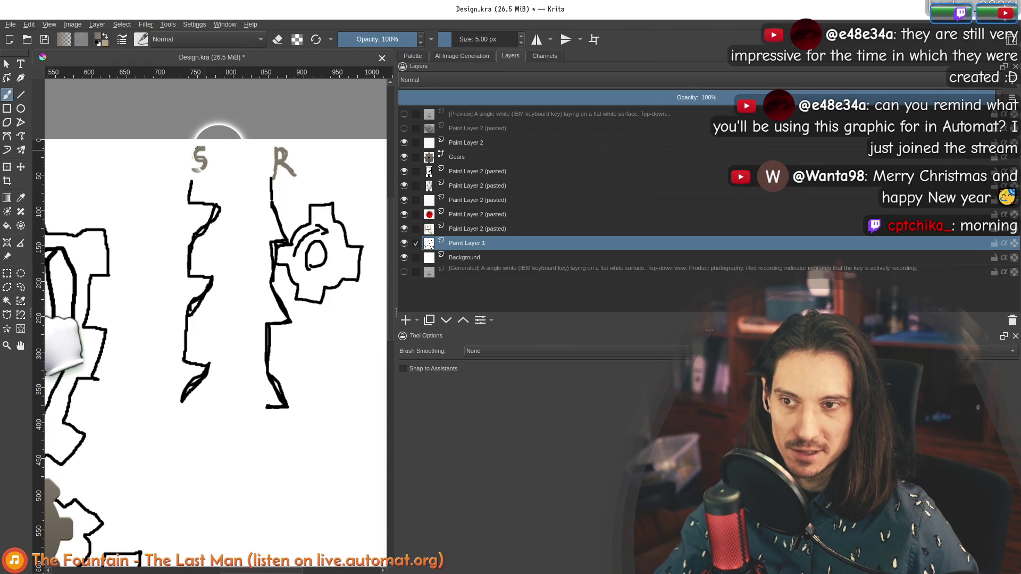
left_click_drag(284, 154, 272, 201)
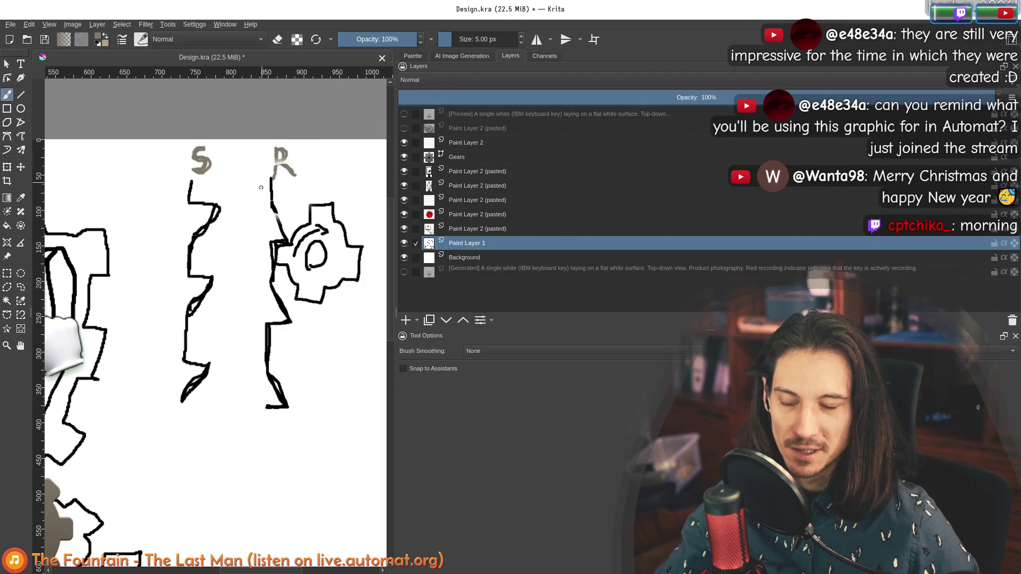
key("ctrl+z")
key("ctrl+z")
key("ctrl+z")
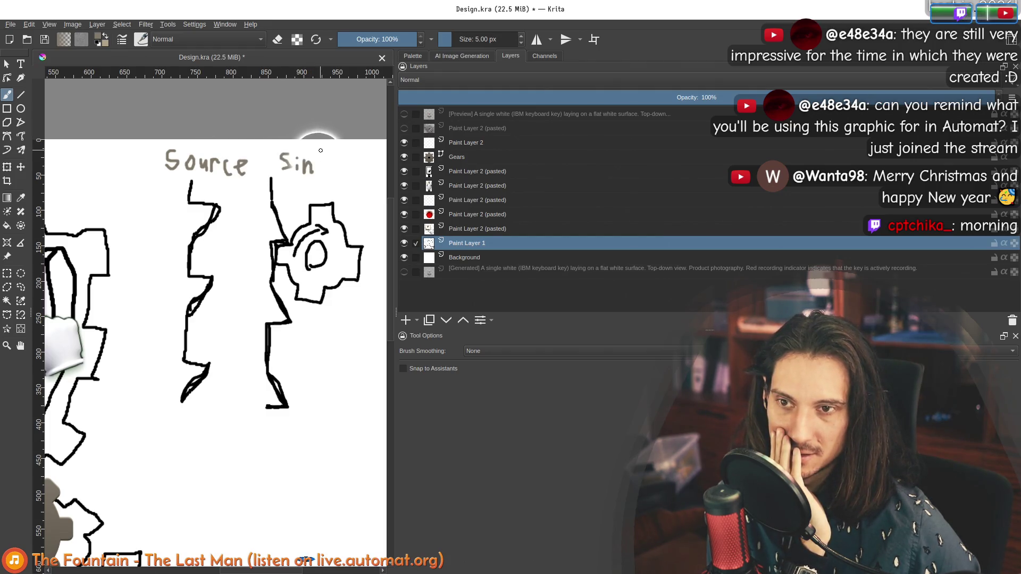
Toggle the sketch outlines off and on to compare, then zoom in closer.
scroll(326, 183, "down", 3, "ctrl")
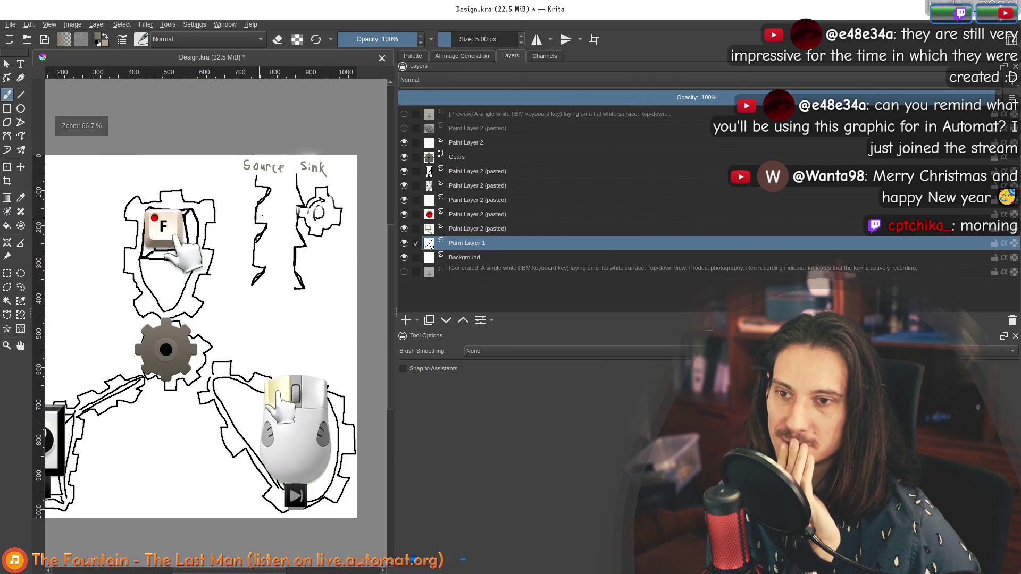
scroll(295, 200, "up", 1, "ctrl")
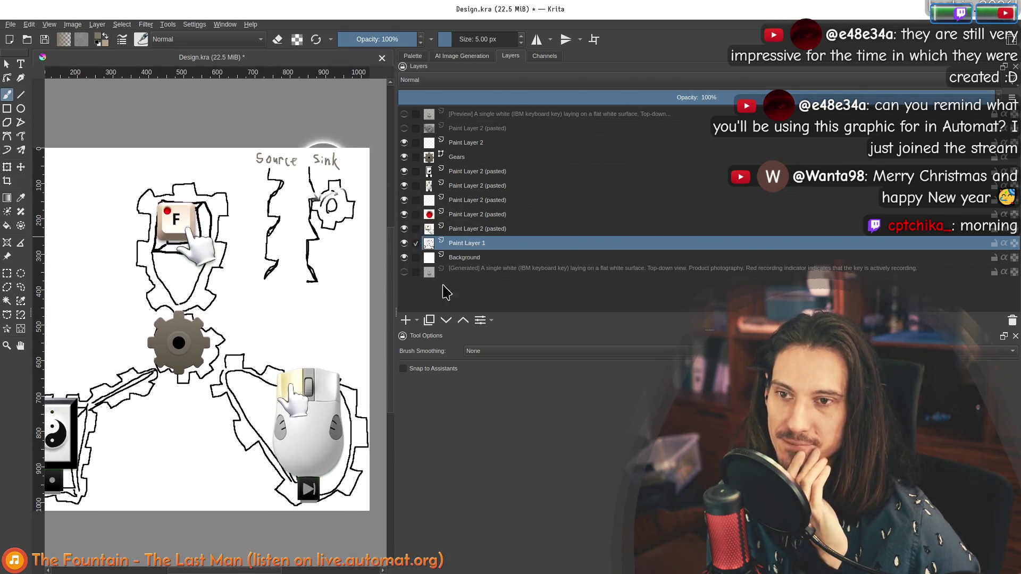
left_click(404, 244)
left_click(404, 243)
key("plus")
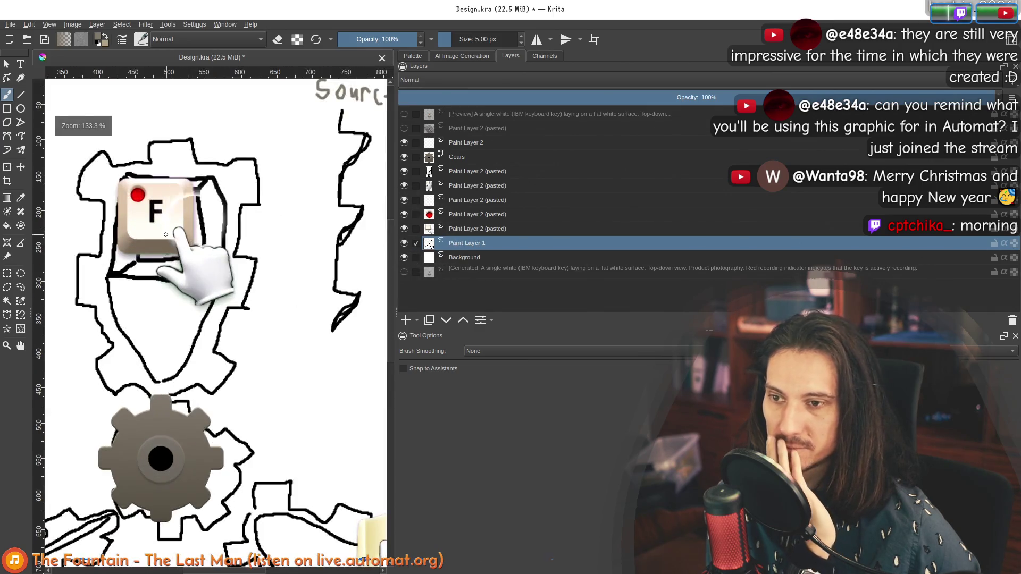
Hide Paint Layer 1's sketch outlines.
left_click(404, 243)
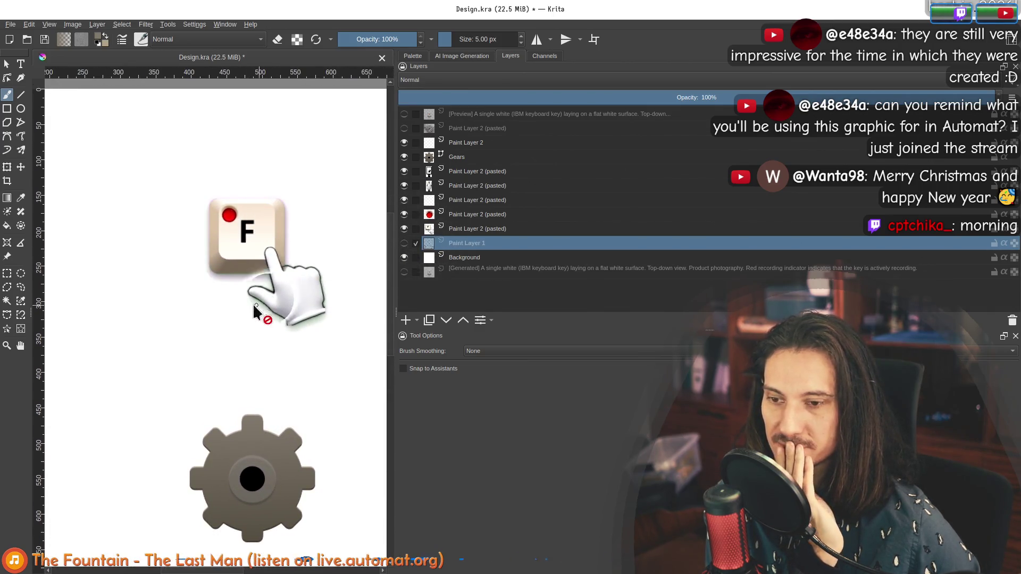
scroll(253, 303, "down", 2, "ctrl")
scroll(100, 378, "up", 1, "ctrl")
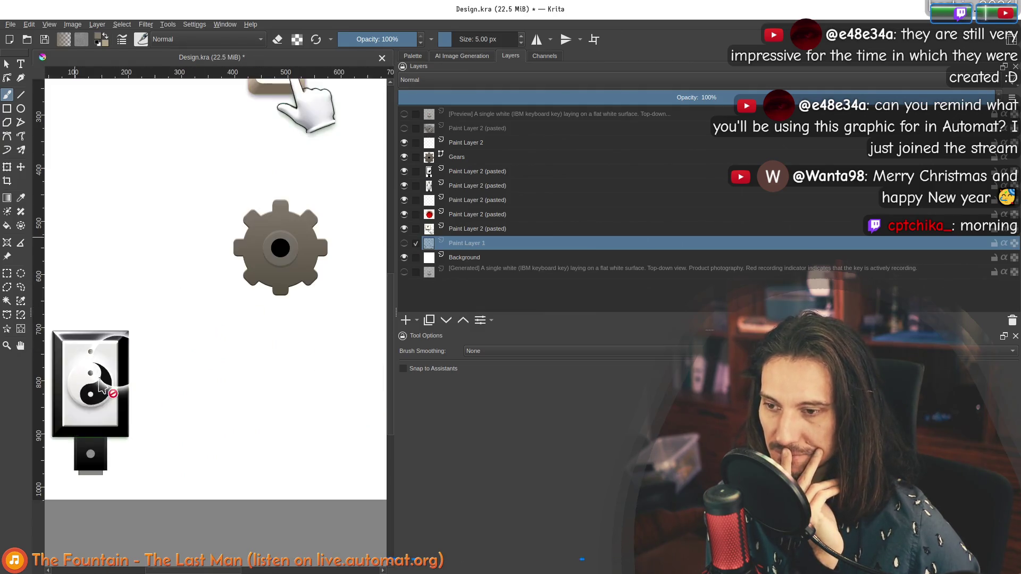
Make Paint Layer 2 active and undo the trial freehand line and stray square.
left_click(457, 143)
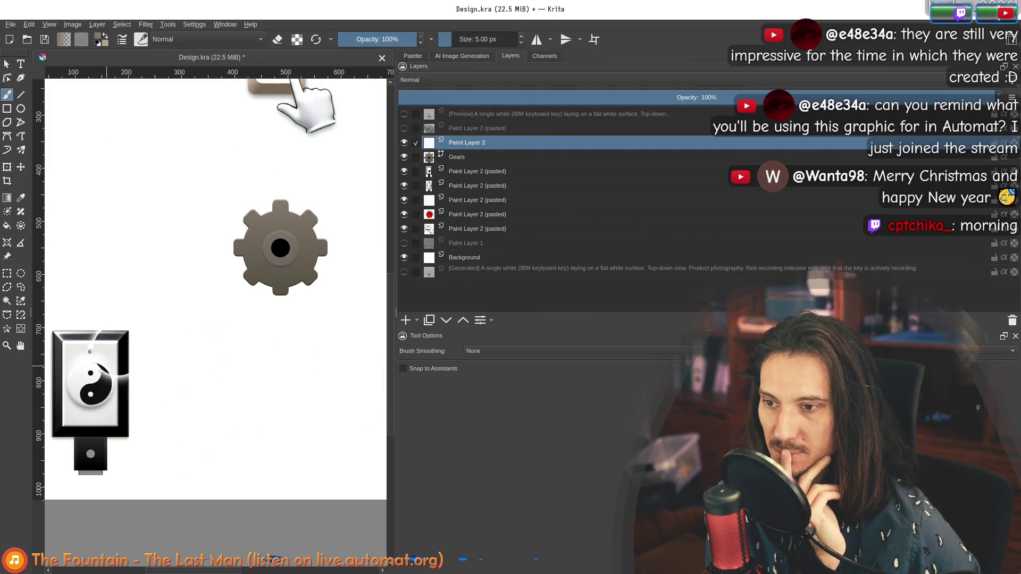
scroll(93, 379, "up", 1, "ctrl")
scroll(157, 309, "up", 2, "ctrl")
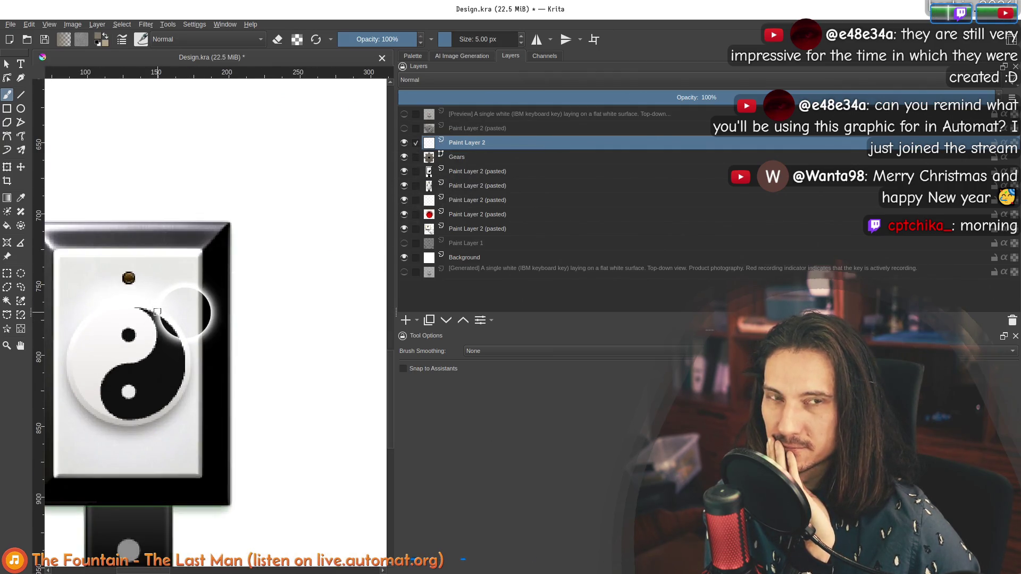
scroll(94, 303, "down", 4, "ctrl")
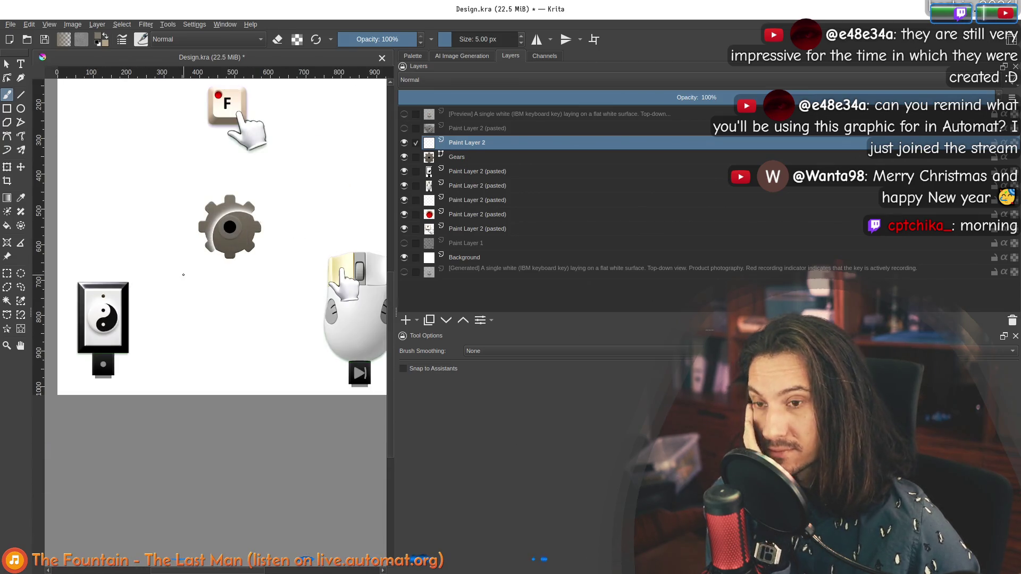
scroll(184, 275, "up", 2, "ctrl")
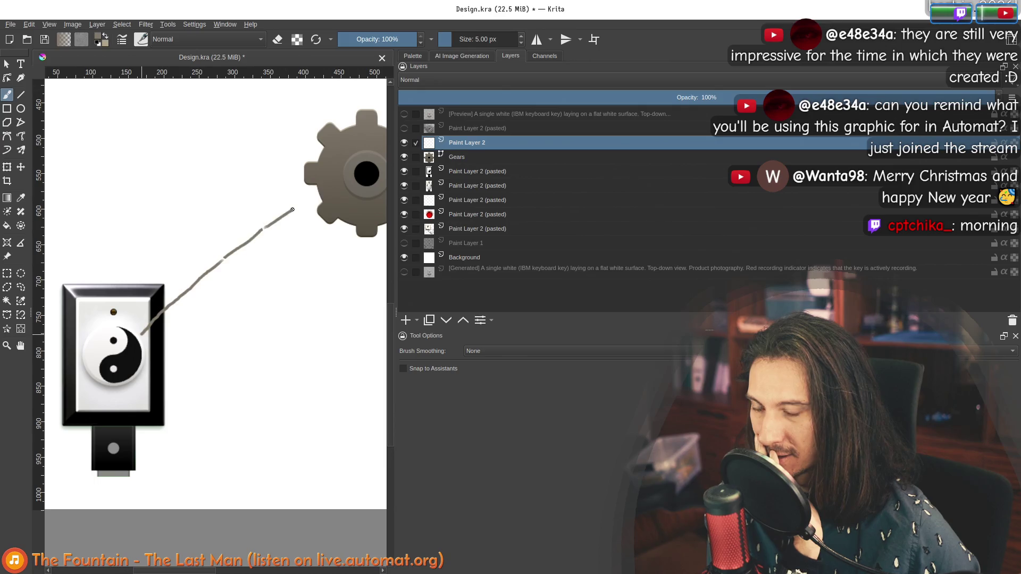
key("ctrl+z")
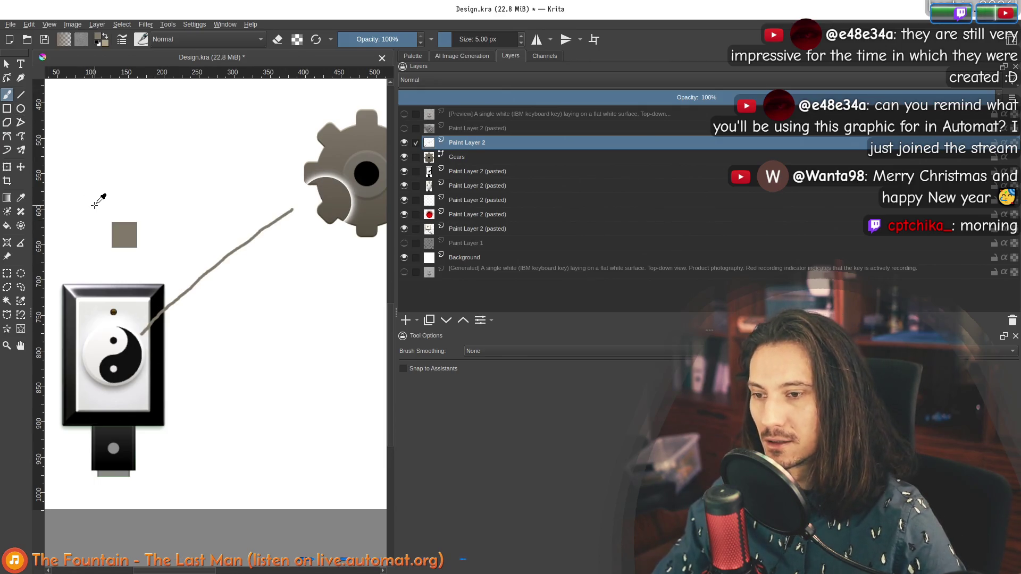
key("ctrl+z")
key("ctrl+z")
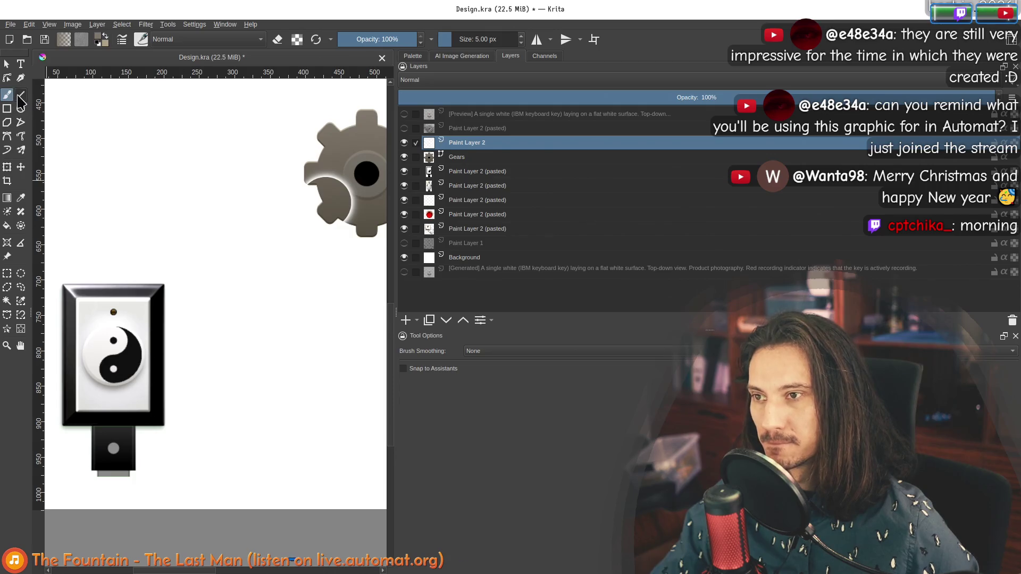
Draw two parallel straight grey lines between the yin-yang switch and the gear.
left_click(21, 97)
mouse_move(141, 335)
left_mouse_down()
mouse_move(340, 191)
mouse_move(314, 211)
left_mouse_up()
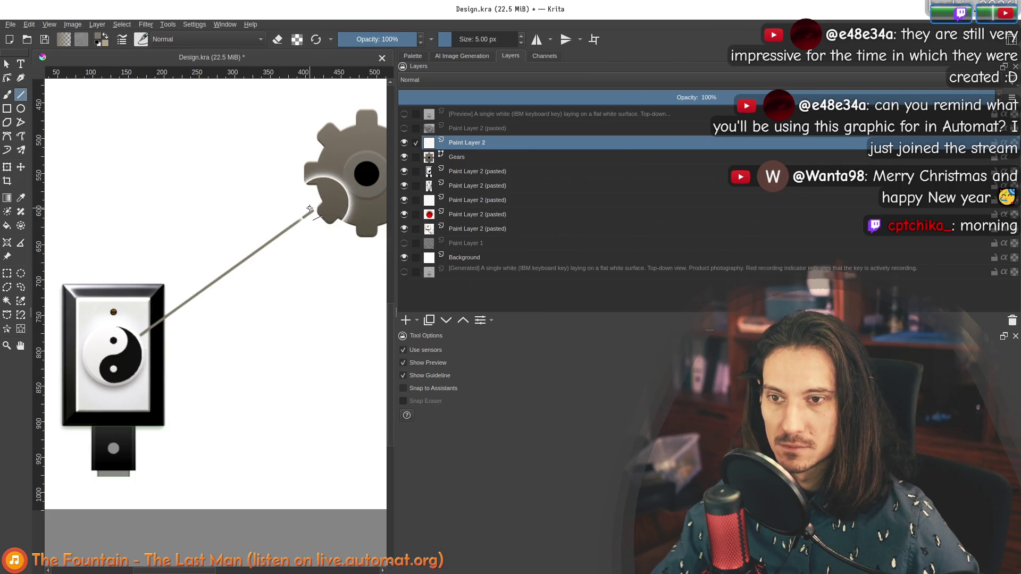
left_click_drag(312, 210, 140, 333)
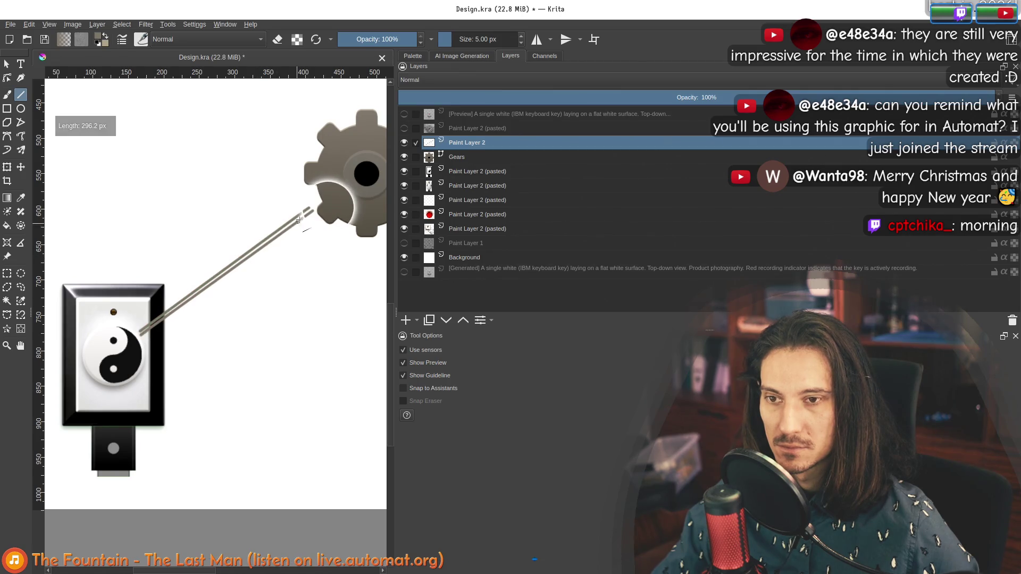
scroll(311, 210, "up", 2)
Back on the freehand brush, start the belt loop at the yin-yang end.
left_click(7, 96)
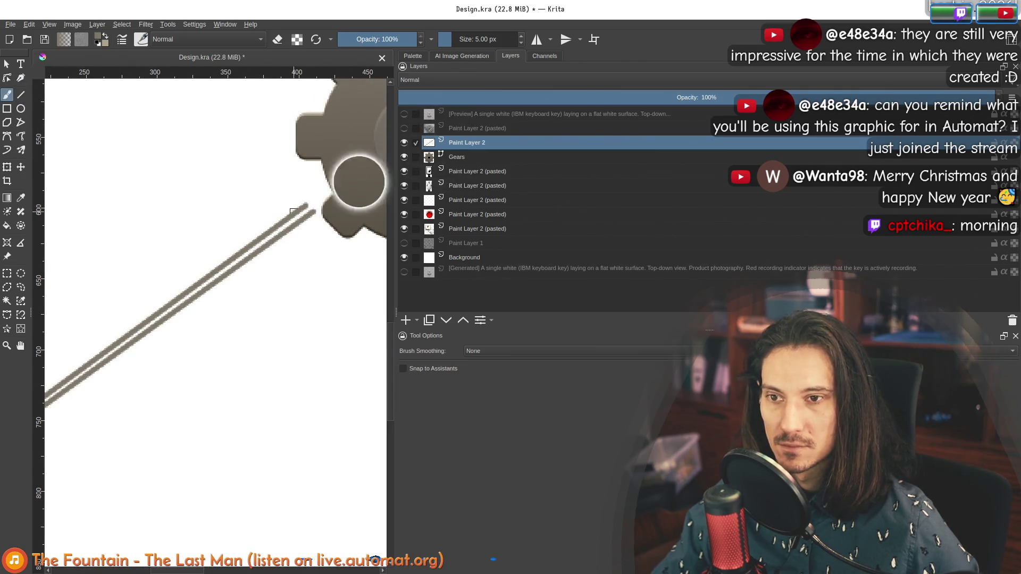
scroll(309, 210, "up", 2)
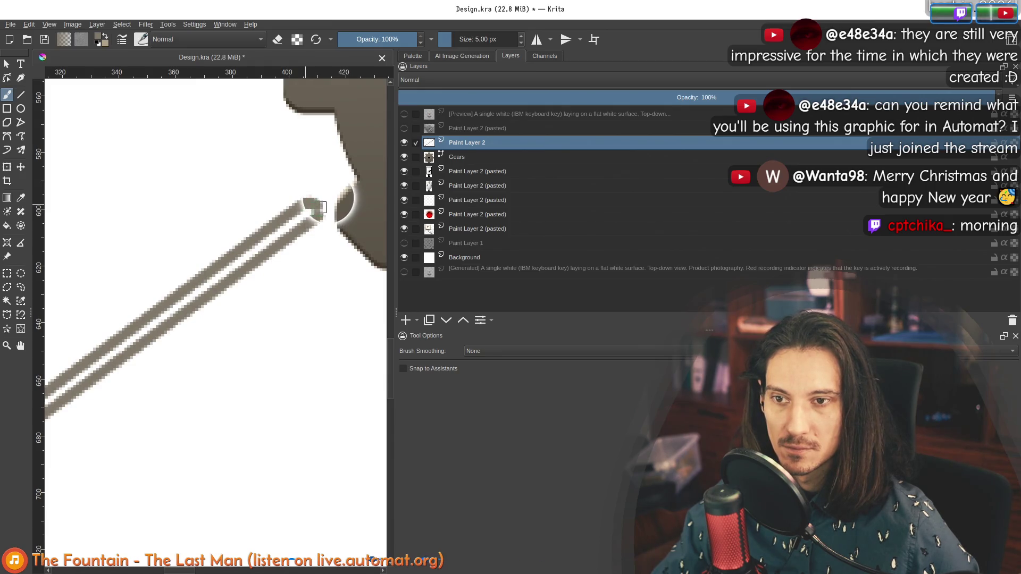
scroll(318, 209, "down", 4)
scroll(288, 321, "up", 3)
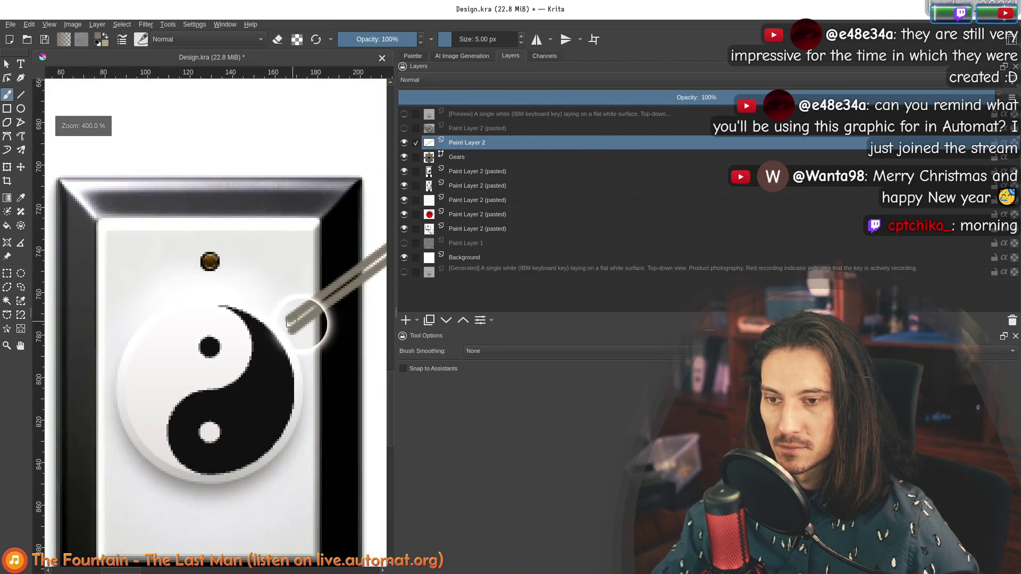
left_click_drag(281, 322, 204, 292)
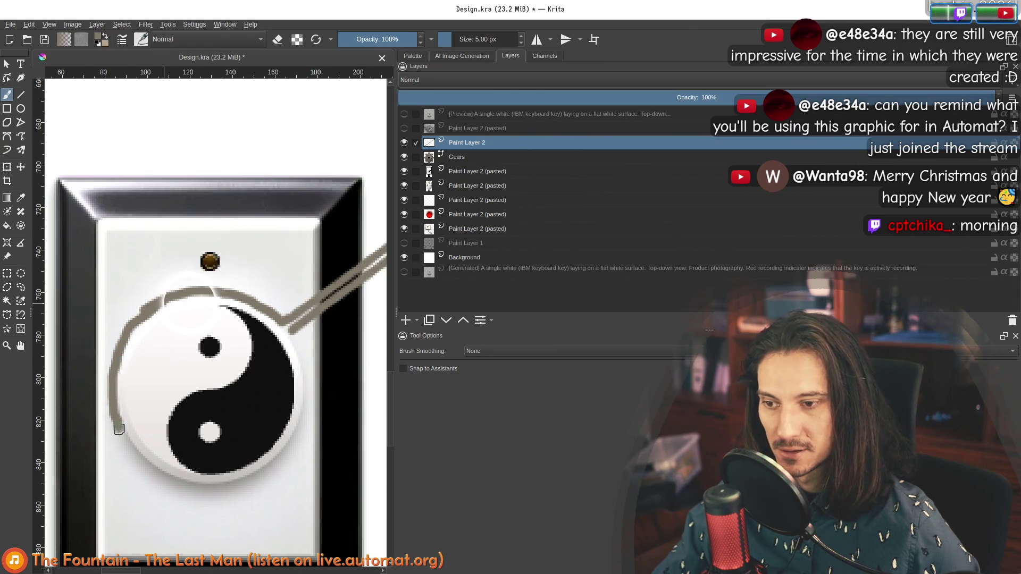
Freehand-draw the belt loop around the yin-yang circle.
mouse_move(126, 441)
left_mouse_down()
mouse_move(196, 468)
mouse_move(166, 445)
mouse_move(170, 479)
mouse_move(175, 468)
mouse_move(257, 481)
mouse_move(301, 410)
left_mouse_up()
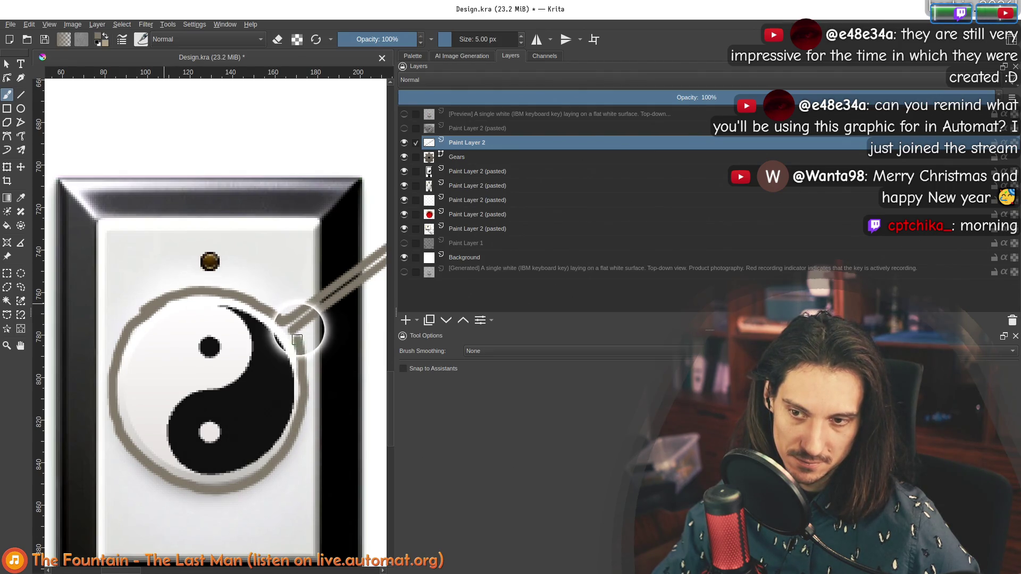
scroll(287, 330, "down", 5)
scroll(240, 250, "up", 6)
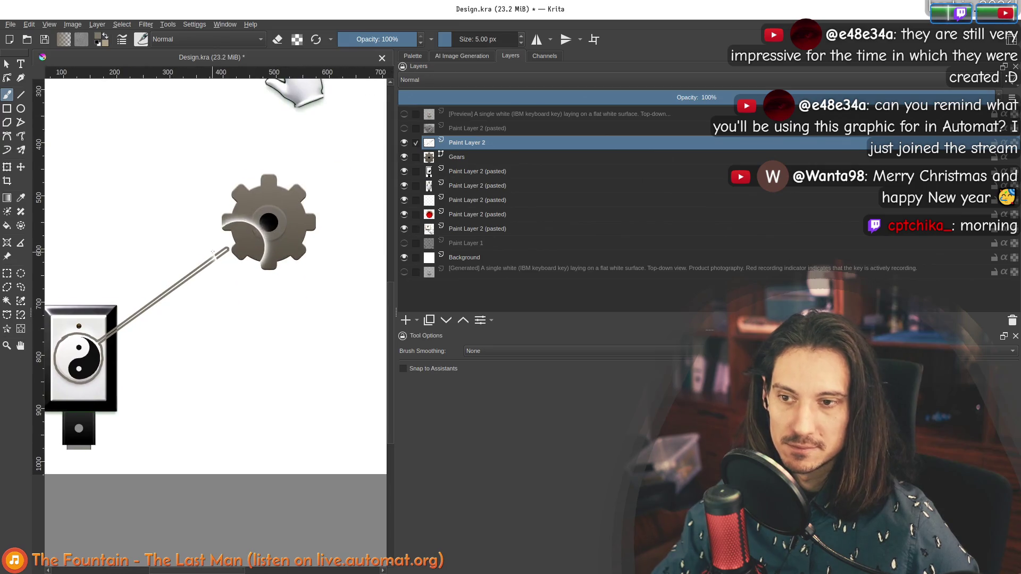
scroll(218, 248, "down", 5)
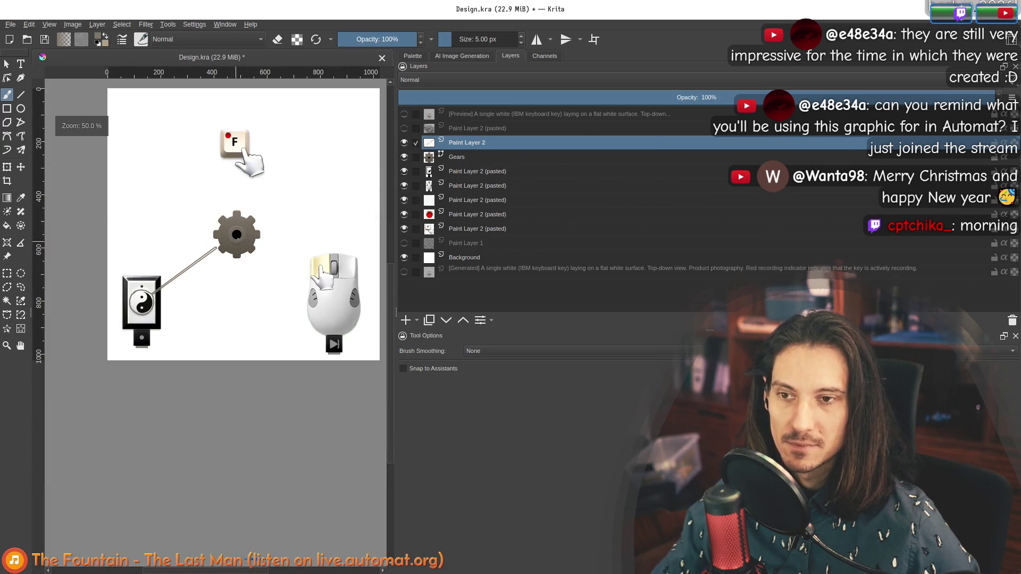
Toggle the sketch layer and Paint Layer 2 to compare, leaving the sketch hidden.
left_click(404, 243)
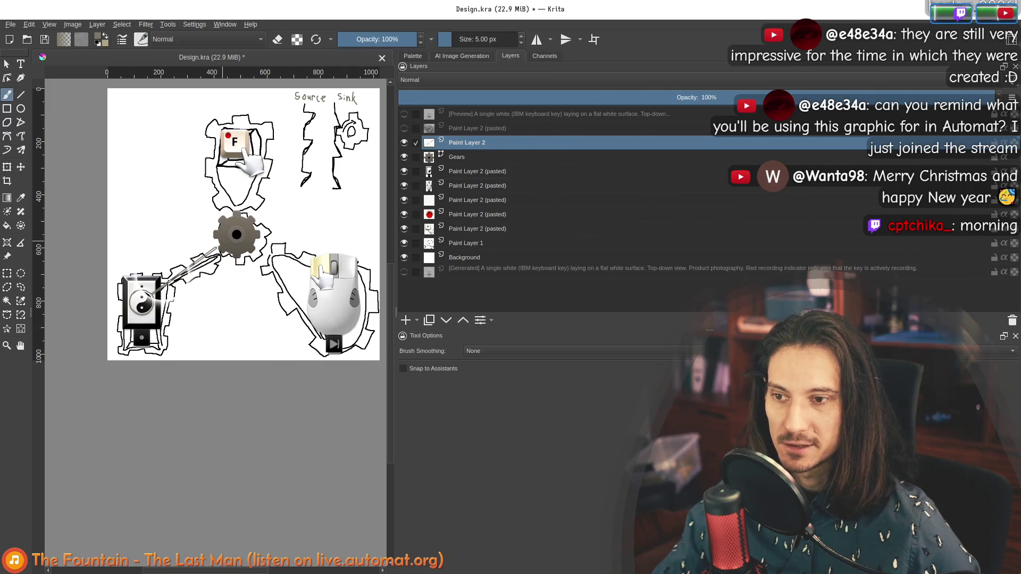
left_click(404, 142)
left_click(404, 143)
left_click(404, 243)
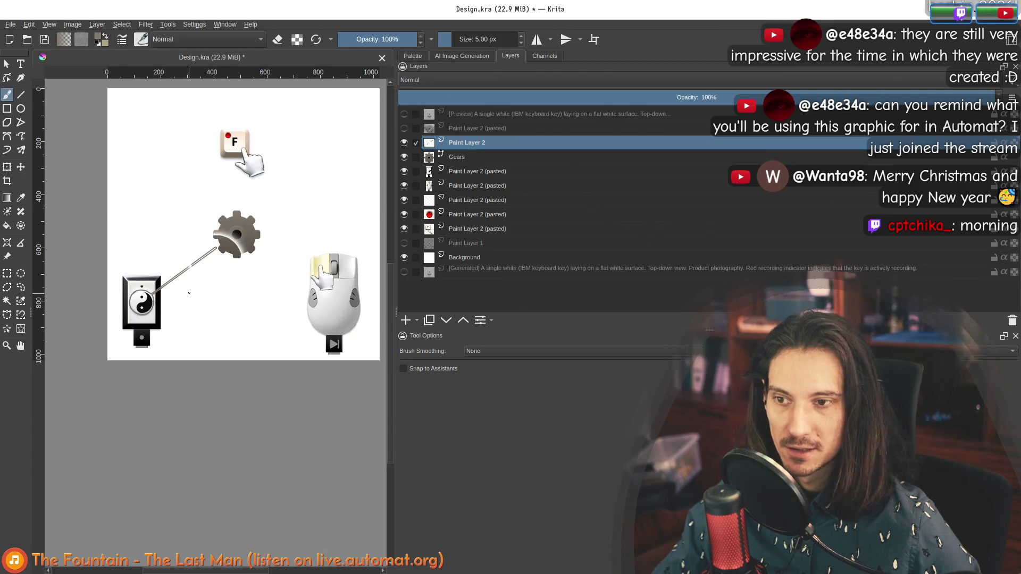
Repaint the belt's gear-end loop into a cup-shaped tooth.
scroll(205, 266, "up", 6)
mouse_move(287, 164)
left_mouse_down()
mouse_move(269, 210)
mouse_move(253, 205)
mouse_move(269, 182)
mouse_move(247, 154)
left_mouse_up()
left_click_drag(231, 188, 232, 166)
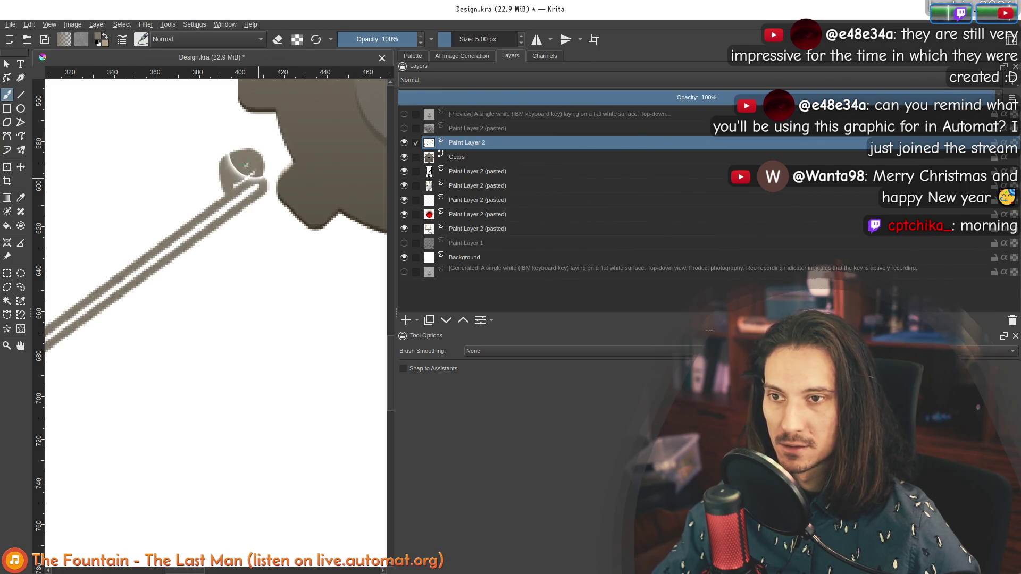
left_click_drag(251, 173, 251, 170)
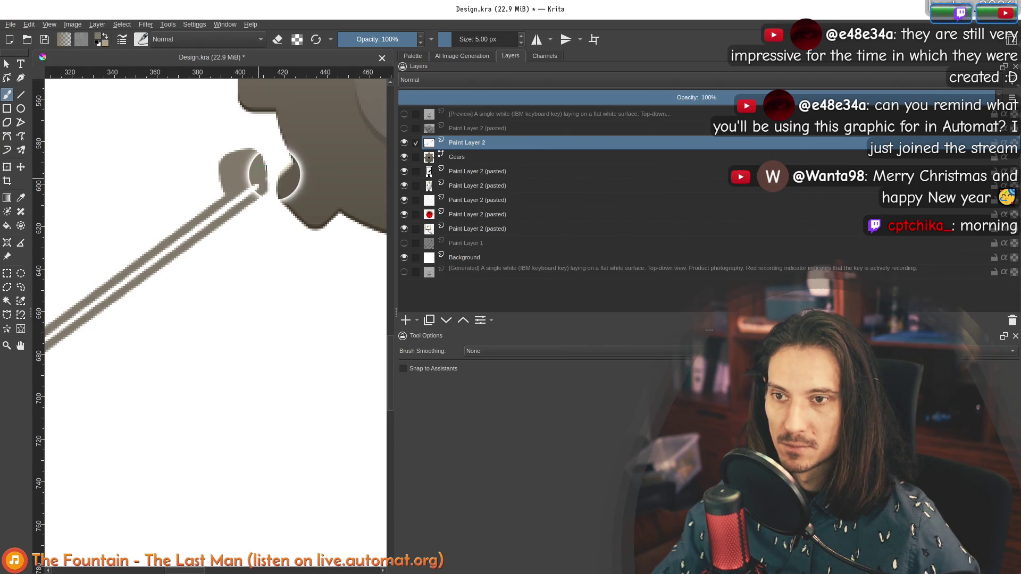
scroll(251, 171, "down", 2)
mouse_move(187, 223)
left_mouse_down()
mouse_move(278, 244)
mouse_move(280, 256)
mouse_move(305, 247)
mouse_move(238, 257)
left_mouse_up()
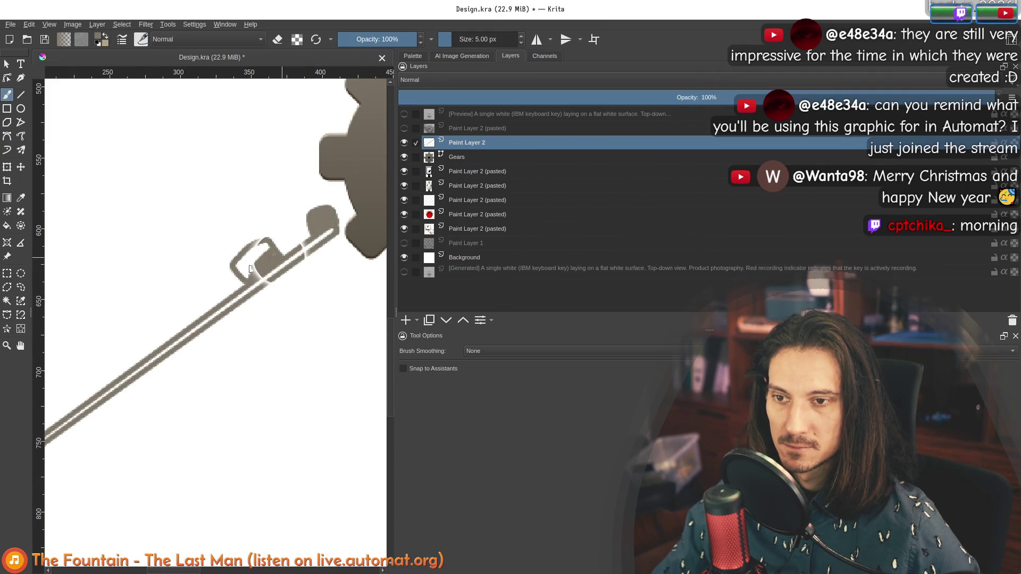
left_click_drag(240, 263, 266, 245)
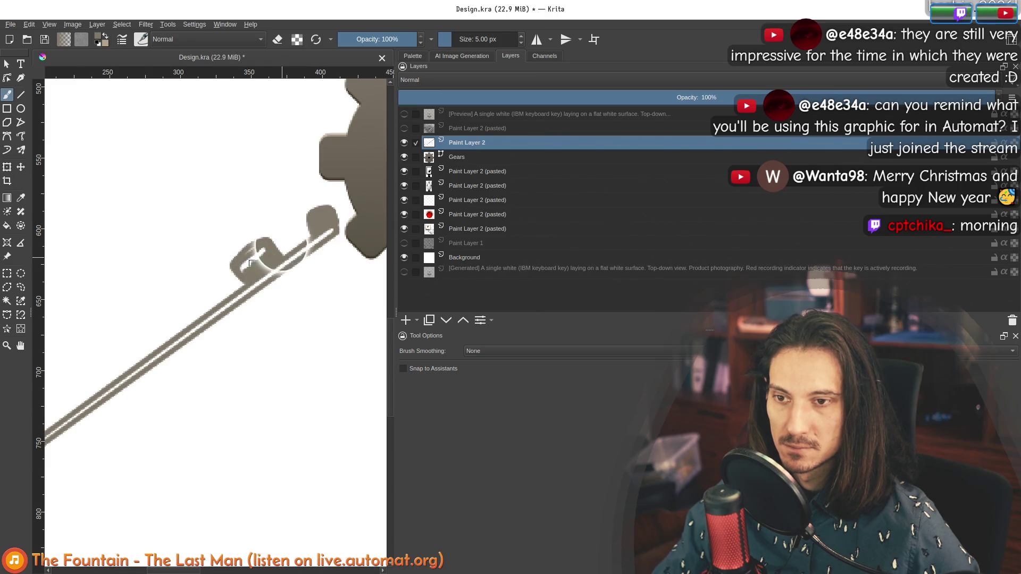
Set the brush to about 9 px and paint white gap arcs, undoing misplaced strokes.
left_click_drag(467, 38, 456, 42)
left_click_drag(236, 282, 250, 266)
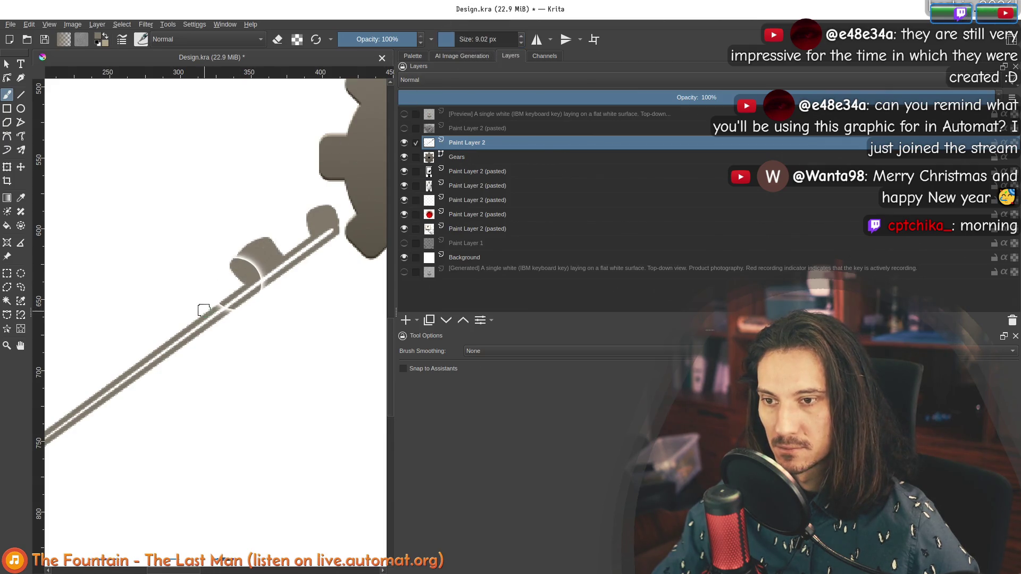
key("ctrl+z")
mouse_move(226, 301)
left_mouse_down()
mouse_move(179, 308)
mouse_move(194, 313)
mouse_move(186, 335)
left_mouse_up()
key("ctrl+z")
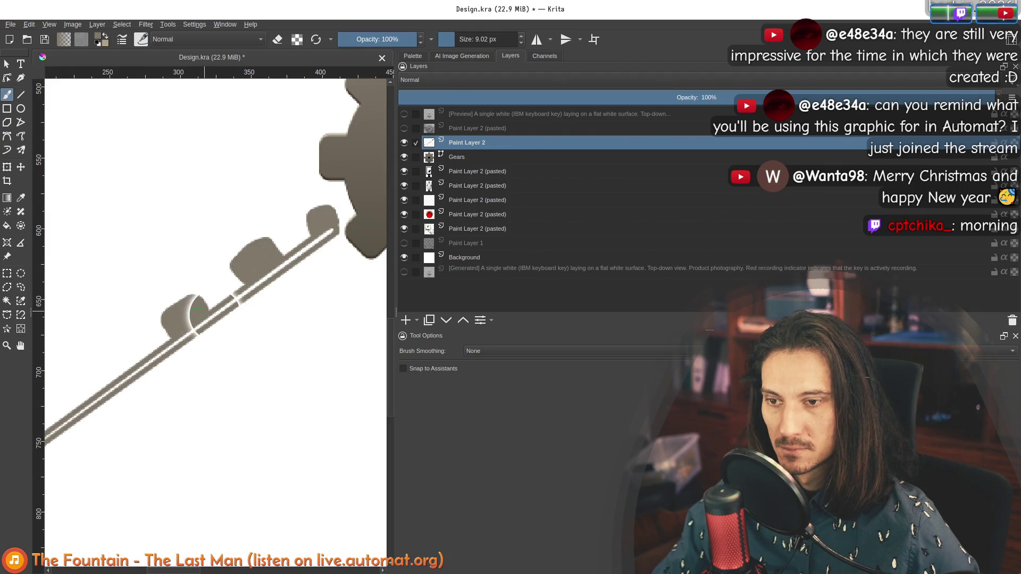
scroll(196, 314, "down", 5)
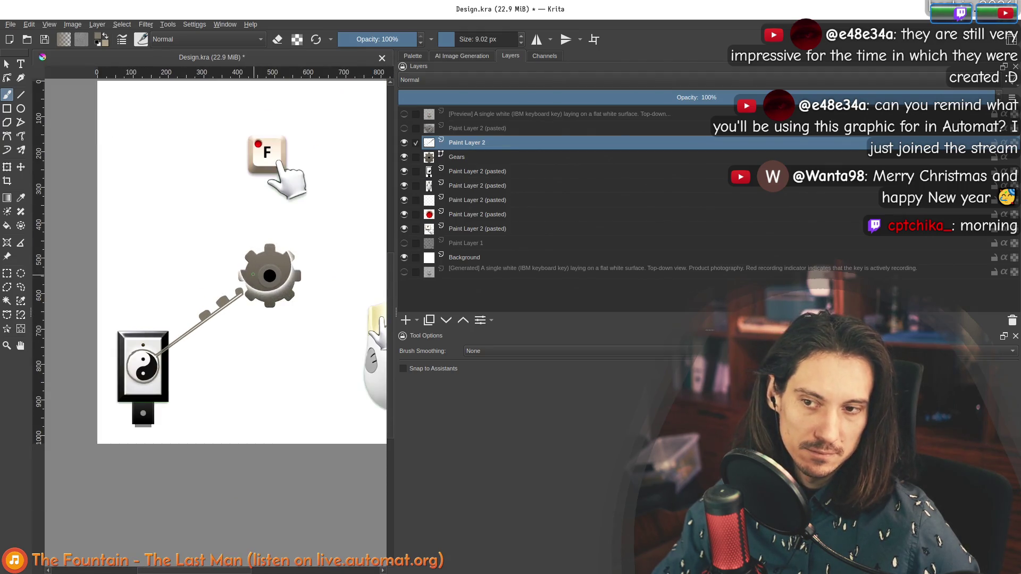
Paint another grey tooth below the belt shaft, undoing a misplaced attempt.
scroll(239, 309, "up", 4)
scroll(246, 314, "up", 2)
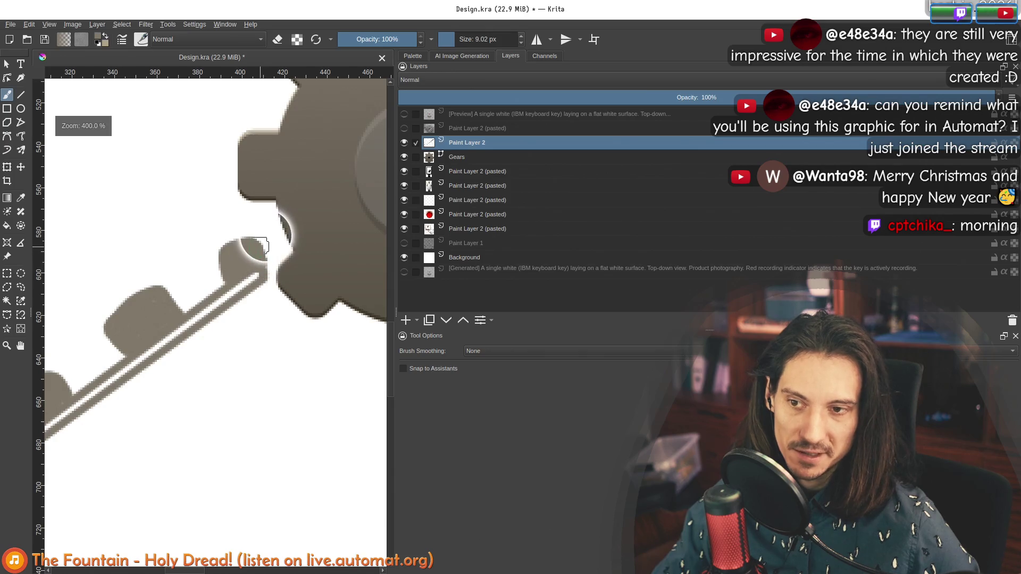
mouse_move(267, 248)
left_mouse_down()
mouse_move(271, 264)
mouse_move(243, 296)
mouse_move(229, 346)
mouse_move(186, 340)
mouse_move(225, 312)
left_mouse_up()
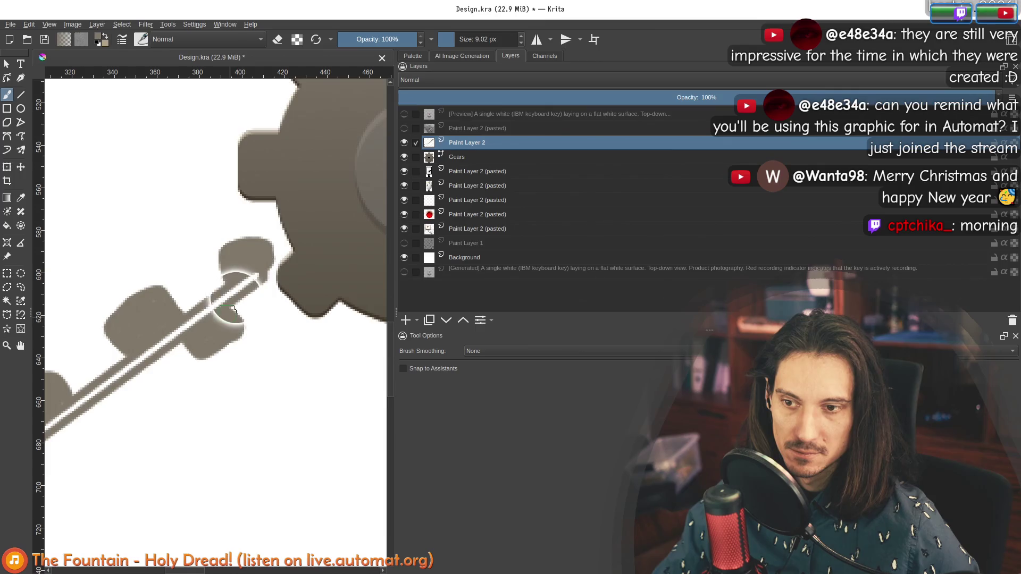
scroll(234, 308, "down", 3)
scroll(262, 312, "up", 3)
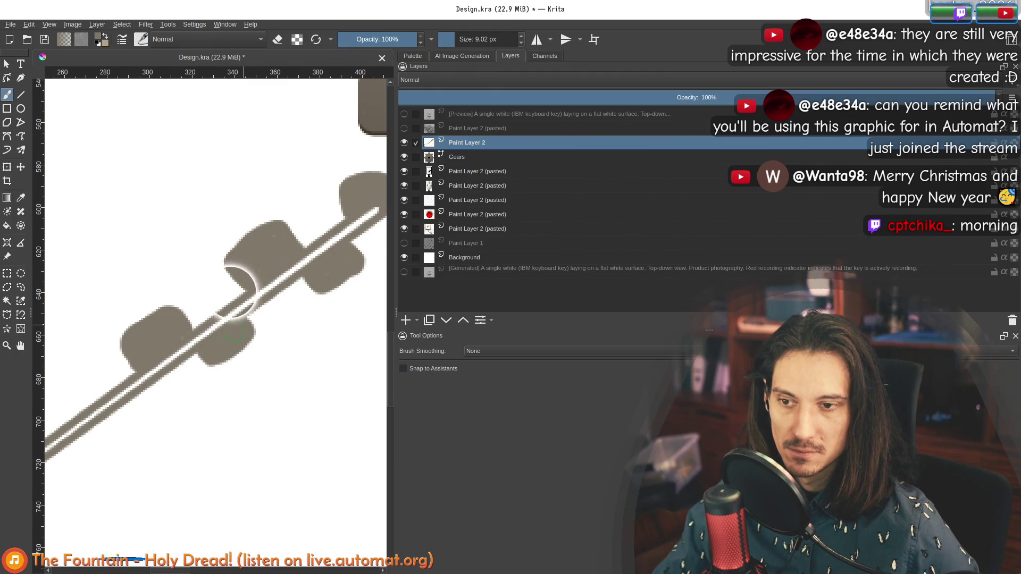
mouse_move(204, 348)
left_mouse_down()
mouse_move(224, 367)
mouse_move(246, 335)
mouse_move(252, 340)
mouse_move(222, 371)
mouse_move(189, 365)
mouse_move(179, 352)
left_mouse_up()
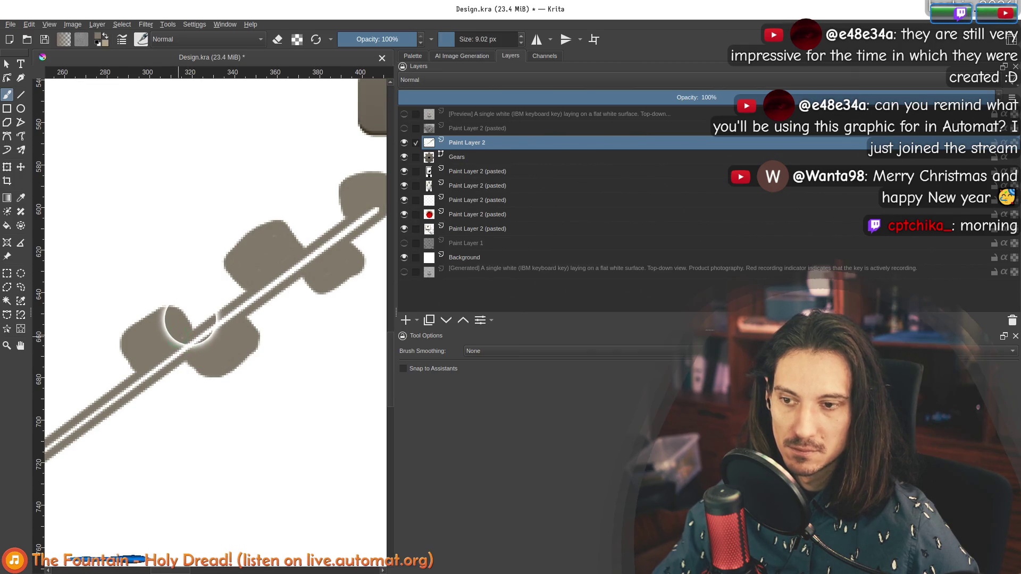
key("ctrl+z")
scroll(240, 319, "down", 5)
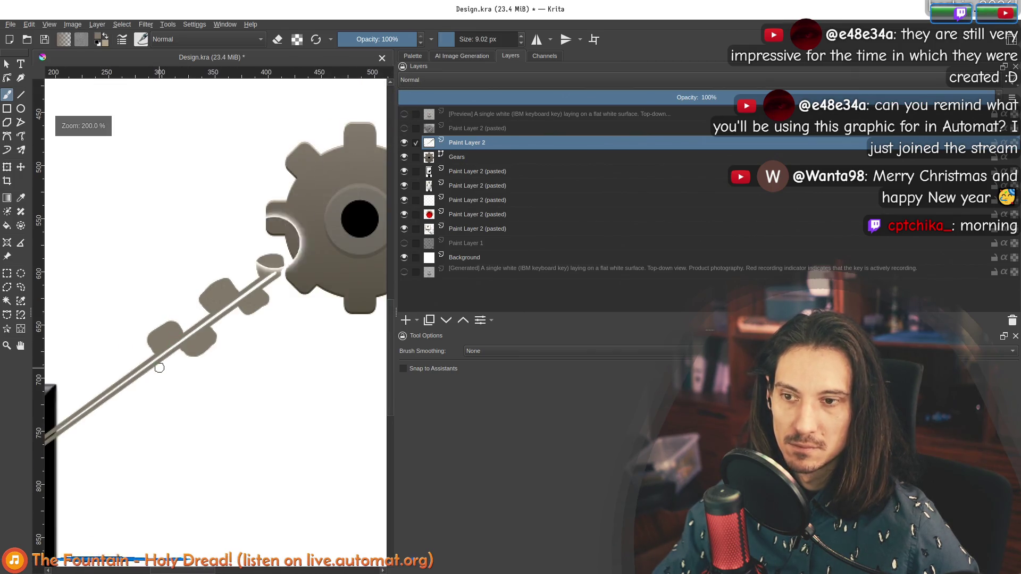
scroll(216, 321, "down", 3)
scroll(217, 321, "up", 8)
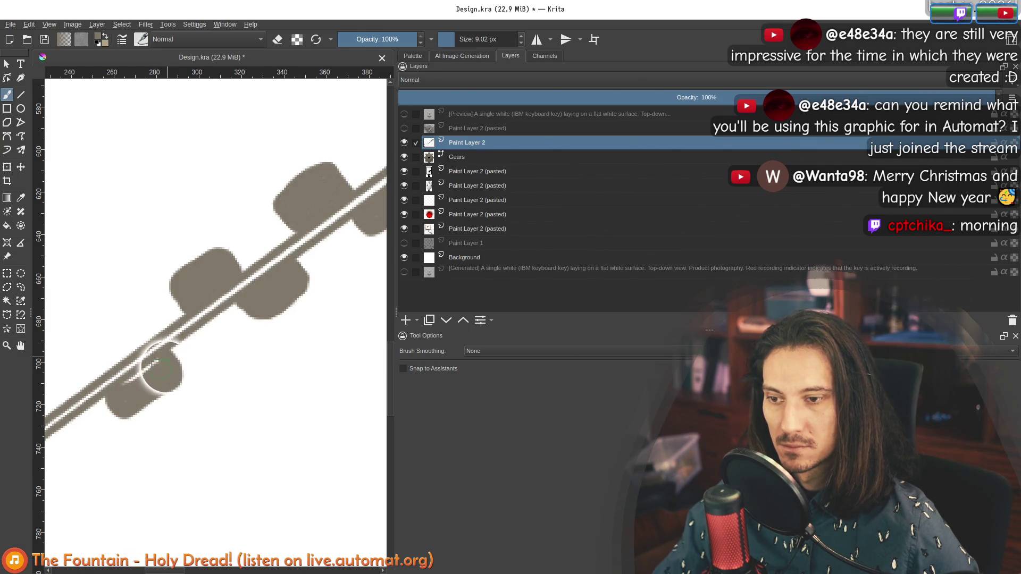
scroll(159, 364, "down", 5)
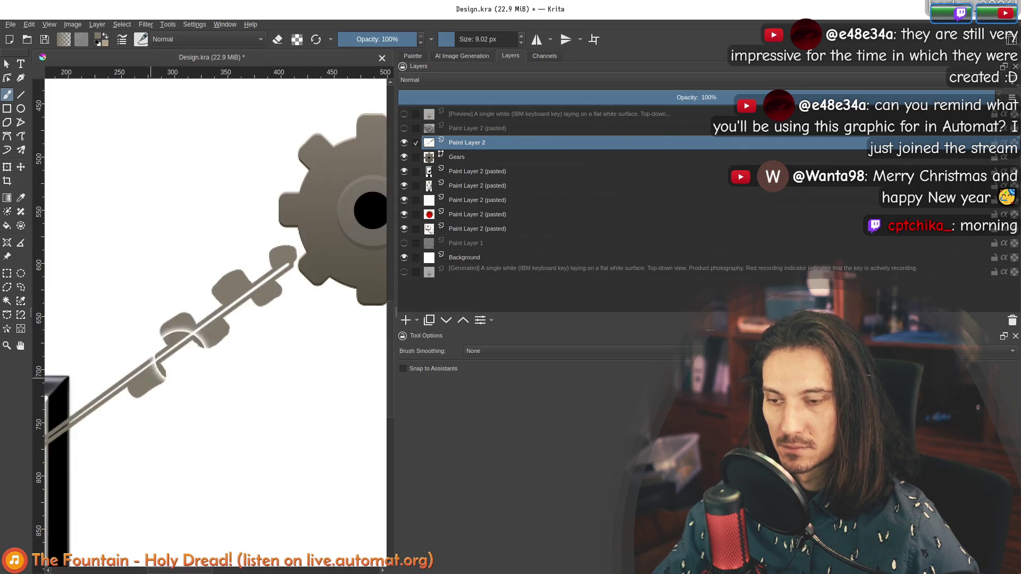
scroll(203, 341, "up", 5)
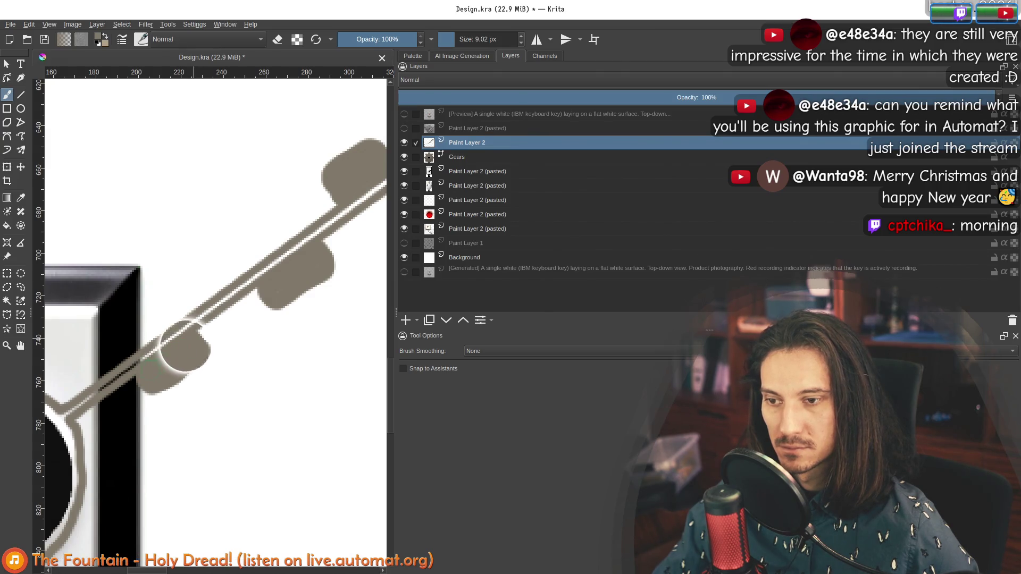
Paint a grey gear lobe on the left side of the yin-yang ring.
left_click_drag(110, 419, 169, 375)
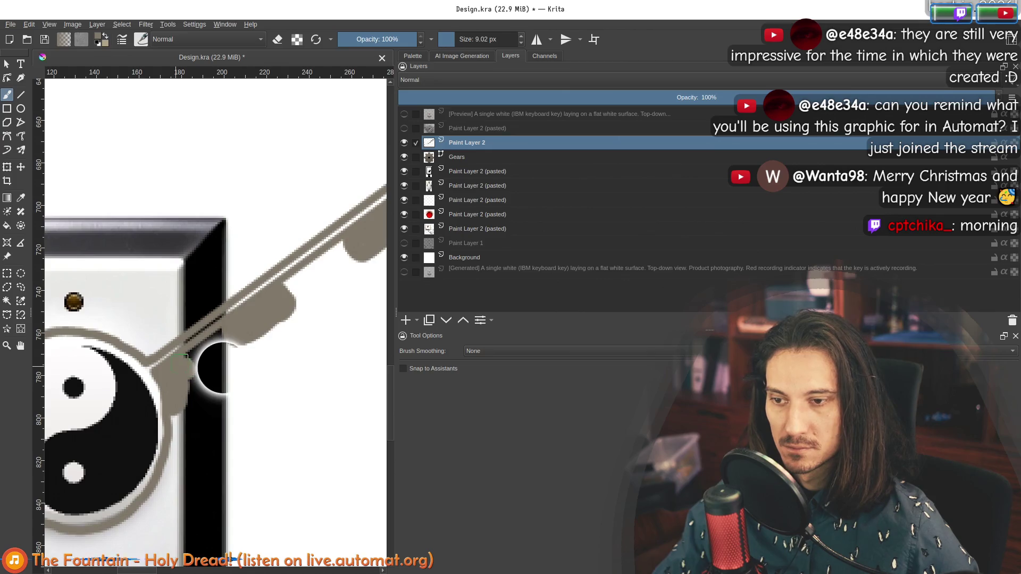
scroll(174, 420, "down", 5)
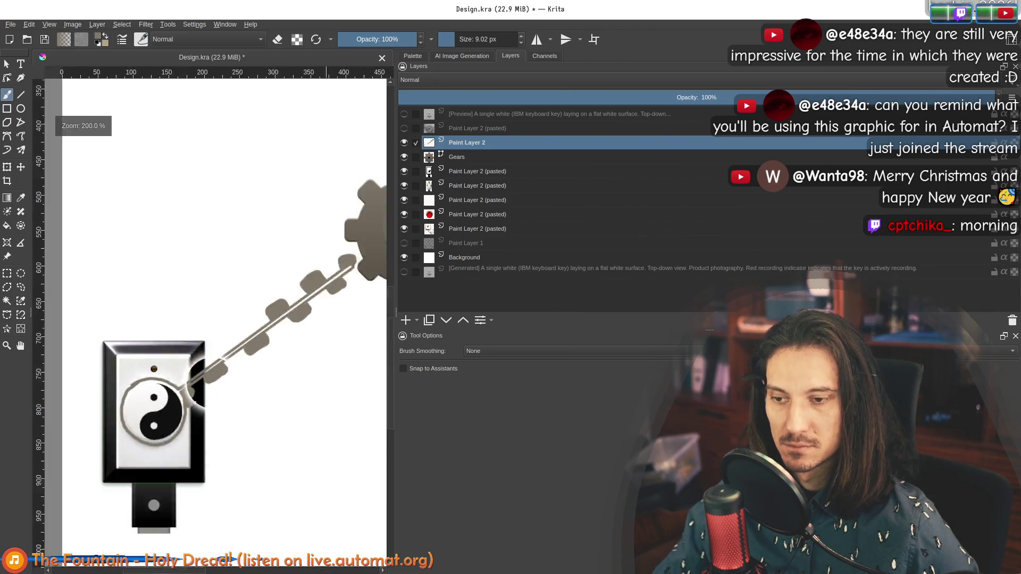
scroll(194, 414, "up", 4)
scroll(194, 415, "up", 2)
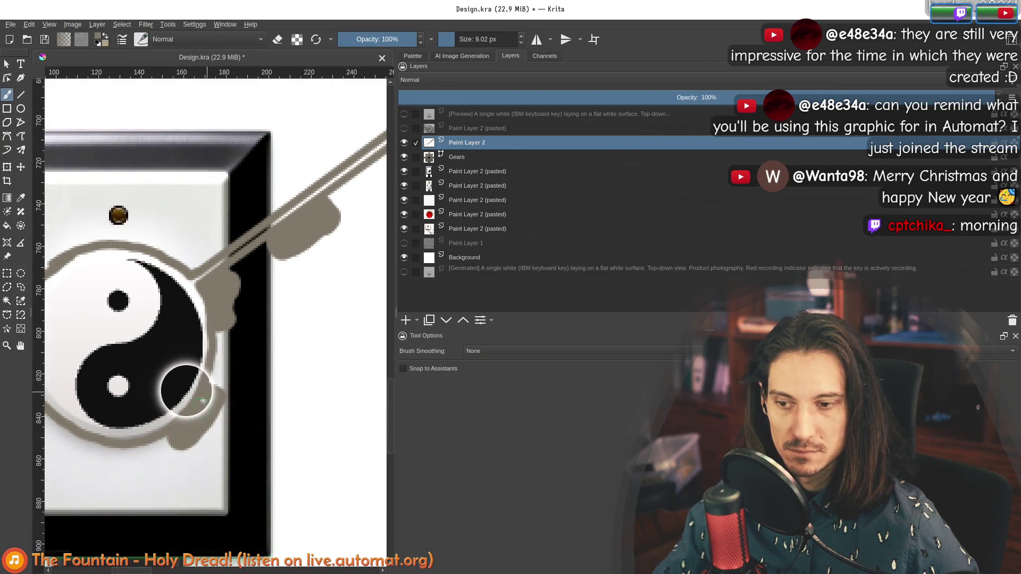
scroll(204, 404, "down", 3)
scroll(204, 404, "up", 4)
mouse_move(164, 416)
left_mouse_down()
mouse_move(195, 393)
mouse_move(141, 385)
mouse_move(132, 361)
mouse_move(205, 387)
mouse_move(194, 365)
mouse_move(168, 357)
left_mouse_up()
scroll(195, 394, "down", 1)
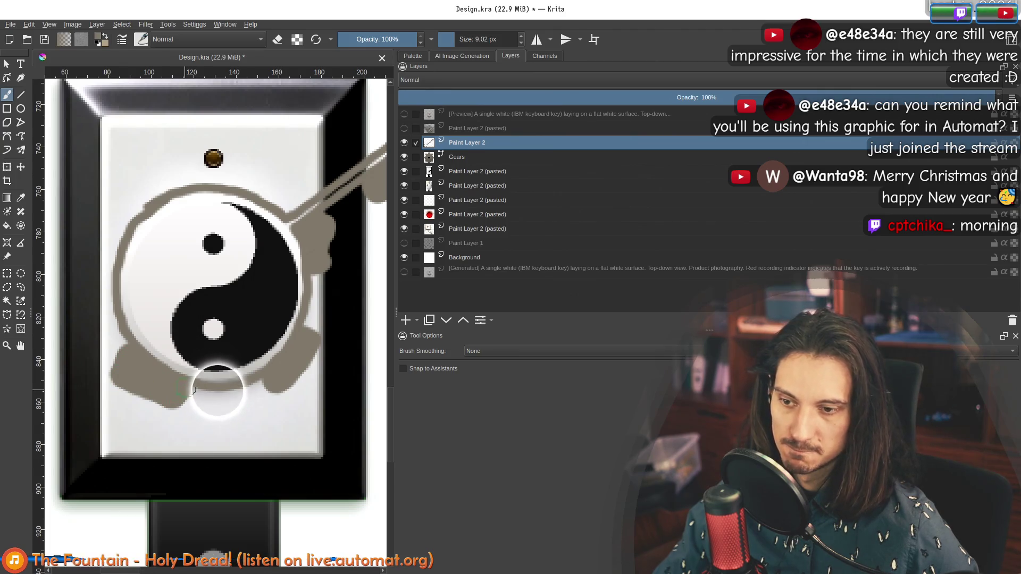
mouse_move(102, 271)
left_mouse_down()
mouse_move(101, 246)
mouse_move(133, 205)
mouse_move(133, 226)
left_mouse_up()
Extend the belt teeth with more grey strokes down toward the yin-yang switch.
mouse_move(228, 173)
left_mouse_down()
mouse_move(186, 247)
mouse_move(175, 239)
mouse_move(210, 244)
mouse_move(237, 265)
mouse_move(189, 307)
left_mouse_up()
left_click_drag(228, 266, 166, 314)
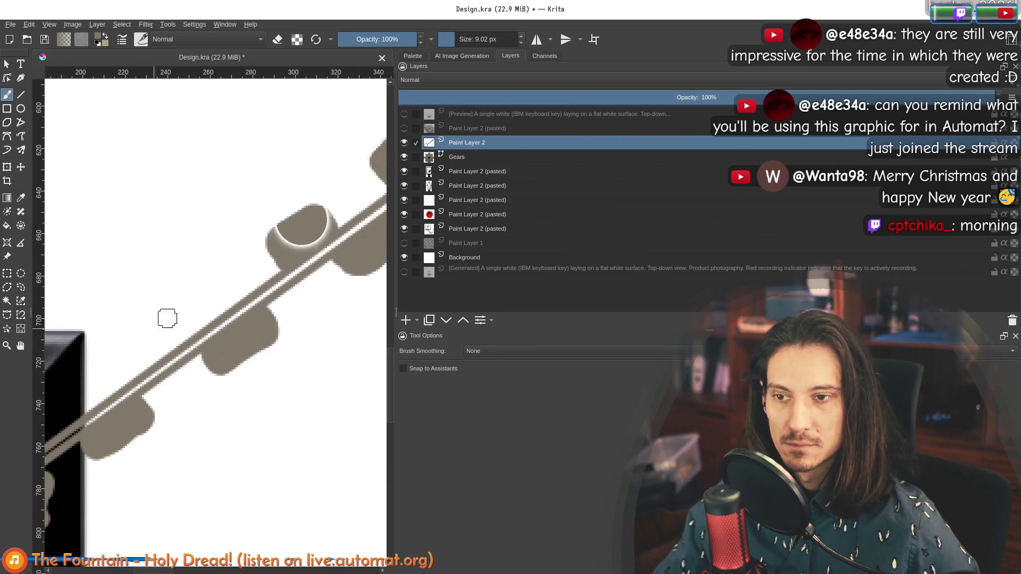
left_click(202, 321)
mouse_move(200, 323)
left_mouse_down()
mouse_move(181, 305)
mouse_move(160, 310)
mouse_move(141, 325)
mouse_move(136, 352)
mouse_move(152, 361)
mouse_move(199, 336)
mouse_move(181, 325)
mouse_move(187, 331)
left_mouse_up()
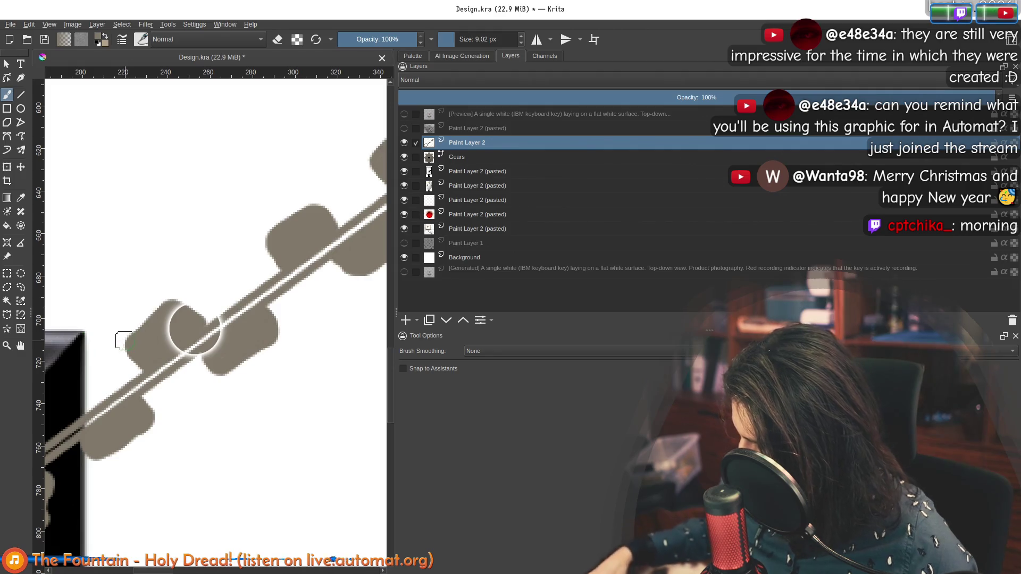
left_click_drag(110, 337, 257, 258)
mouse_move(227, 329)
left_mouse_down()
mouse_move(214, 332)
mouse_move(210, 352)
mouse_move(233, 345)
mouse_move(200, 361)
left_mouse_up()
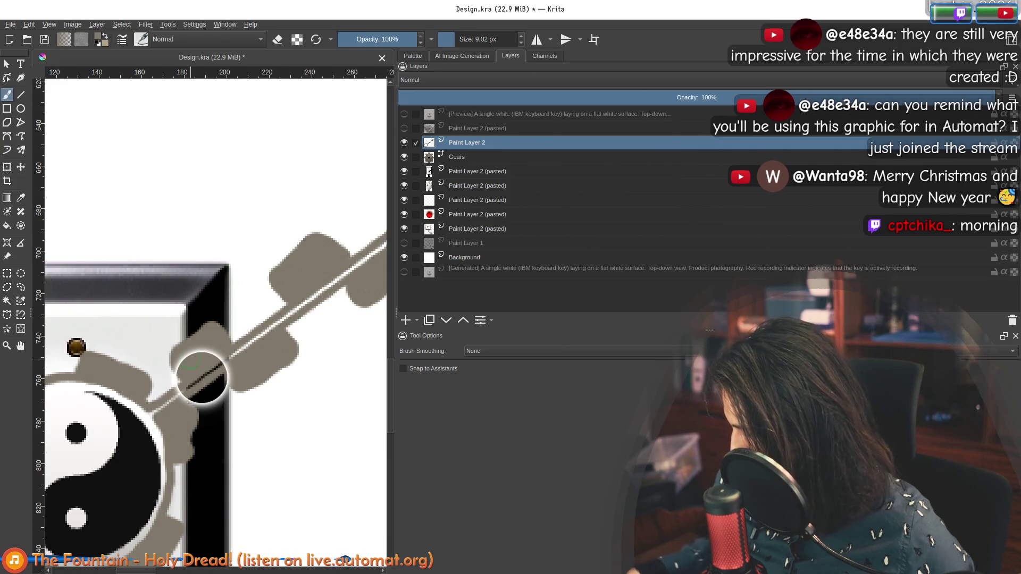
scroll(228, 299, "down", 5)
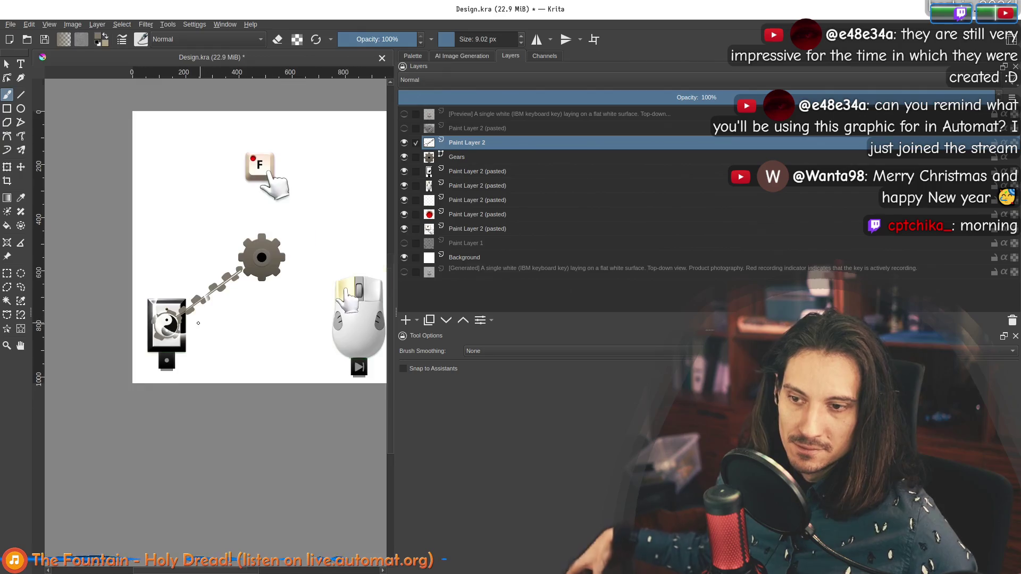
Zoom to 800% on the yin-yang gear edge with a 2.08 px brush, then back to 50%.
scroll(154, 330, "up", 4)
scroll(165, 277, "up", 4)
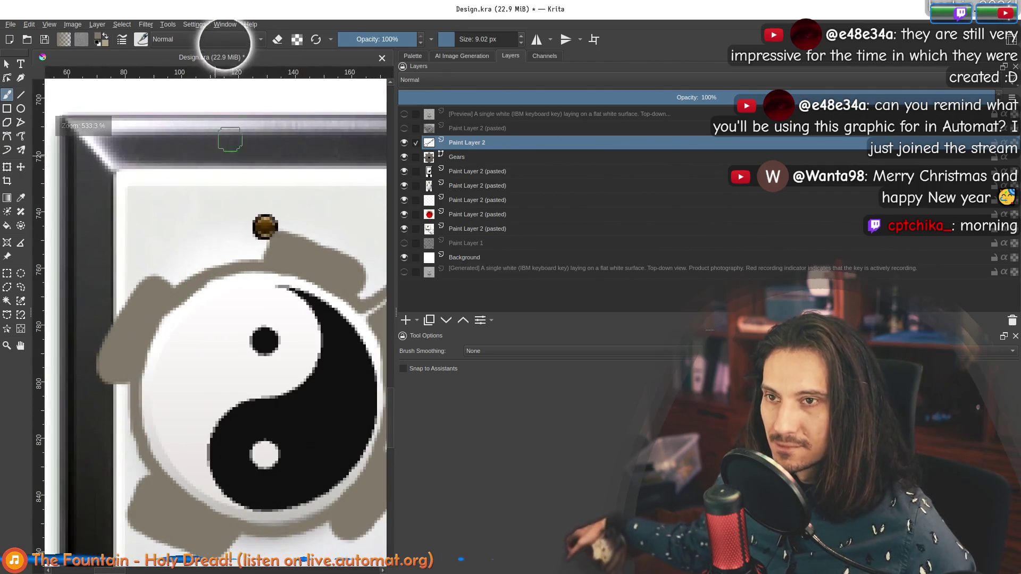
scroll(449, 39, "down", 6)
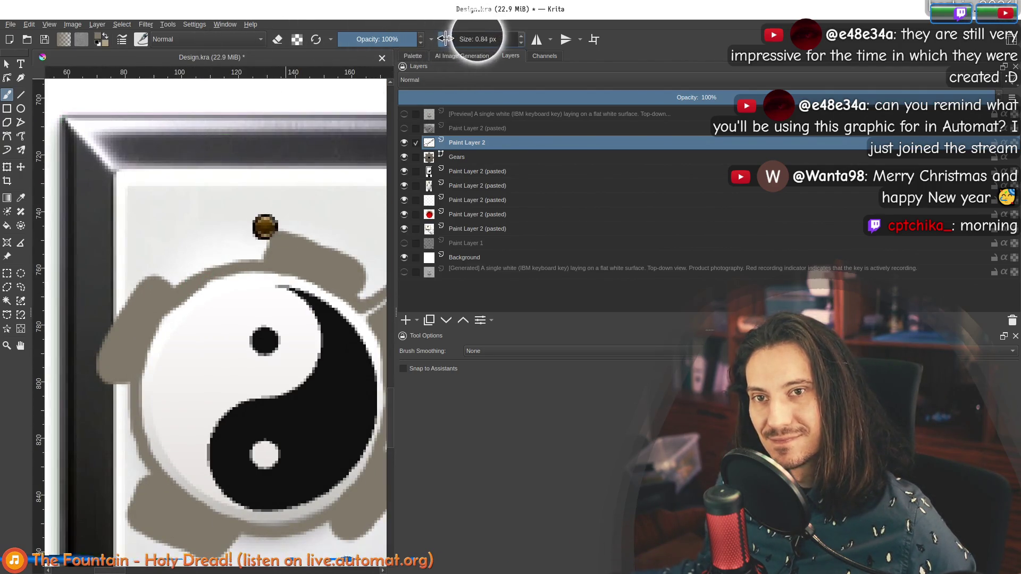
scroll(194, 293, "up", 2)
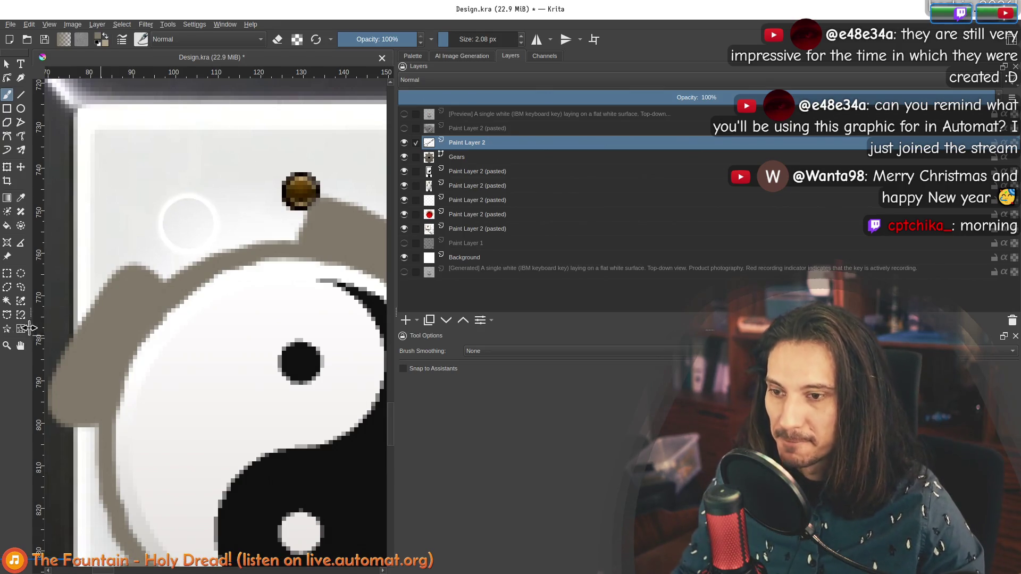
scroll(184, 311, "down", 10)
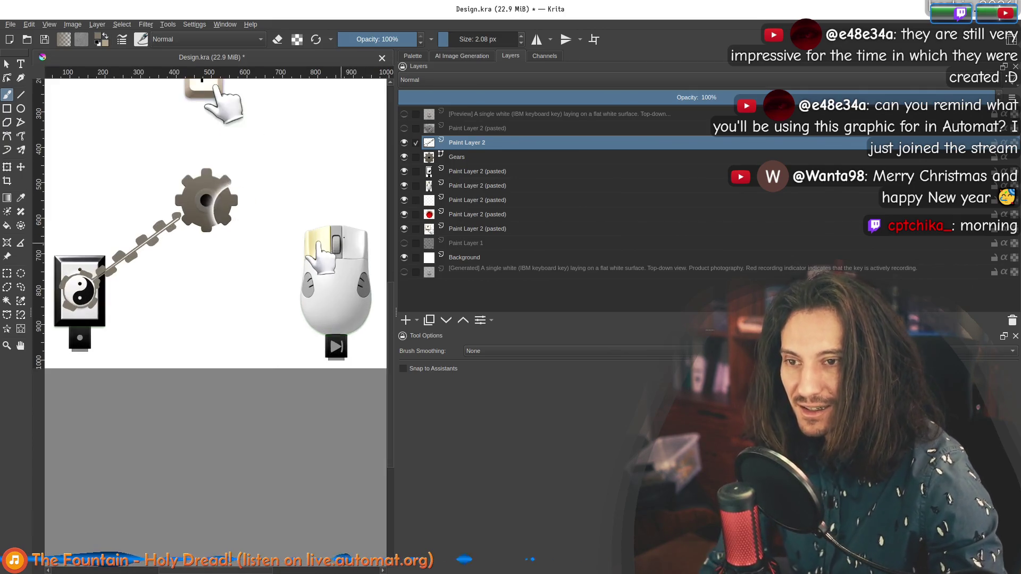
Brush over the gear's lower-right edge and recentre the whole page in view.
scroll(286, 200, "up", 1)
left_click_drag(286, 200, 278, 306)
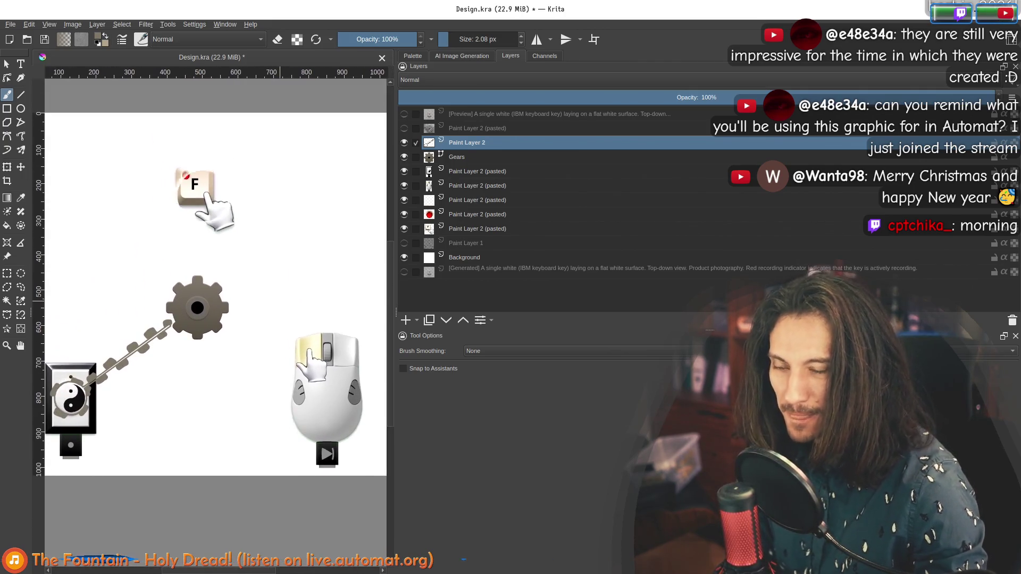
left_click_drag(197, 308, 228, 319)
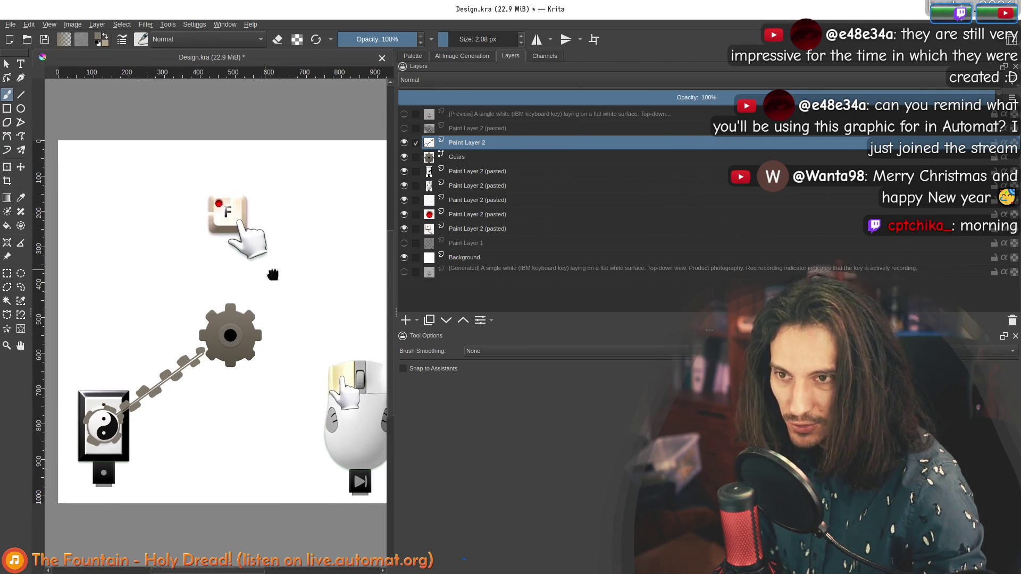
left_click_drag(261, 269, 275, 286)
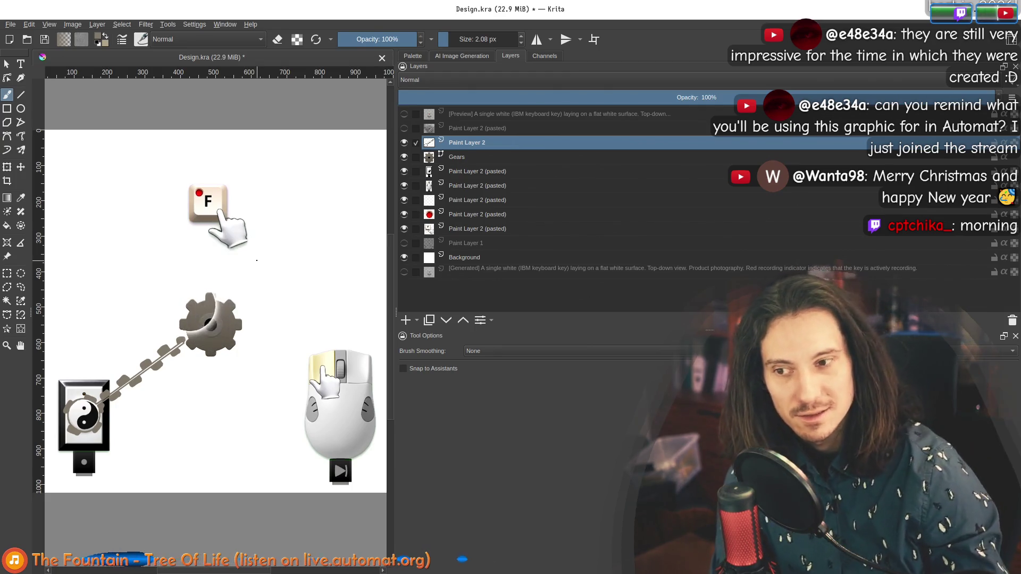
scroll(279, 338, "up", 3)
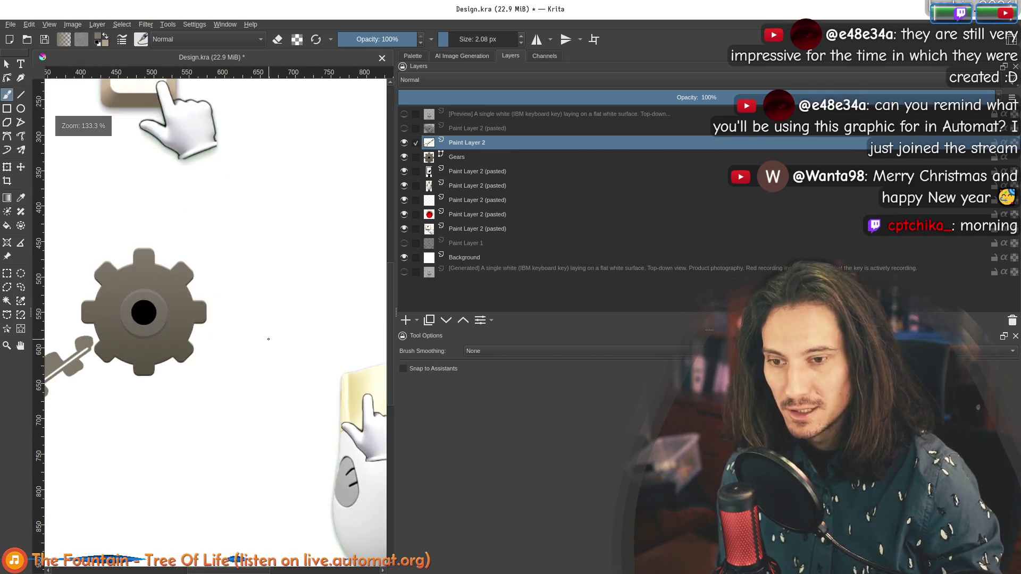
left_click_drag(279, 338, 202, 332)
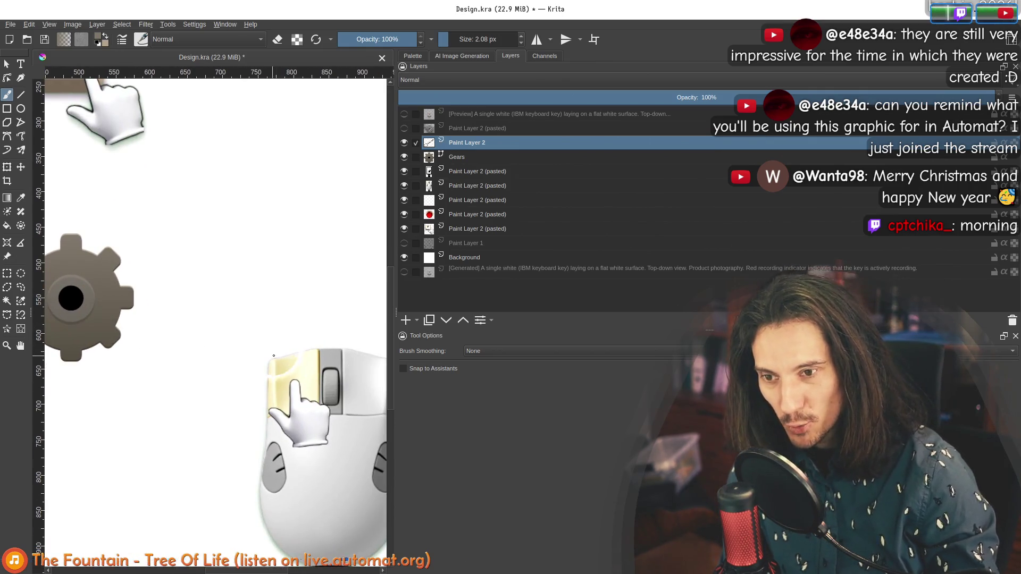
scroll(126, 323, "down", 3)
mouse_move(153, 319)
left_mouse_down()
mouse_move(314, 349)
mouse_move(240, 324)
left_mouse_up()
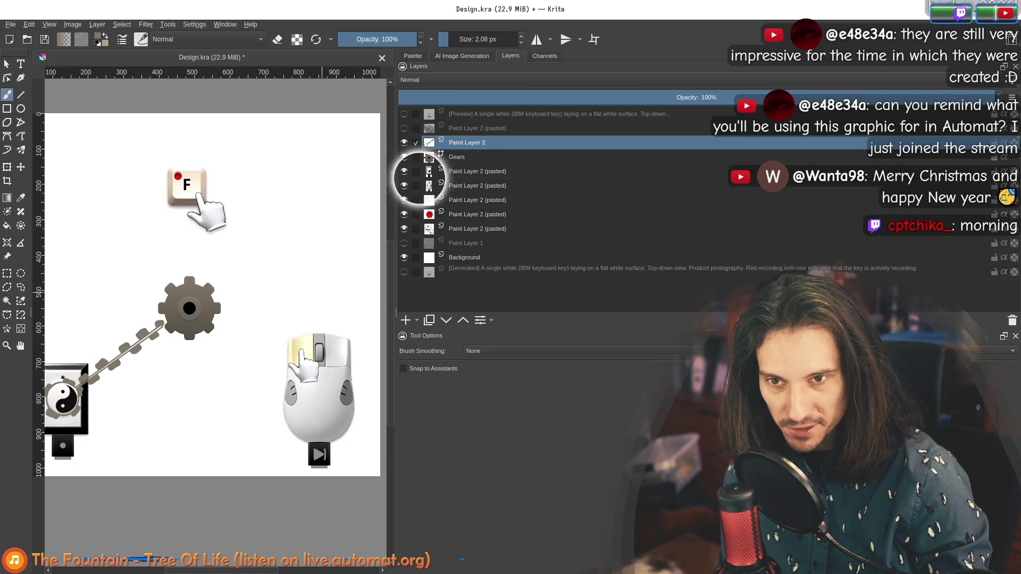
Check against the sketch layer, then paint over the white patch at the gear's edge.
left_click(404, 243)
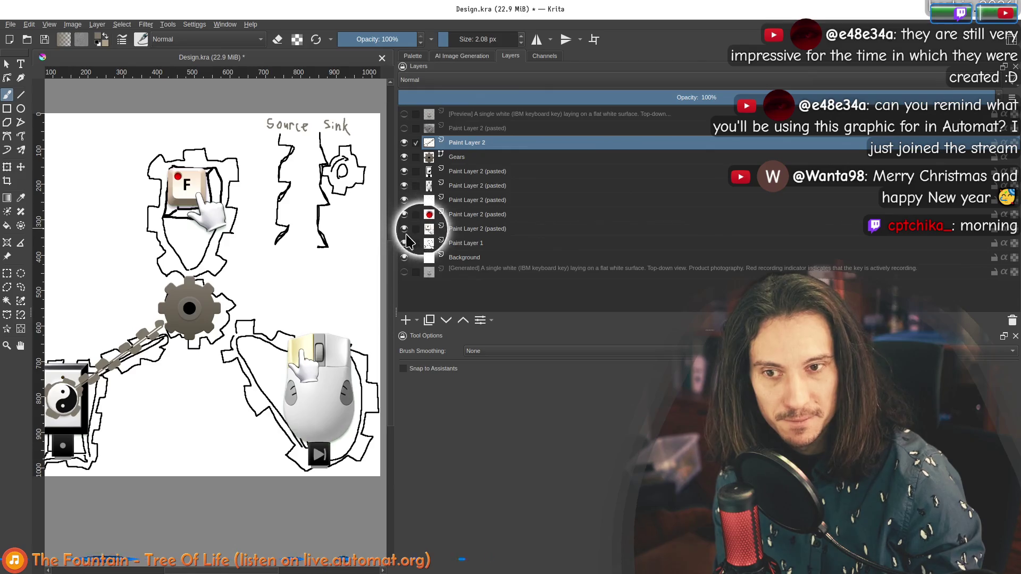
left_click(404, 243)
scroll(213, 316, "up", 2)
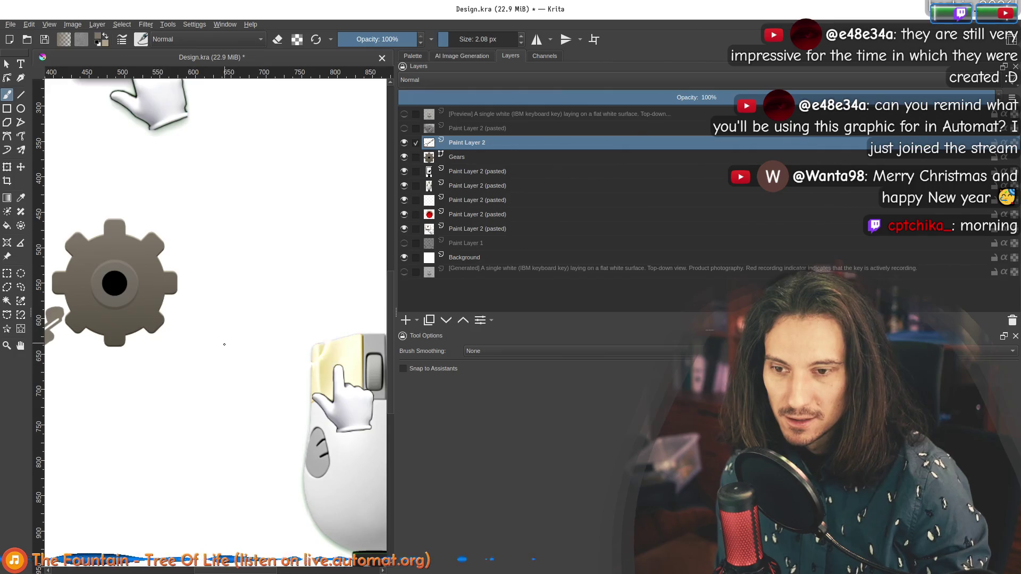
mouse_move(143, 347)
left_mouse_down()
mouse_move(106, 341)
mouse_move(149, 329)
mouse_move(118, 353)
mouse_move(165, 298)
mouse_move(159, 319)
mouse_move(186, 348)
mouse_move(154, 297)
mouse_move(185, 328)
mouse_move(162, 287)
mouse_move(136, 285)
mouse_move(159, 287)
mouse_move(189, 326)
left_mouse_up()
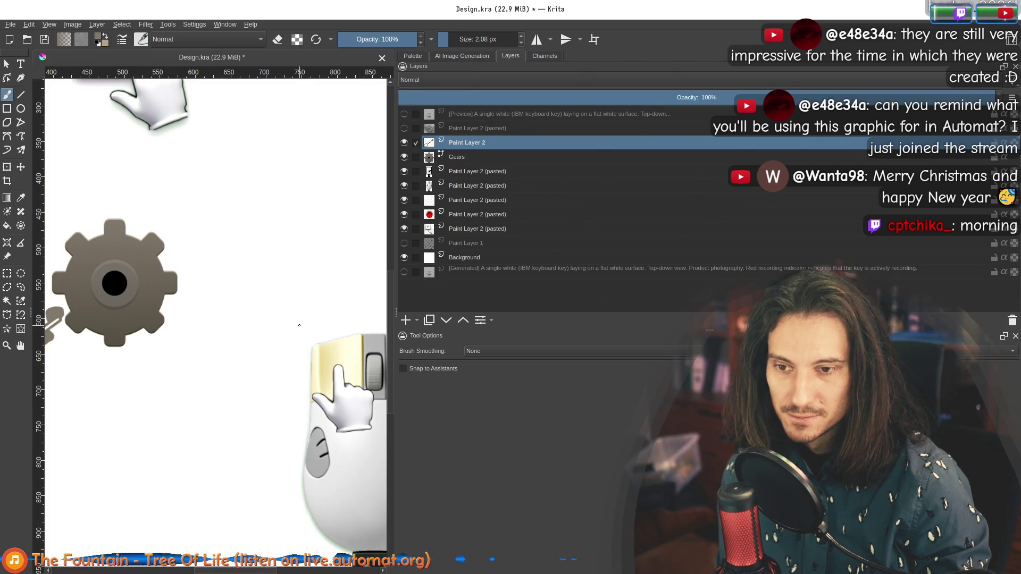
scroll(299, 310, "down", 4)
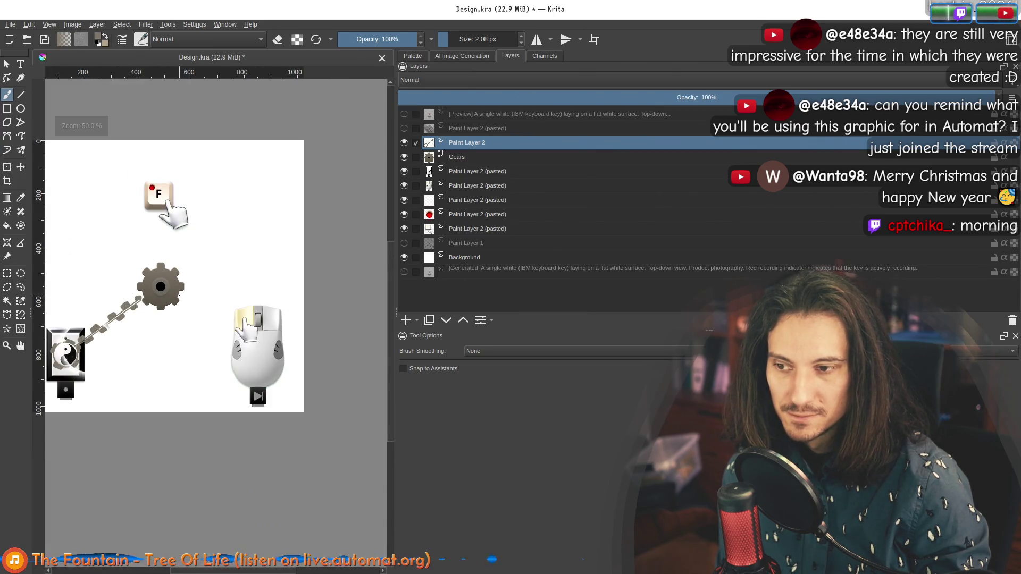
scroll(189, 298, "up", 3)
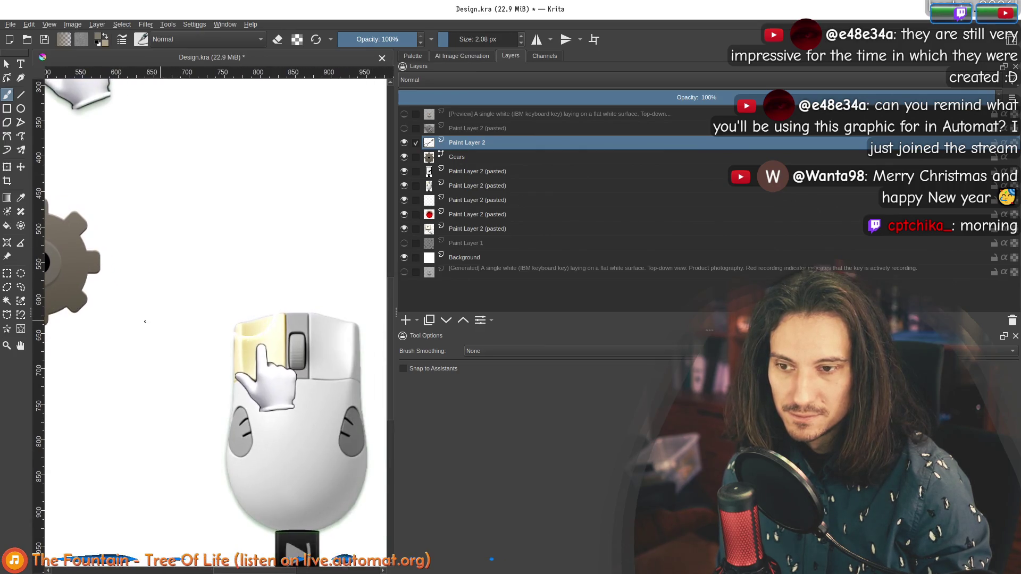
scroll(198, 323, "down", 4)
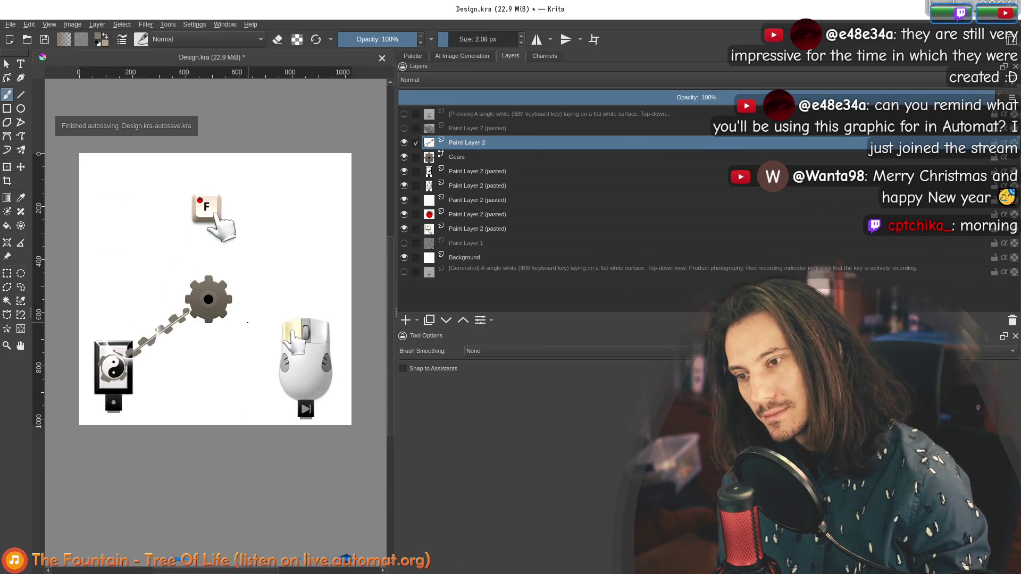
scroll(240, 330, "up", 1)
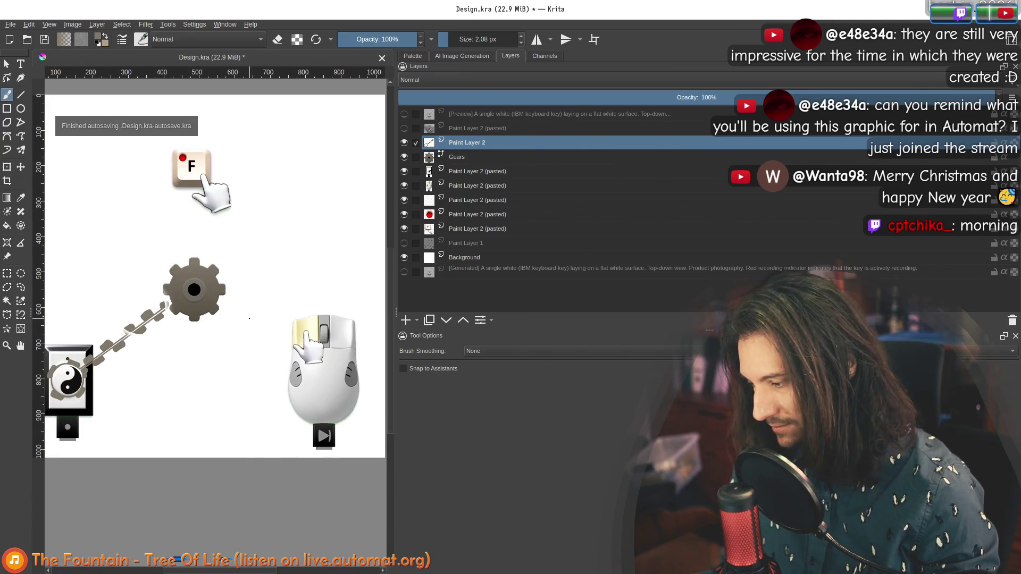
scroll(250, 318, "up", 1)
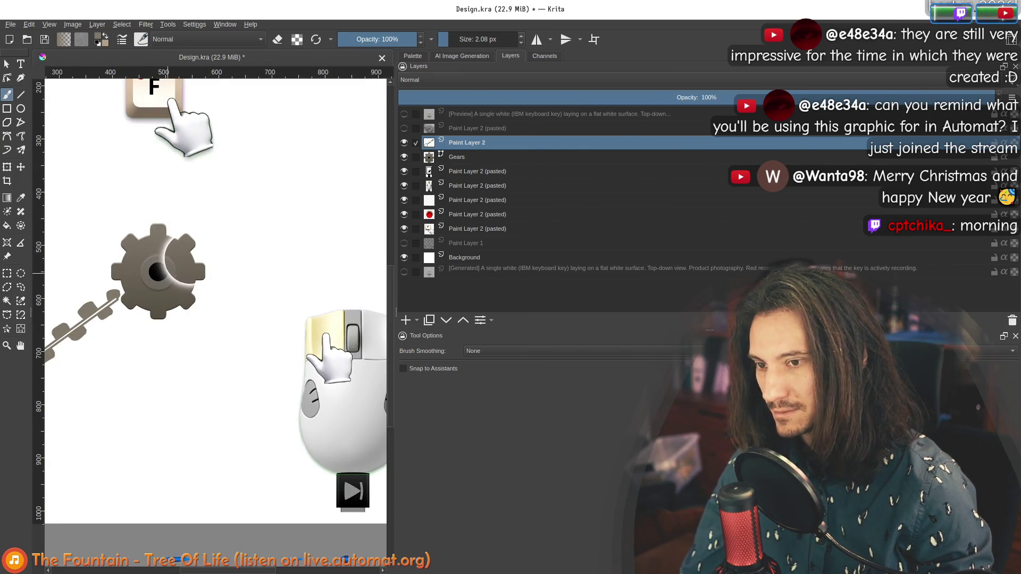
left_click(21, 96)
Set the size to 5 px and draw the second straight line from gear to mouse.
scroll(202, 292, "up", 1)
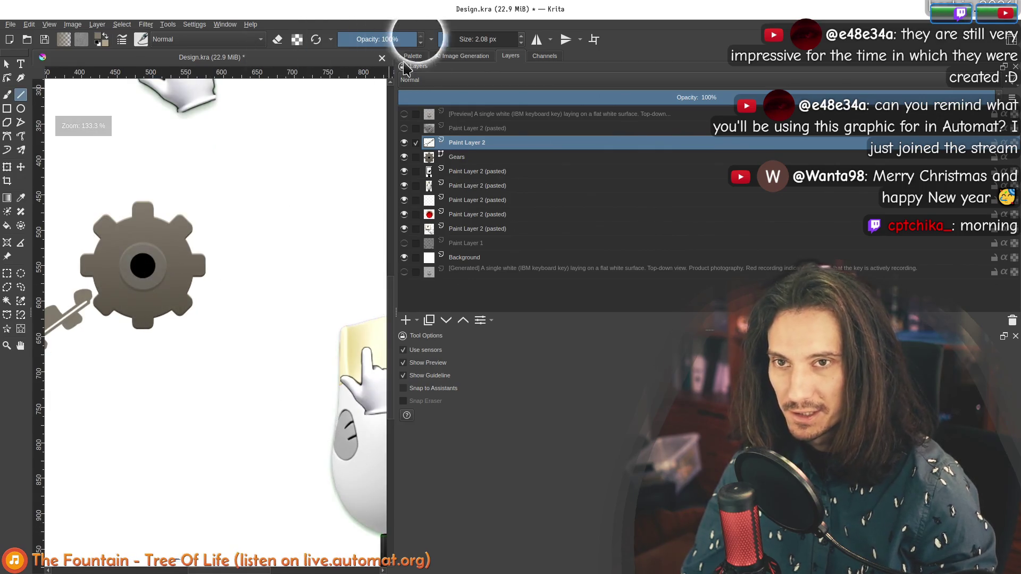
left_click(477, 39)
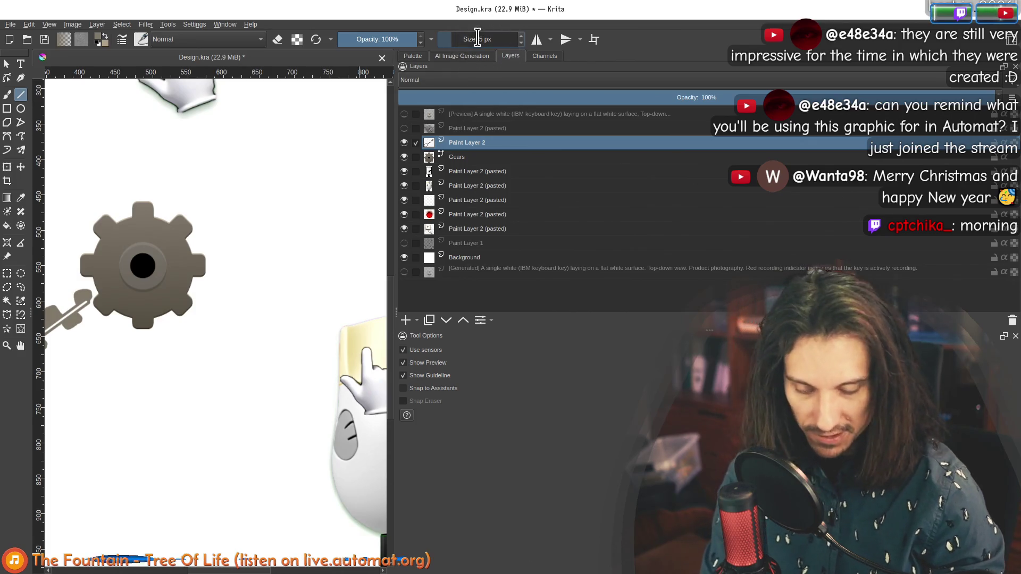
type("5")
key("Return")
scroll(328, 257, "up", 1)
scroll(319, 351, "down", 1)
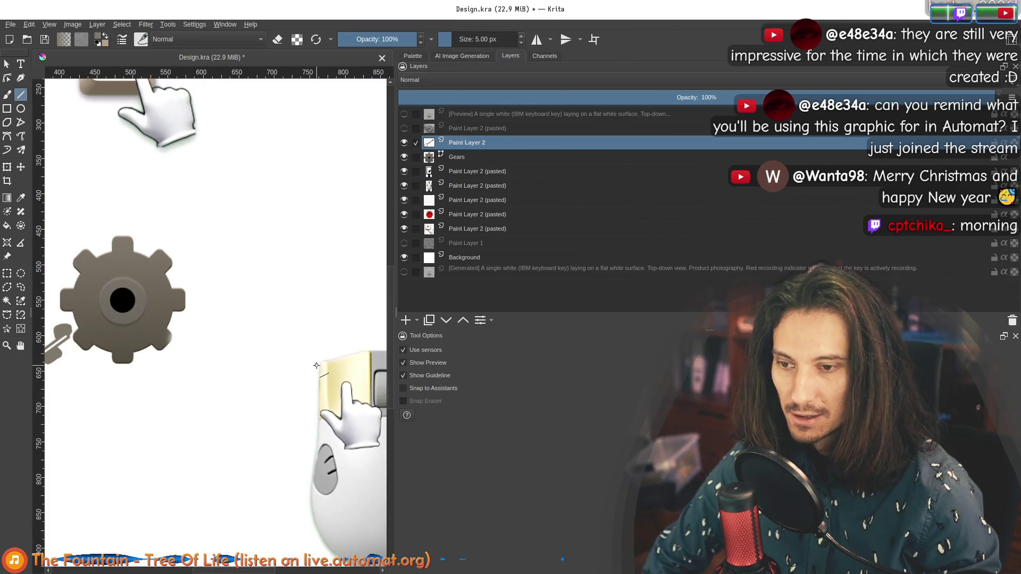
mouse_move(317, 365)
left_mouse_down()
mouse_move(176, 319)
mouse_move(316, 372)
left_mouse_up()
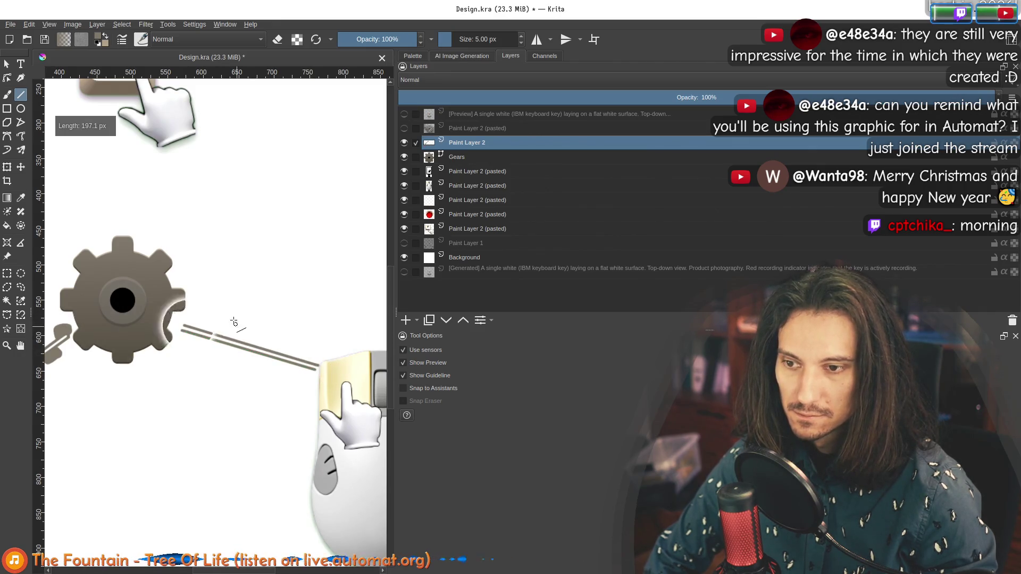
key("minus")
key("minus")
key("minus")
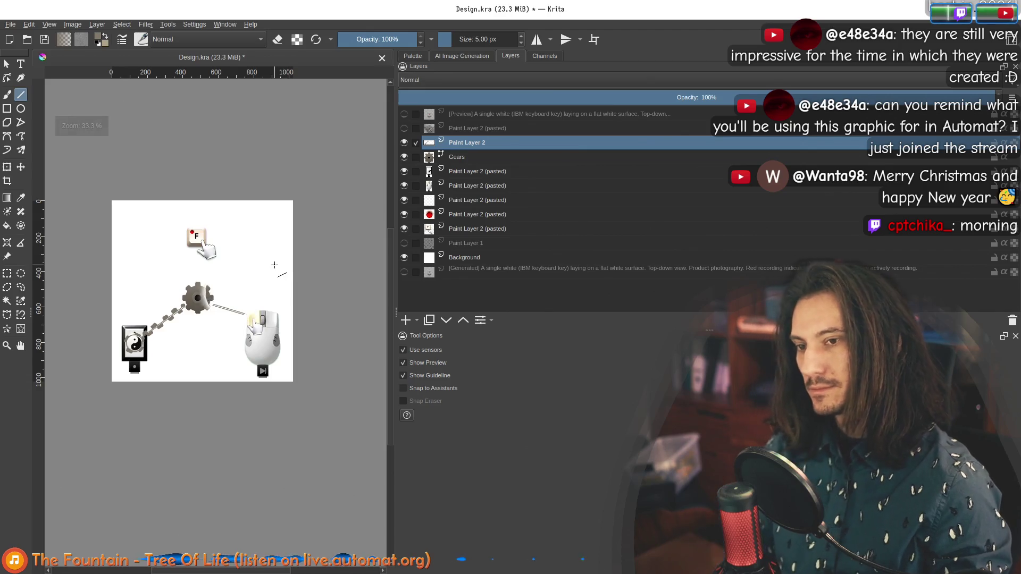
scroll(269, 265, "up", 4)
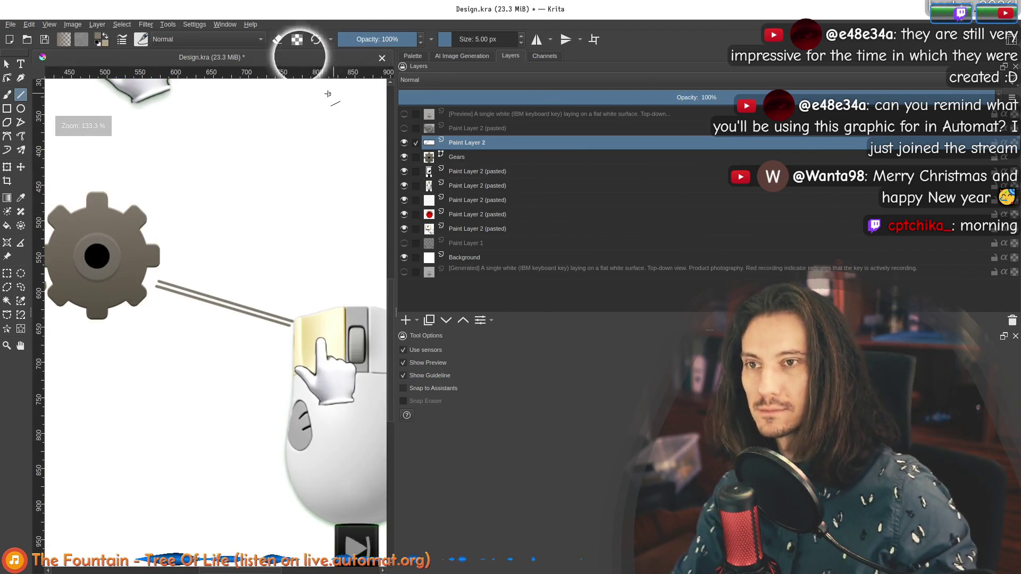
scroll(158, 256, "up", 4)
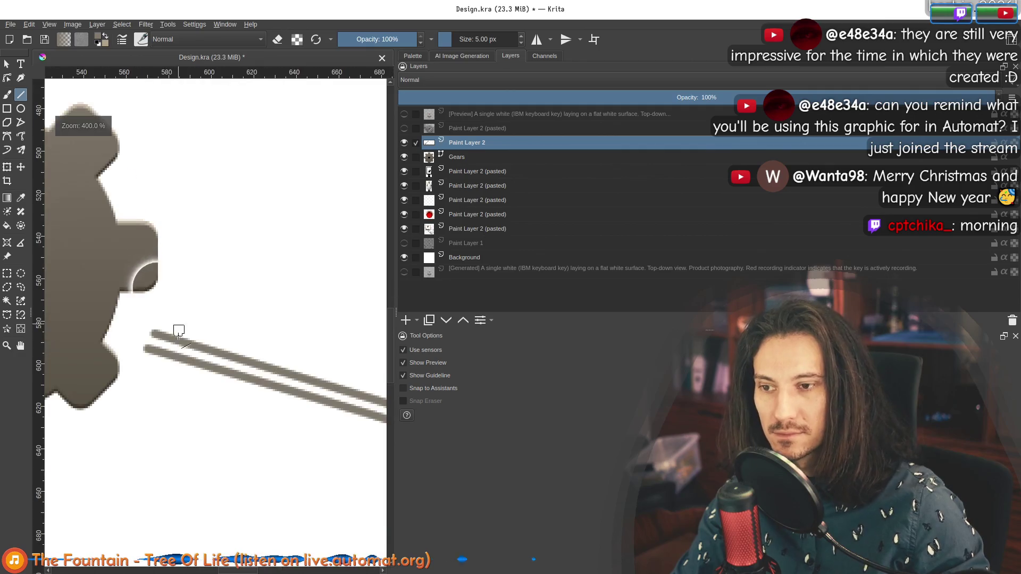
left_click(7, 96)
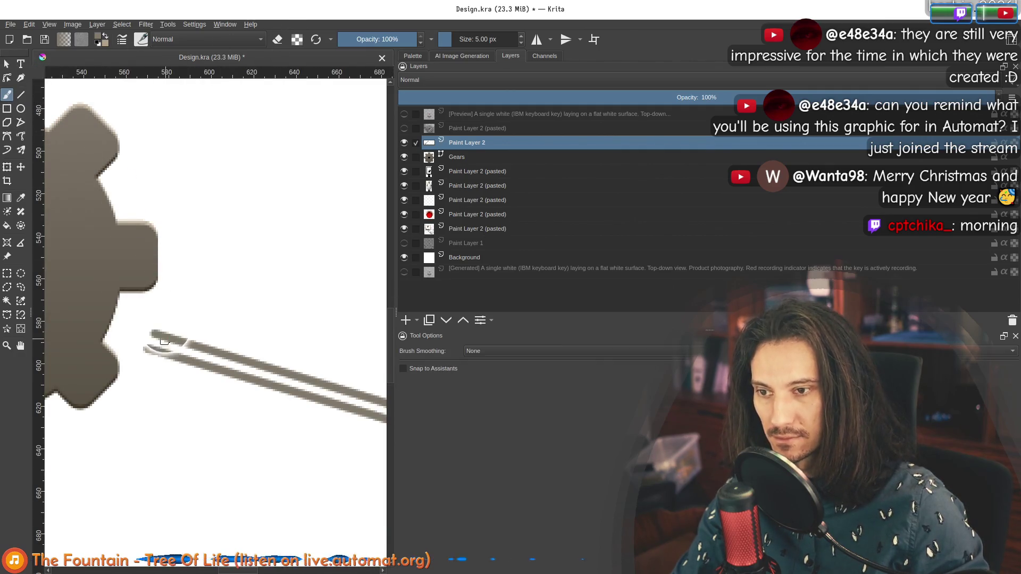
scroll(149, 334, "down", 4)
scroll(213, 303, "up", 4)
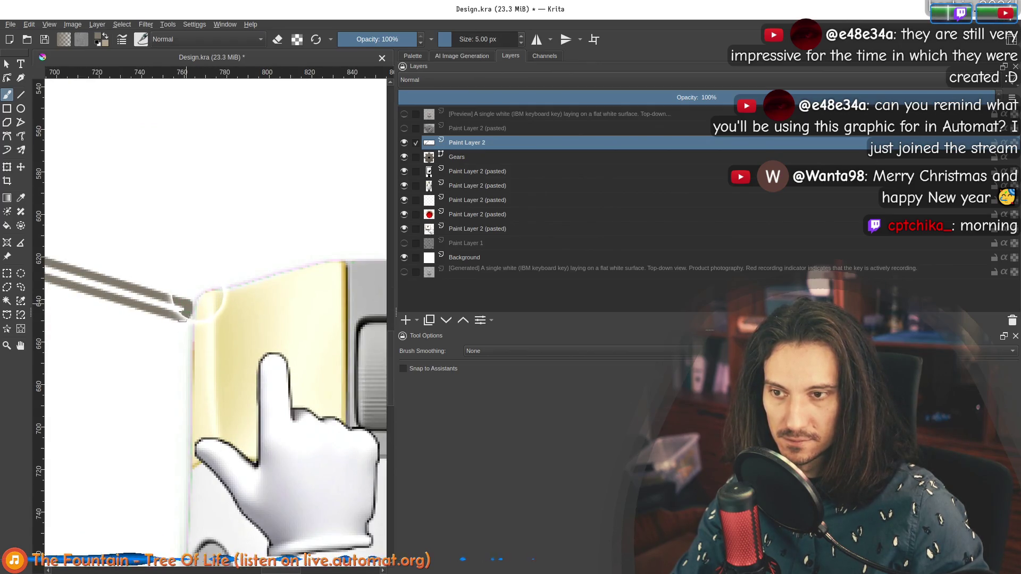
scroll(182, 319, "down", 5)
scroll(190, 301, "down", 2)
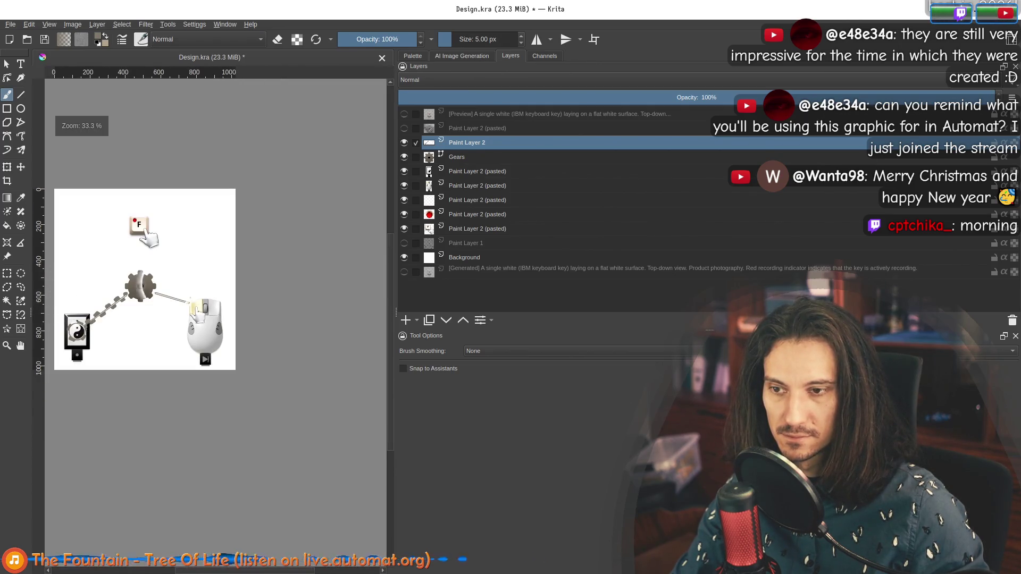
left_click(215, 299, "ctrl")
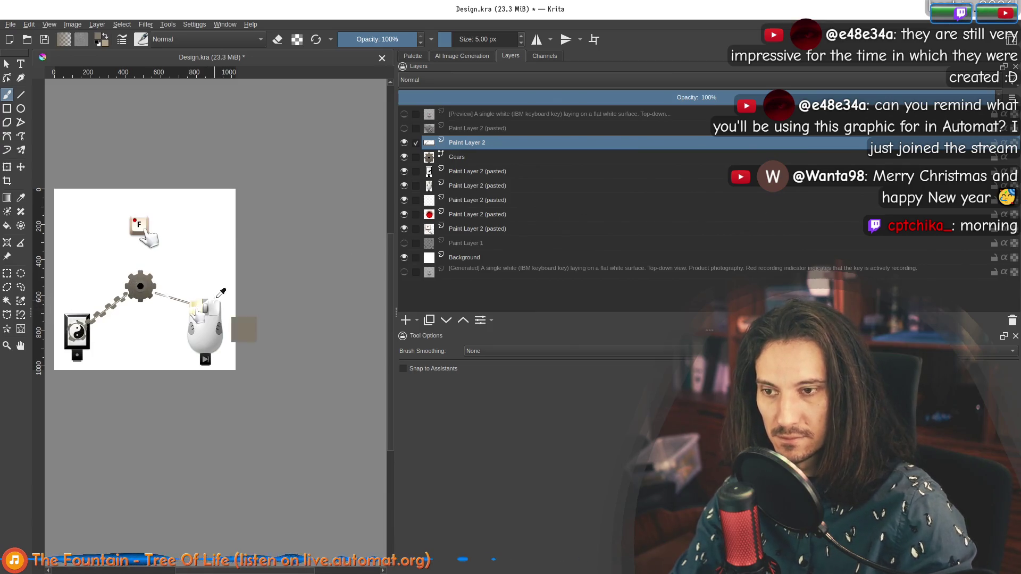
scroll(208, 304, "up", 7)
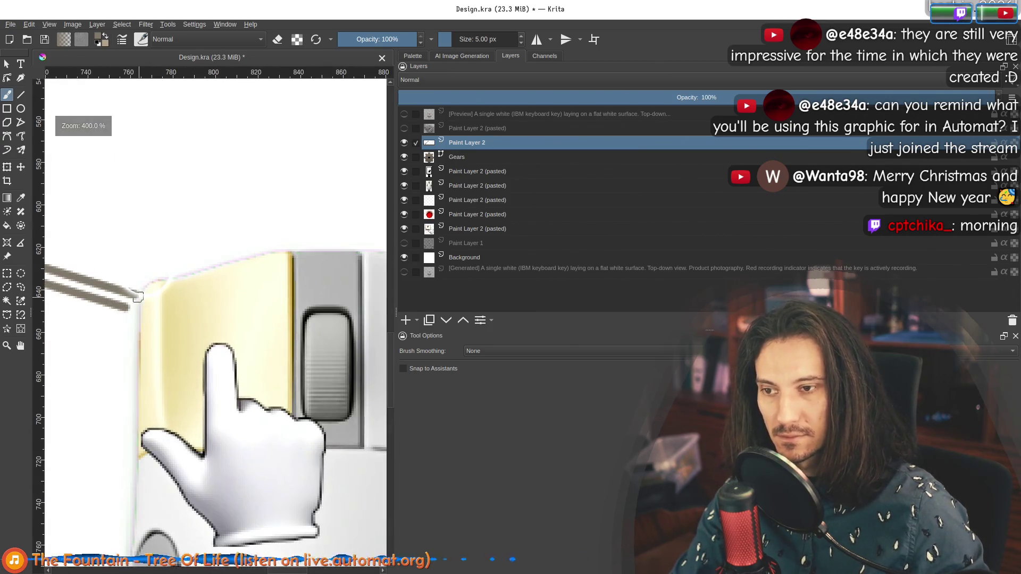
mouse_move(172, 278)
left_mouse_down()
mouse_move(241, 259)
mouse_move(298, 279)
mouse_move(293, 405)
left_mouse_up()
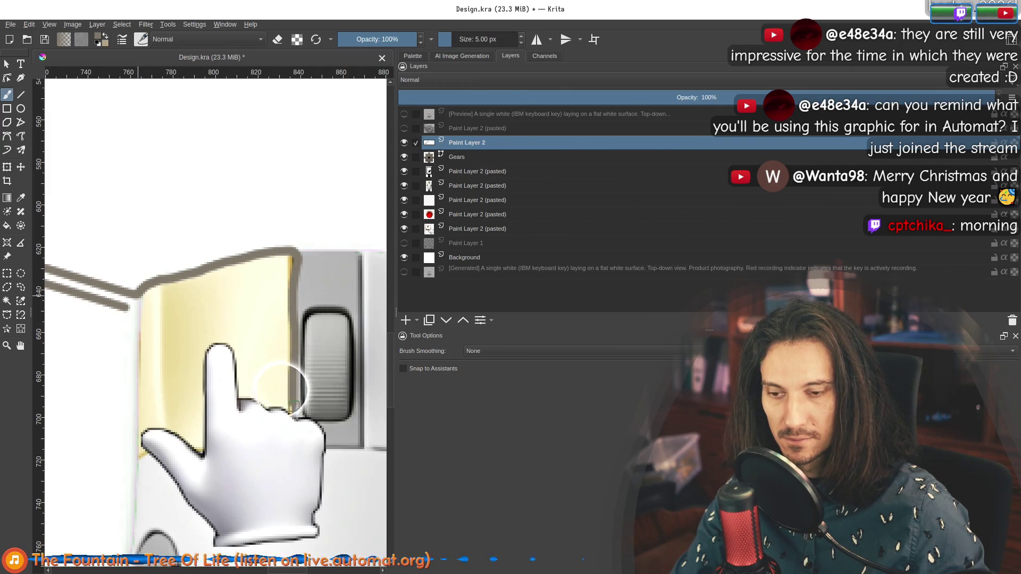
scroll(281, 388, "down", 5)
scroll(291, 417, "down", 3)
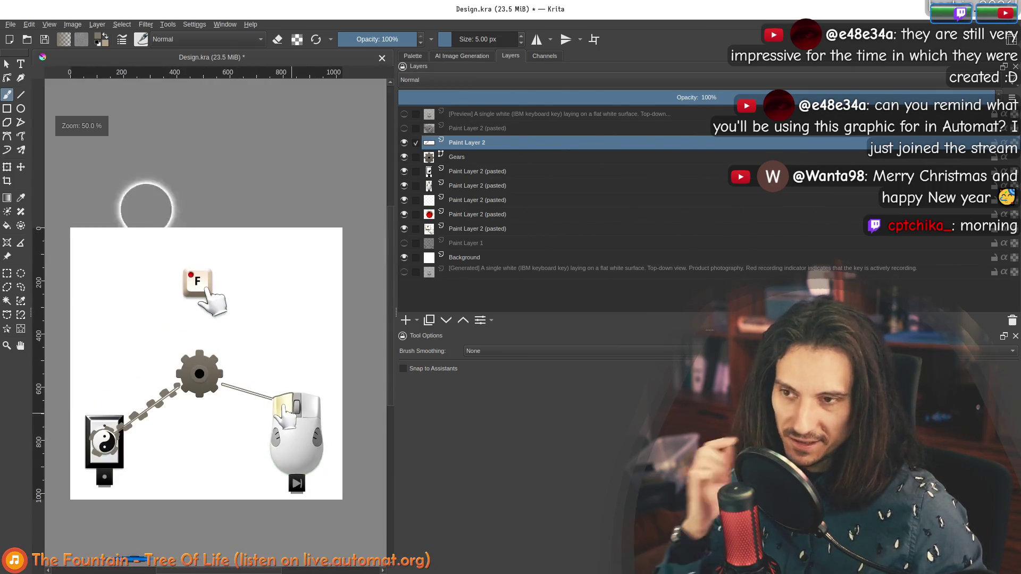
scroll(286, 428, "up", 3)
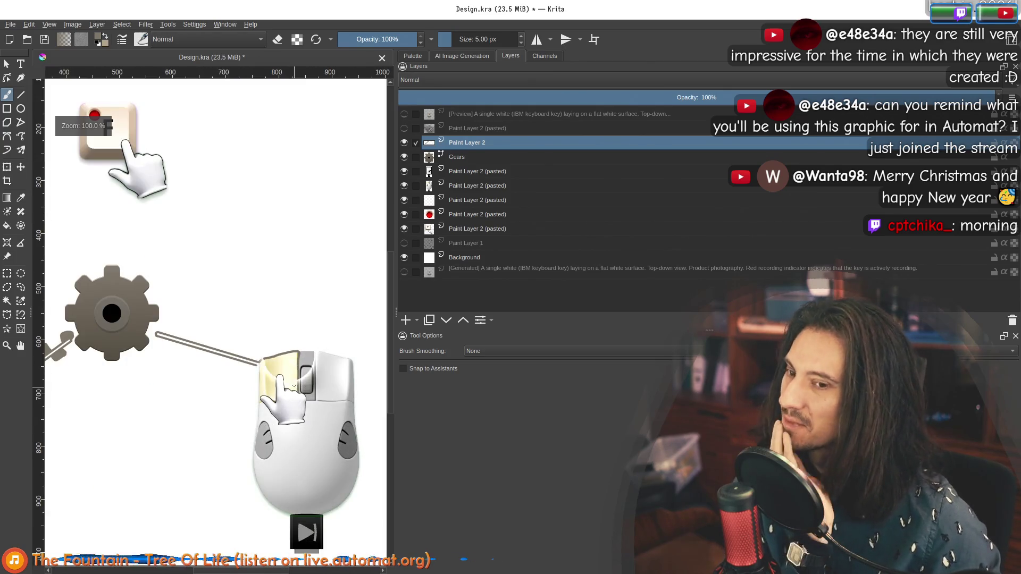
scroll(262, 370, "up", 3)
scroll(237, 367, "up", 3)
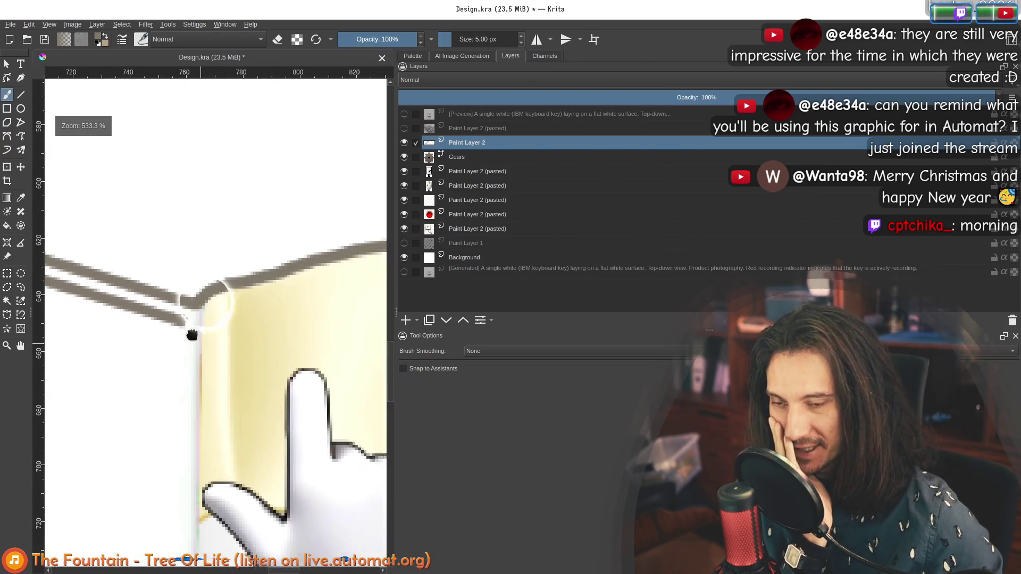
left_click_drag(161, 291, 158, 475)
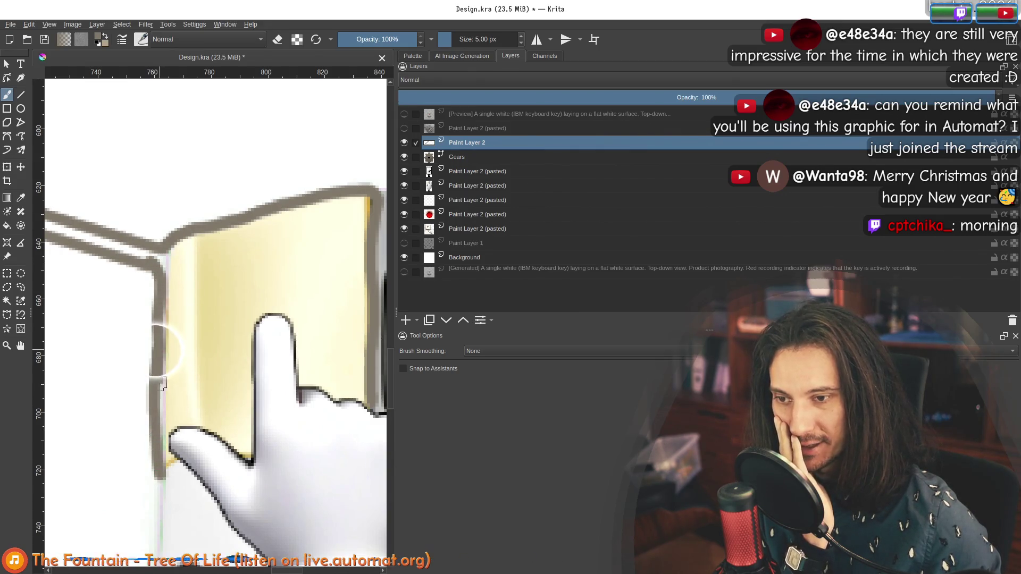
scroll(212, 404, "down", 5)
scroll(222, 299, "up", 2)
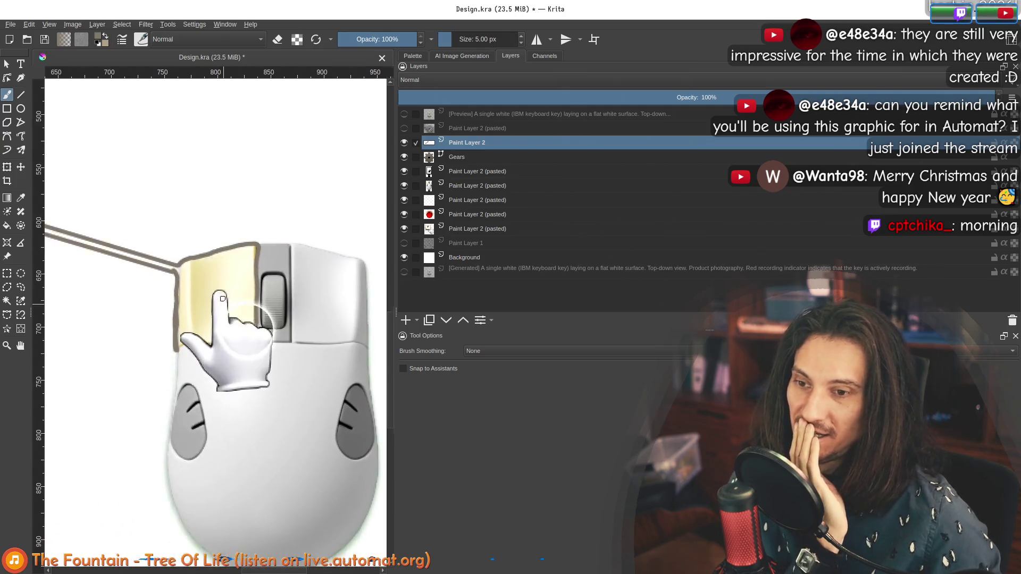
scroll(222, 299, "down", 4)
scroll(269, 246, "up", 5)
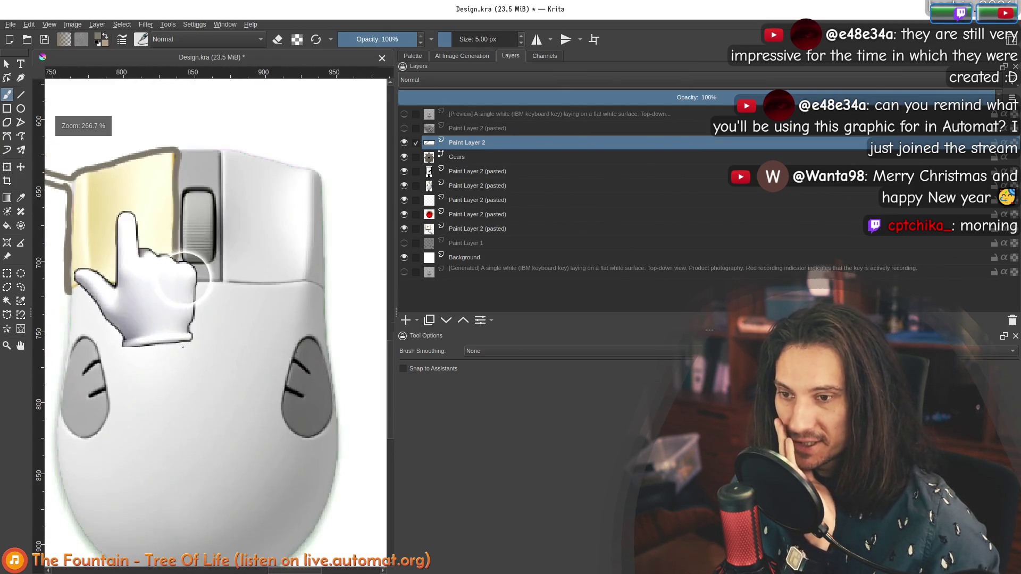
scroll(180, 229, "up", 3)
mouse_move(179, 242)
left_mouse_down()
mouse_move(210, 266)
mouse_move(228, 356)
left_mouse_up()
mouse_move(234, 301)
left_mouse_down()
mouse_move(223, 383)
mouse_move(199, 444)
left_mouse_up()
scroll(337, 383, "down", 3)
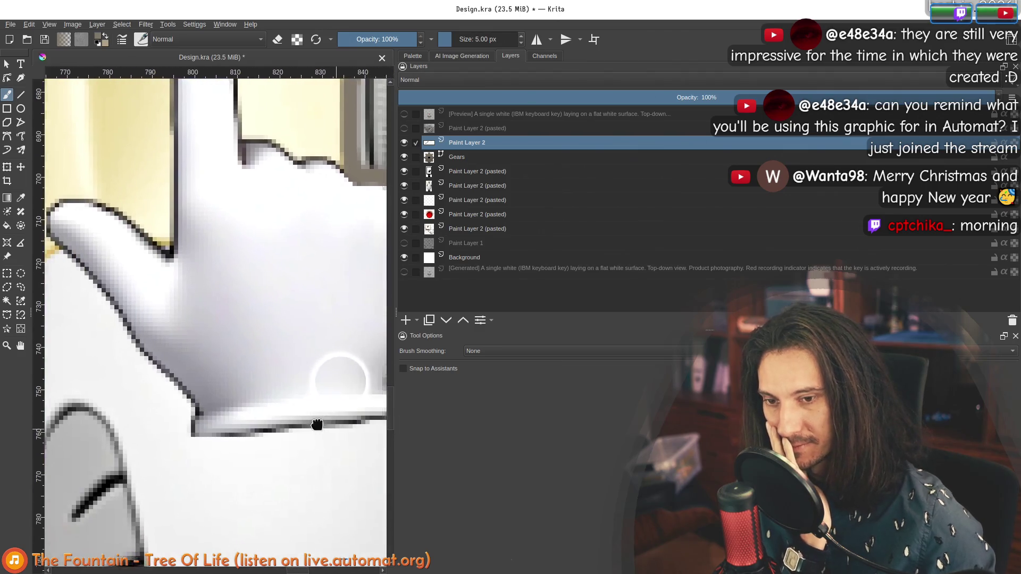
mouse_move(335, 420)
left_mouse_down()
mouse_move(237, 431)
mouse_move(221, 422)
mouse_move(210, 384)
left_mouse_up()
scroll(210, 384, "down", 6)
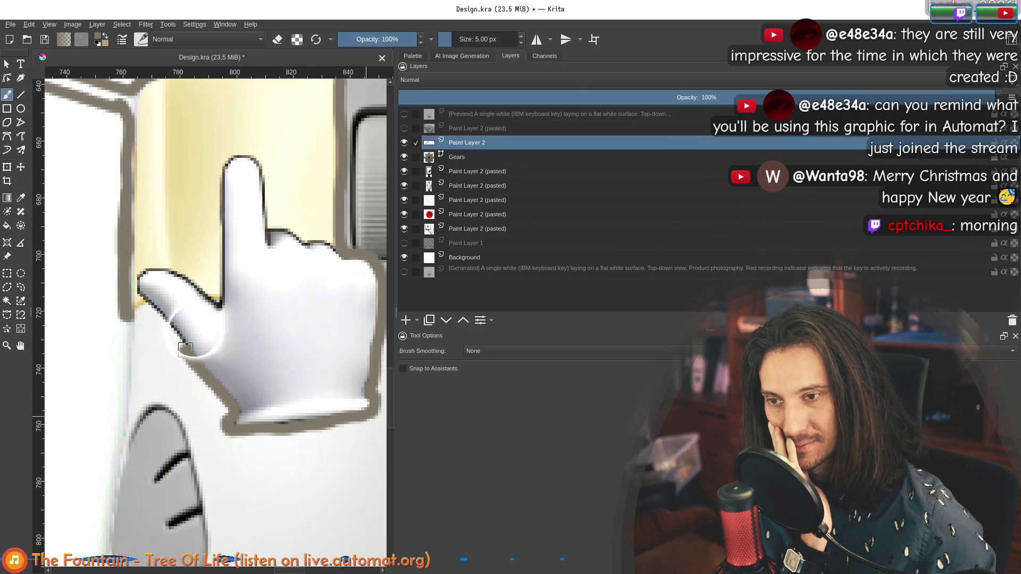
scroll(125, 277, "down", 5)
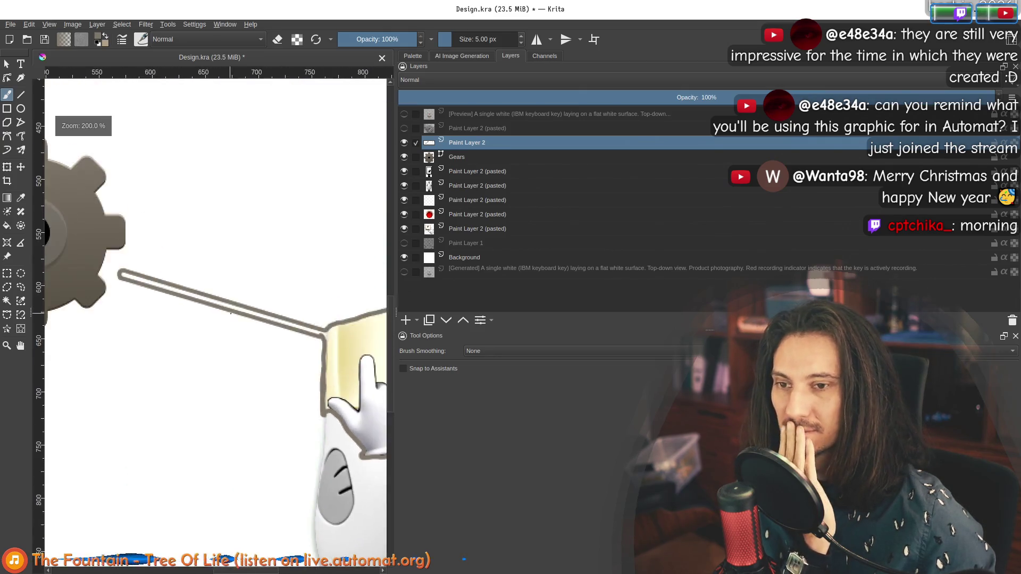
scroll(155, 197, "up", 3)
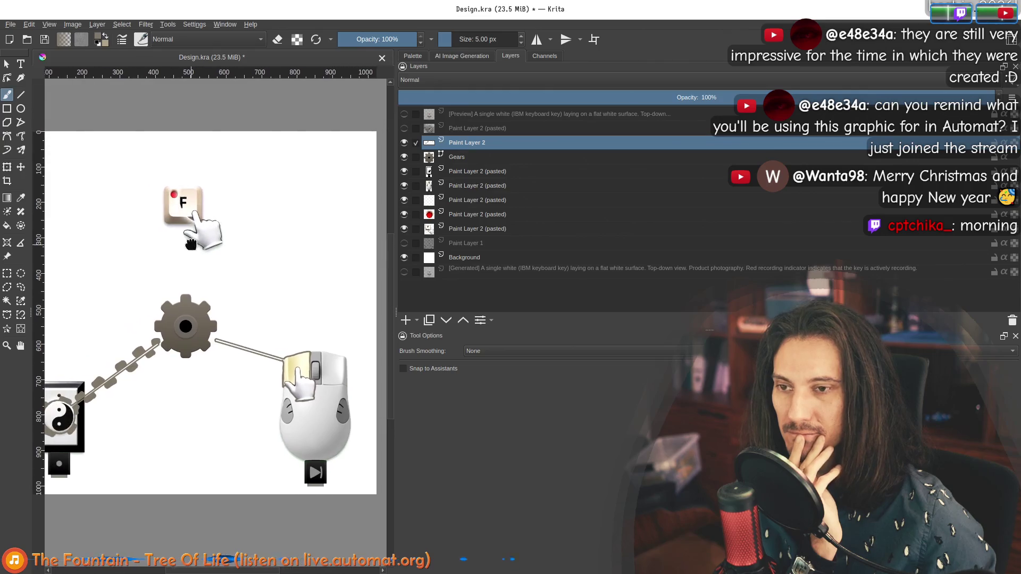
scroll(208, 291, "down", 2)
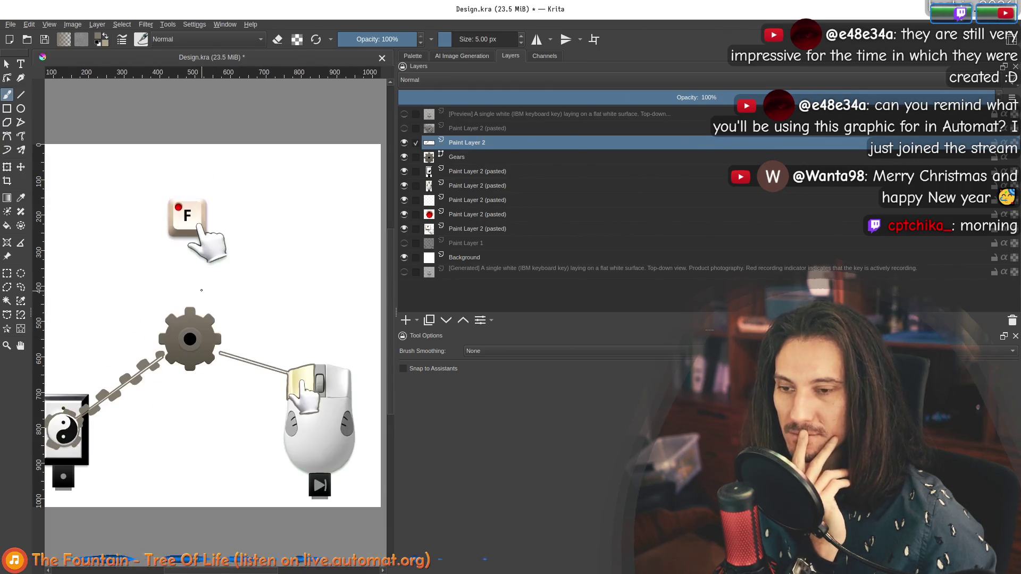
scroll(250, 320, "up", 2)
scroll(250, 319, "down", 2)
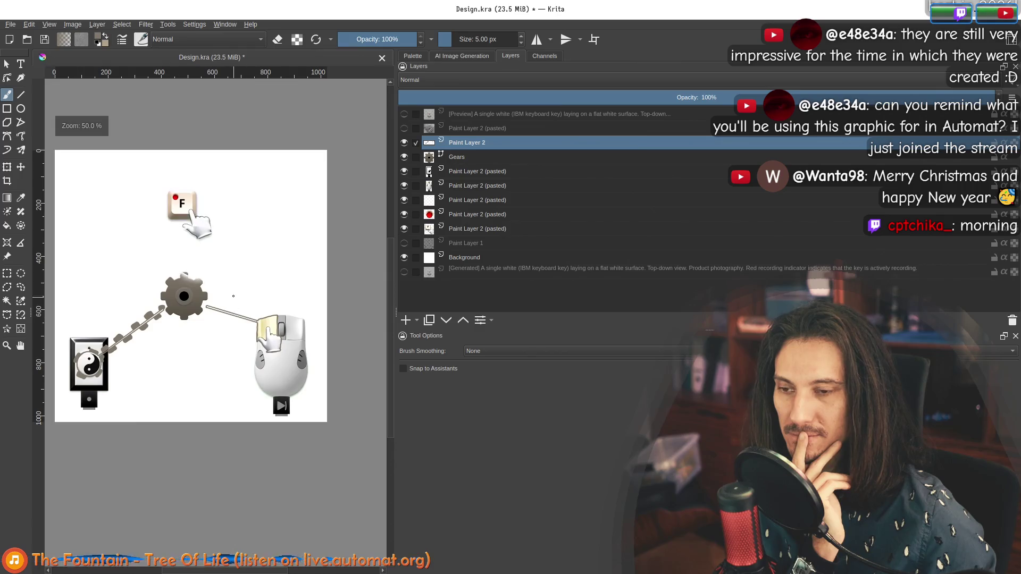
scroll(77, 291, "up", 3)
left_click_drag(76, 291, 209, 327)
scroll(207, 321, "up", 1)
scroll(207, 321, "down", 1)
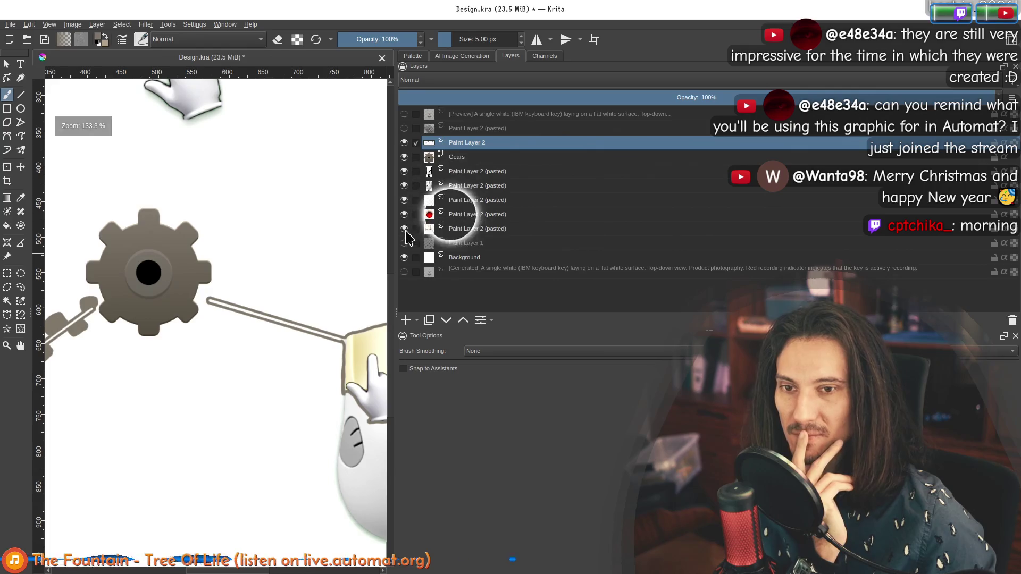
left_click(404, 243)
Paint a sharp triangular grey tooth on the belt where it meets the gear.
mouse_move(381, 96)
left_mouse_down()
mouse_move(235, 170)
mouse_move(217, 313)
left_mouse_up()
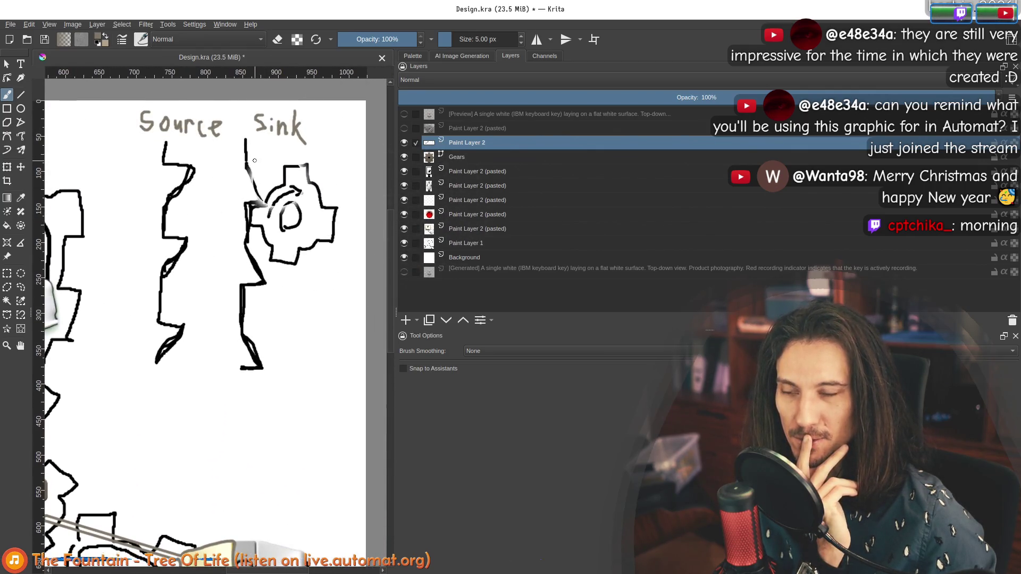
left_click_drag(193, 372, 244, 232)
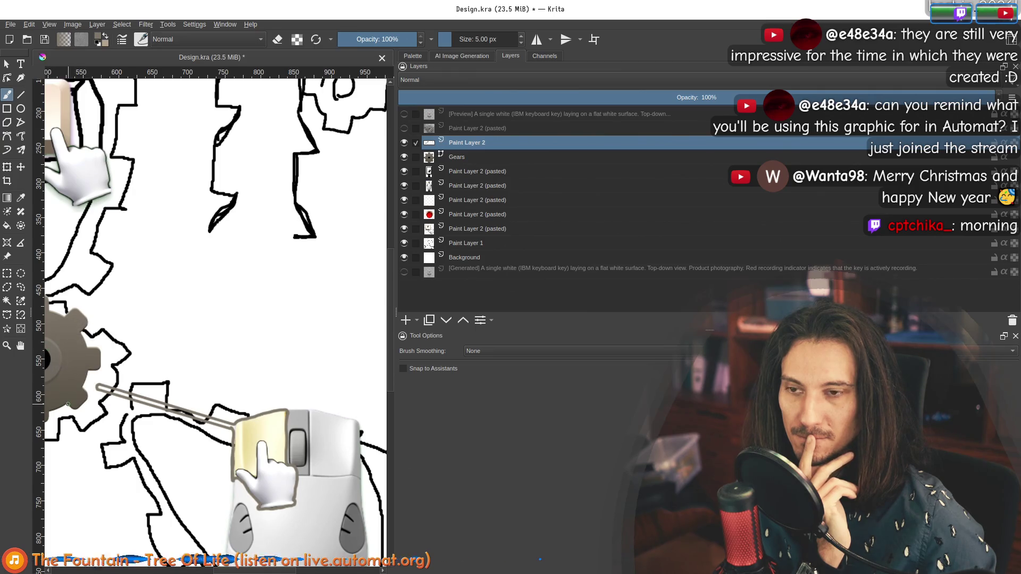
left_click_drag(170, 350, 200, 337)
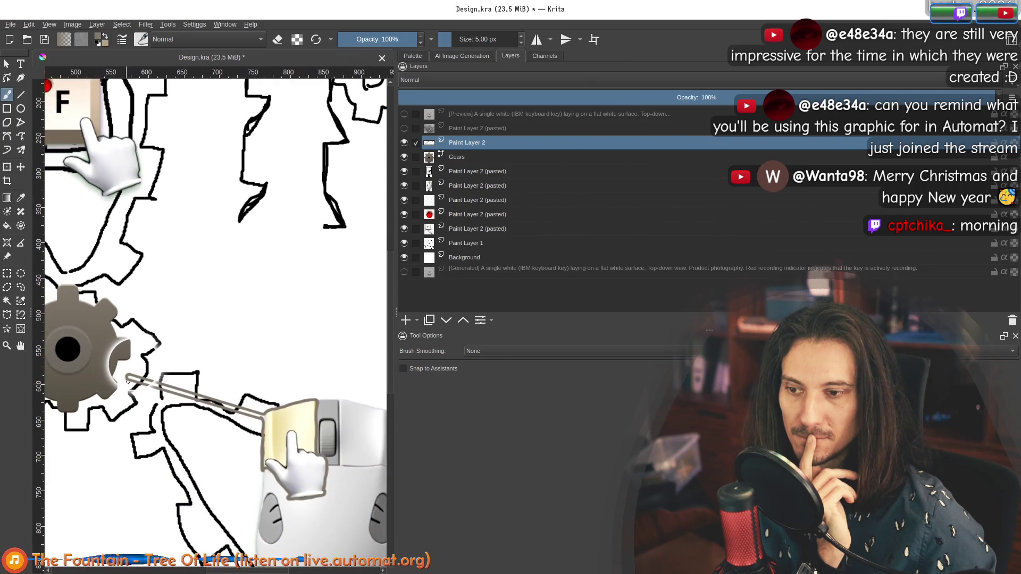
scroll(131, 383, "up", 4)
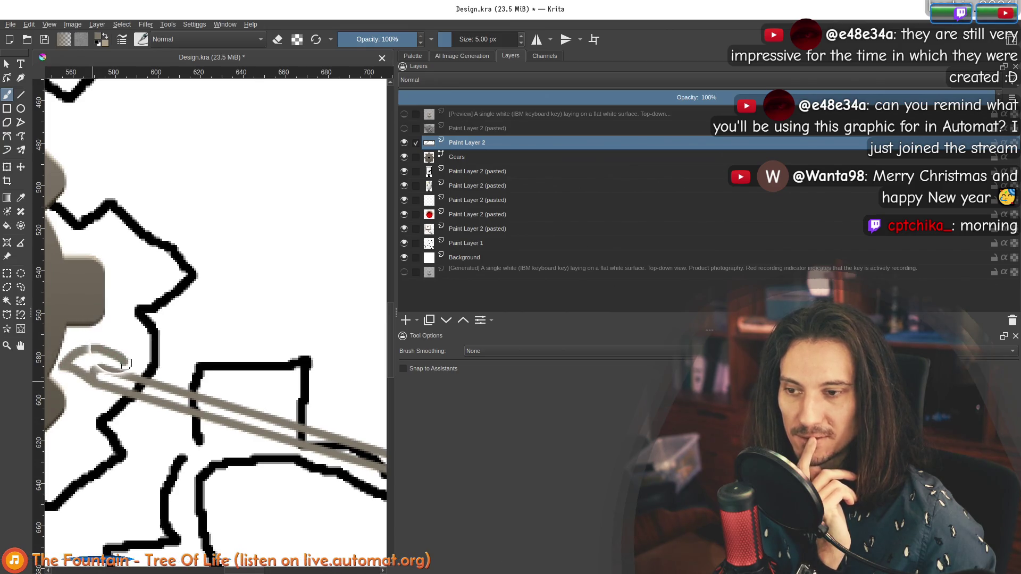
mouse_move(97, 358)
left_mouse_down()
mouse_move(86, 367)
mouse_move(106, 367)
left_mouse_up()
mouse_move(176, 383)
left_mouse_down()
mouse_move(160, 386)
mouse_move(155, 354)
mouse_move(213, 391)
mouse_move(195, 387)
mouse_move(224, 367)
left_mouse_up()
mouse_move(306, 417)
left_mouse_down()
mouse_move(221, 364)
mouse_move(210, 332)
mouse_move(216, 356)
mouse_move(242, 376)
left_mouse_up()
Add further grey teeth along the gear-to-mouse belt, including a downward one beneath it.
left_click_drag(206, 319, 208, 352)
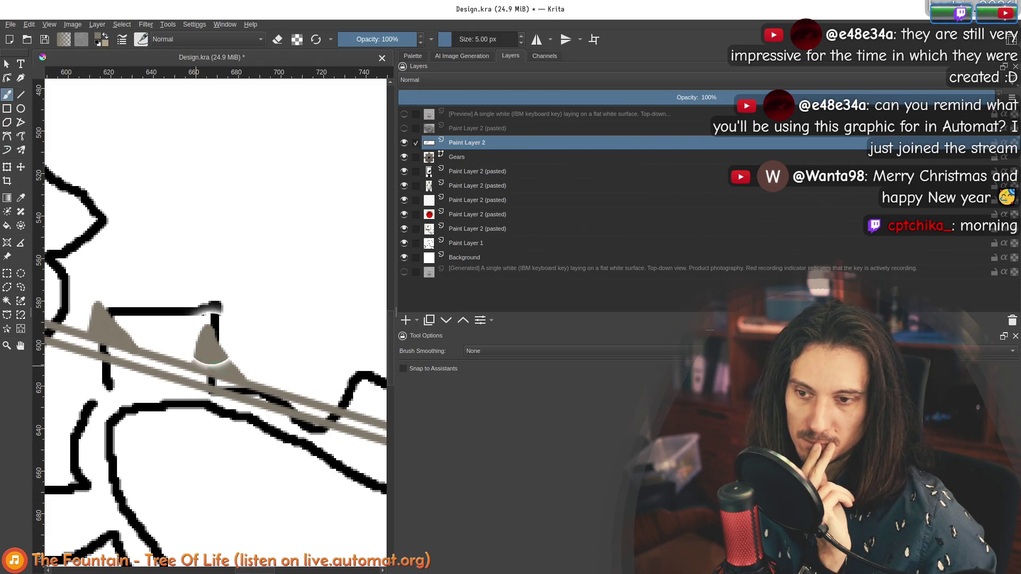
scroll(210, 359, "down", 3)
scroll(215, 347, "right", 5)
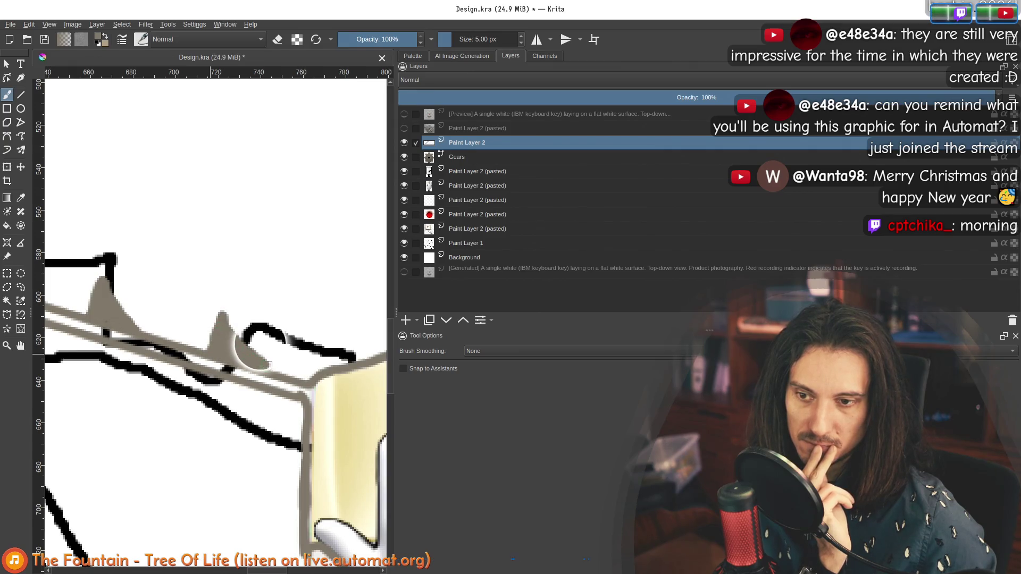
scroll(269, 365, "up", 2, "ctrl")
scroll(213, 330, "down", 1, "ctrl")
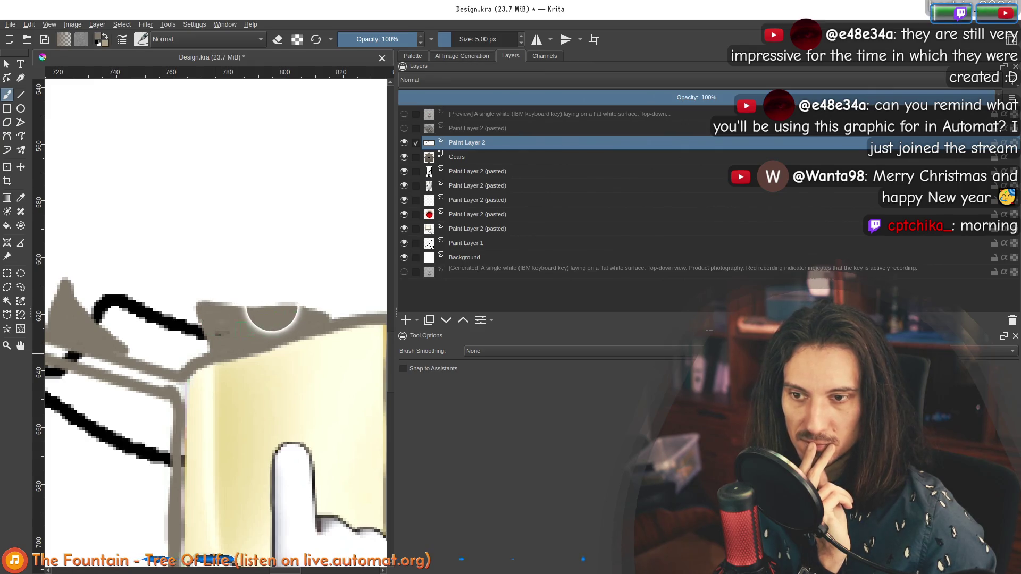
scroll(215, 319, "down", 6, "ctrl")
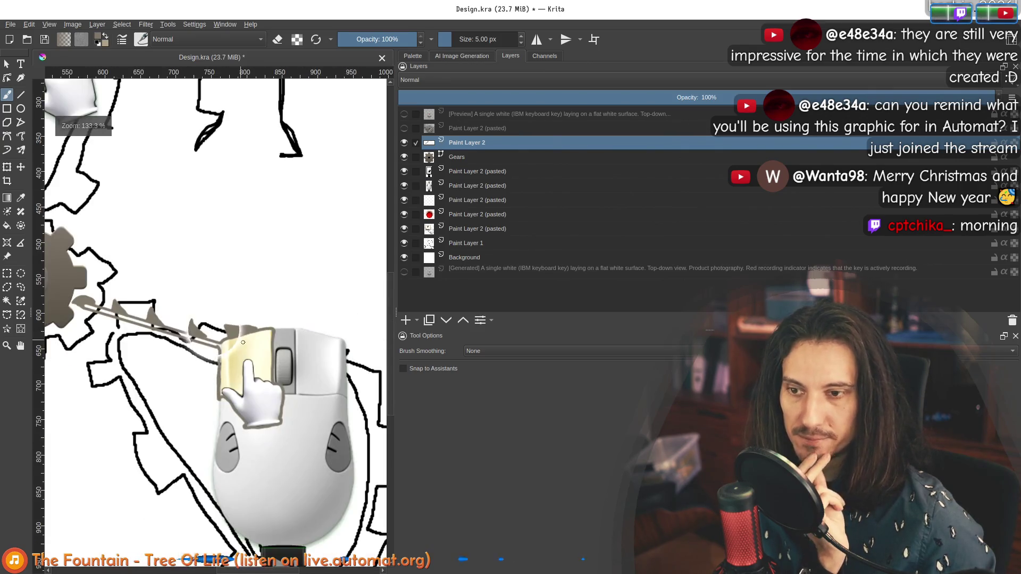
scroll(180, 329, "up", 6, "ctrl")
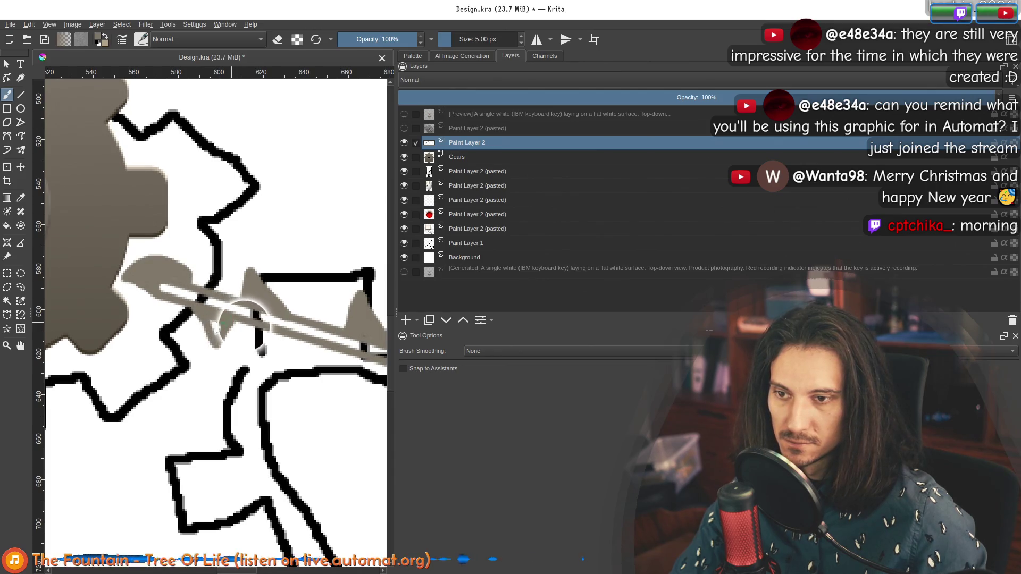
scroll(340, 374, "up", 3, "ctrl")
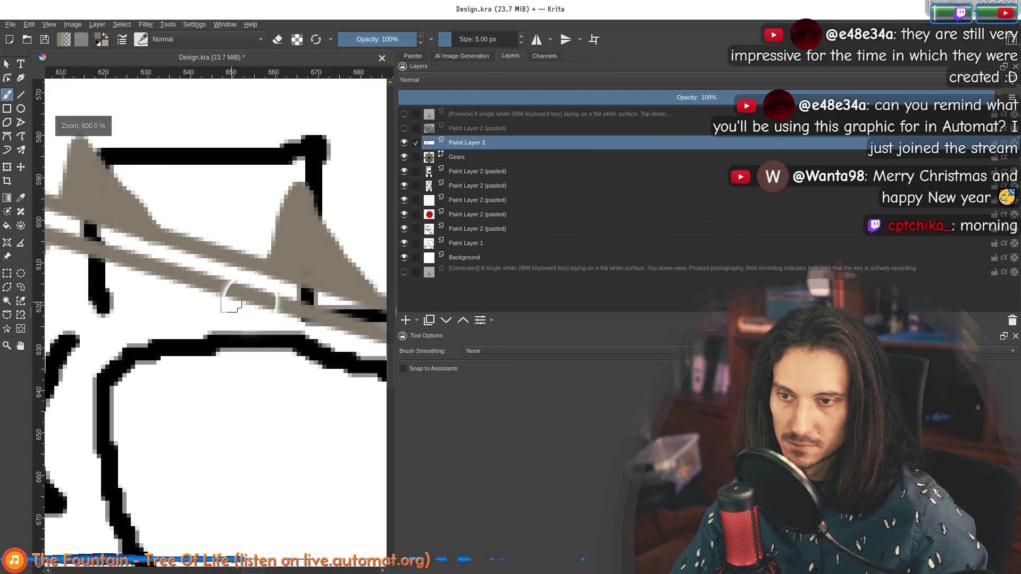
left_click_drag(174, 325, 135, 268)
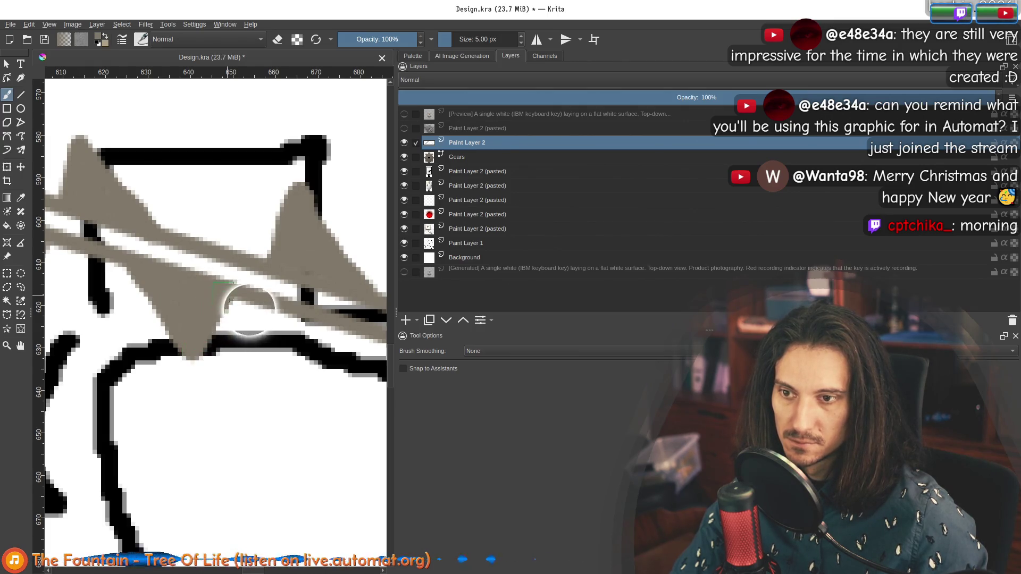
scroll(249, 308, "down", 5, "ctrl")
scroll(239, 342, "down", 5, "ctrl")
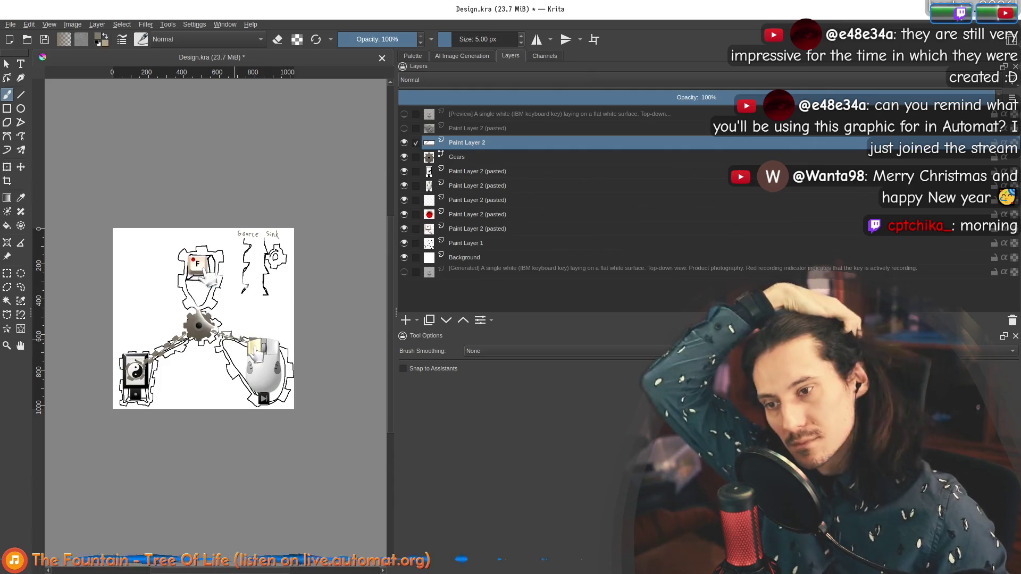
Repaint a grey belt tooth near the mouse end of the belt.
scroll(254, 365, "up", 5, "ctrl")
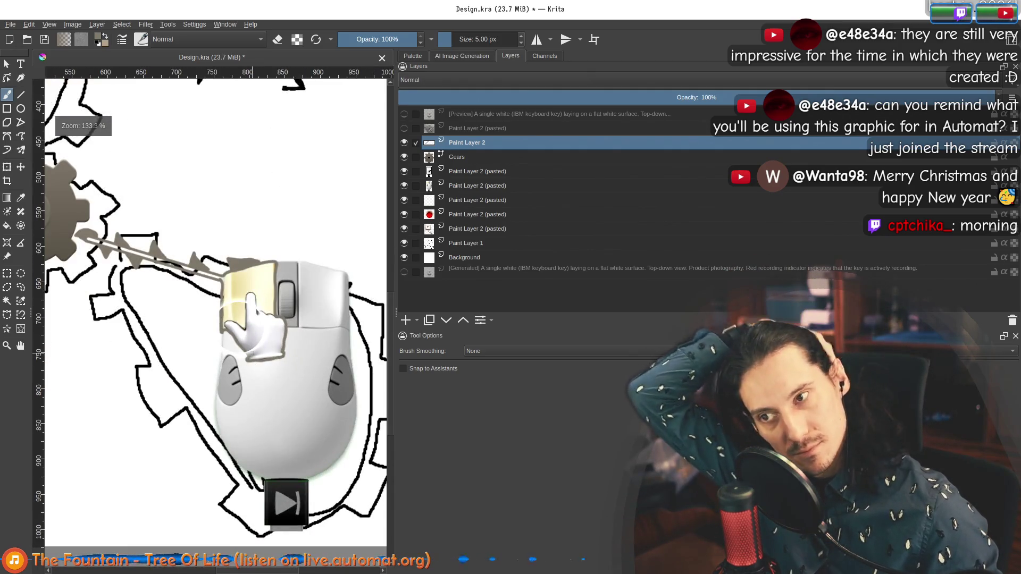
scroll(227, 321, "down", 3, "ctrl")
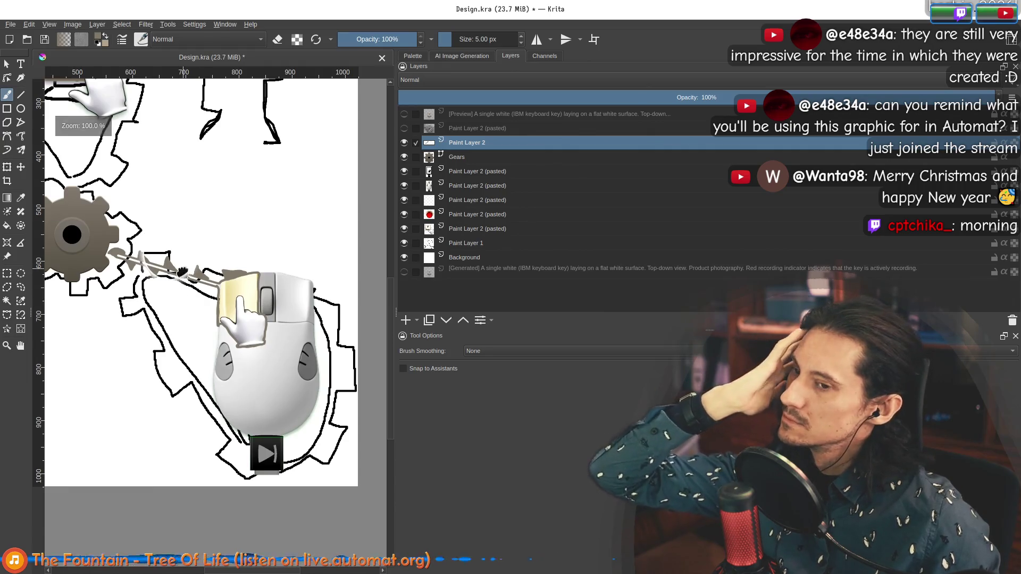
scroll(213, 319, "up", 3)
scroll(210, 319, "up", 5, "ctrl")
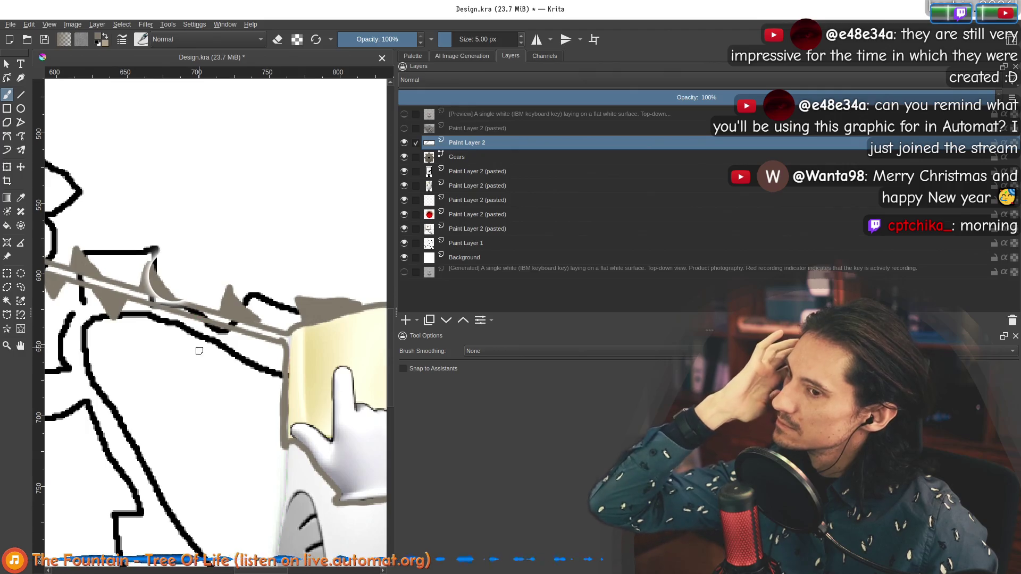
scroll(195, 313, "down", 3, "ctrl")
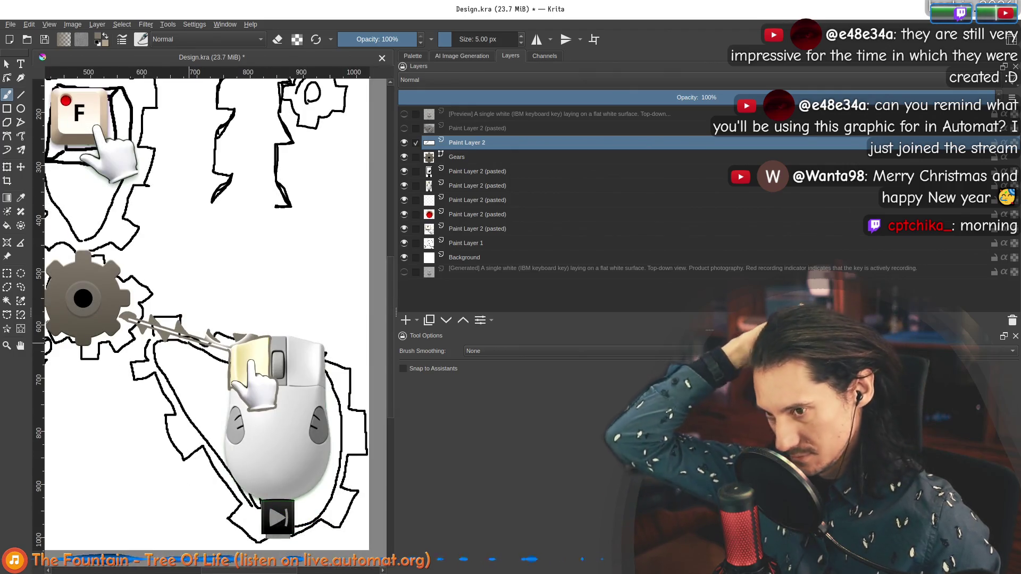
scroll(218, 387, "up", 5)
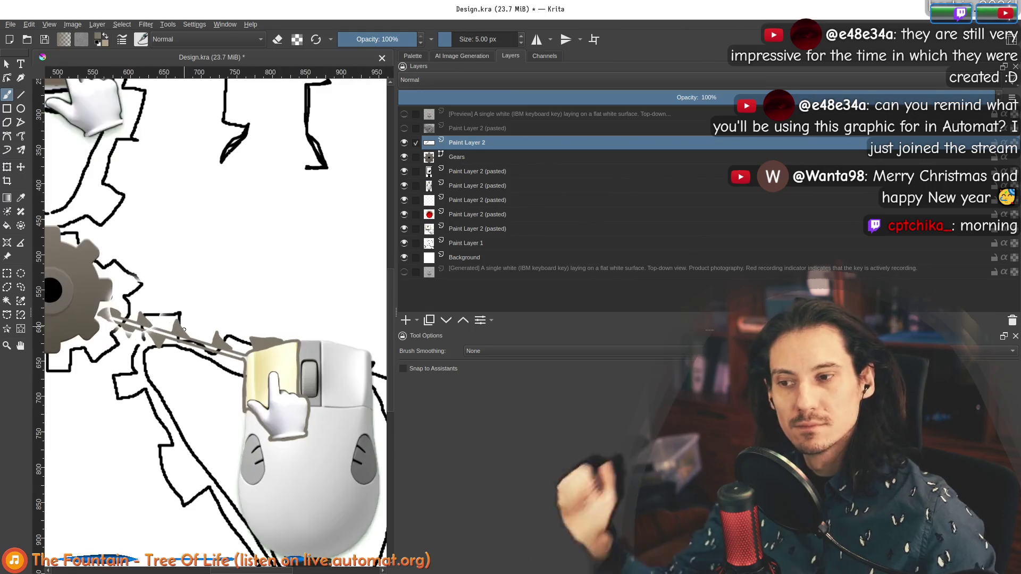
left_click_drag(218, 387, 230, 378)
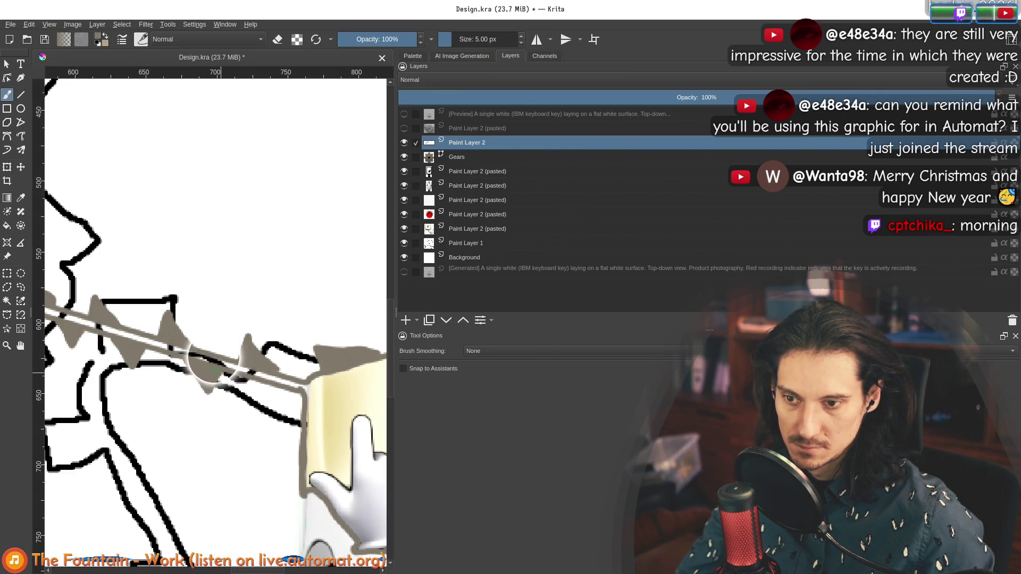
Extend the grey shadow beneath the pointing hand, along its lower-right edge and beside the mouse button.
scroll(203, 370, "right", 3)
scroll(203, 370, "down", 1)
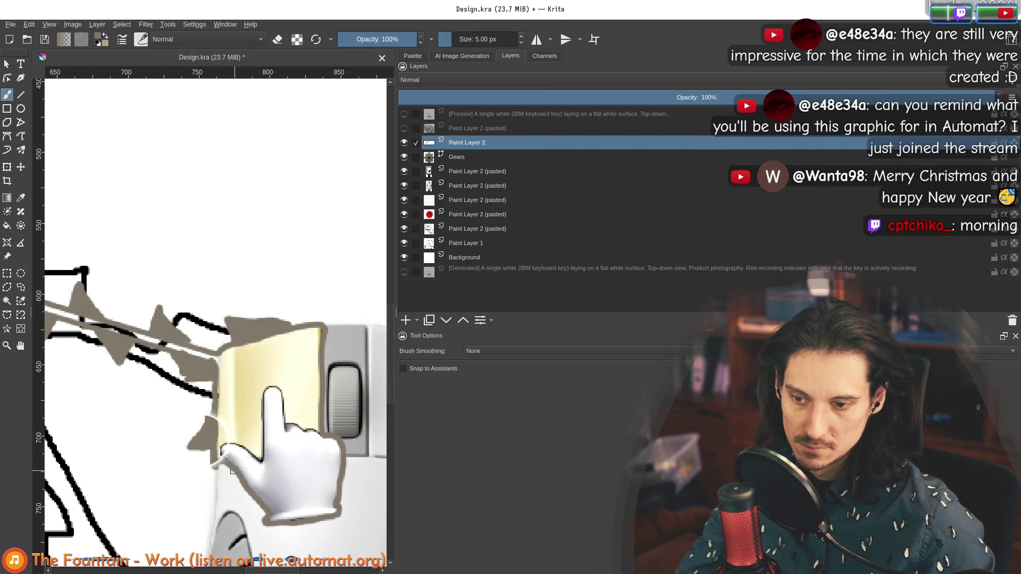
scroll(232, 471, "up", 2)
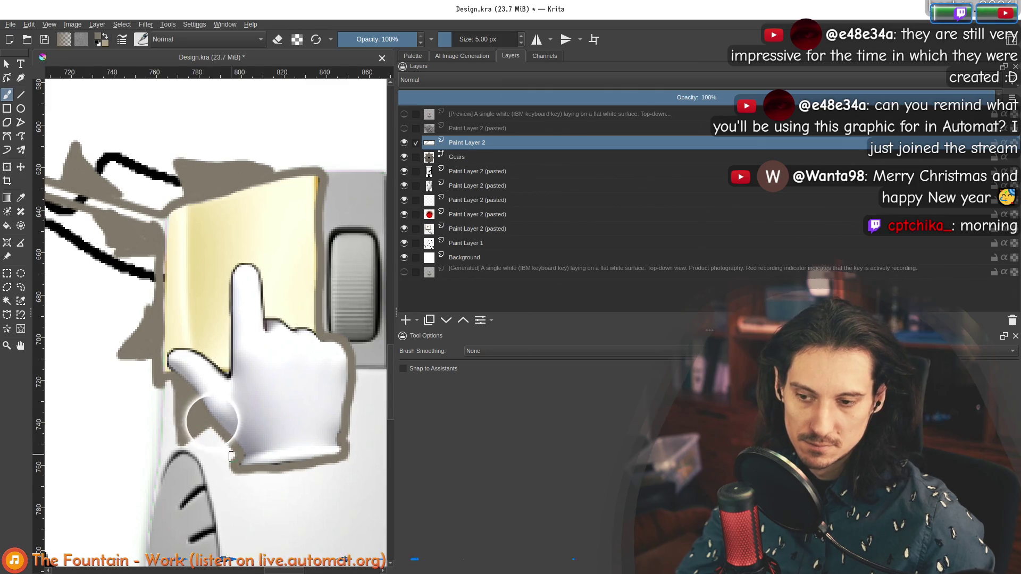
scroll(193, 405, "down", 1)
scroll(213, 409, "up", 1)
left_click_drag(203, 388, 202, 416)
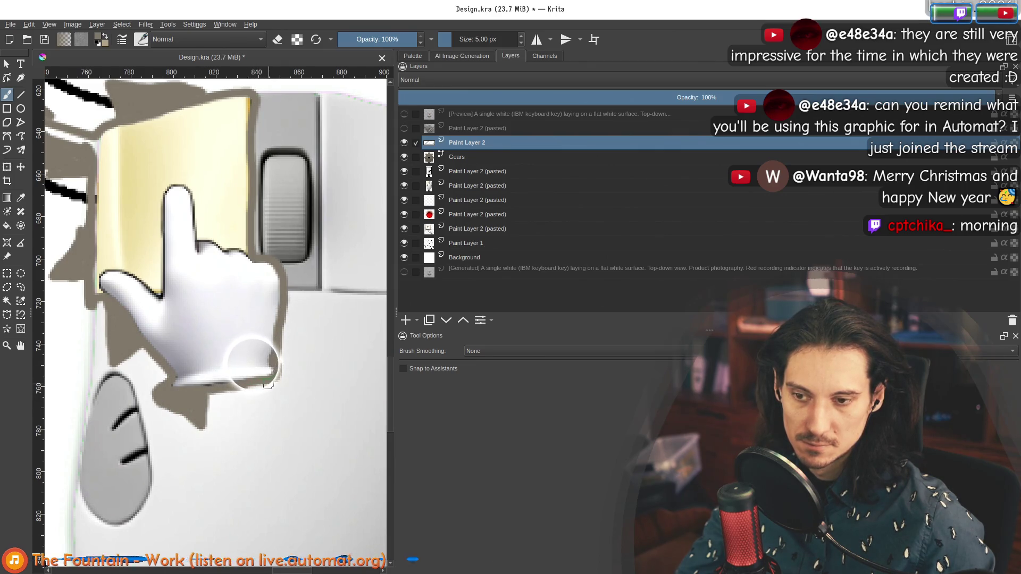
left_click_drag(286, 377, 302, 331)
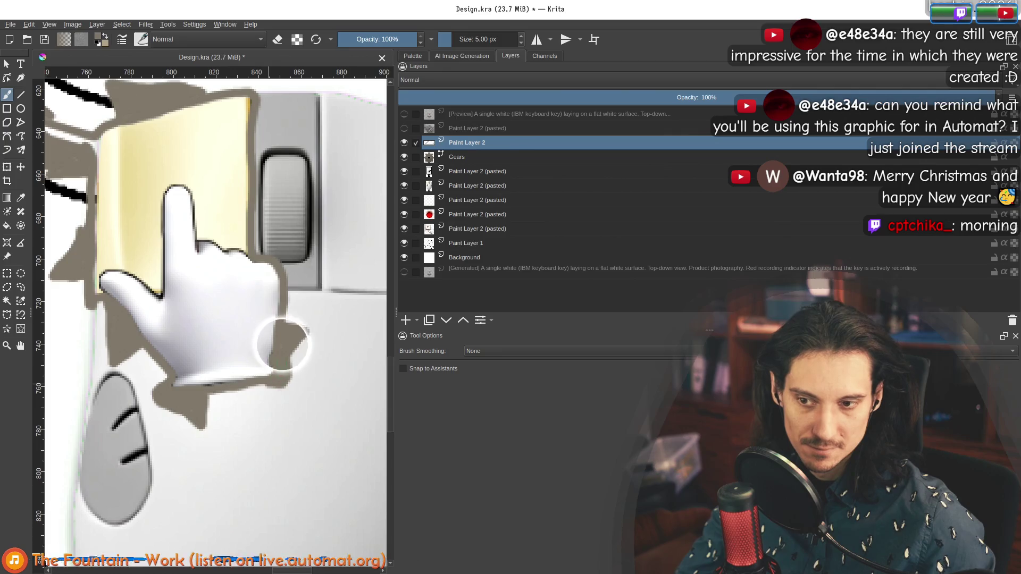
scroll(287, 316, "up", 2)
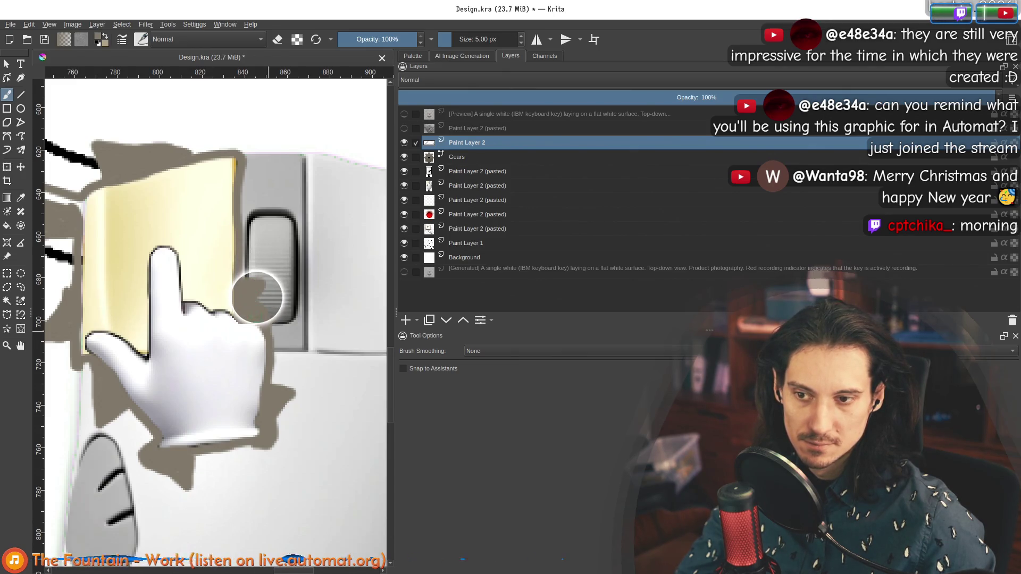
scroll(239, 179, "up", 3)
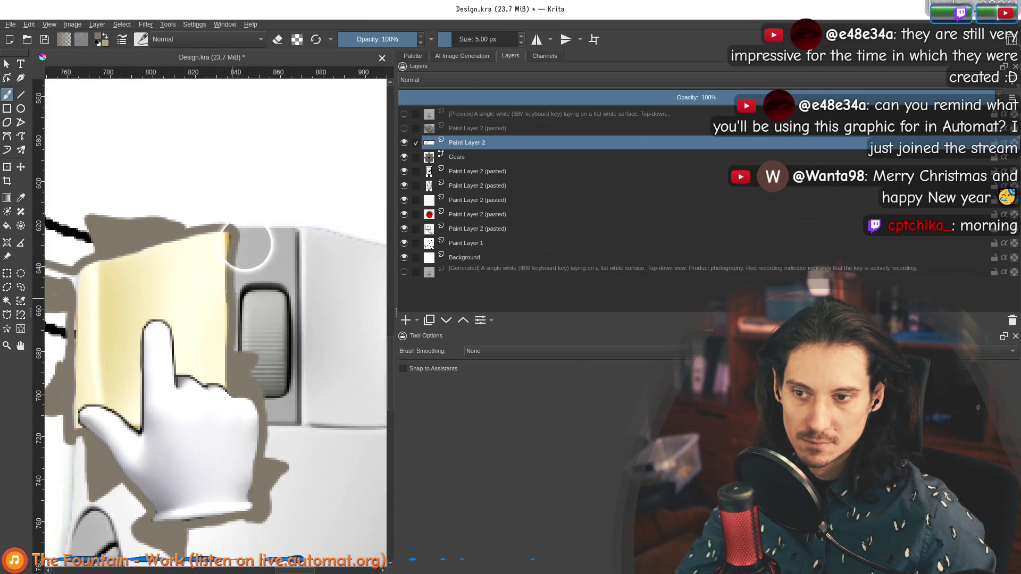
left_click_drag(247, 266, 260, 229)
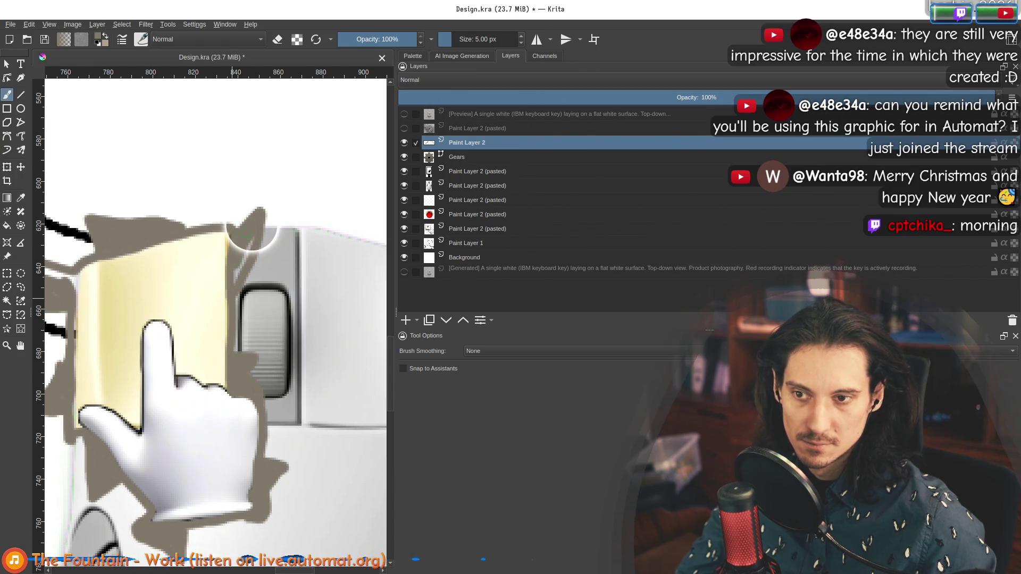
scroll(244, 257, "down", 3)
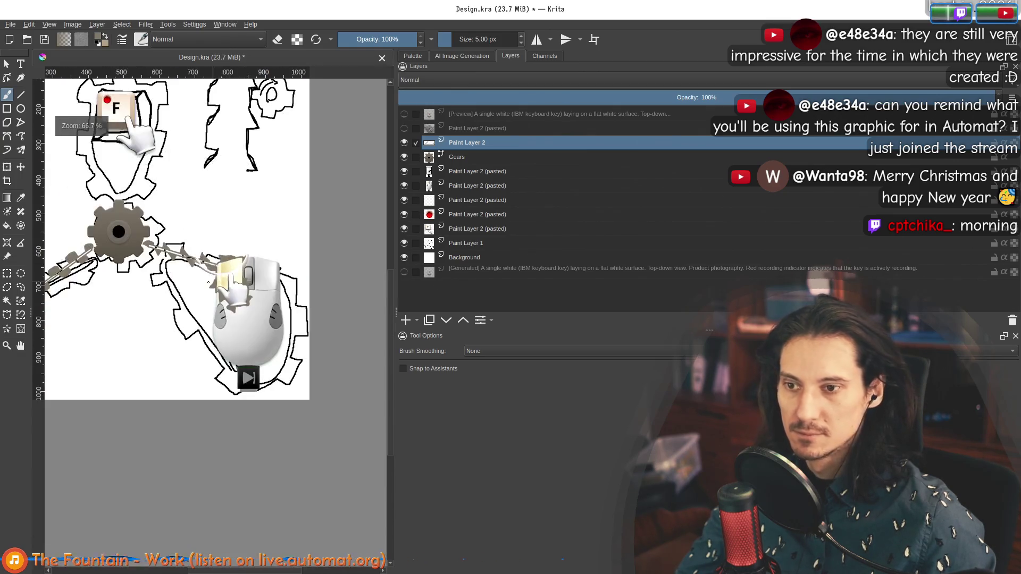
left_click(404, 243)
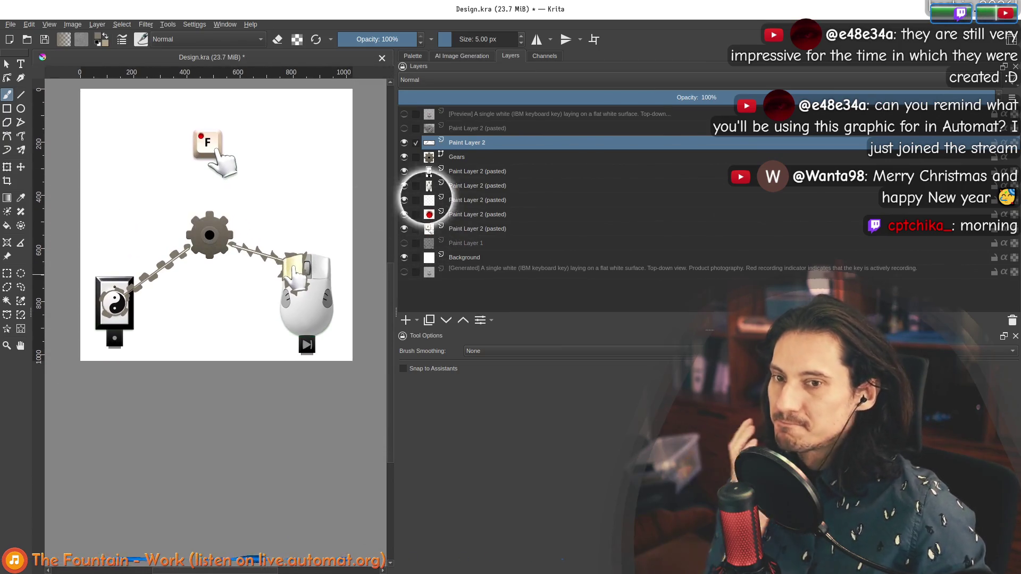
scroll(282, 209, "up", 1)
scroll(206, 272, "up", 3)
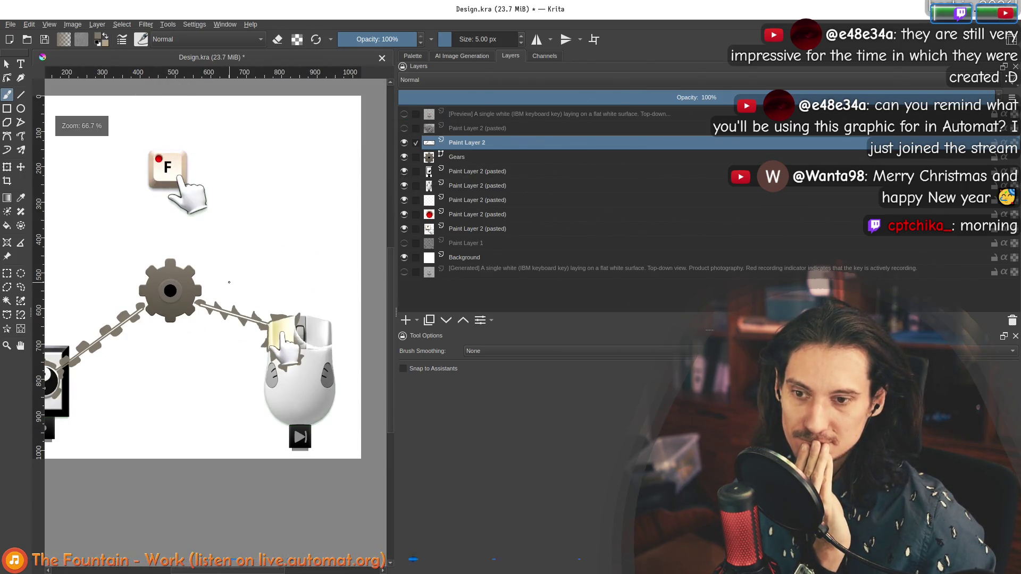
scroll(229, 282, "down", 2)
scroll(206, 232, "up", 2)
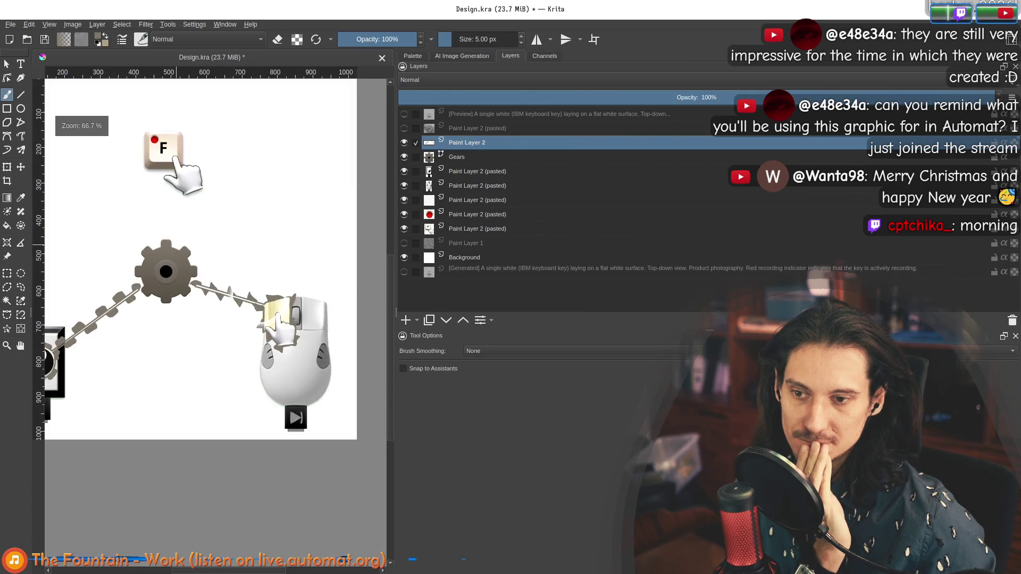
scroll(236, 300, "up", 1)
scroll(236, 300, "down", 2)
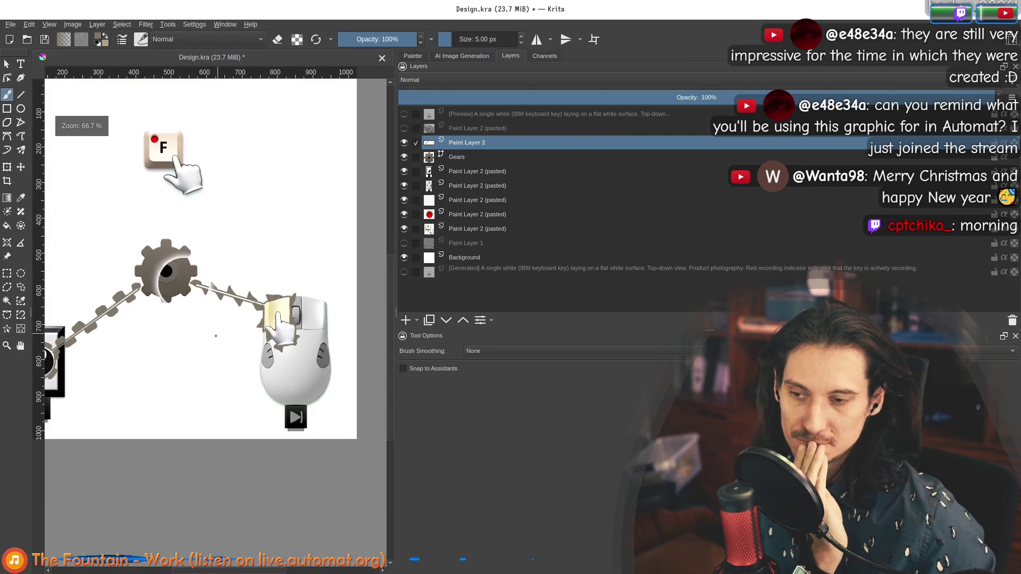
scroll(258, 346, "up", 1)
left_click_drag(261, 346, 260, 354)
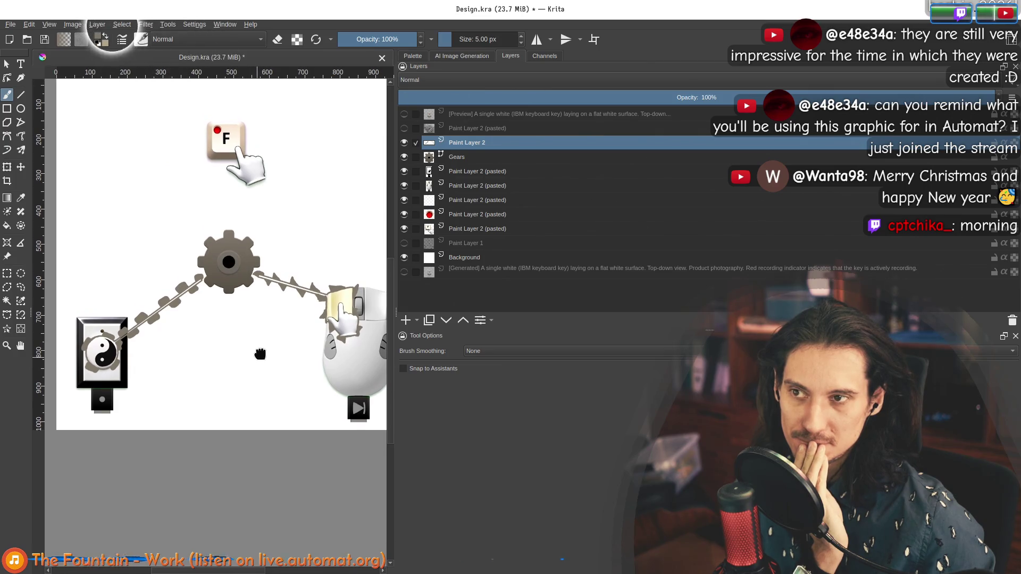
scroll(255, 278, "up", 6)
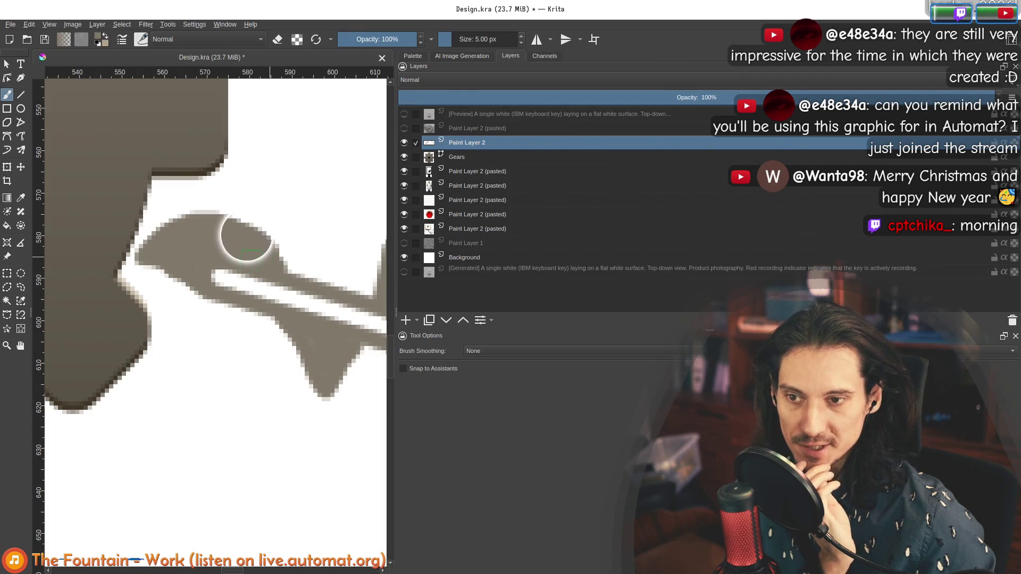
scroll(206, 228, "down", 3)
scroll(315, 289, "down", 5)
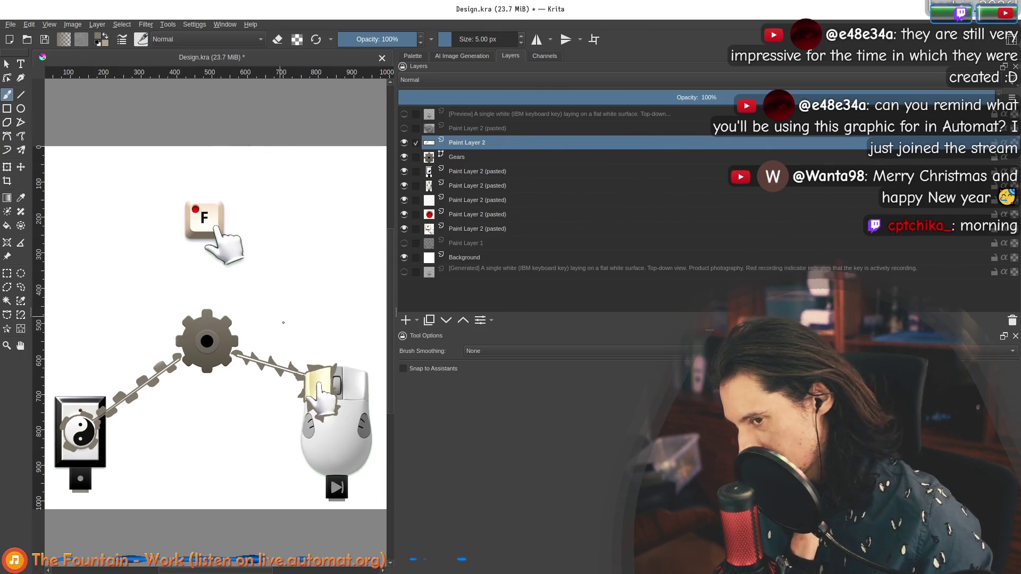
scroll(206, 279, "down", 2)
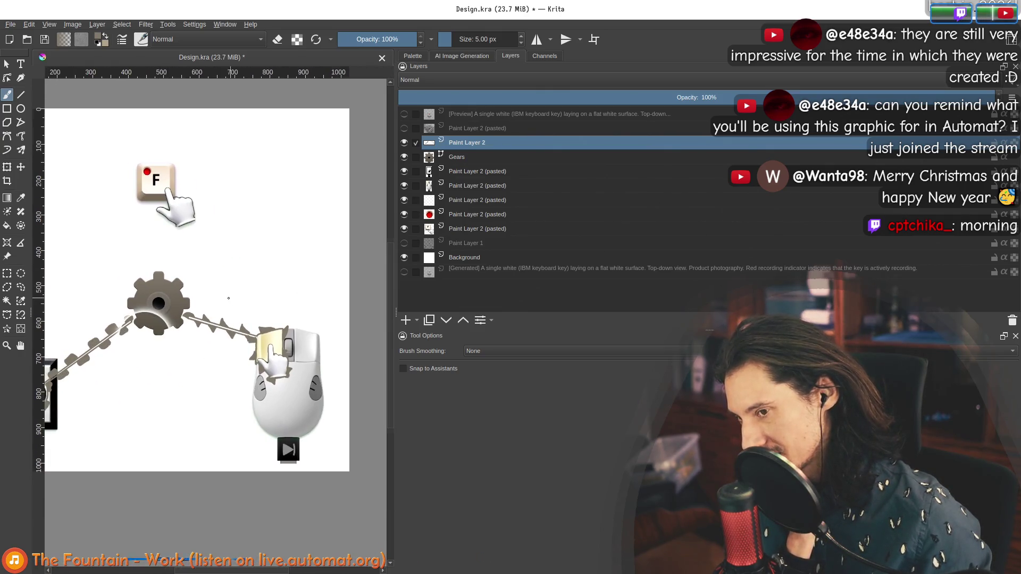
scroll(181, 274, "up", 1)
scroll(187, 255, "up", 4)
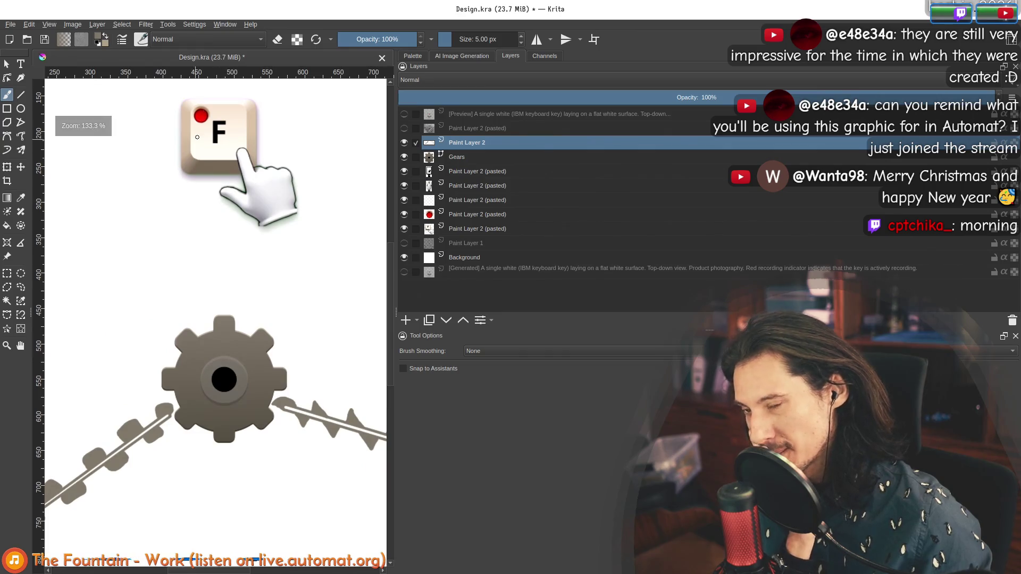
scroll(188, 185, "down", 1)
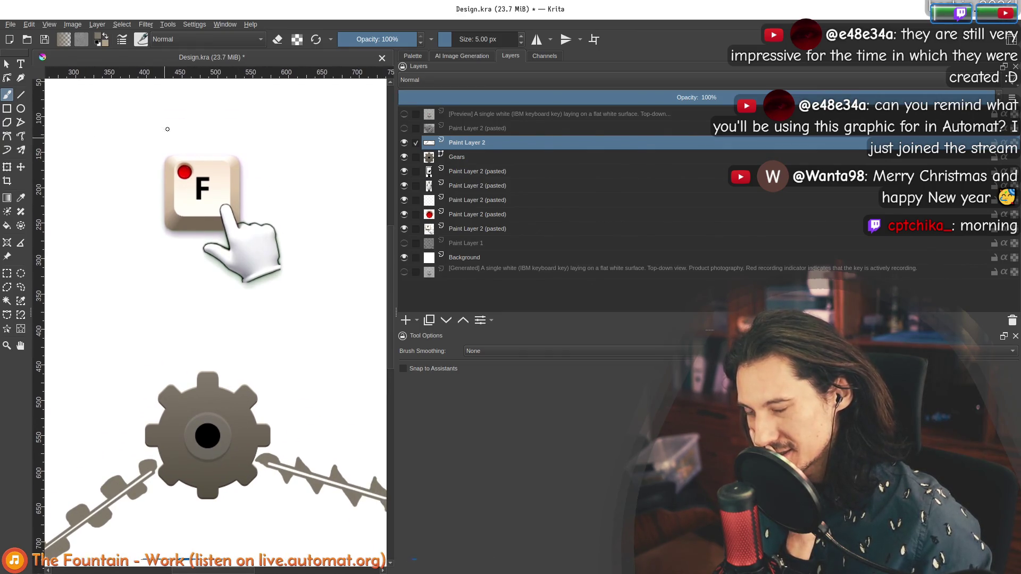
scroll(297, 315, "down", 3)
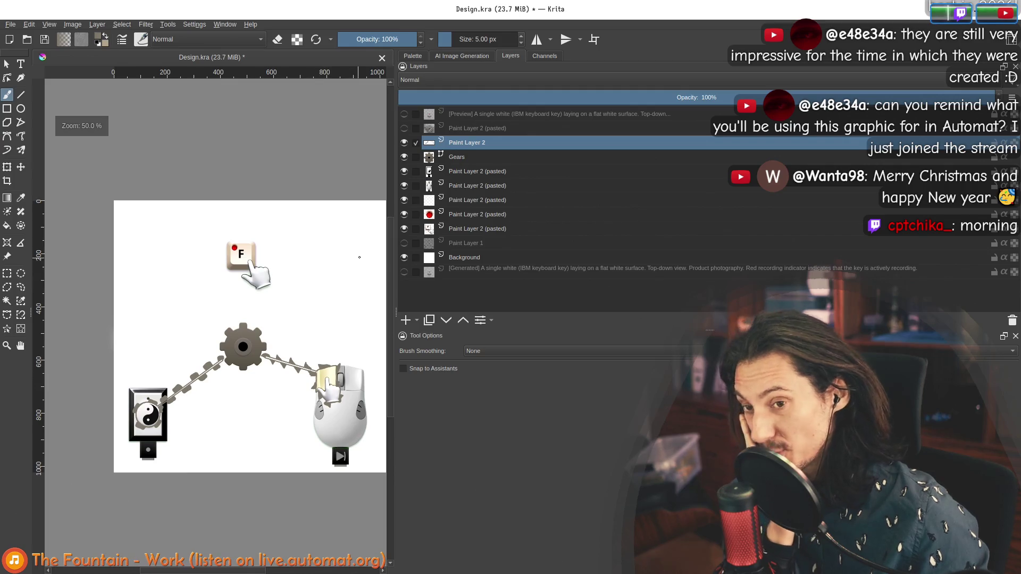
scroll(279, 366, "up", 3)
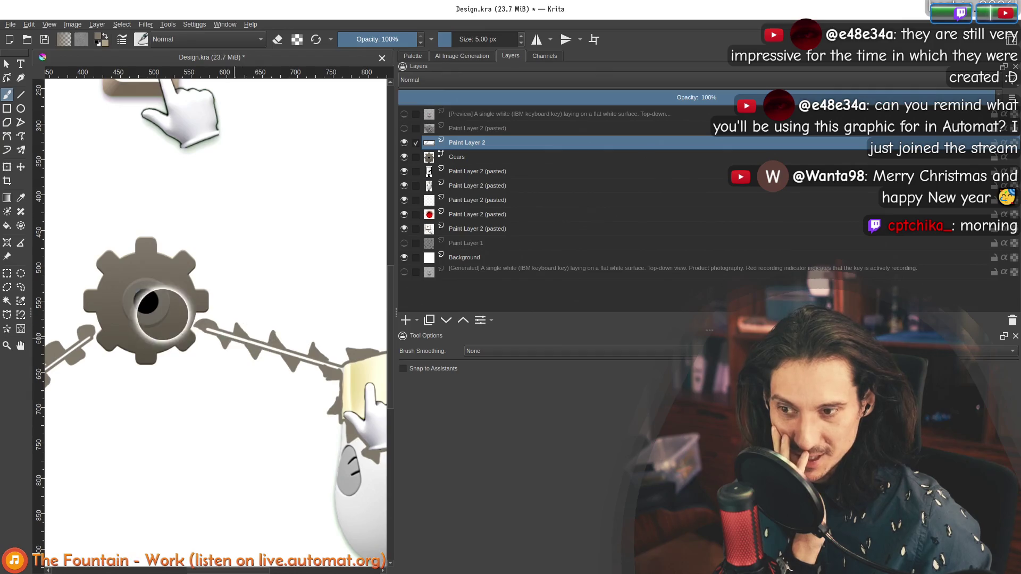
scroll(229, 331, "down", 3)
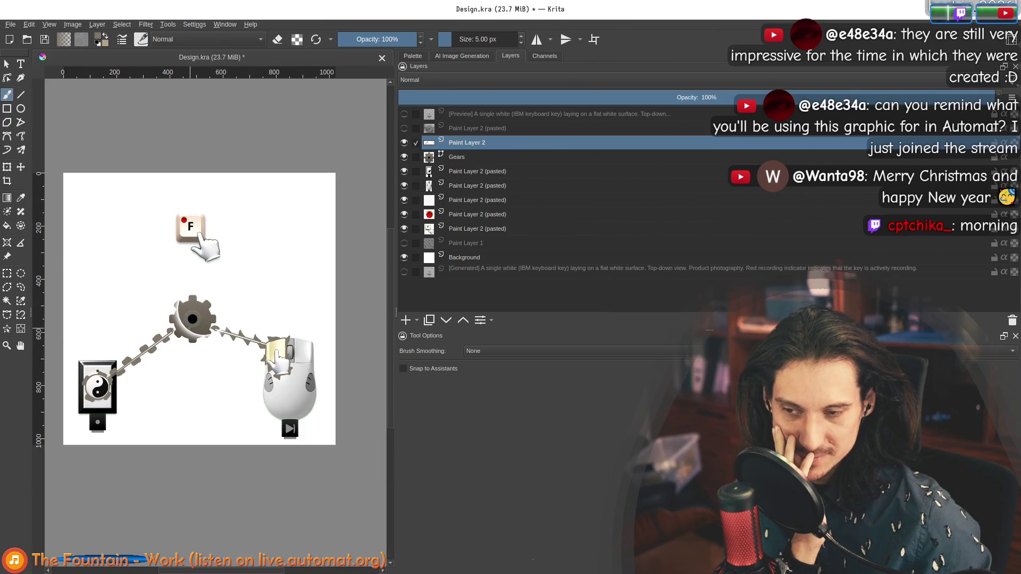
scroll(201, 331, "up", 2)
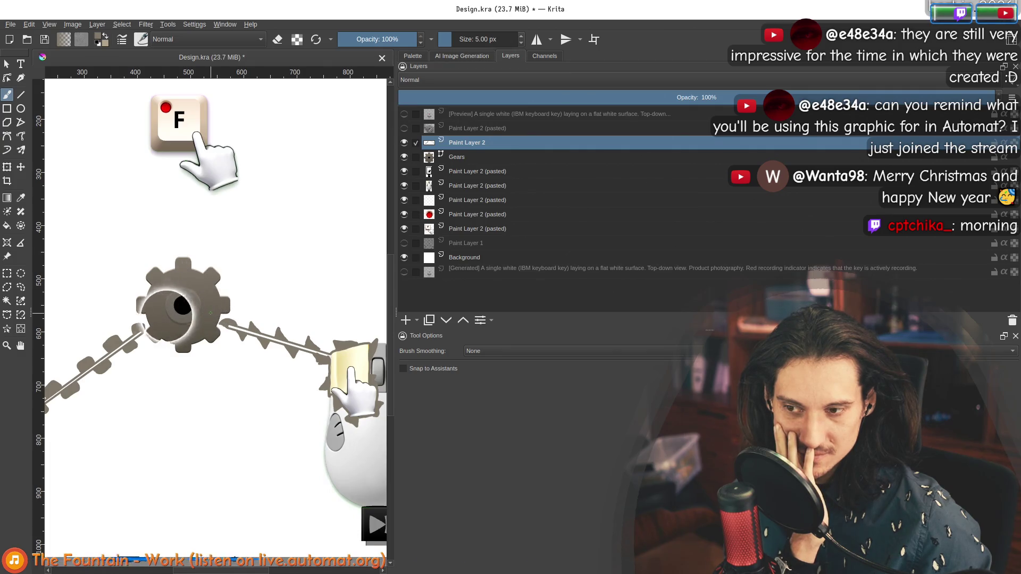
scroll(210, 313, "down", 1)
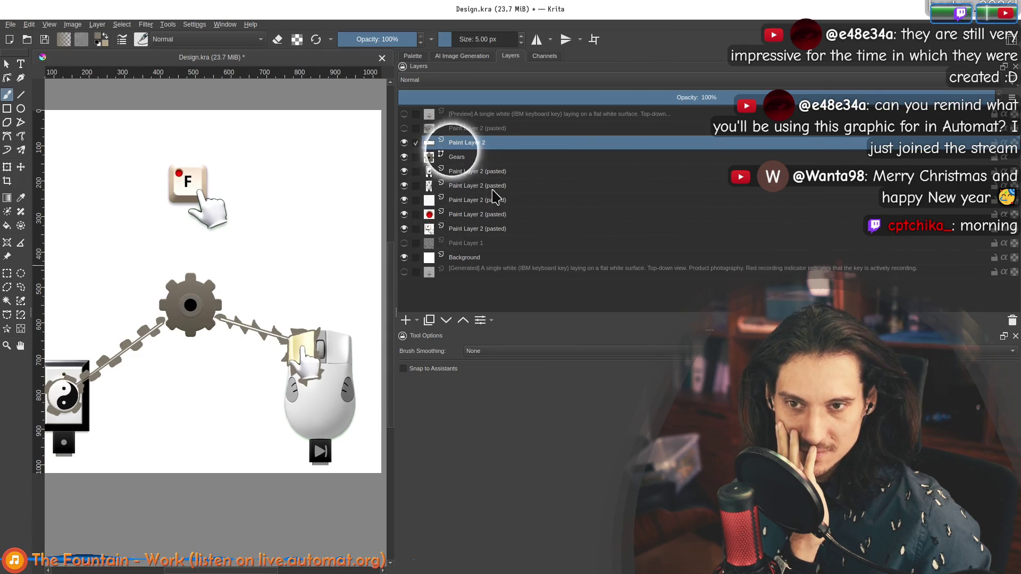
left_click(405, 321)
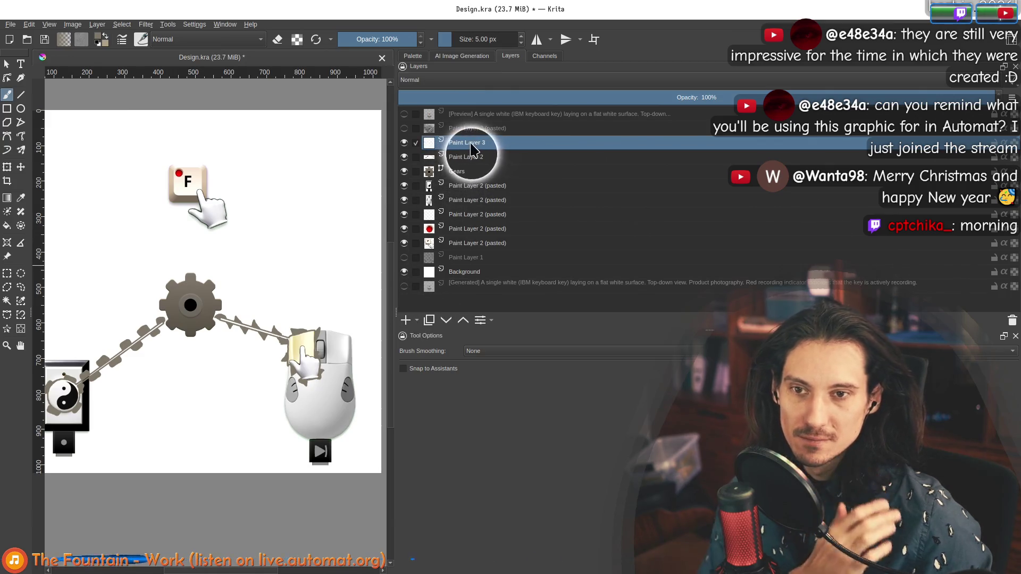
Rename the new layer above Paint Layer 2 to 'arrows'.
double_click(469, 144)
type("notes")
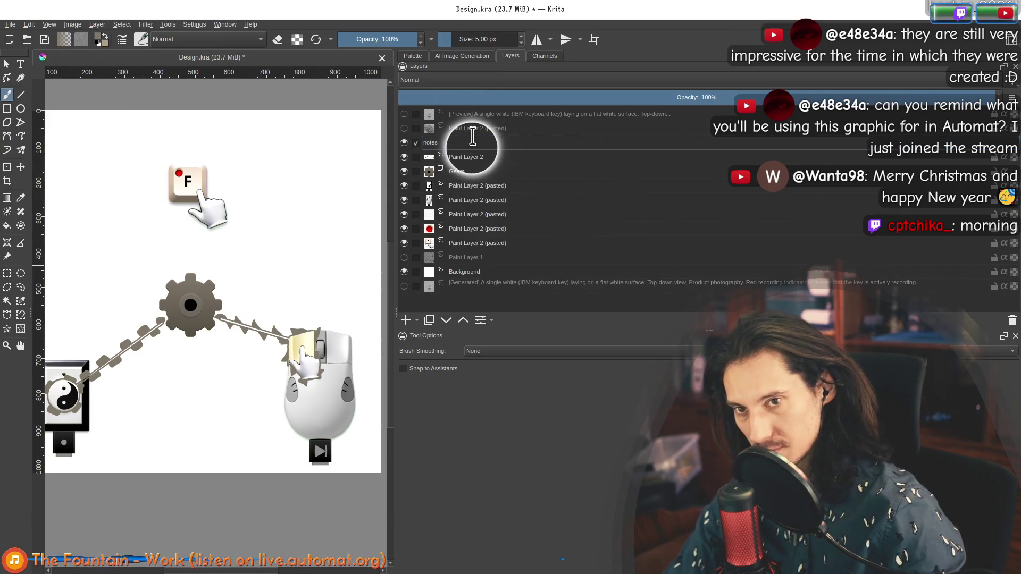
key("ctrl+a")
type("ws")
key("Return")
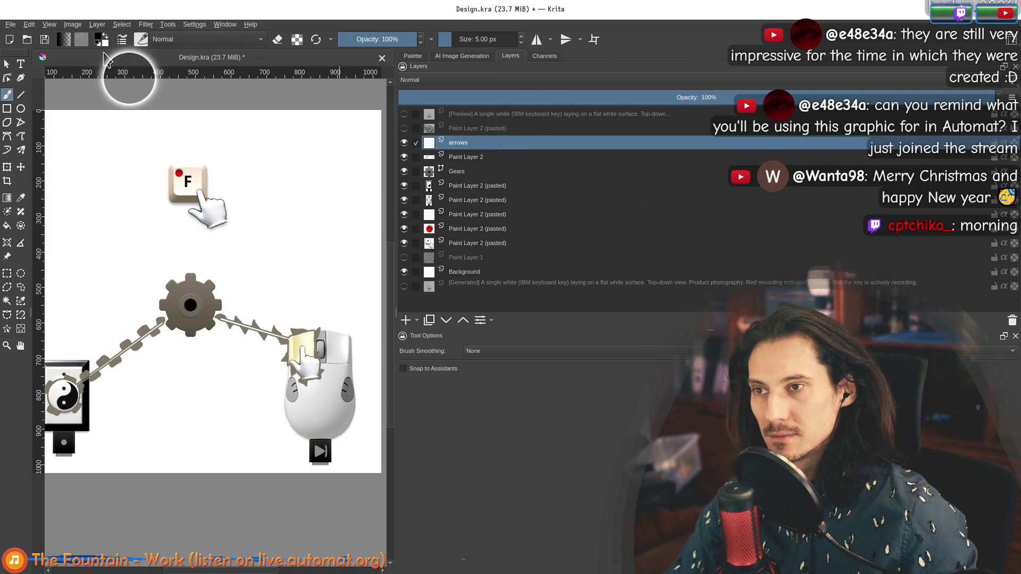
scroll(189, 289, "up", 3)
Draw black curved arrows on the gear showing its rotation and the right belt's direction.
left_click_drag(242, 348, 199, 267)
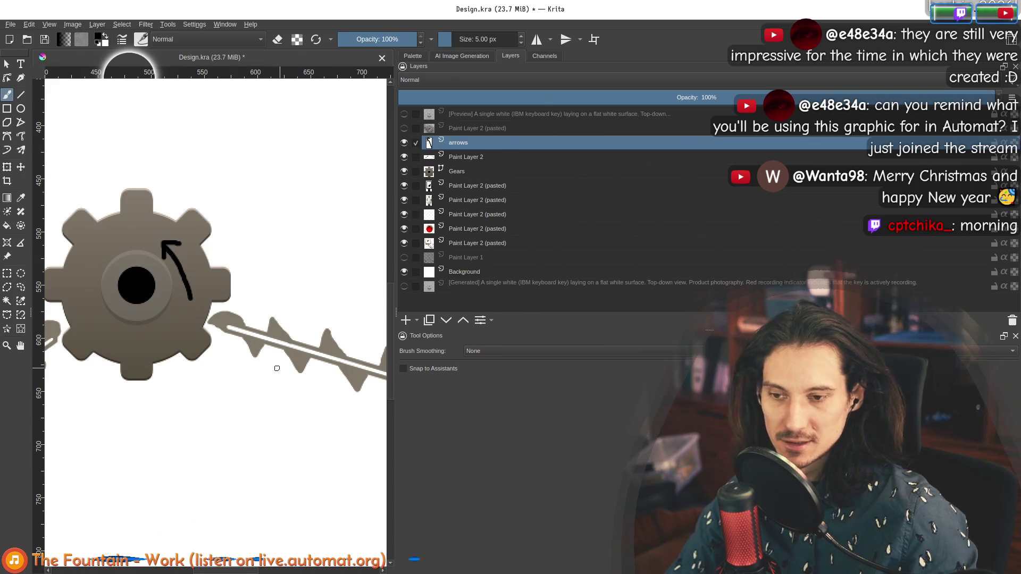
mouse_move(251, 355)
left_mouse_down()
mouse_move(213, 321)
mouse_move(229, 307)
mouse_move(270, 314)
left_mouse_up()
scroll(249, 322, "down", 3)
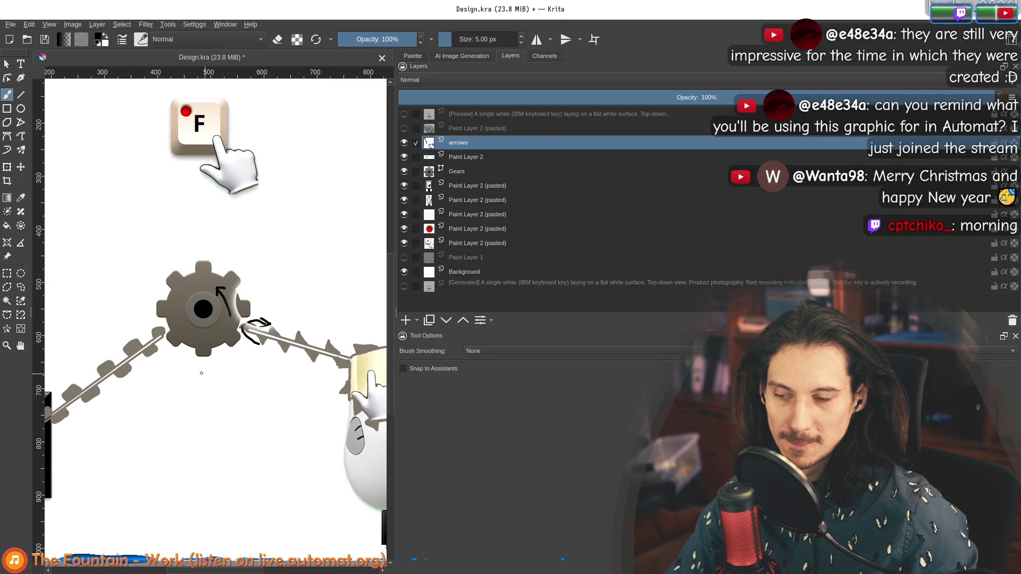
left_click_drag(154, 357, 242, 346)
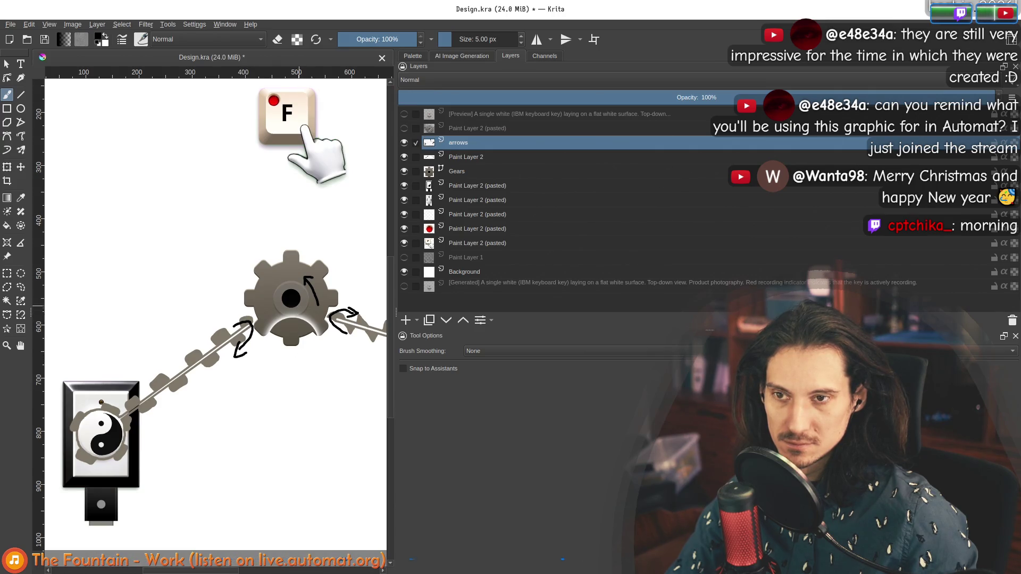
left_click_drag(307, 240, 221, 284)
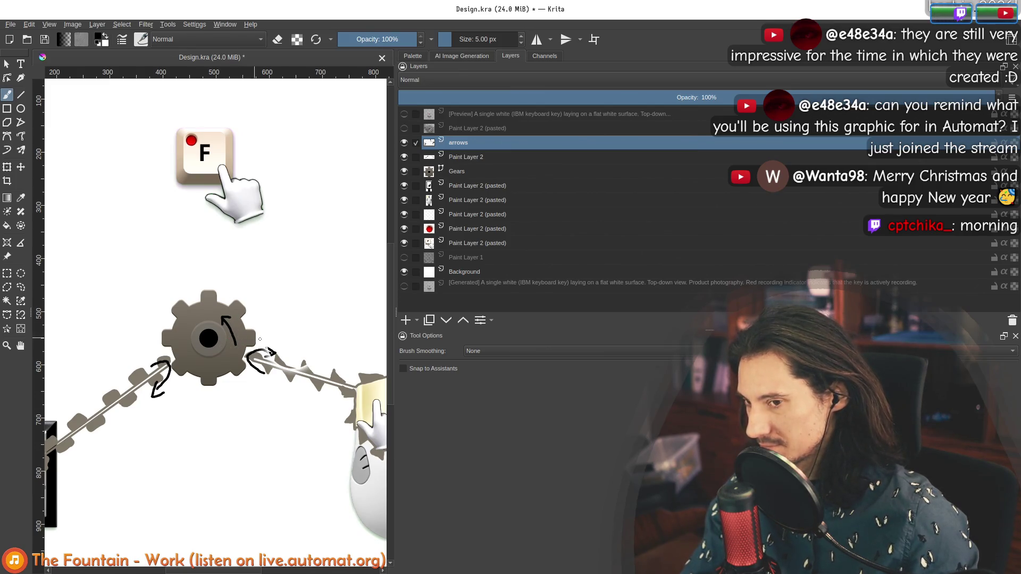
scroll(260, 339, "down", 4)
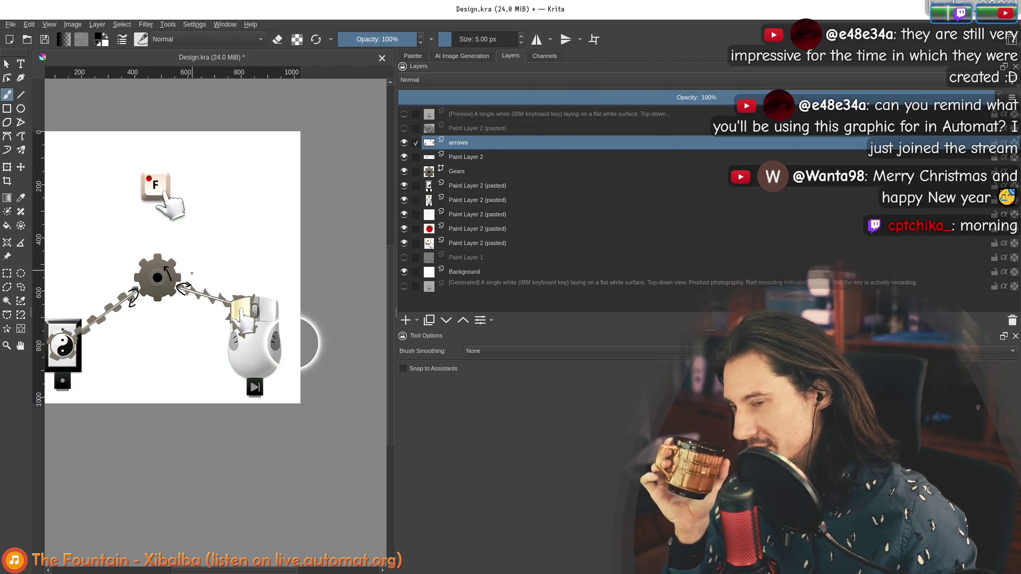
scroll(192, 273, "up", 2)
scroll(196, 273, "down", 1)
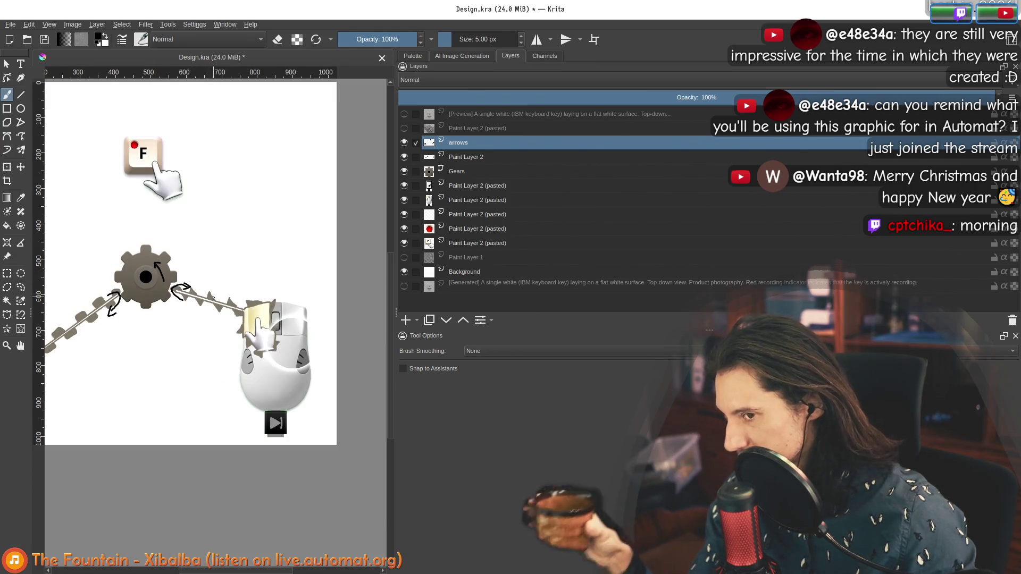
scroll(211, 295, "up", 1)
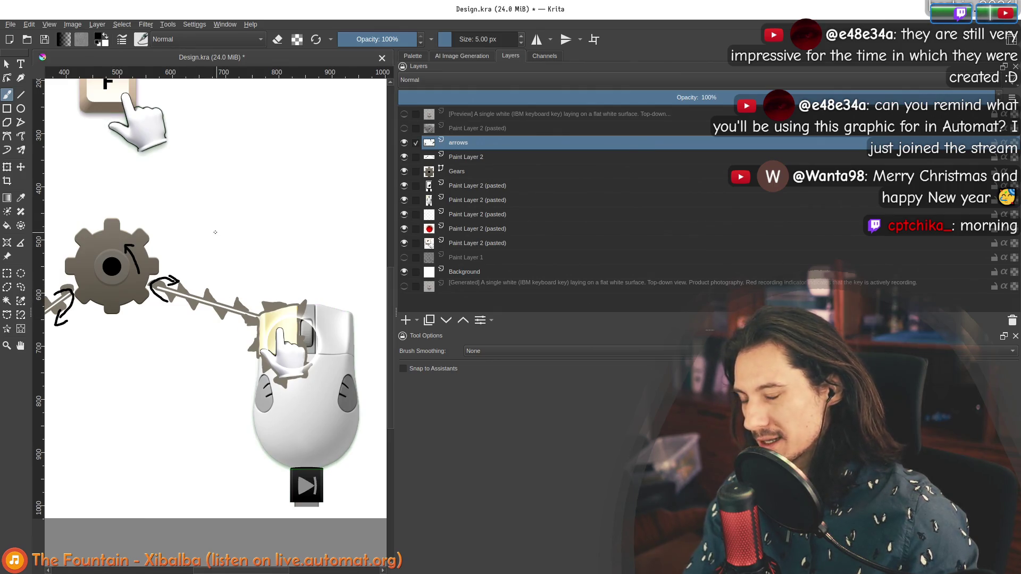
left_click_drag(209, 209, 286, 295)
Select the Line tool and rename Paint Layer 2 to 'belts'.
left_click(20, 96)
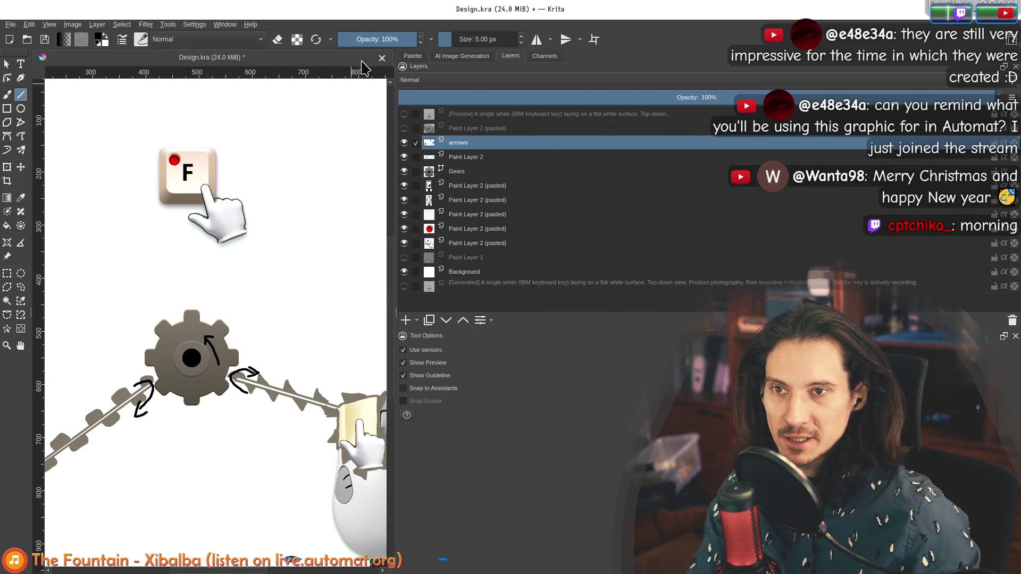
key("plus")
key("plus")
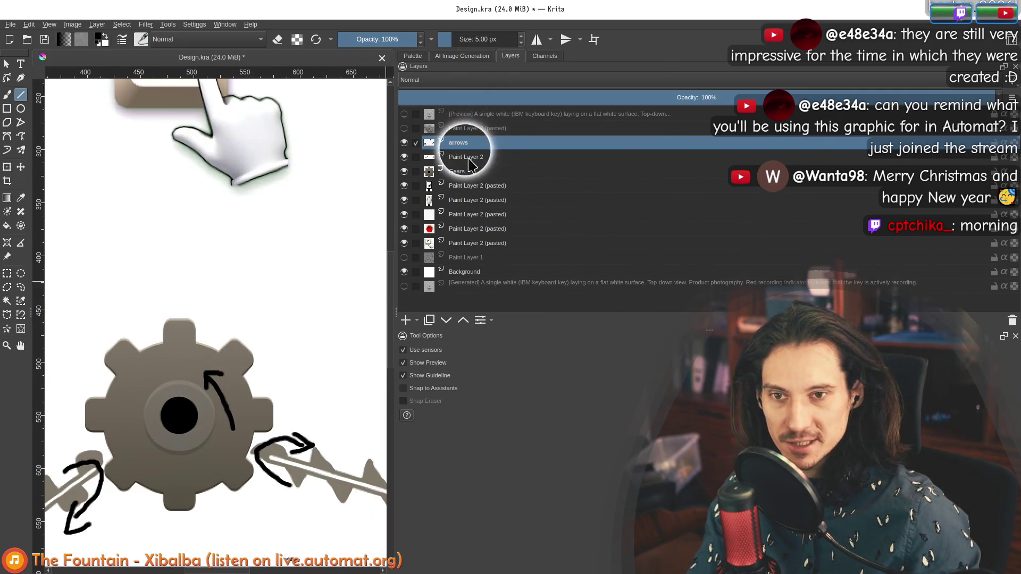
double_click(468, 158)
type("belt")
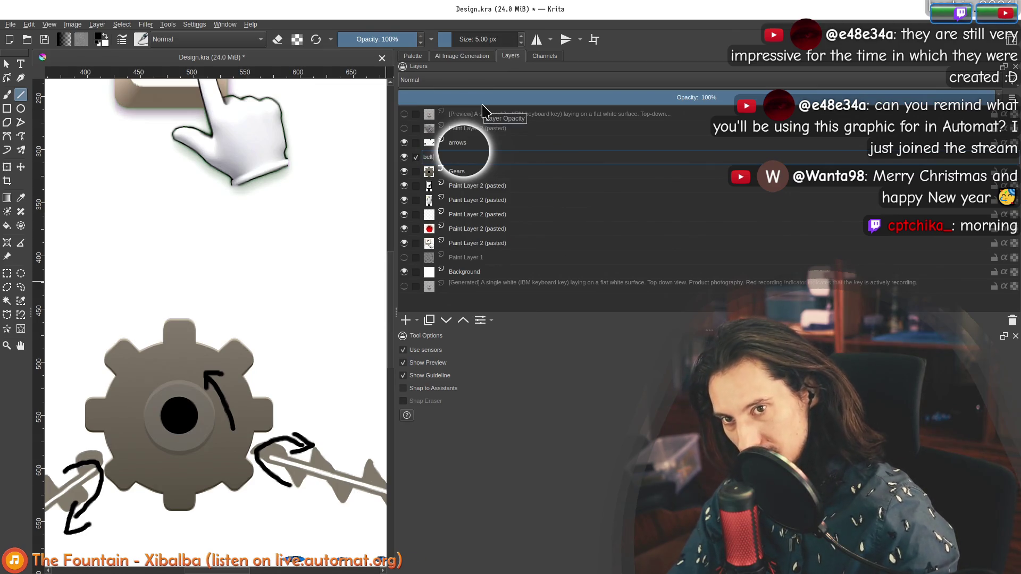
type("s")
key("Return")
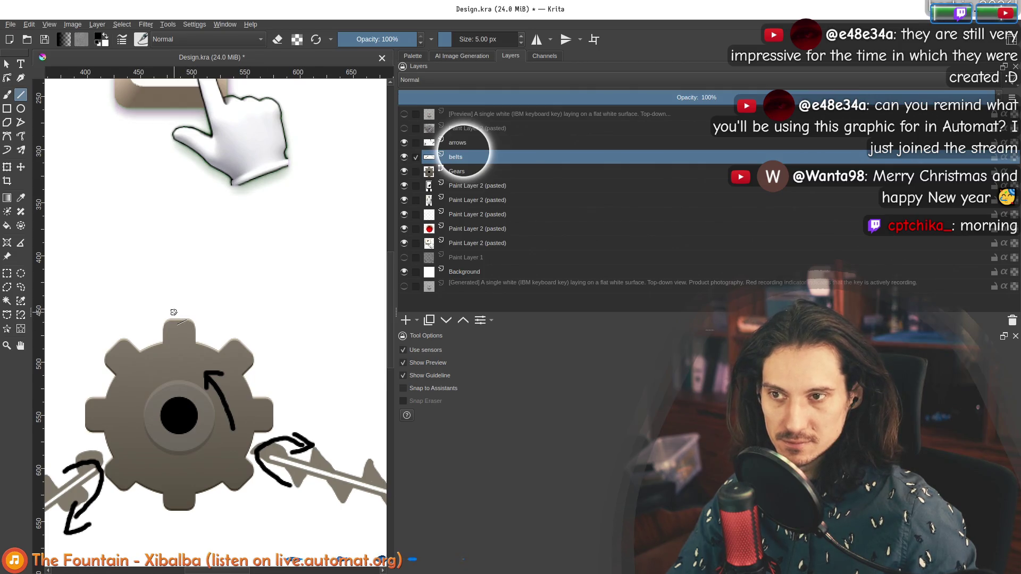
Draw a test line from the gear toward the key, undo it, and switch to the Color Sampler.
mouse_move(174, 312)
left_mouse_down()
mouse_move(176, 140)
mouse_move(176, 147)
mouse_move(193, 133)
left_mouse_up()
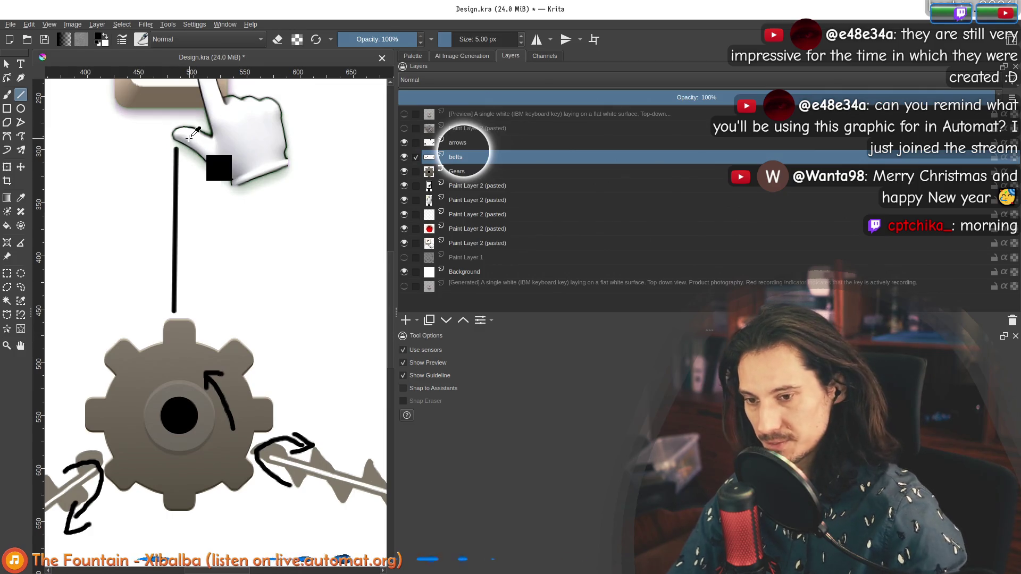
key("ctrl+z")
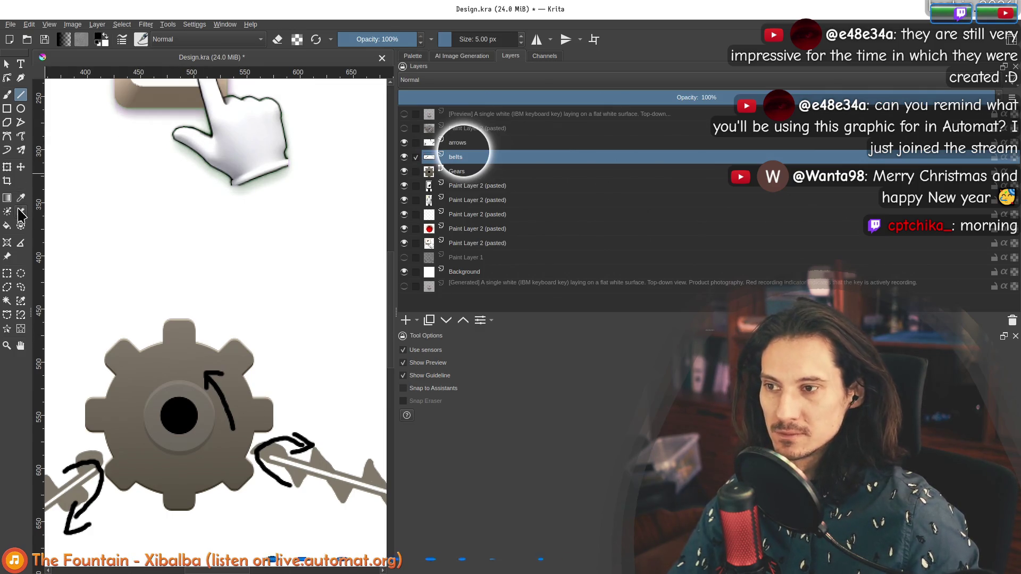
key("p")
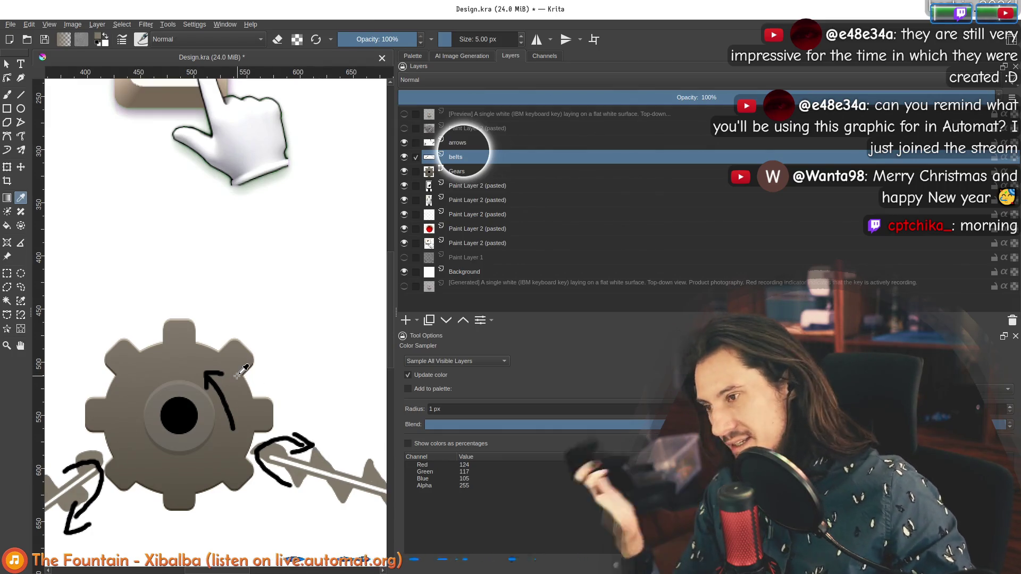
Zoom and pan to frame the gear and mouse area.
scroll(238, 375, "down", 2)
scroll(238, 375, "up", 2)
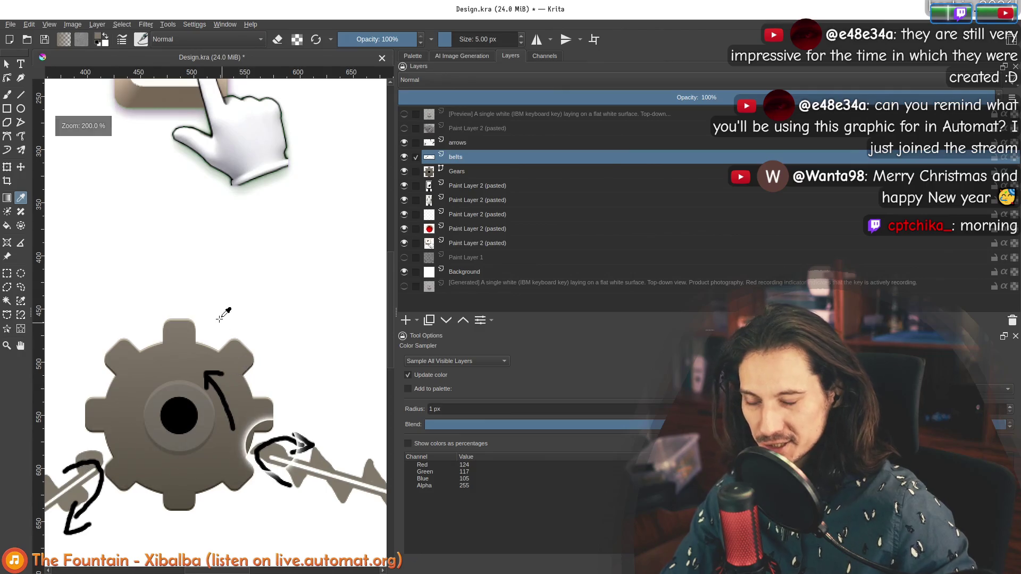
scroll(222, 303, "up", 2)
scroll(202, 292, "down", 3)
scroll(264, 389, "up", 3)
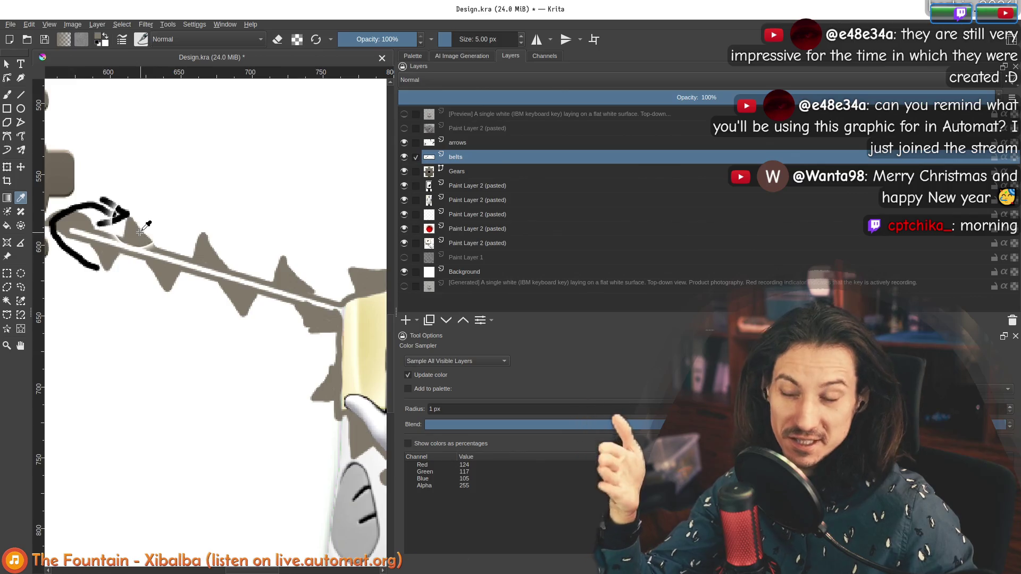
scroll(159, 247, "down", 2)
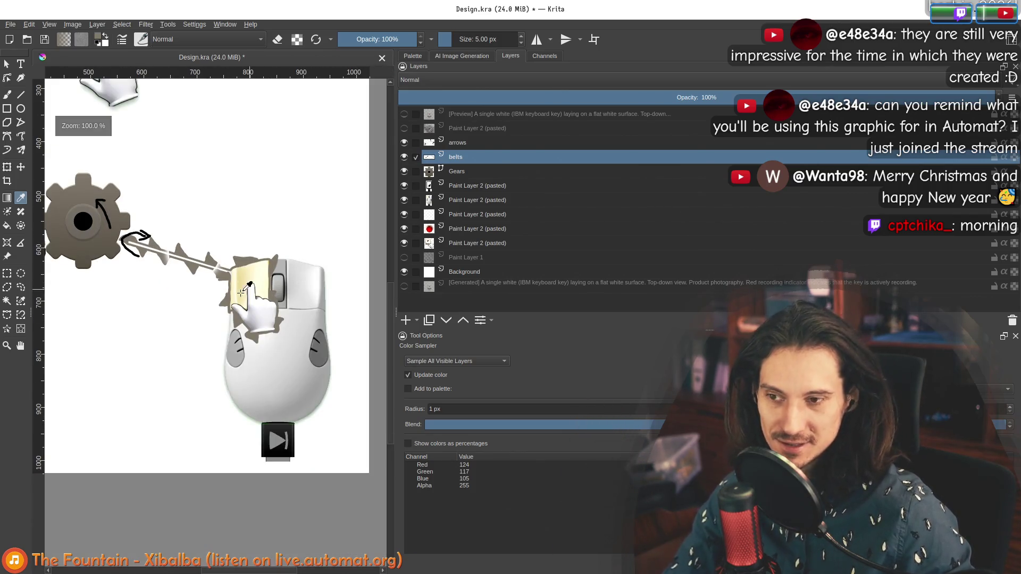
scroll(145, 211, "up", 3)
scroll(145, 219, "down", 3)
mouse_move(107, 163)
left_mouse_down()
mouse_move(291, 273)
mouse_move(123, 226)
mouse_move(108, 237)
mouse_move(240, 347)
left_mouse_up()
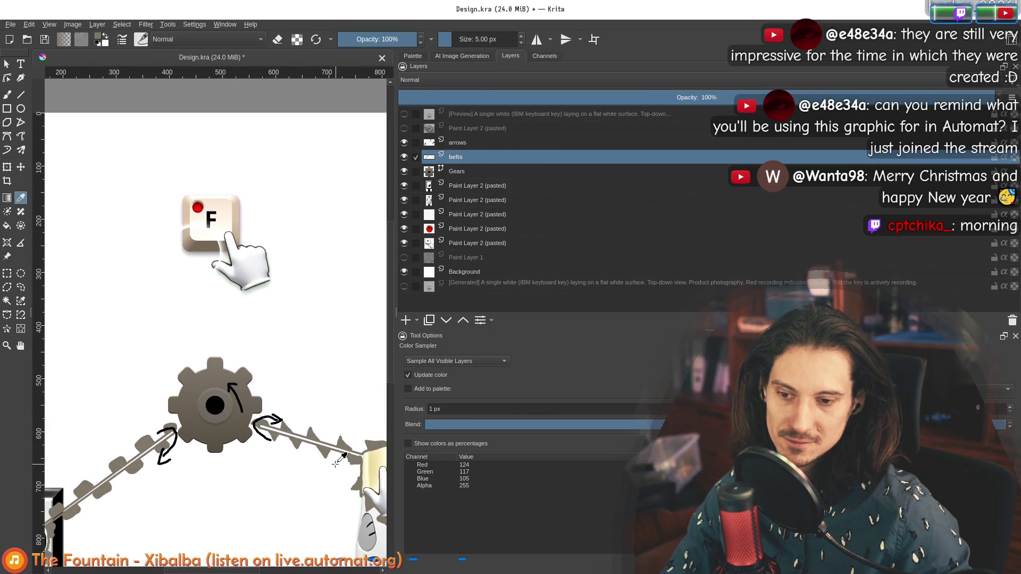
Draw a straight grey belt line with the Line tool from the gear up toward the hand.
scroll(348, 475, "down", 3)
scroll(342, 468, "up", 4)
scroll(338, 470, "down", 3)
scroll(337, 469, "up", 4)
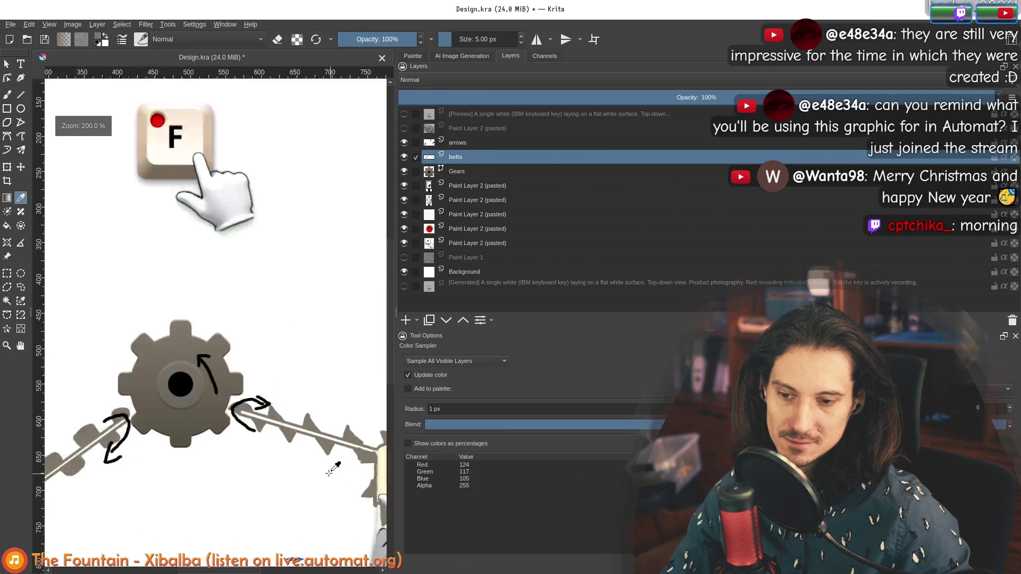
scroll(237, 353, "down", 3)
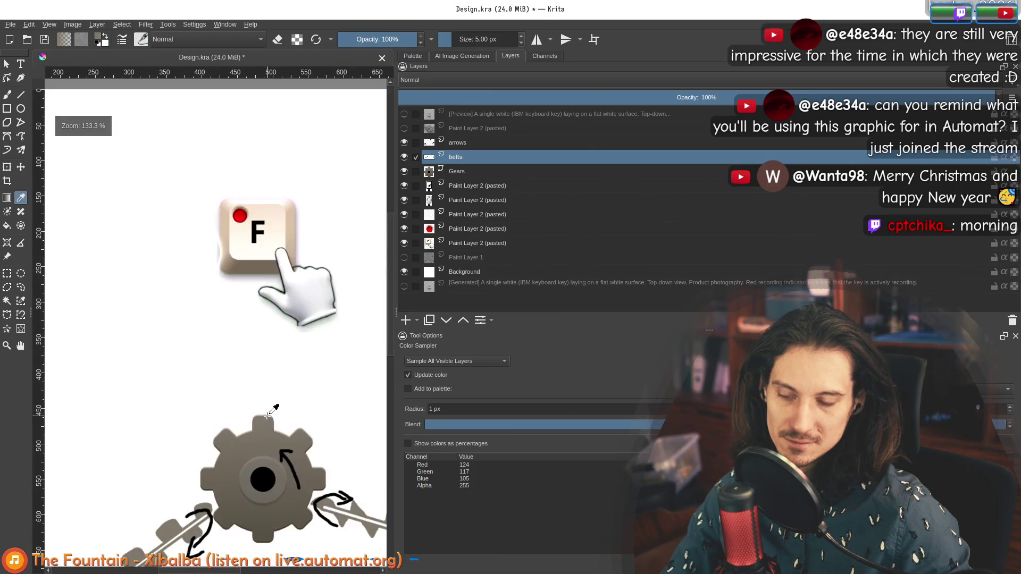
scroll(271, 414, "up", 1)
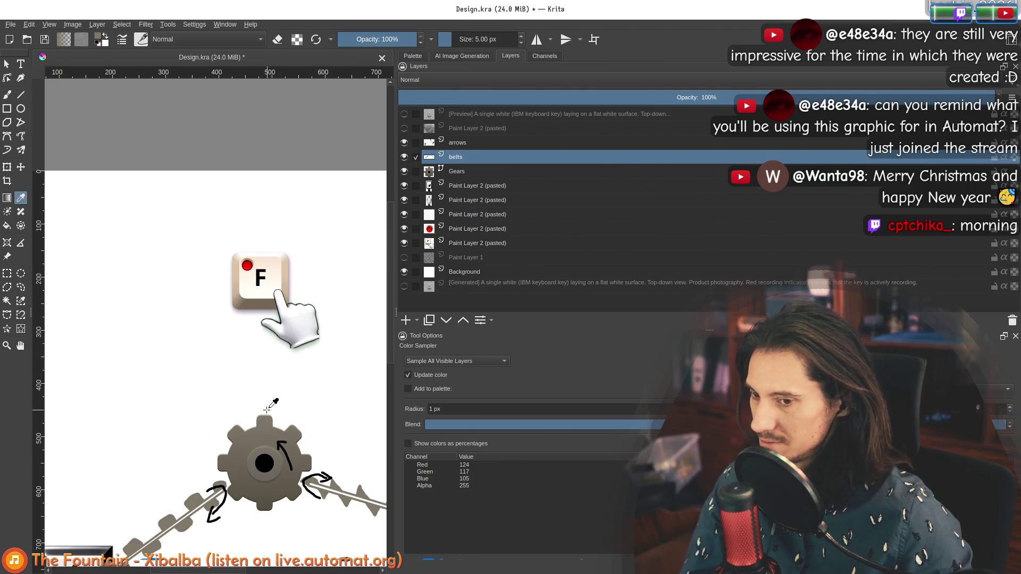
scroll(264, 420, "up", 2)
key("v")
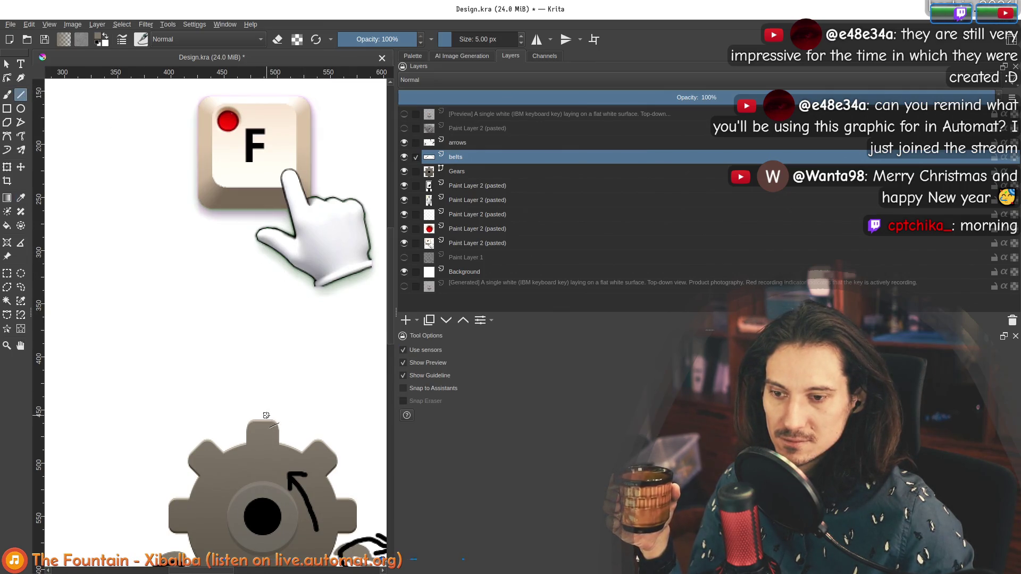
mouse_move(266, 413)
left_mouse_down()
mouse_move(264, 252)
mouse_move(255, 373)
left_mouse_up()
Draw the second parallel belt line and brush the belt around the hand and up the key's right edge.
left_click_drag(259, 410, 259, 411)
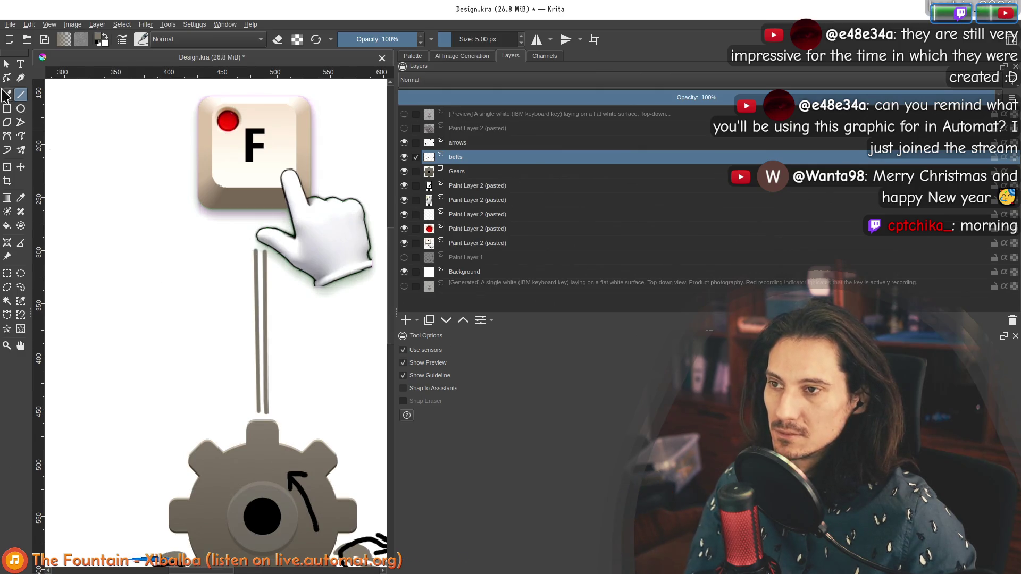
key("b")
scroll(313, 422, "up", 3)
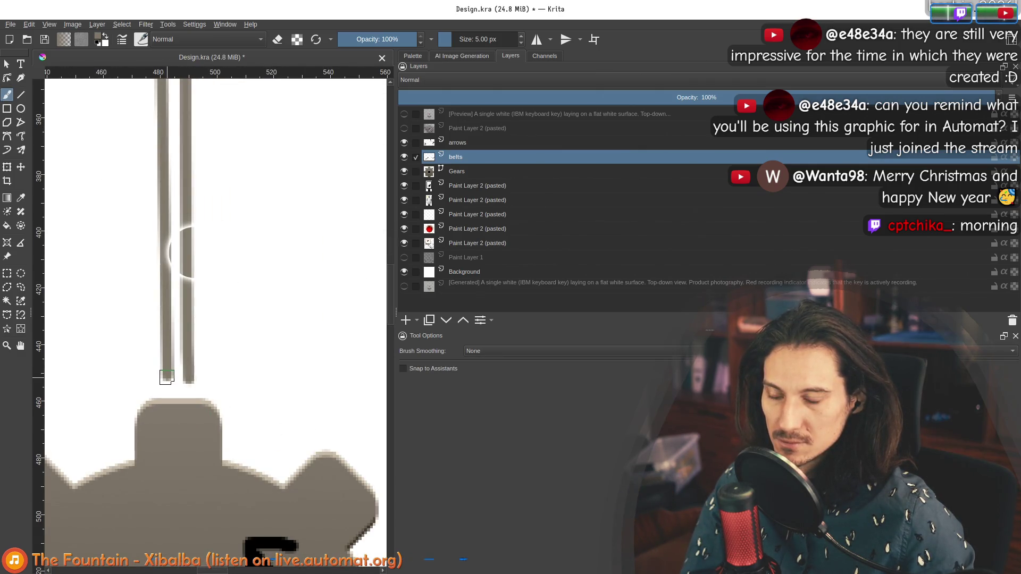
scroll(196, 344, "down", 5)
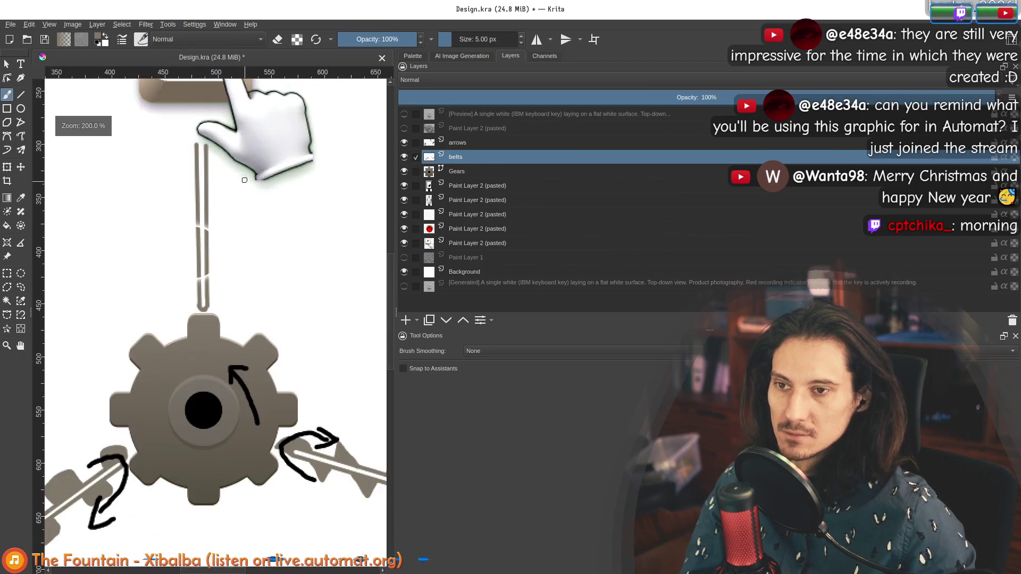
scroll(184, 250, "up", 5)
left_click_drag(184, 248, 194, 242)
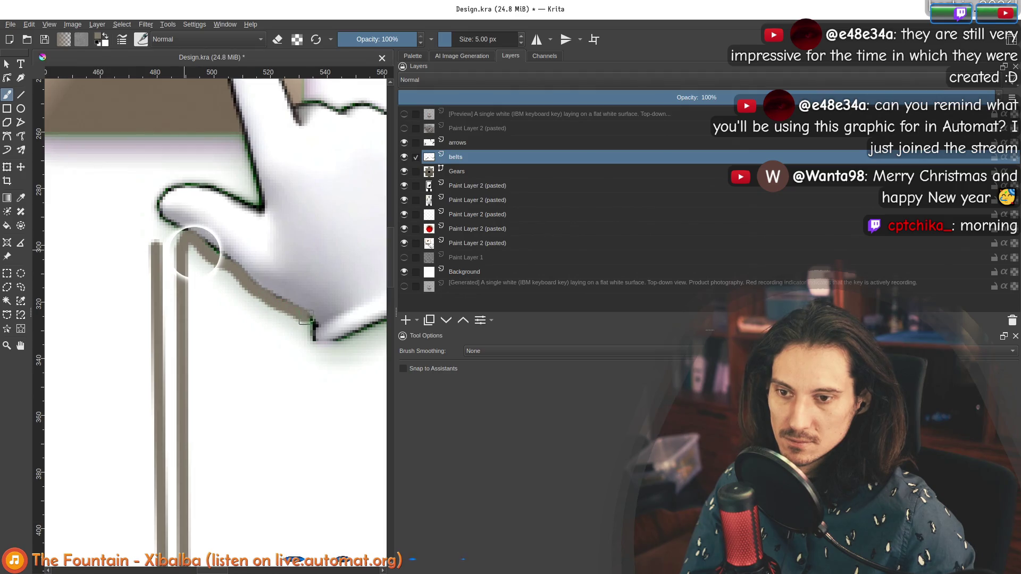
mouse_move(337, 344)
left_mouse_down()
mouse_move(114, 396)
mouse_move(231, 352)
left_mouse_up()
key("ctrl+z")
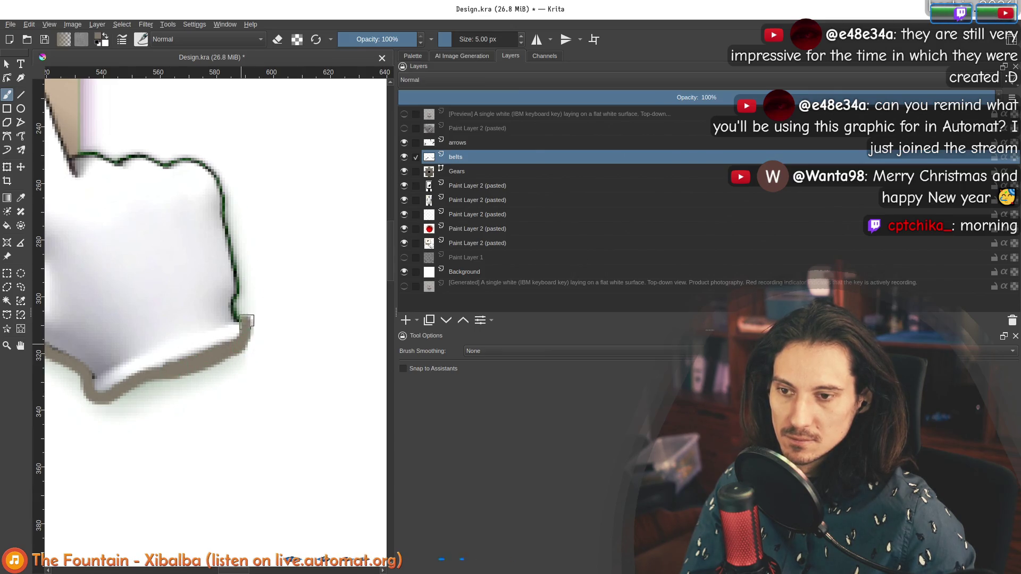
mouse_move(232, 310)
left_mouse_down()
mouse_move(238, 277)
mouse_move(215, 169)
mouse_move(181, 158)
left_mouse_up()
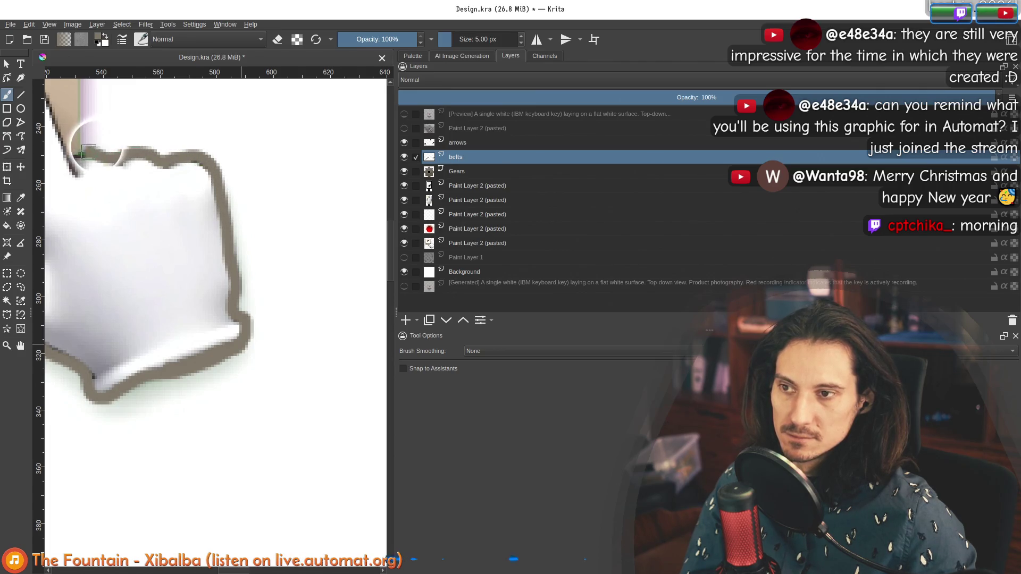
Extend the belt down the key's left edge and cover the thumb's green outline with grey.
mouse_move(86, 143)
left_mouse_down()
mouse_move(148, 328)
mouse_move(139, 96)
mouse_move(236, 322)
left_mouse_up()
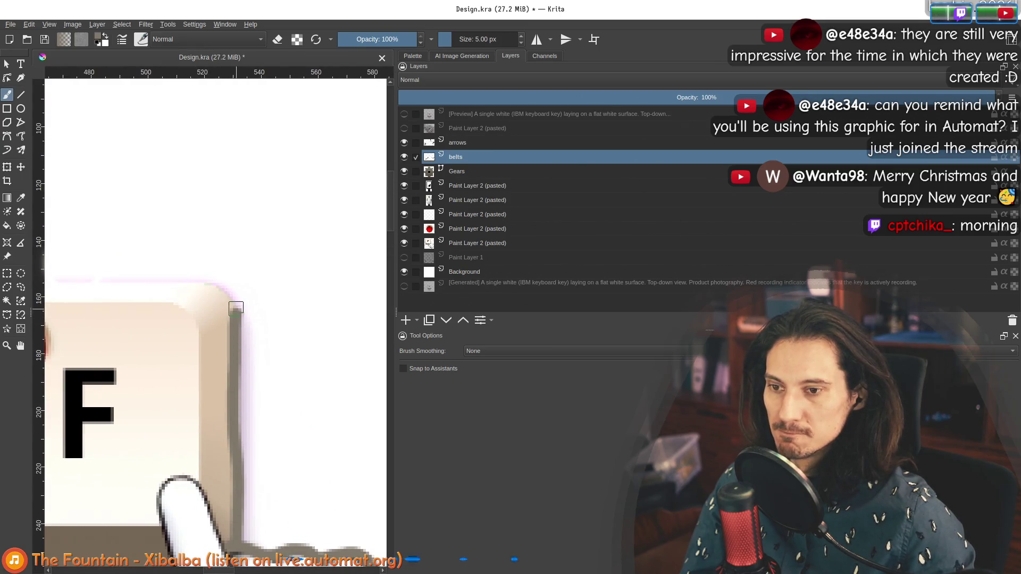
mouse_move(140, 272)
left_mouse_down()
mouse_move(331, 254)
mouse_move(191, 253)
left_mouse_up()
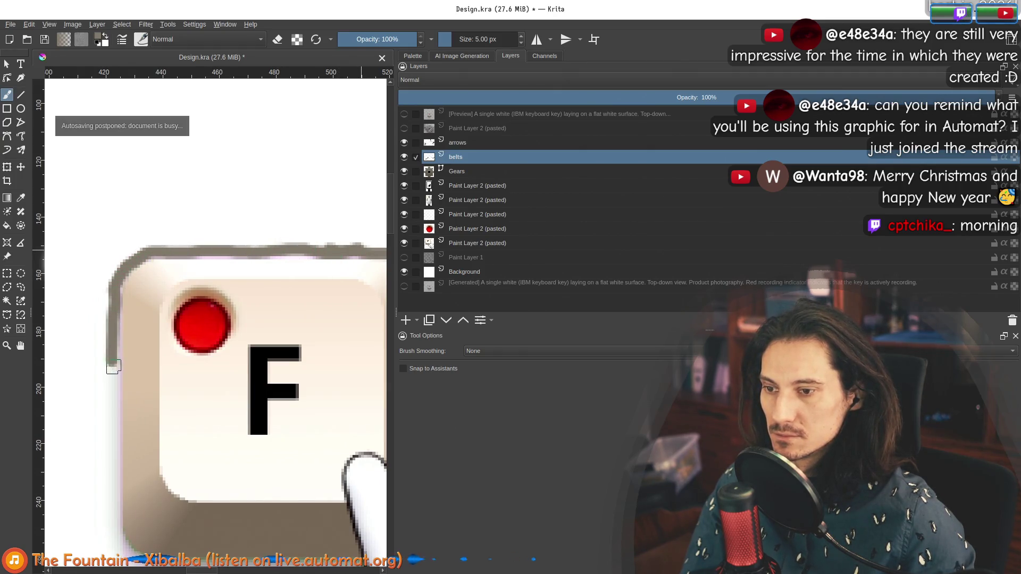
left_click_drag(113, 366, 115, 432)
mouse_move(114, 486)
left_mouse_down()
mouse_move(90, 228)
mouse_move(103, 300)
mouse_move(122, 326)
left_mouse_up()
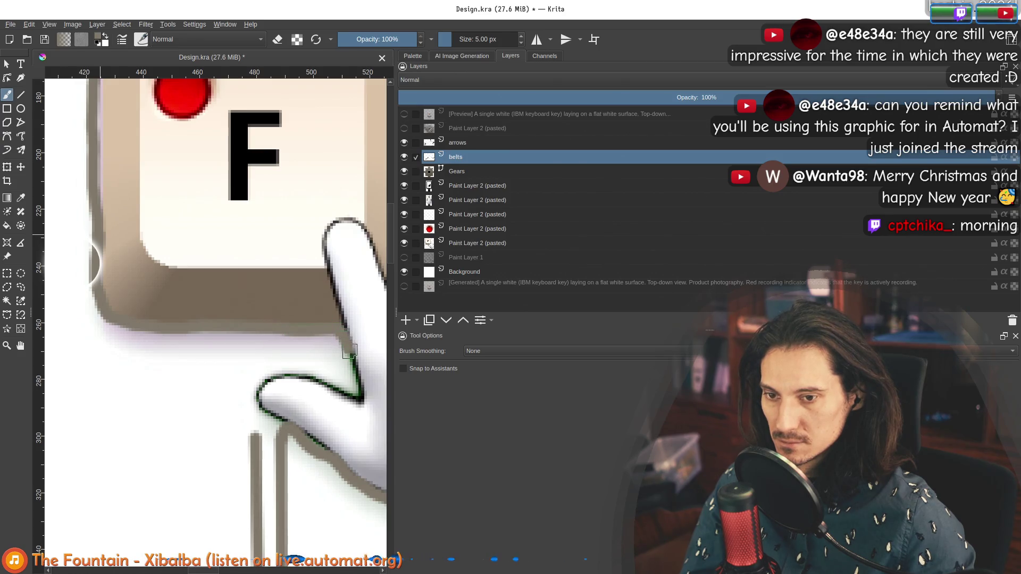
left_click_drag(319, 382, 266, 377)
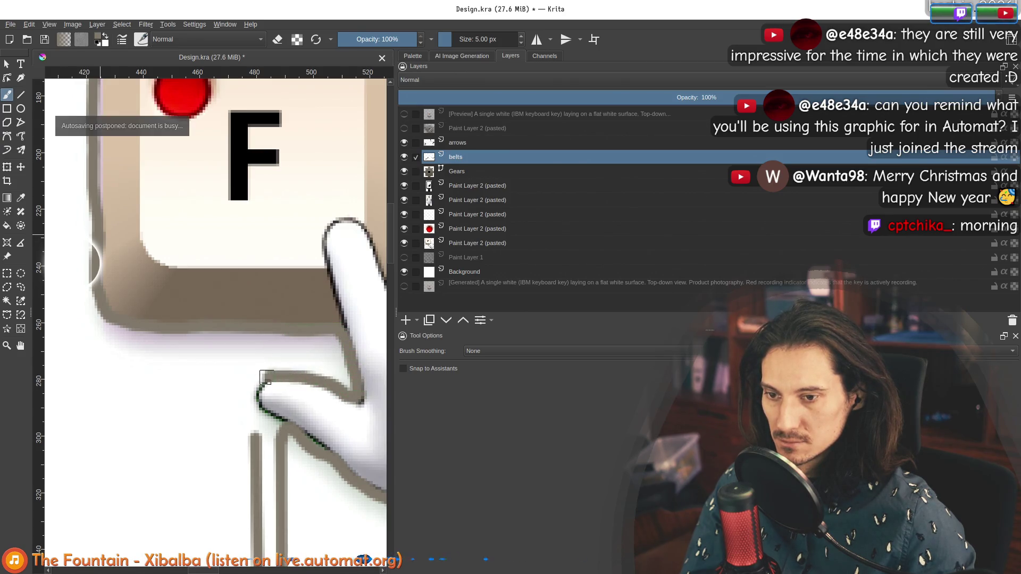
scroll(261, 433, "down", 6)
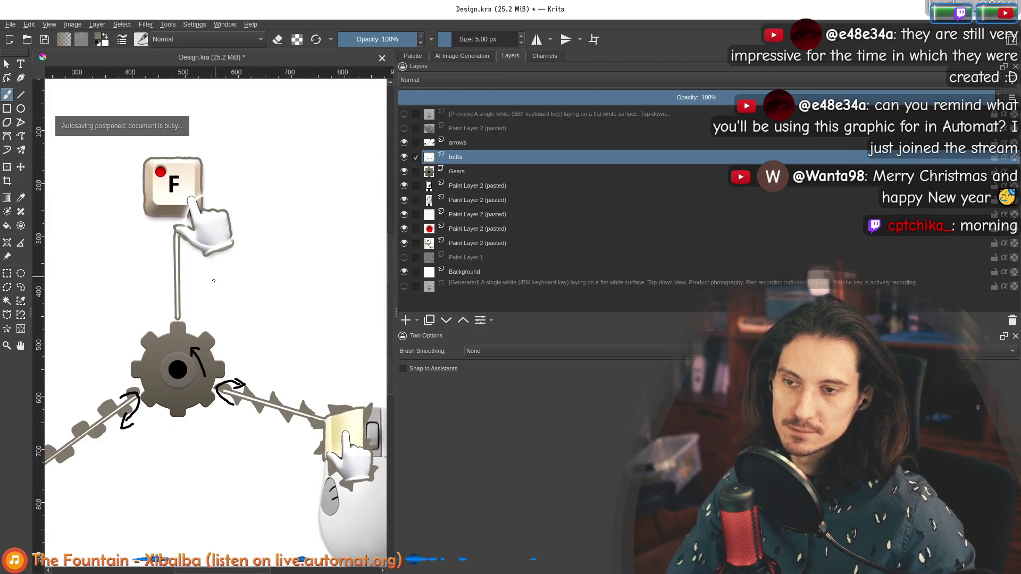
scroll(151, 242, "down", 2)
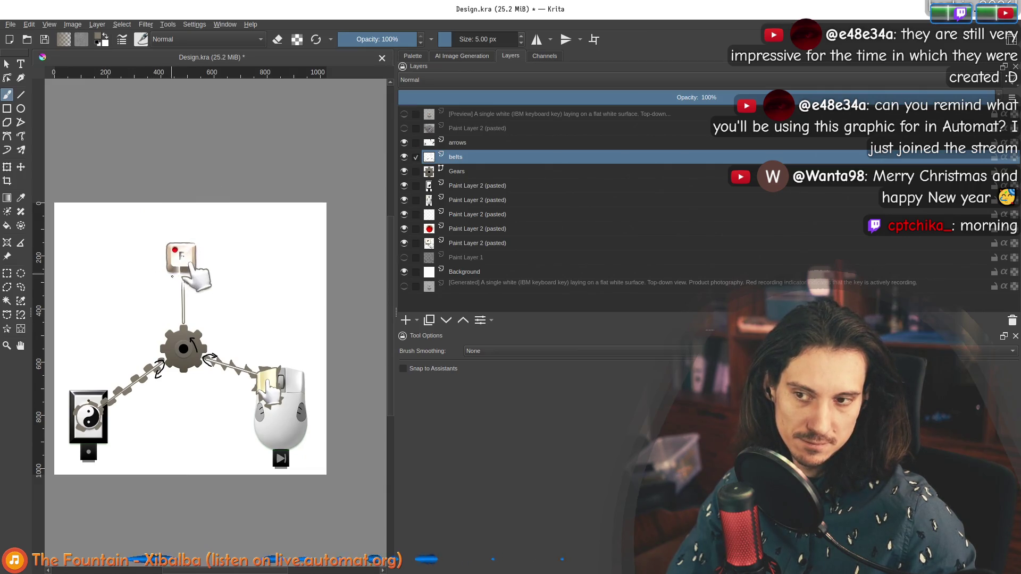
scroll(172, 276, "up", 3)
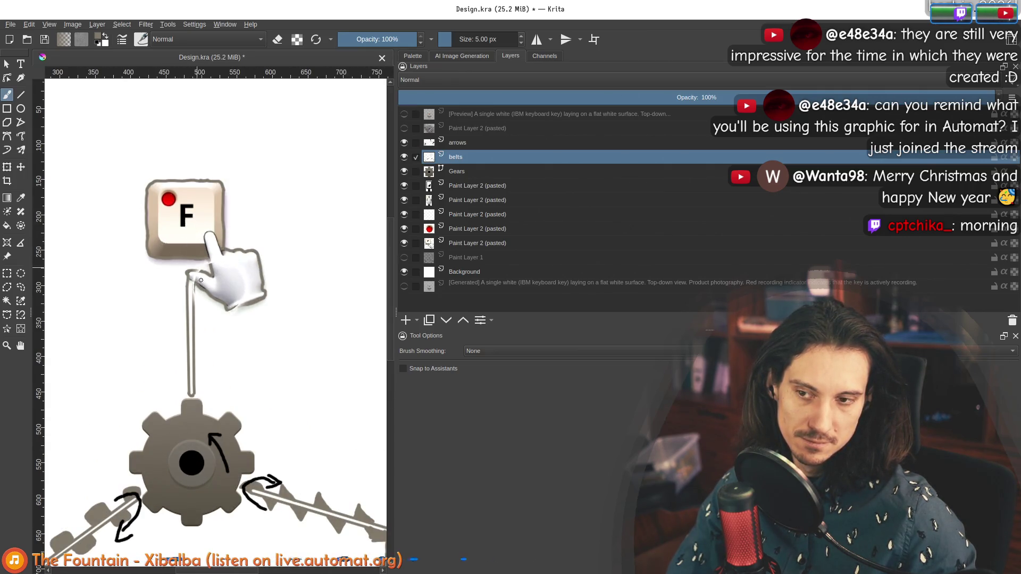
scroll(200, 280, "up", 3)
scroll(194, 212, "down", 3)
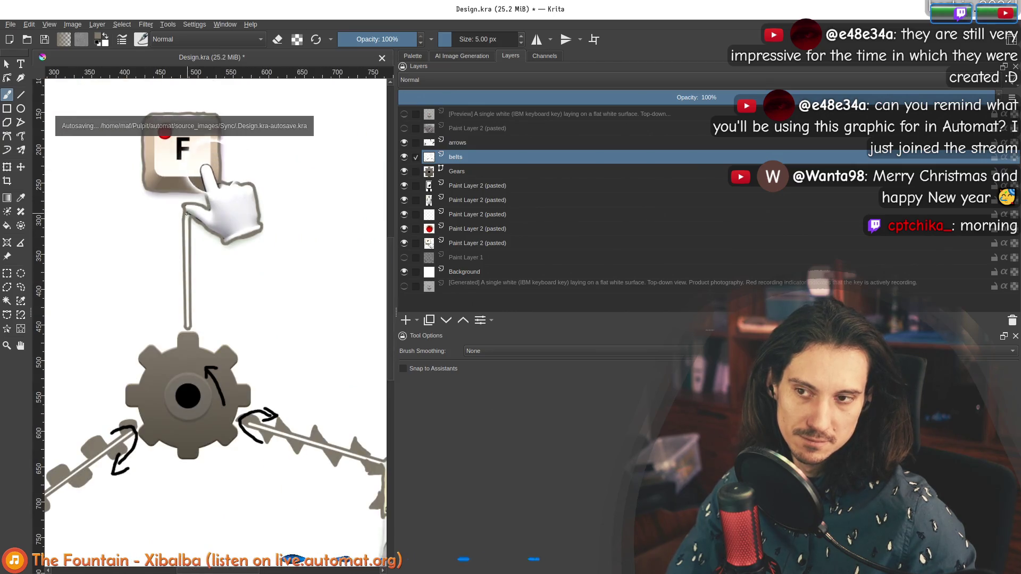
left_click_drag(176, 266, 186, 354)
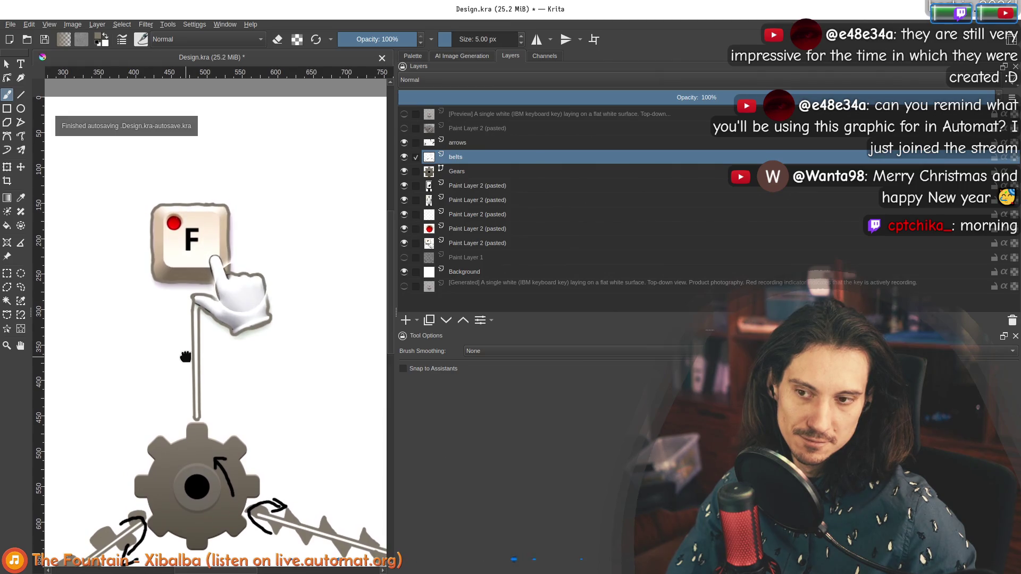
scroll(192, 293, "up", 3)
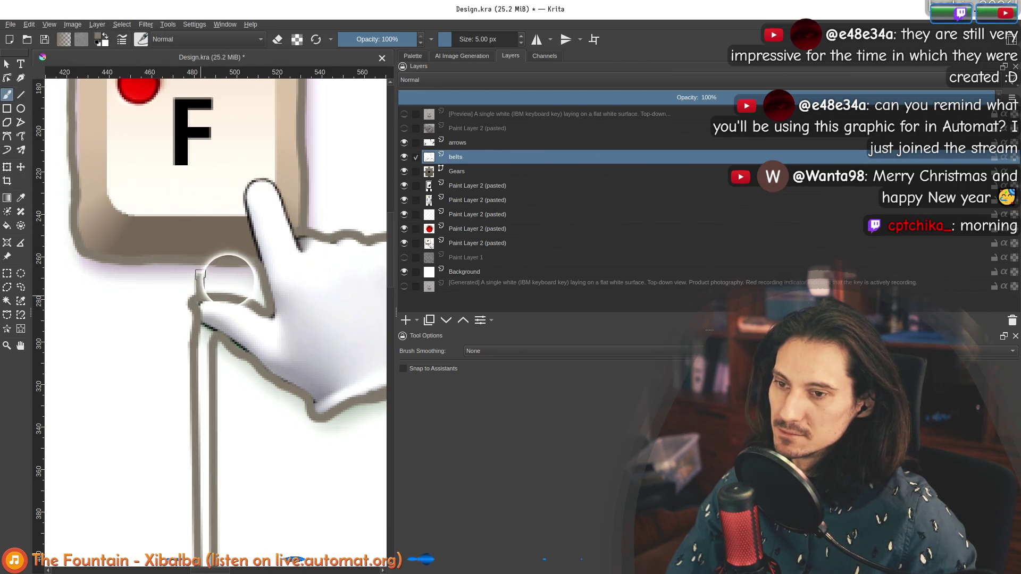
scroll(262, 305, "up", 2)
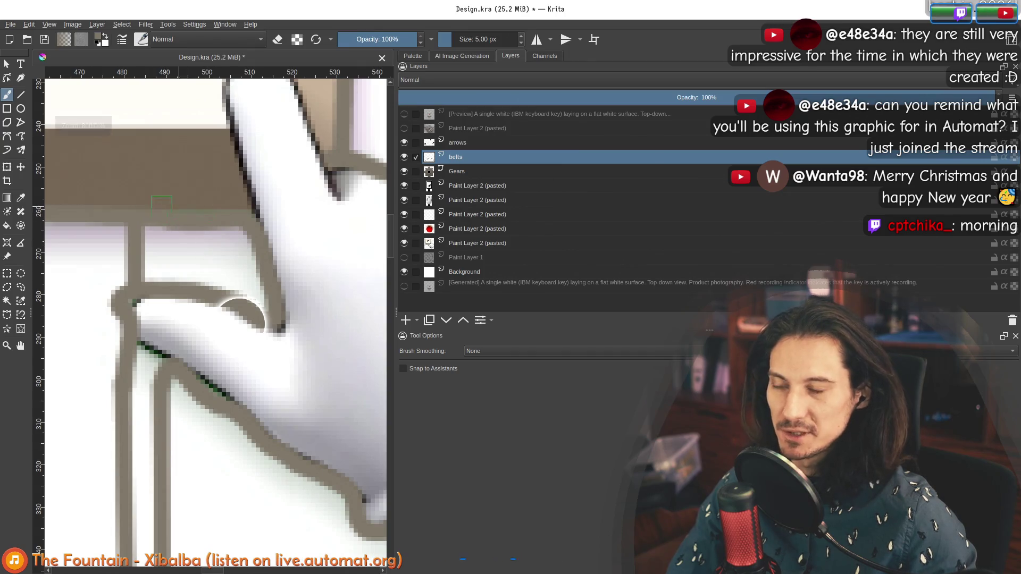
Switch to an eraser preset and erase the stray belt pixels beside the finger.
left_click(140, 41)
left_click(180, 81)
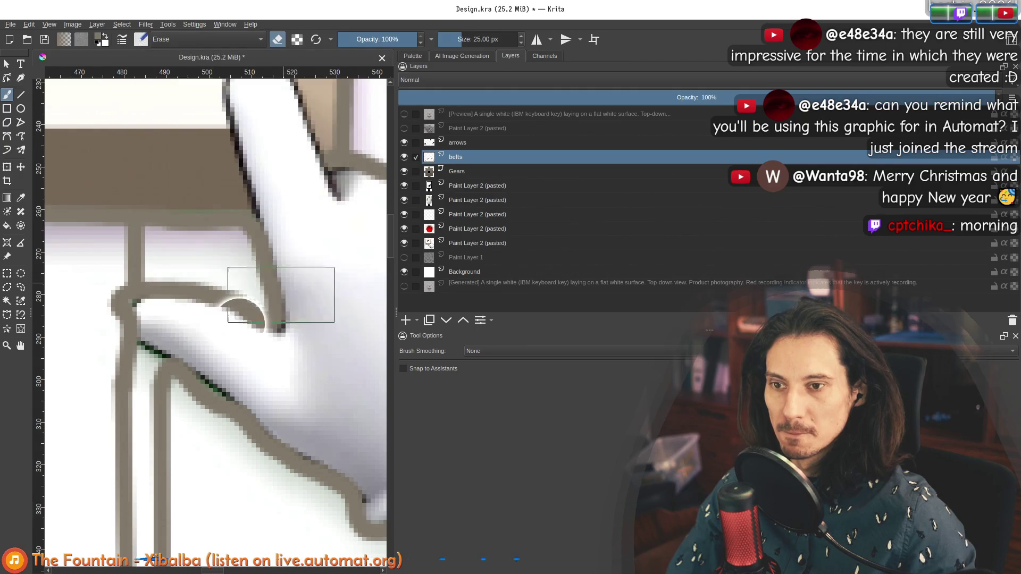
mouse_move(245, 220)
left_mouse_down()
mouse_move(200, 212)
mouse_move(198, 228)
left_mouse_up()
mouse_move(193, 303)
left_mouse_down()
mouse_move(210, 273)
mouse_move(197, 192)
left_mouse_up()
scroll(197, 192, "down", 2)
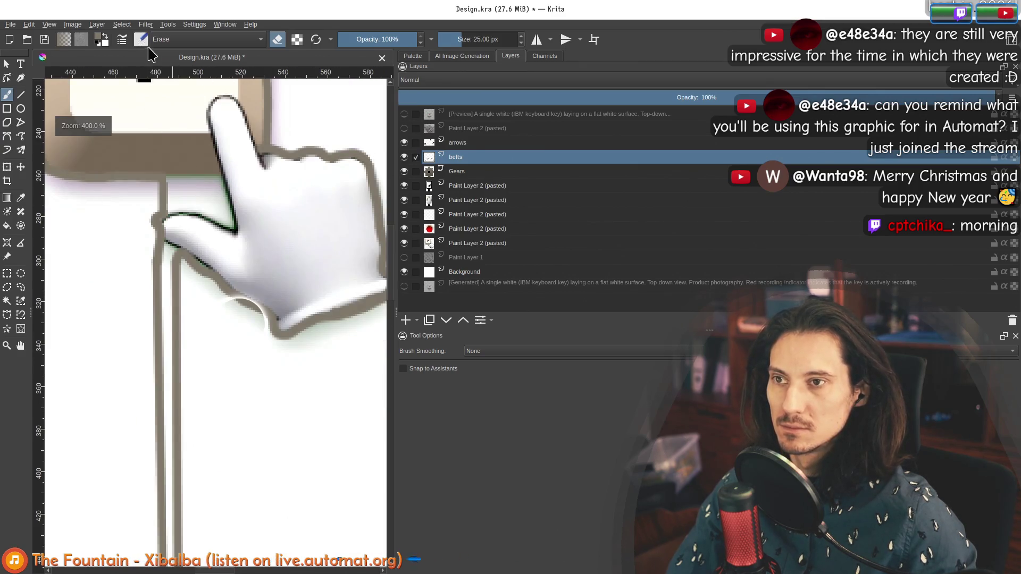
Return to the 5 px painting brush preset.
left_click(141, 39)
left_click(220, 113)
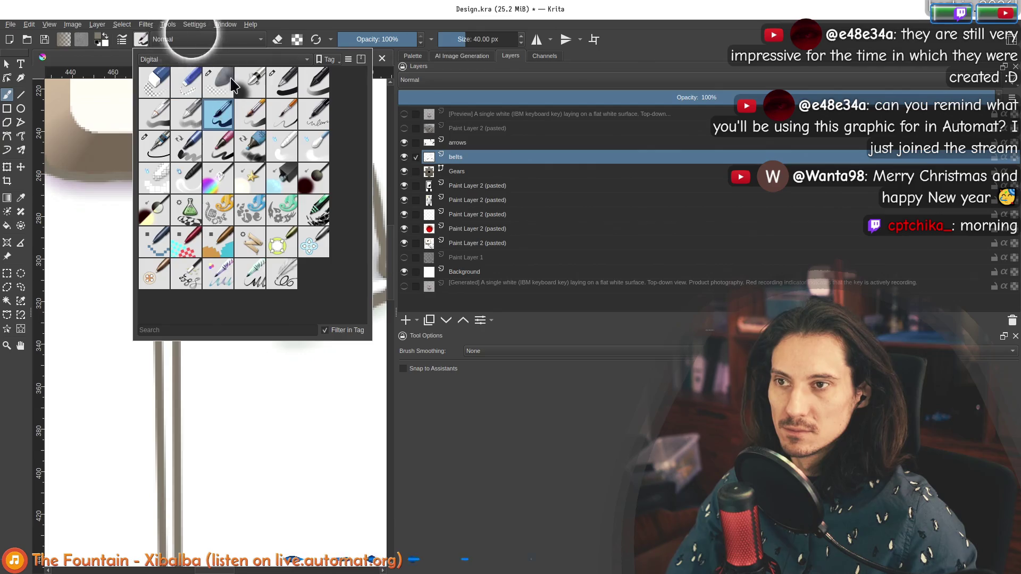
left_click(141, 39)
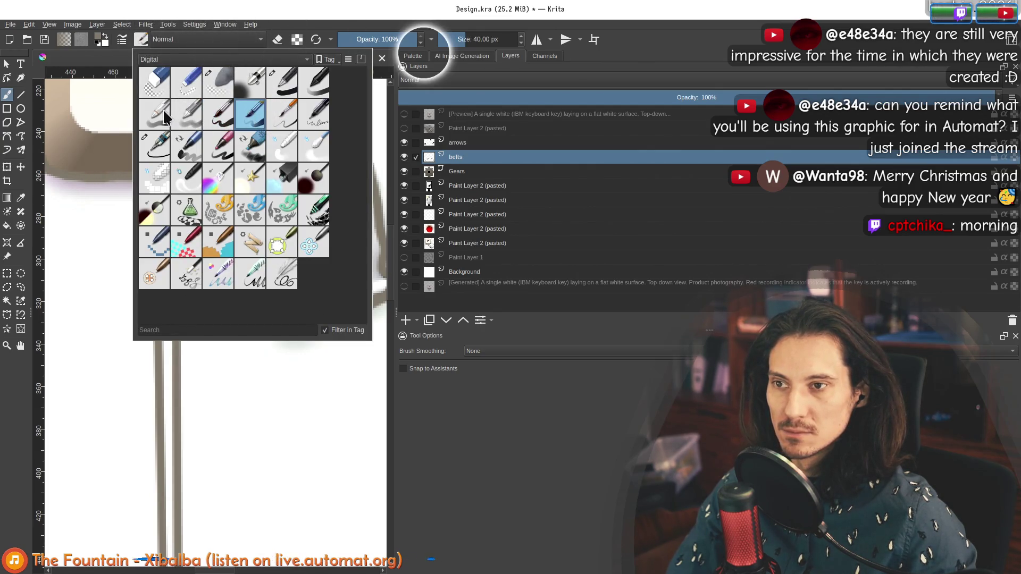
left_click(154, 146)
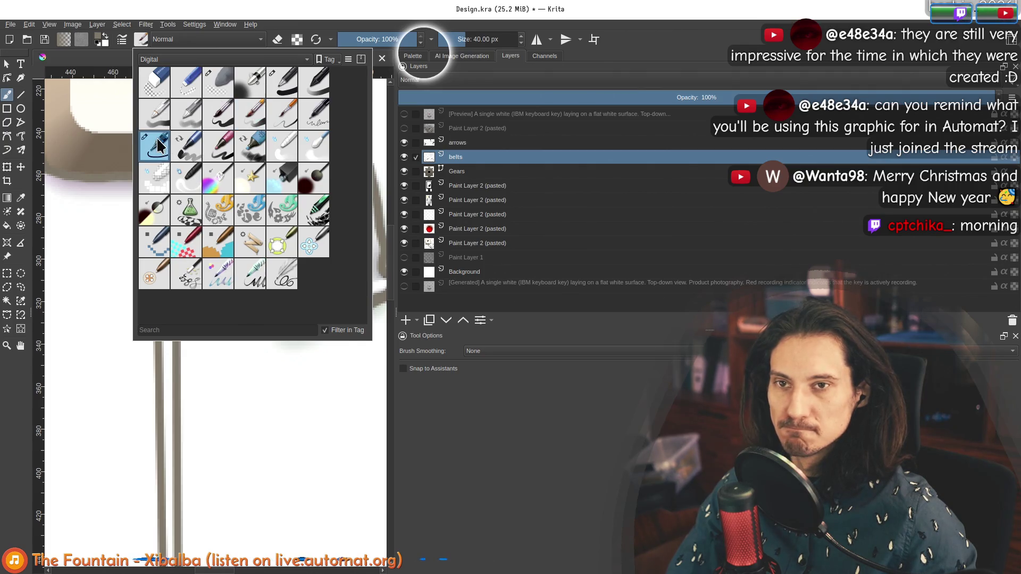
scroll(228, 319, "down", 6)
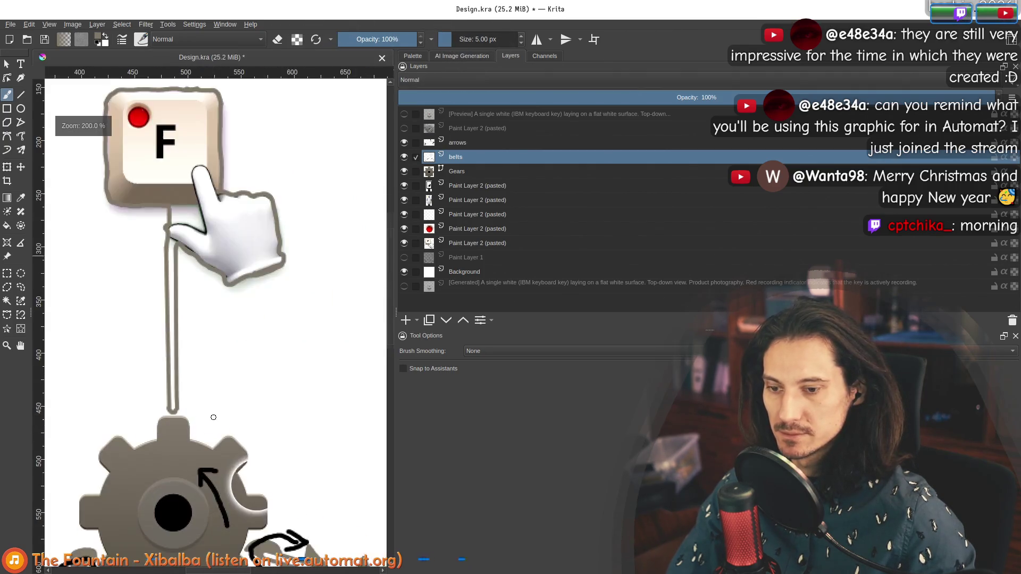
left_click(404, 257)
left_click_drag(304, 226, 225, 220)
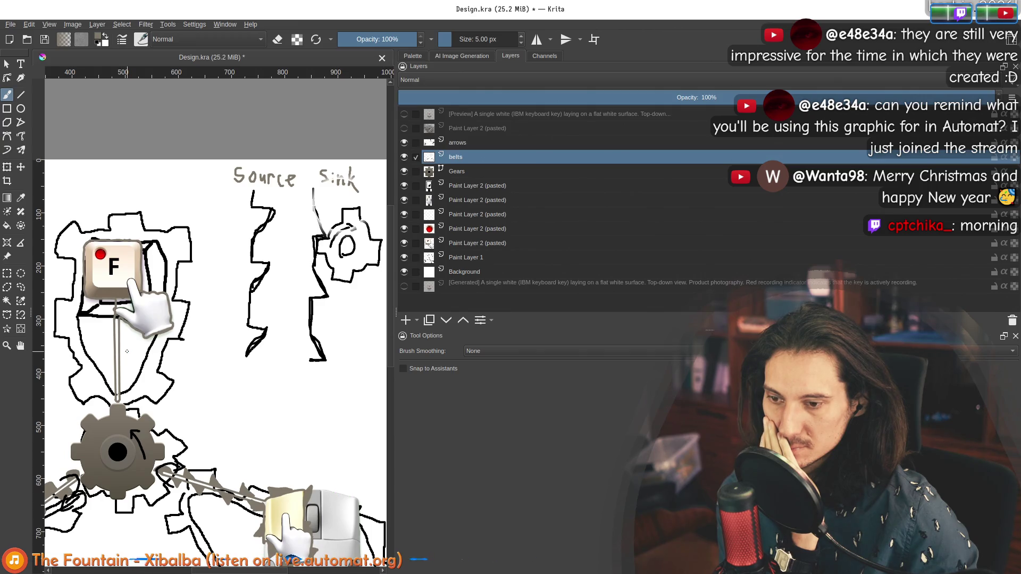
scroll(123, 369, "up", 3)
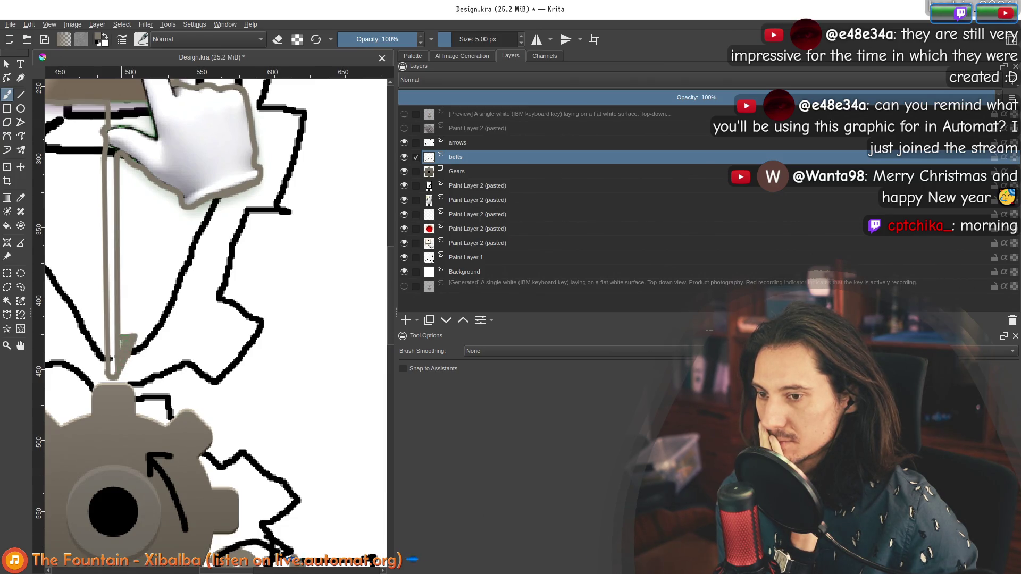
scroll(175, 388, "down", 3)
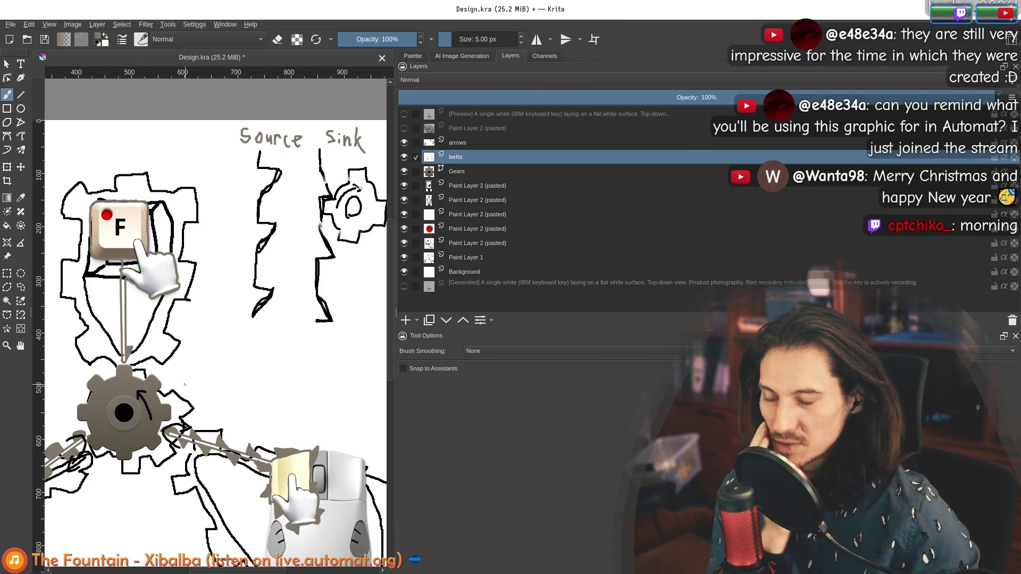
scroll(229, 358, "up", 5)
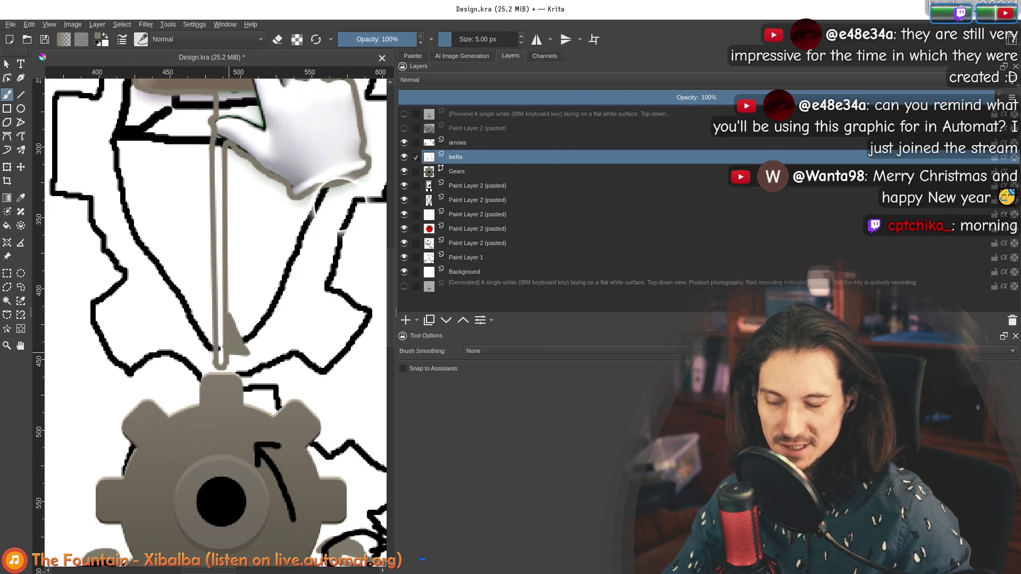
scroll(189, 357, "up", 3)
Paint grey over the rod's lower curve, its arrowhead and the lower sketch line.
mouse_move(190, 358)
left_mouse_down()
mouse_move(189, 314)
mouse_move(215, 315)
mouse_move(195, 260)
mouse_move(213, 314)
mouse_move(191, 272)
mouse_move(211, 314)
mouse_move(198, 260)
left_mouse_up()
mouse_move(196, 302)
left_mouse_down()
mouse_move(204, 316)
mouse_move(191, 319)
mouse_move(196, 276)
left_mouse_up()
scroll(193, 320, "up", 5)
mouse_move(193, 318)
left_mouse_down()
mouse_move(216, 285)
mouse_move(203, 310)
mouse_move(224, 290)
mouse_move(210, 298)
mouse_move(234, 304)
left_mouse_up()
scroll(234, 304, "down", 2)
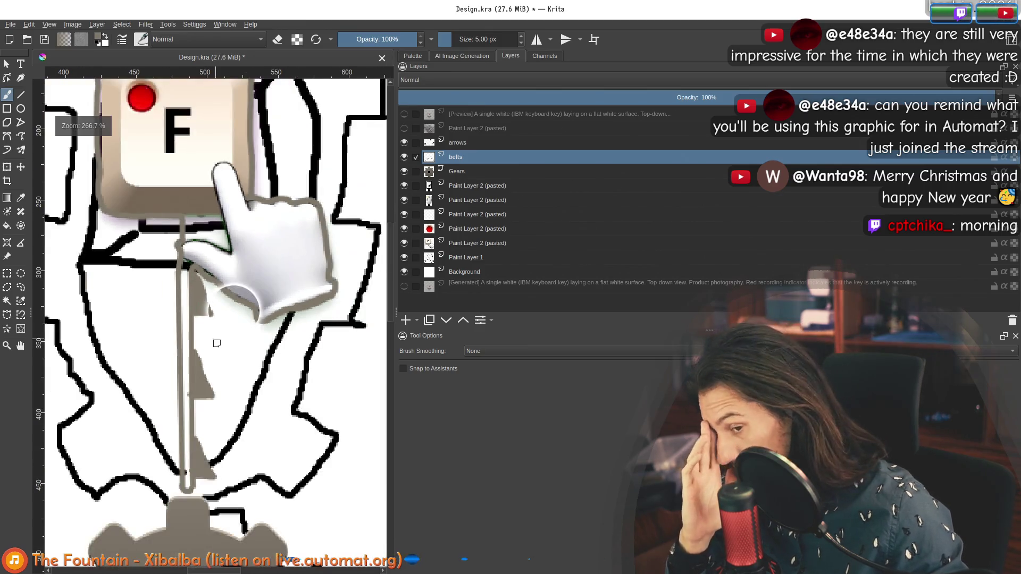
scroll(187, 434, "up", 3)
mouse_move(157, 520)
left_mouse_down()
mouse_move(193, 494)
mouse_move(135, 439)
mouse_move(159, 467)
mouse_move(151, 448)
left_mouse_up()
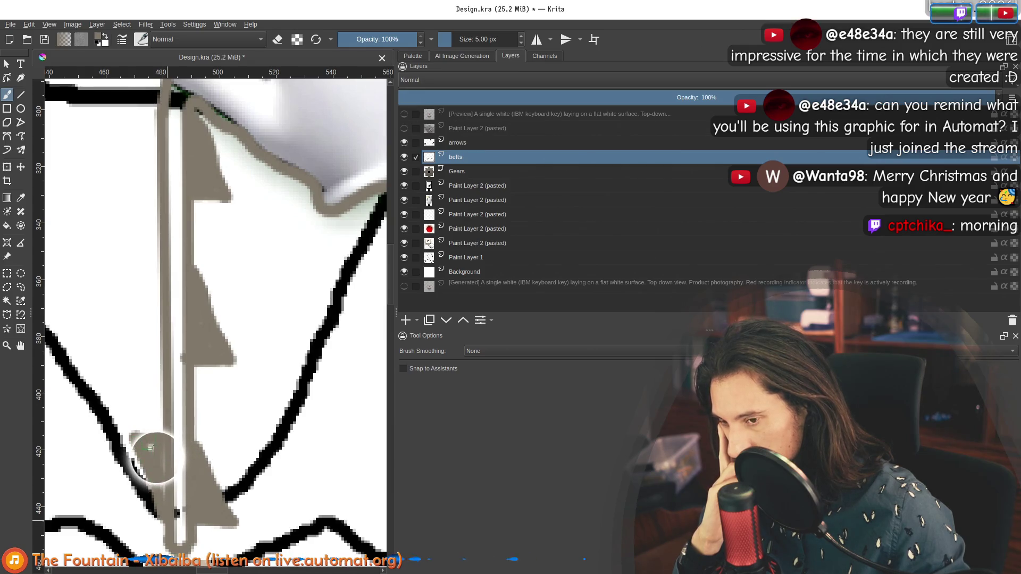
Fill the white triangle left of the rod with grey and hide Paint Layer 1's sketch.
mouse_move(167, 356)
left_mouse_down()
mouse_move(182, 445)
mouse_move(140, 337)
mouse_move(172, 340)
left_mouse_up()
mouse_move(176, 400)
left_mouse_down()
mouse_move(159, 348)
mouse_move(174, 489)
mouse_move(162, 335)
mouse_move(148, 289)
mouse_move(171, 285)
mouse_move(170, 299)
left_mouse_up()
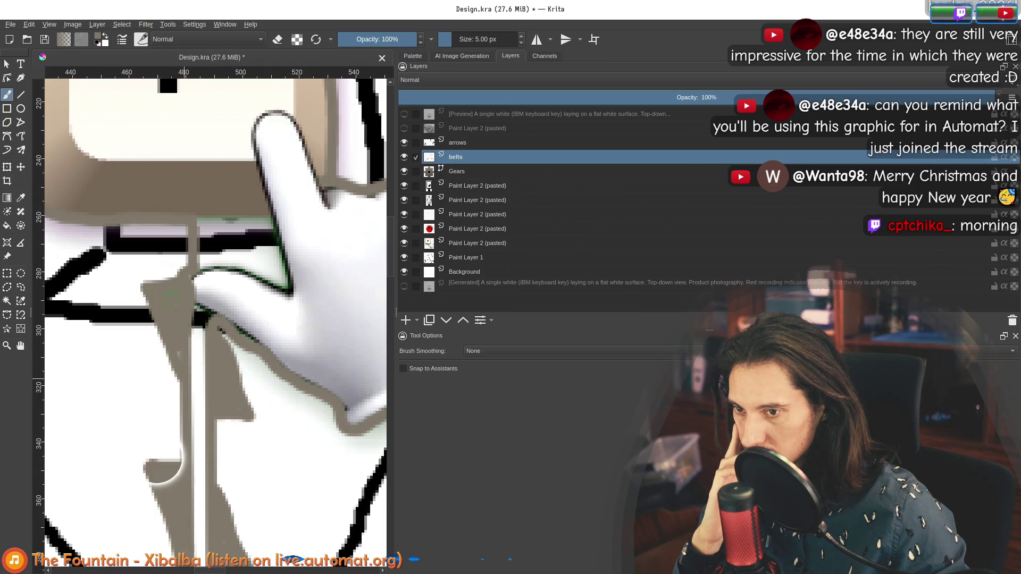
mouse_move(182, 255)
left_mouse_down()
mouse_move(208, 308)
mouse_move(109, 335)
mouse_move(111, 311)
mouse_move(134, 313)
left_mouse_up()
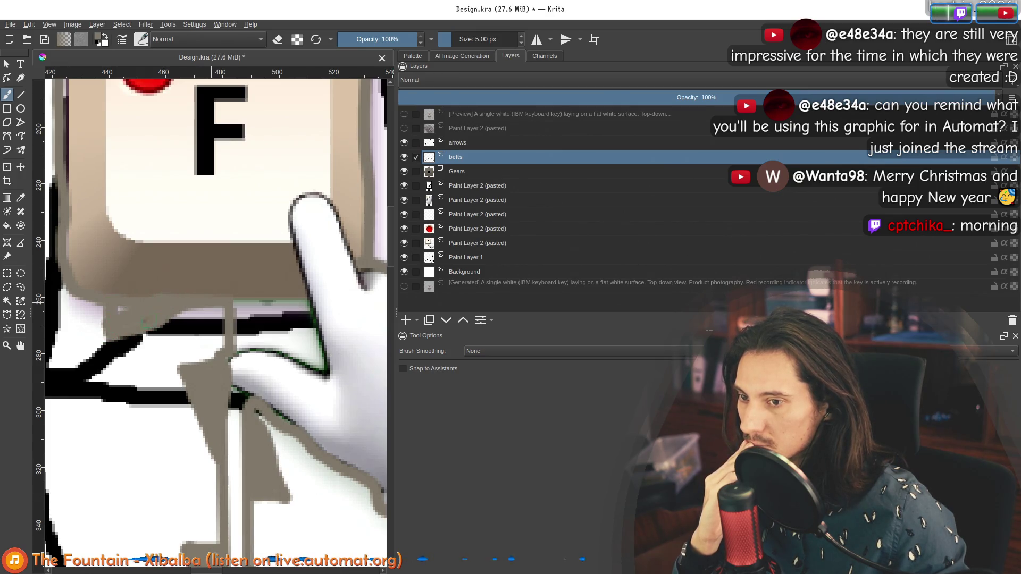
mouse_move(122, 310)
left_mouse_down()
mouse_move(233, 341)
mouse_move(205, 259)
mouse_move(233, 313)
mouse_move(223, 266)
left_mouse_up()
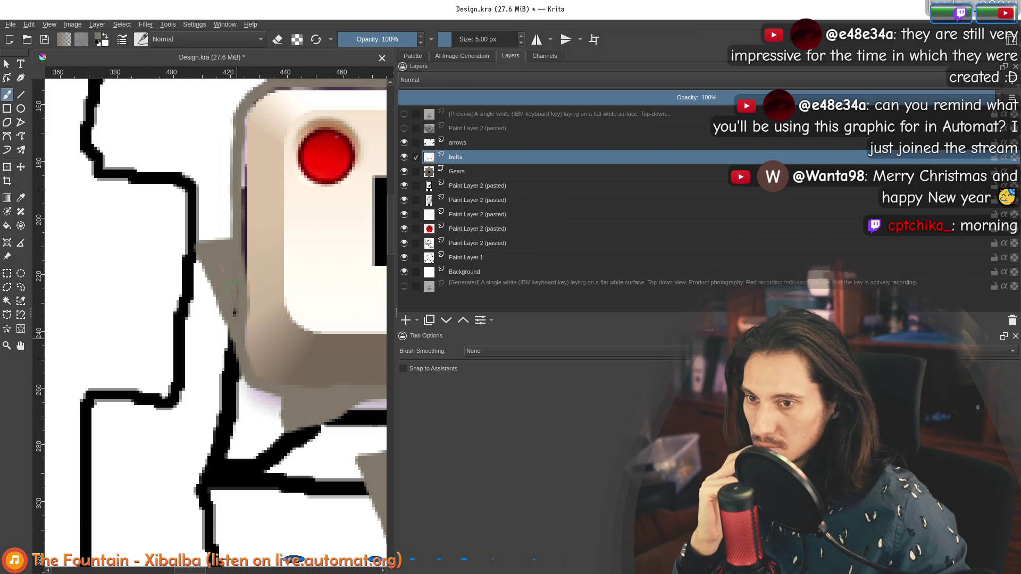
left_click(405, 258)
Fill the ear-shaped and triangular teeth beside the key with solid grey.
mouse_move(229, 165)
left_mouse_down()
mouse_move(167, 335)
mouse_move(140, 243)
mouse_move(181, 251)
mouse_move(168, 272)
mouse_move(170, 310)
left_mouse_up()
left_click_drag(167, 259, 160, 258)
mouse_move(274, 243)
left_mouse_down()
mouse_move(203, 284)
mouse_move(165, 287)
mouse_move(208, 266)
mouse_move(243, 277)
left_mouse_up()
left_click_drag(181, 287, 226, 278)
mouse_move(316, 283)
left_mouse_down()
mouse_move(164, 281)
mouse_move(186, 274)
mouse_move(233, 324)
mouse_move(205, 328)
mouse_move(184, 277)
left_mouse_up()
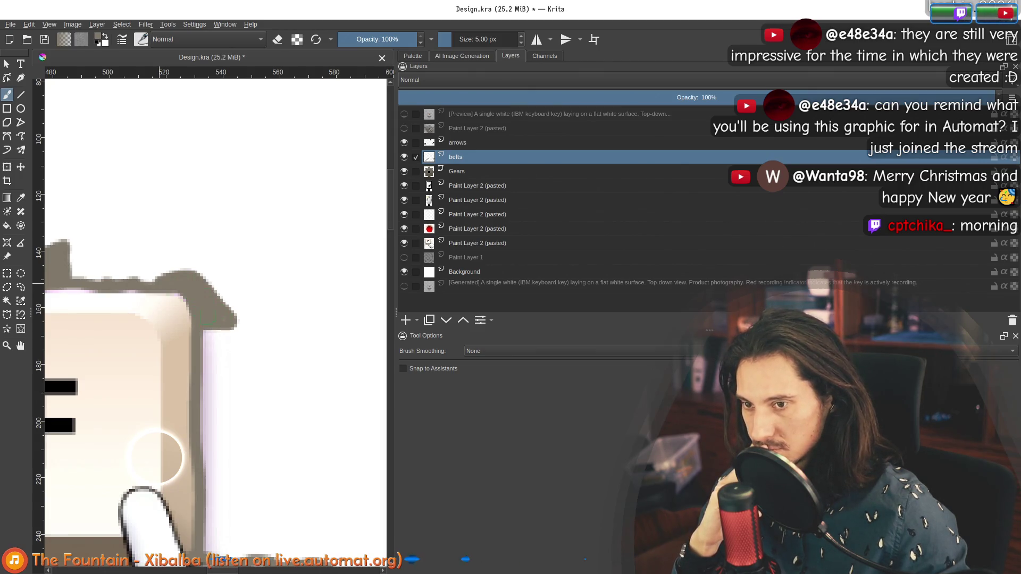
Paint grey jagged teeth off the key's edge and along the bottom below it.
scroll(184, 299, "down", 3)
mouse_move(161, 277)
left_mouse_down()
mouse_move(202, 370)
mouse_move(167, 367)
mouse_move(164, 322)
mouse_move(183, 351)
mouse_move(181, 367)
mouse_move(124, 297)
left_mouse_up()
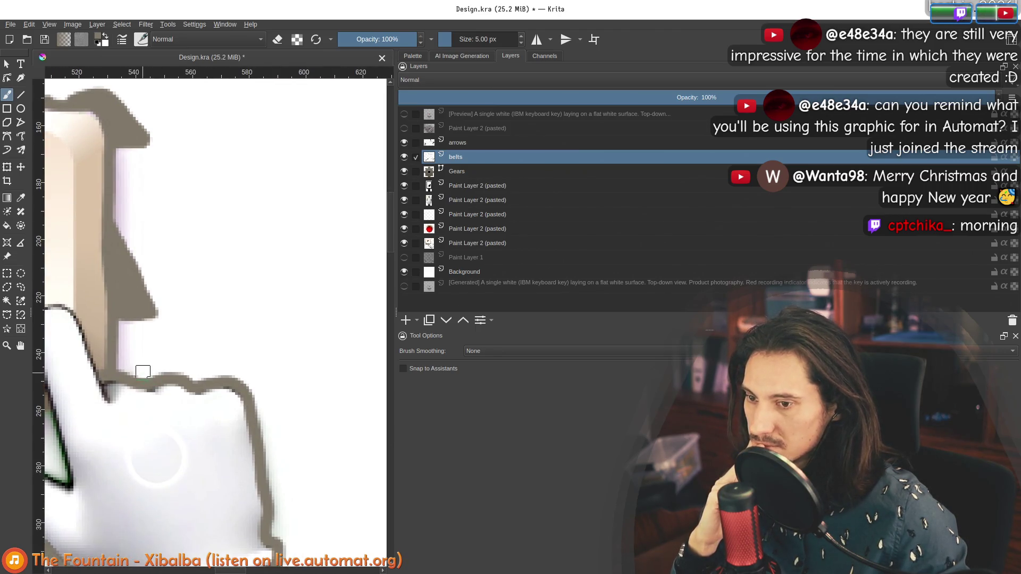
mouse_move(176, 366)
left_mouse_down()
mouse_move(205, 366)
mouse_move(234, 346)
mouse_move(237, 375)
mouse_move(169, 372)
mouse_move(212, 377)
left_mouse_up()
scroll(209, 372, "down", 4)
scroll(183, 311, "up", 4)
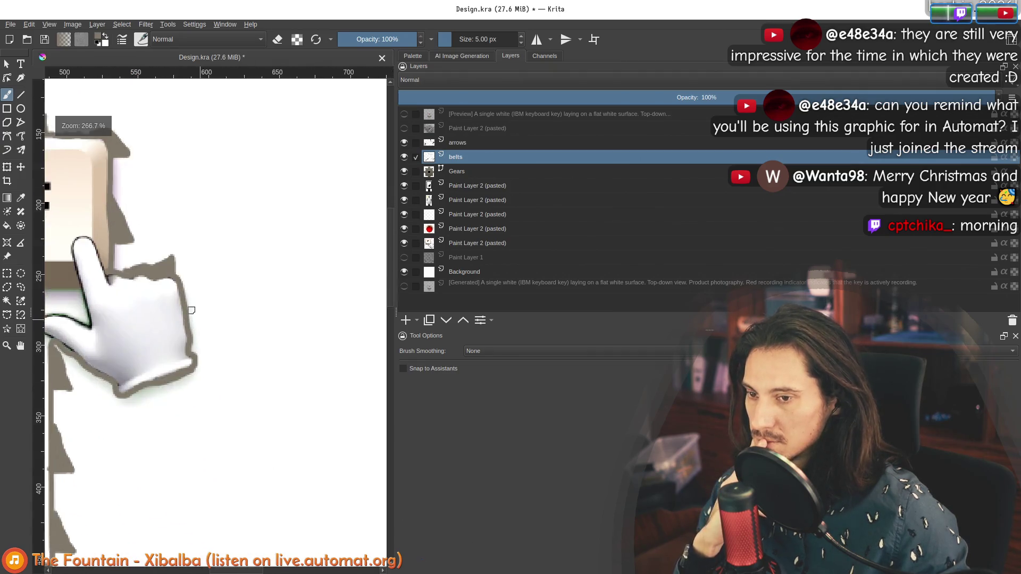
mouse_move(183, 313)
left_mouse_down()
mouse_move(235, 384)
mouse_move(200, 394)
mouse_move(207, 372)
left_mouse_up()
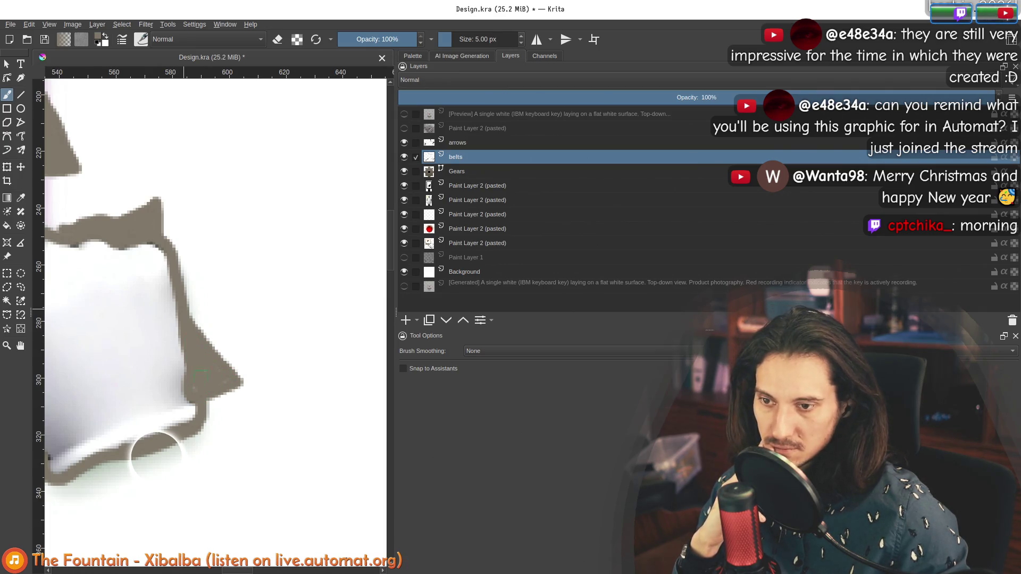
Add a grey wedge beneath the glove's lower edge.
mouse_move(195, 438)
left_mouse_down()
mouse_move(248, 341)
mouse_move(147, 382)
mouse_move(127, 406)
mouse_move(126, 388)
mouse_move(145, 422)
mouse_move(176, 383)
mouse_move(206, 372)
mouse_move(154, 410)
mouse_move(178, 396)
left_mouse_up()
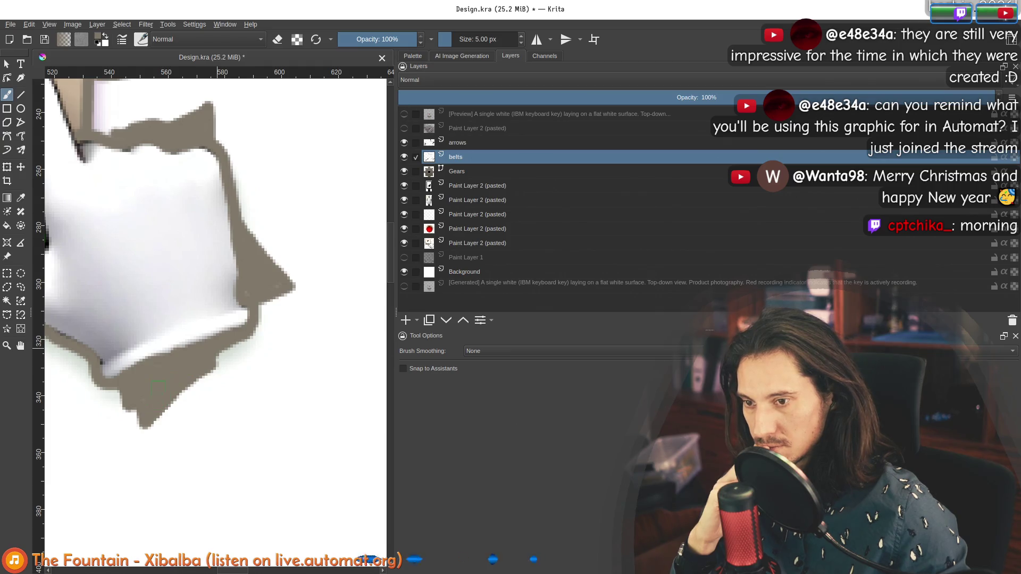
left_click_drag(107, 401, 333, 416)
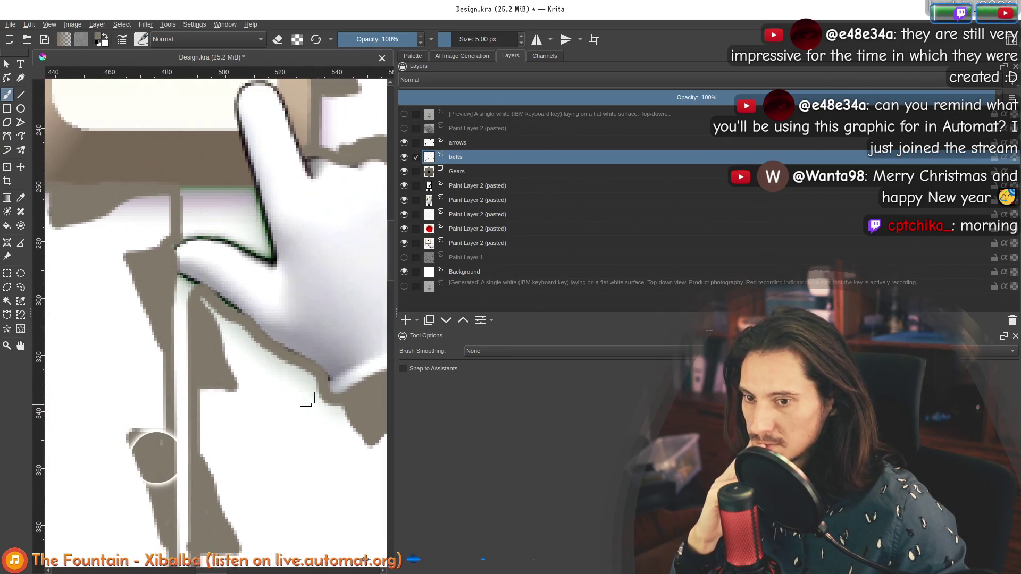
mouse_move(310, 377)
left_mouse_down()
mouse_move(234, 356)
mouse_move(254, 346)
left_mouse_up()
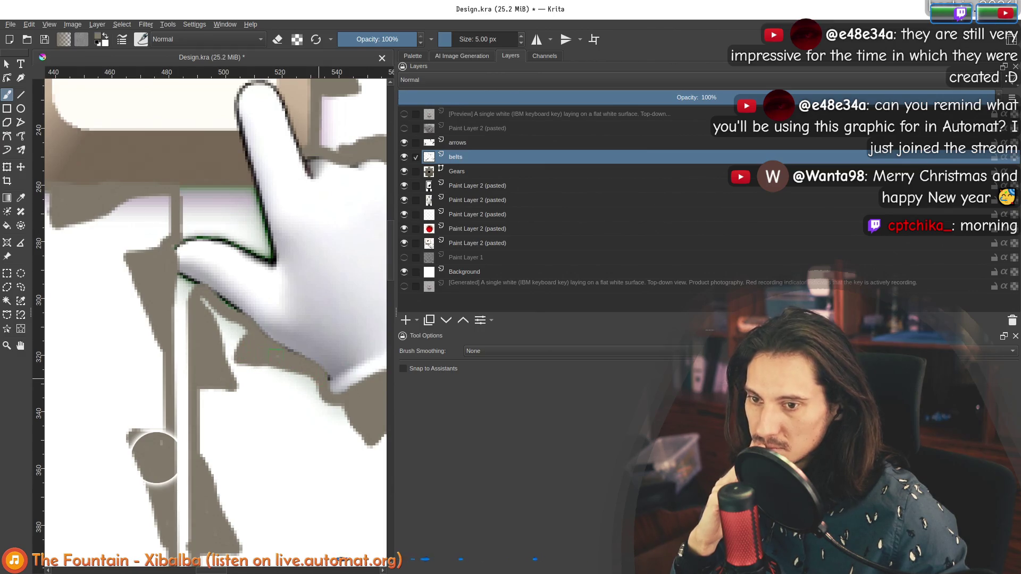
scroll(157, 457, "down", 7)
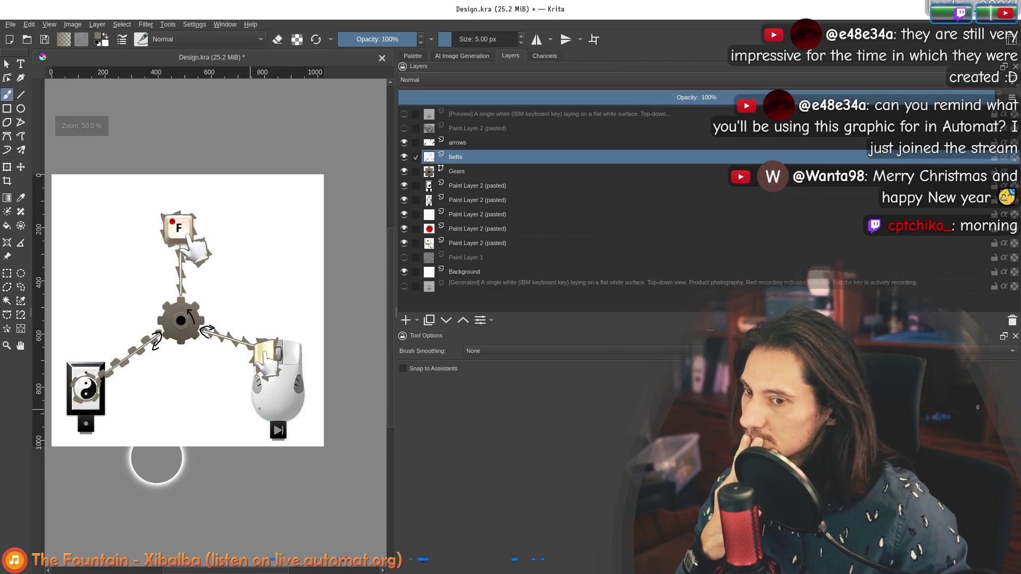
Select the arrows layer and reset the colours to default black and white.
scroll(156, 457, "down", 2)
scroll(156, 457, "up", 2)
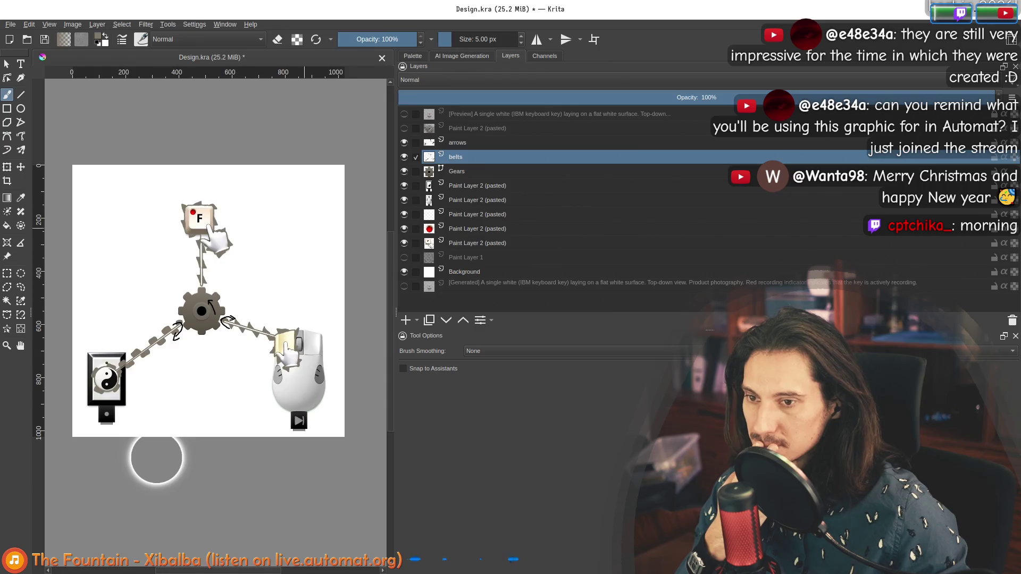
scroll(157, 457, "up", 2)
left_click(458, 143)
left_click(100, 44)
Hide the arrows layer to show only the belted diagram.
scroll(207, 325, "up", 1)
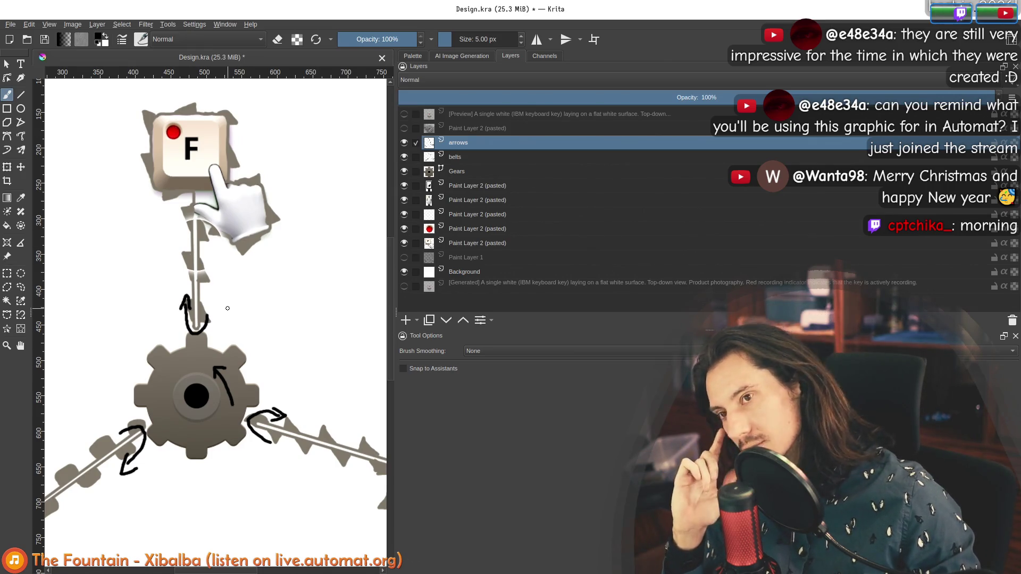
scroll(228, 309, "down", 3)
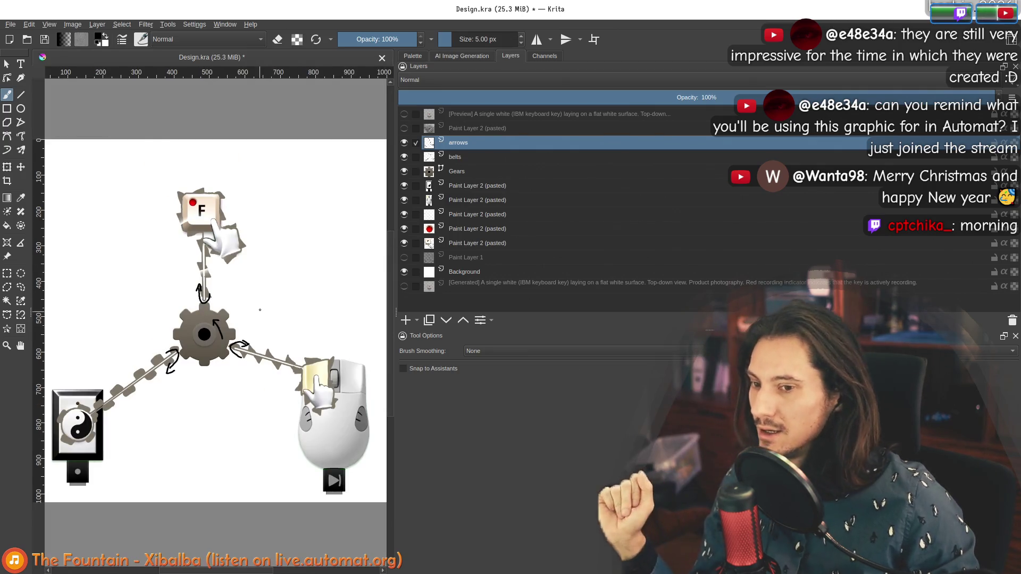
scroll(263, 308, "up", 1)
left_click(404, 142)
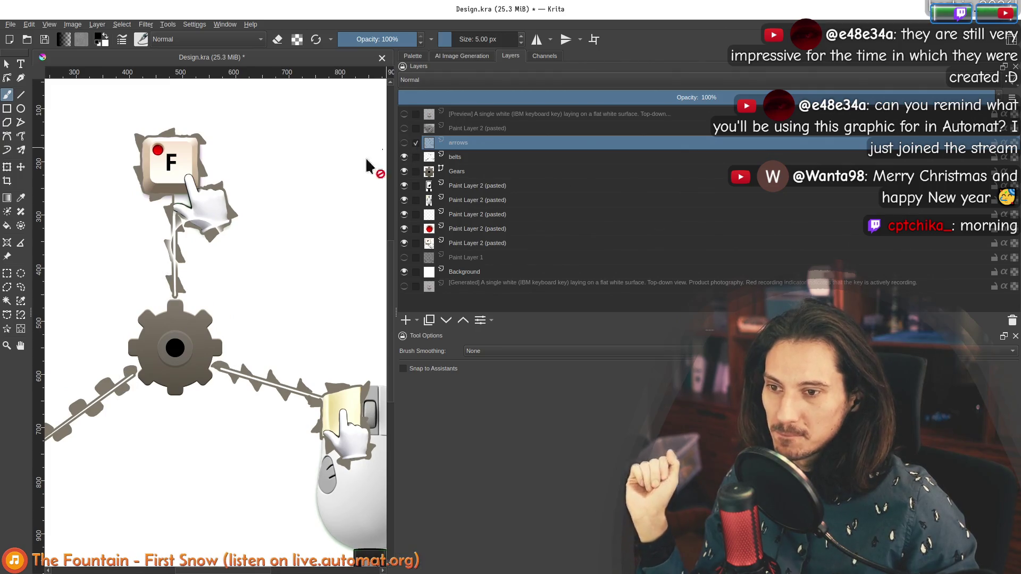
scroll(183, 270, "up", 1)
scroll(201, 290, "down", 1)
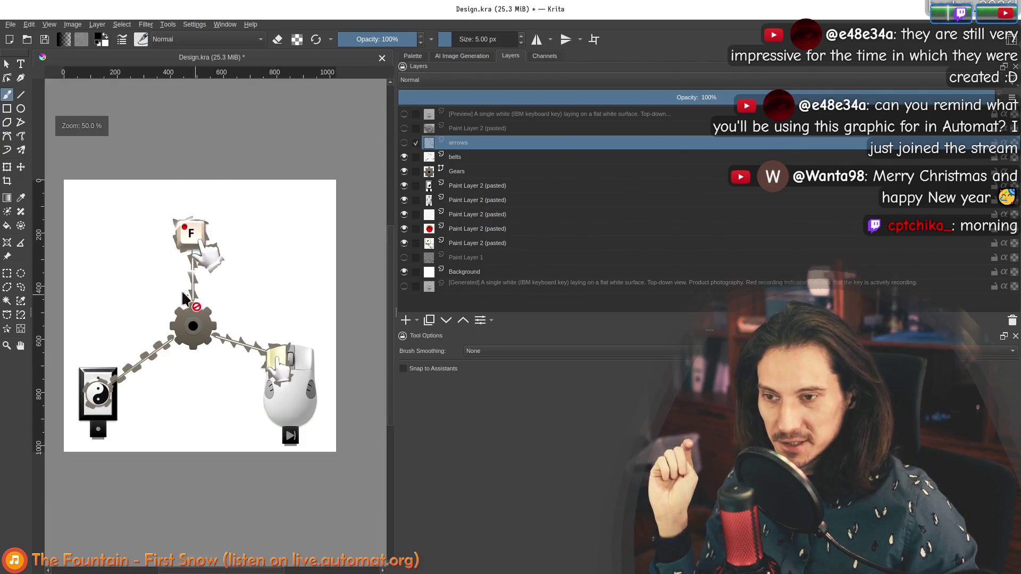
scroll(181, 271, "up", 1)
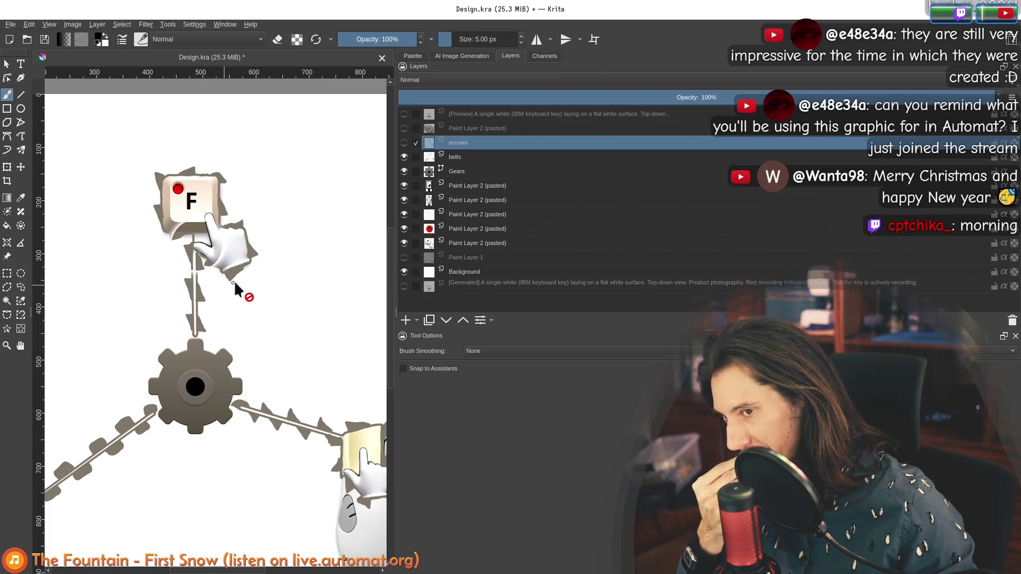
left_click(457, 160)
left_click(145, 24)
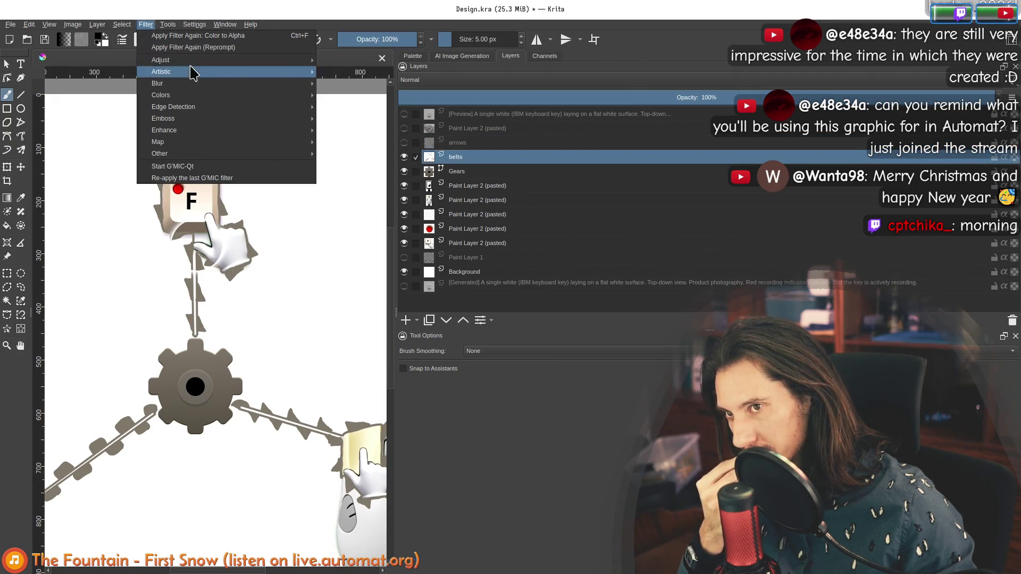
mouse_move(189, 60)
left_click(379, 166)
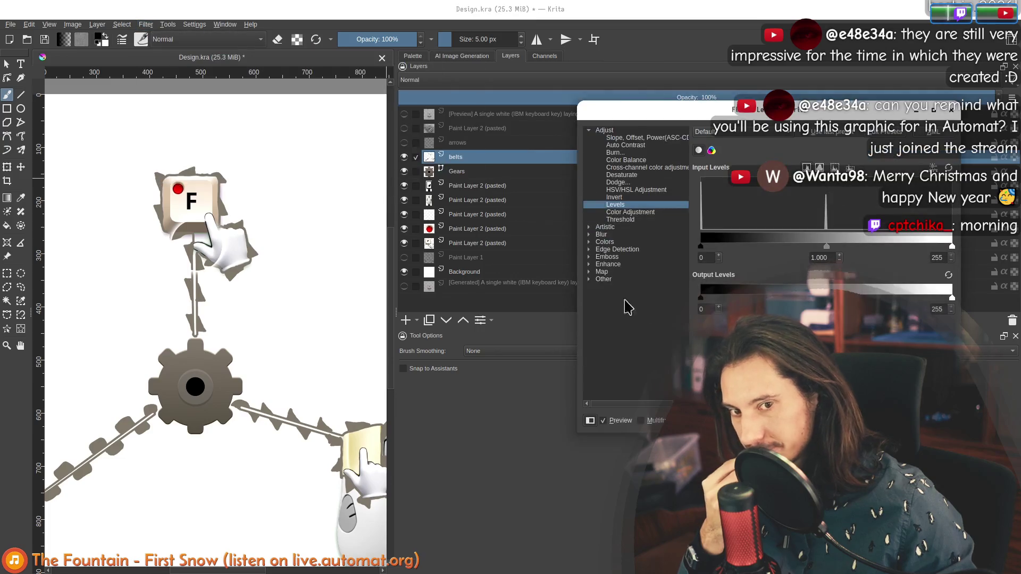
left_click_drag(700, 246, 750, 253)
scroll(215, 319, "down", 2)
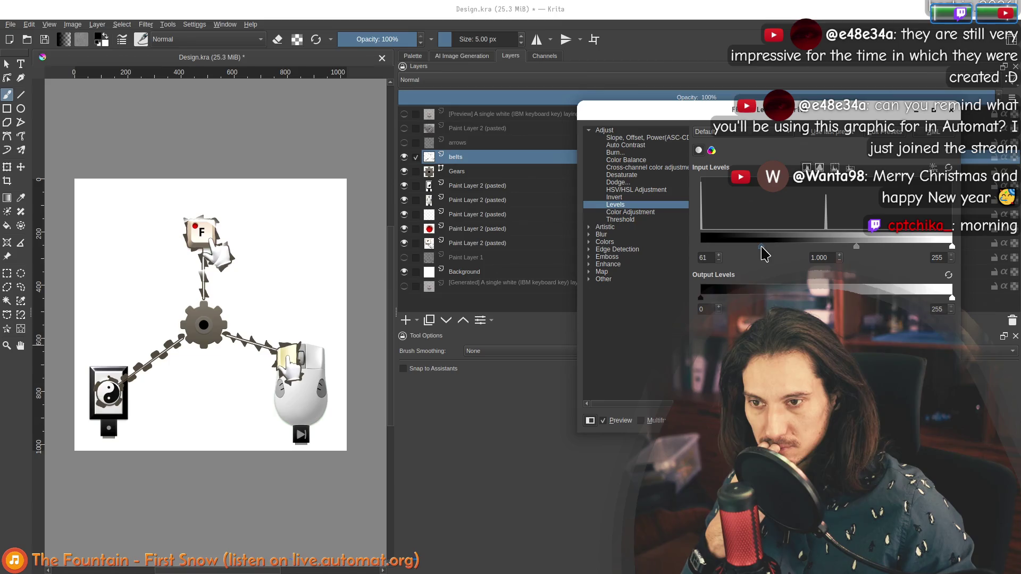
left_click_drag(761, 248, 672, 246)
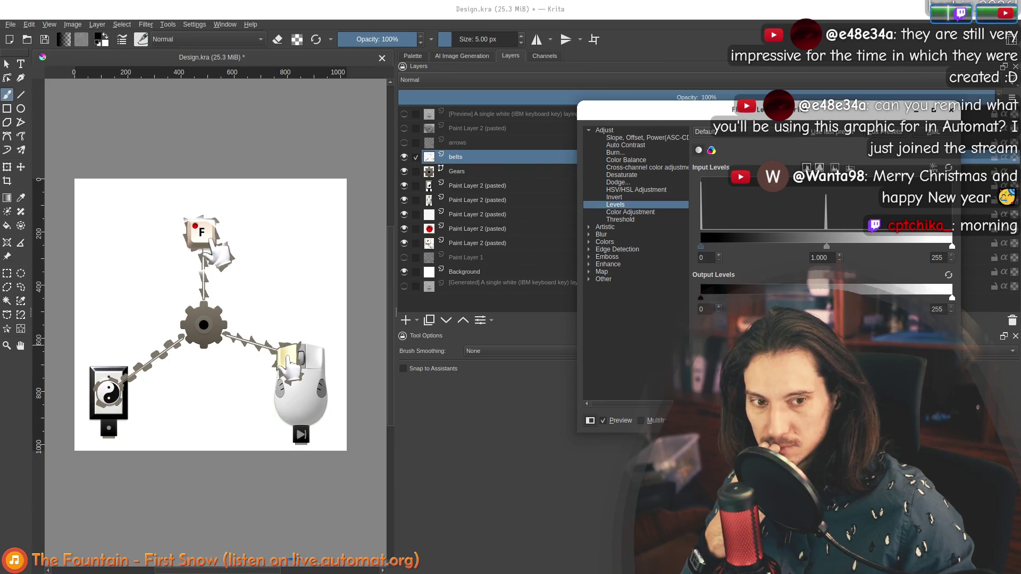
key("Return")
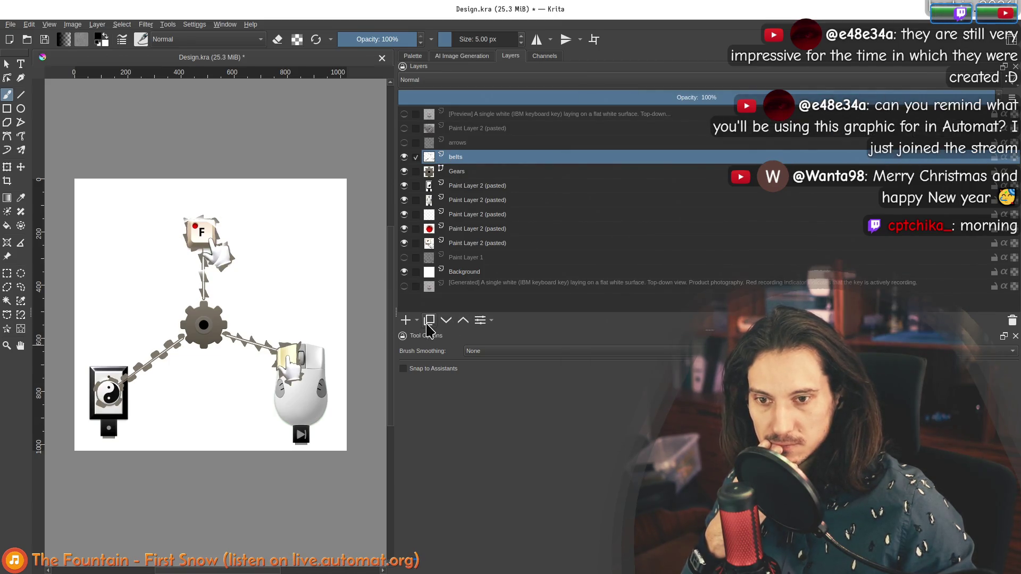
Duplicate the belts layer, move the copy beneath the original, and hide the original belts.
left_click(427, 324)
left_click_drag(473, 158, 457, 181)
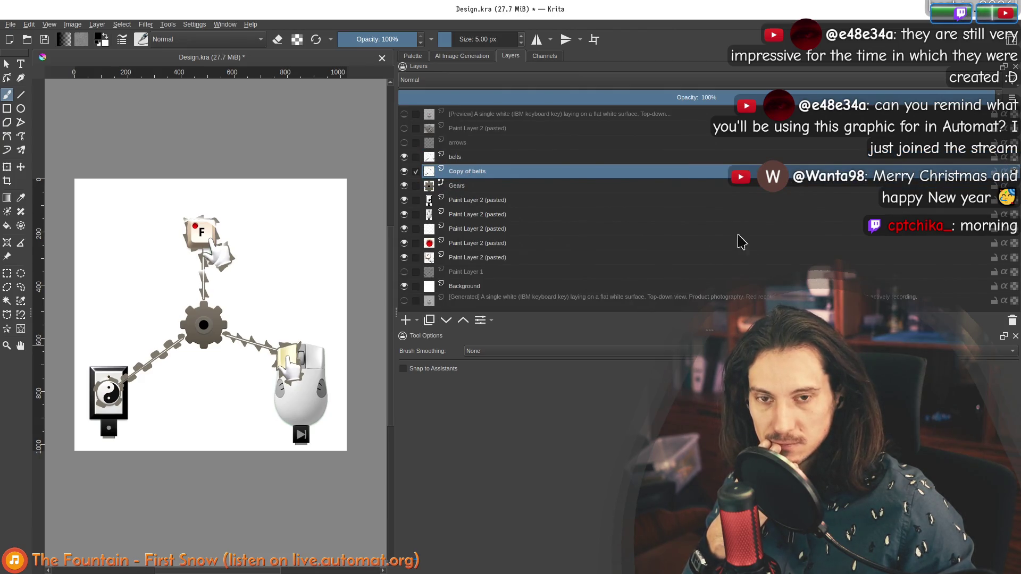
left_click(404, 157)
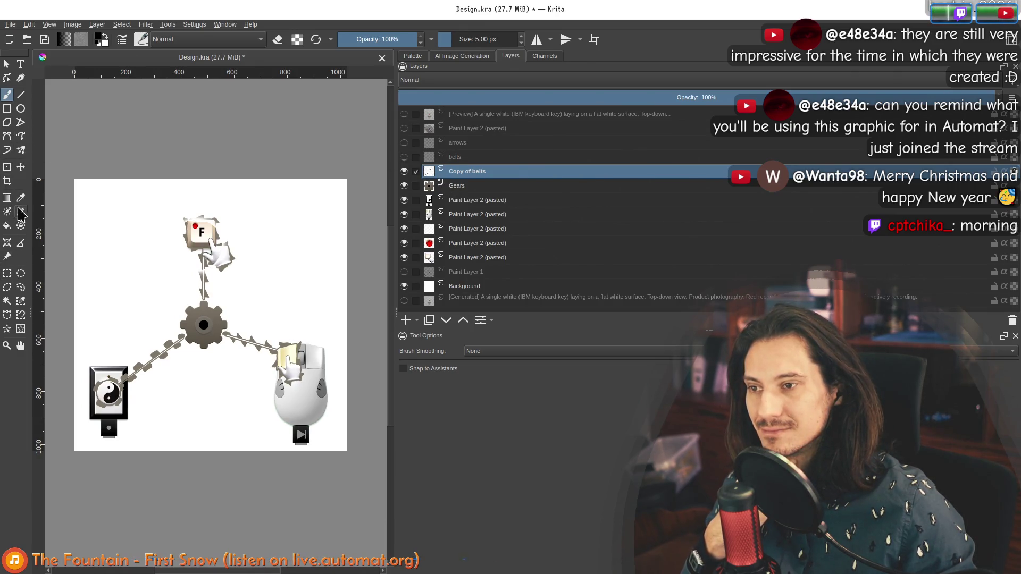
Fill the belts copy with solid black, then show the grey belts again.
left_click(7, 225)
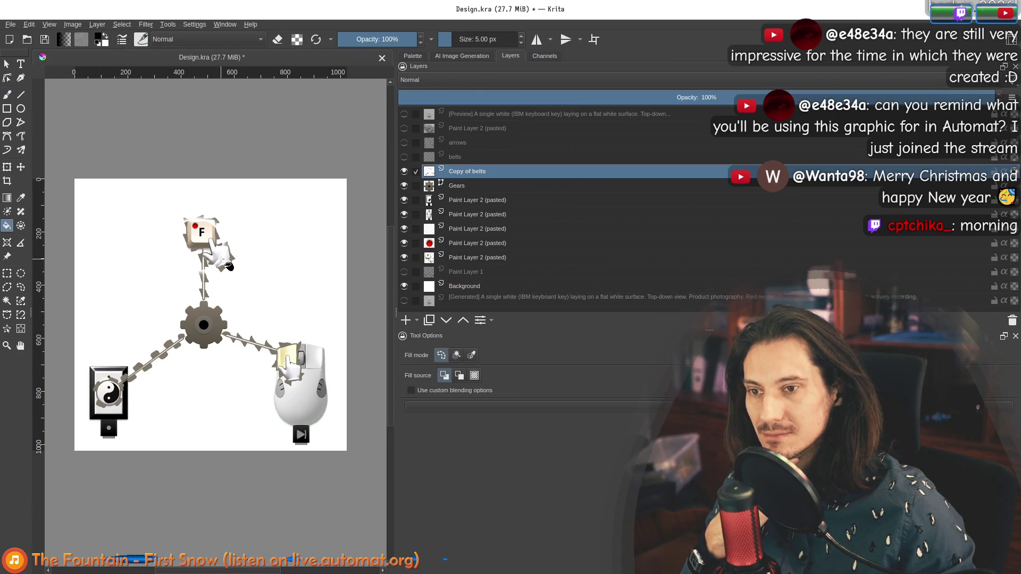
left_click(220, 269)
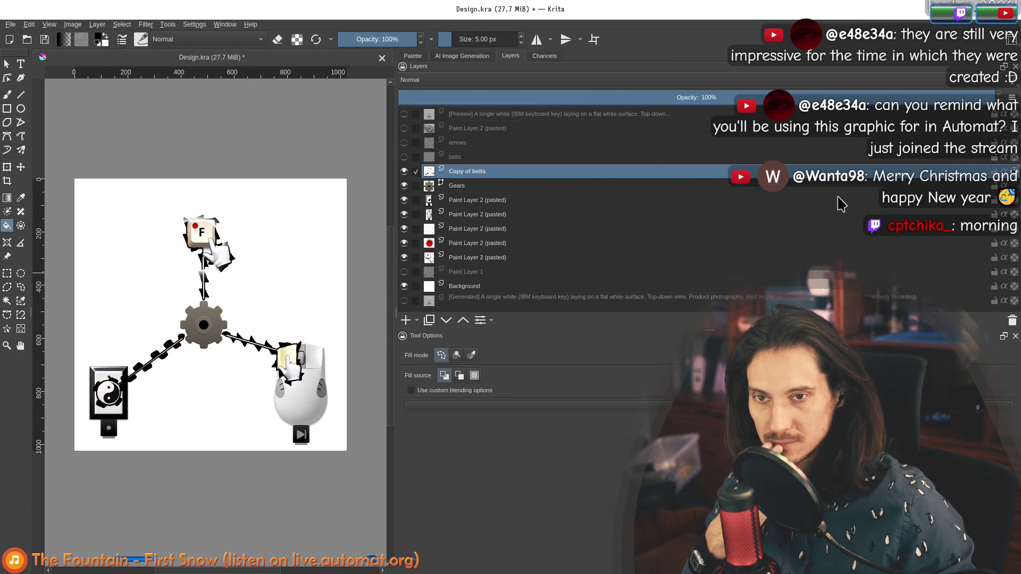
left_click(404, 156)
left_click(145, 24)
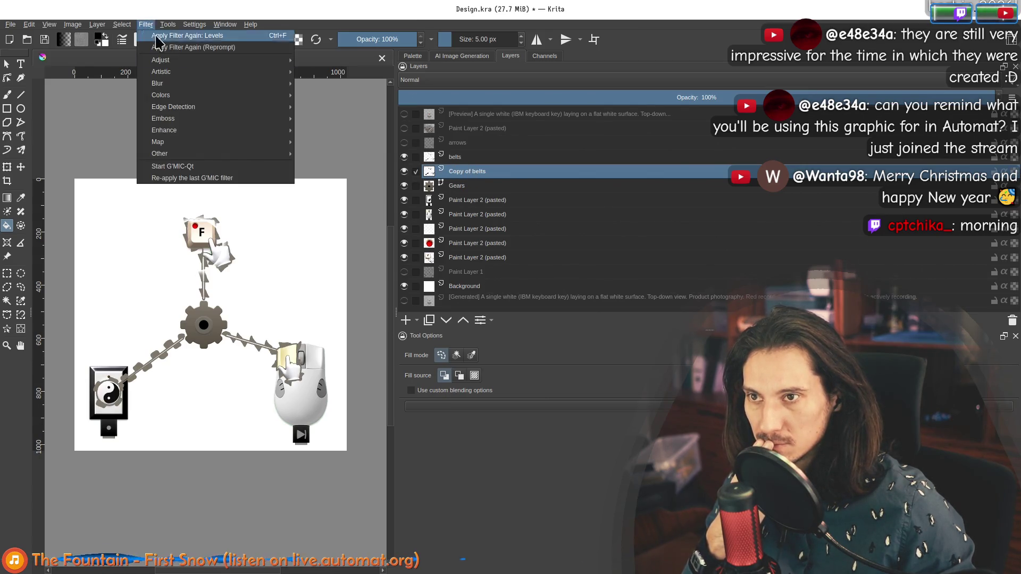
Increase the Gaussian Blur radius on the black belt copy for a softer shadow and apply it.
mouse_move(213, 84)
left_click(343, 98)
scroll(206, 304, "up", 4)
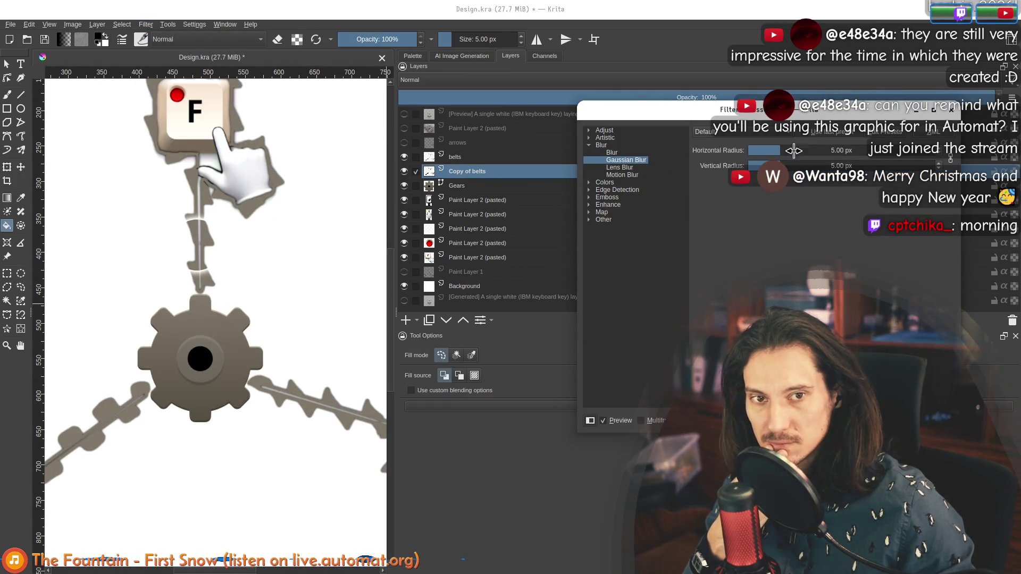
left_click_drag(786, 150, 789, 149)
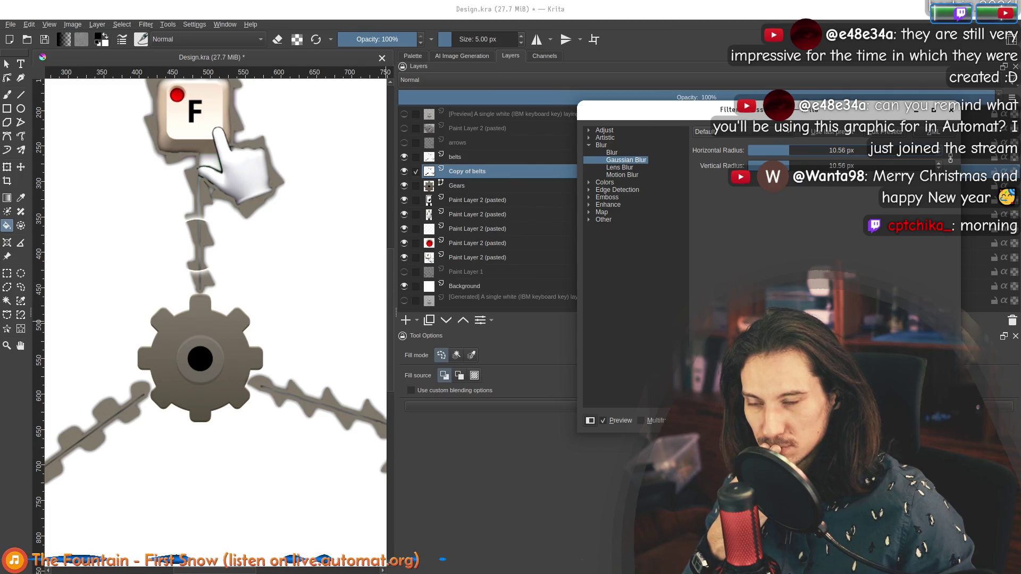
key("Return")
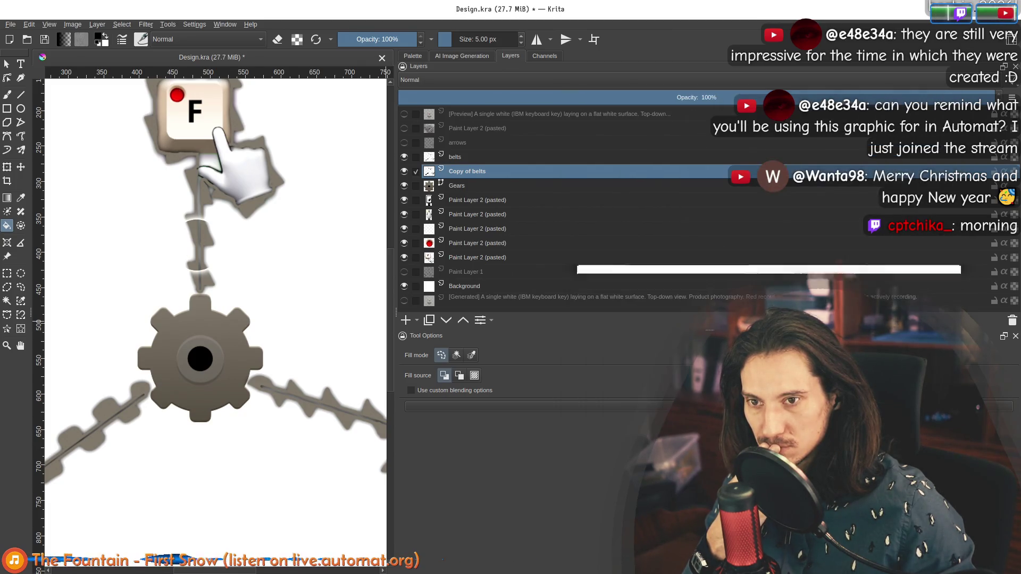
key("minus")
key("minus")
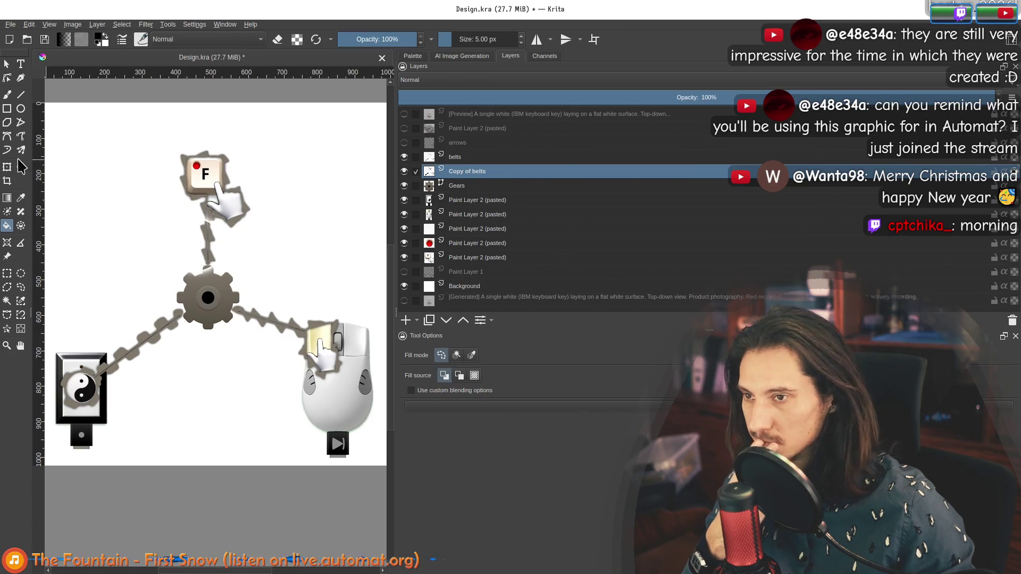
Bucket-fill the belt interiors white, then swap back to black and refill the belt lines.
left_click(106, 36)
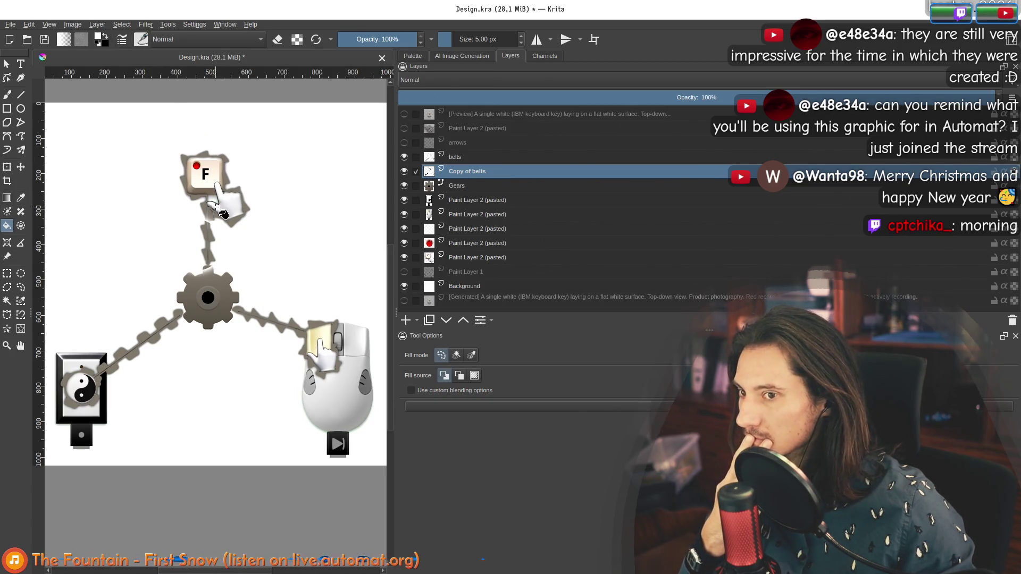
left_click(231, 224)
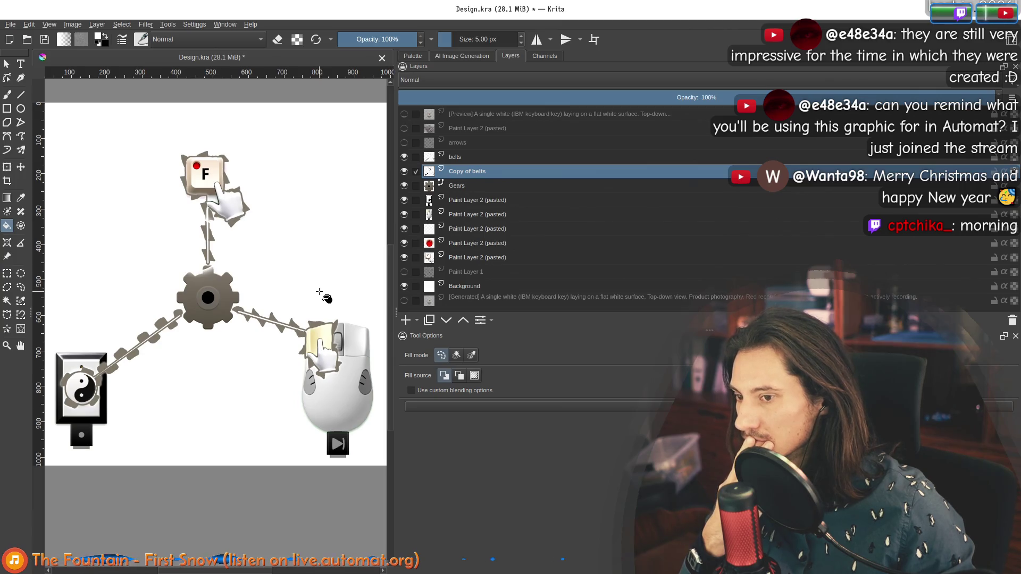
scroll(304, 303, "down", 2)
scroll(297, 288, "up", 2)
left_click(105, 36)
left_click(212, 262)
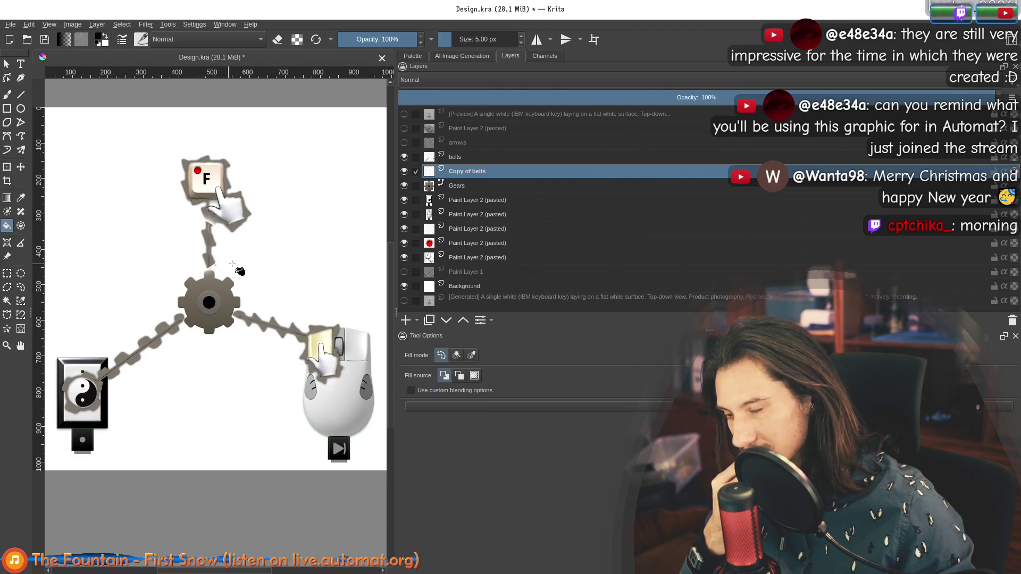
left_click(461, 159)
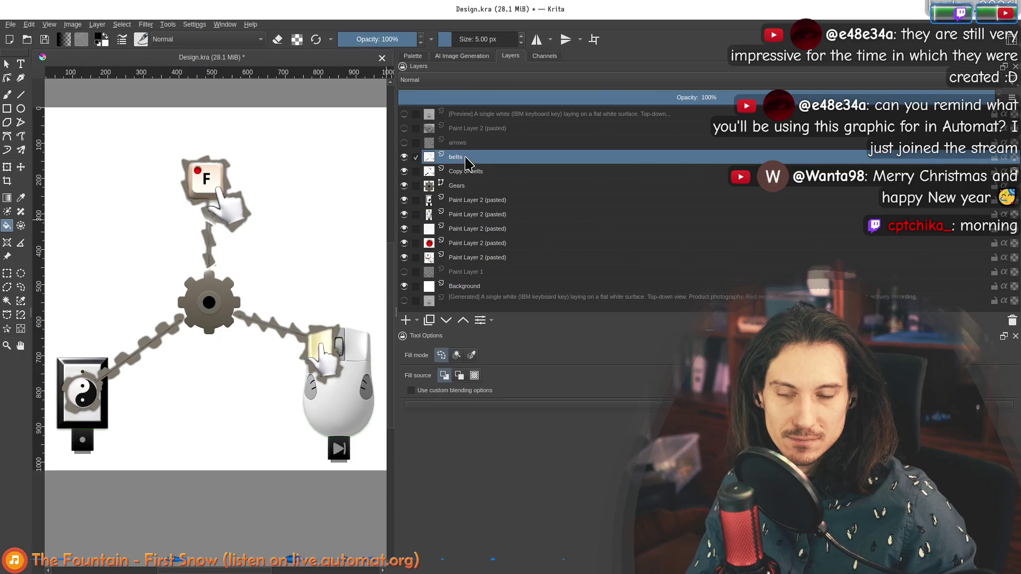
Add a clone layer of belts, delete it again, and hide the blurred shadow copy.
left_click(418, 321)
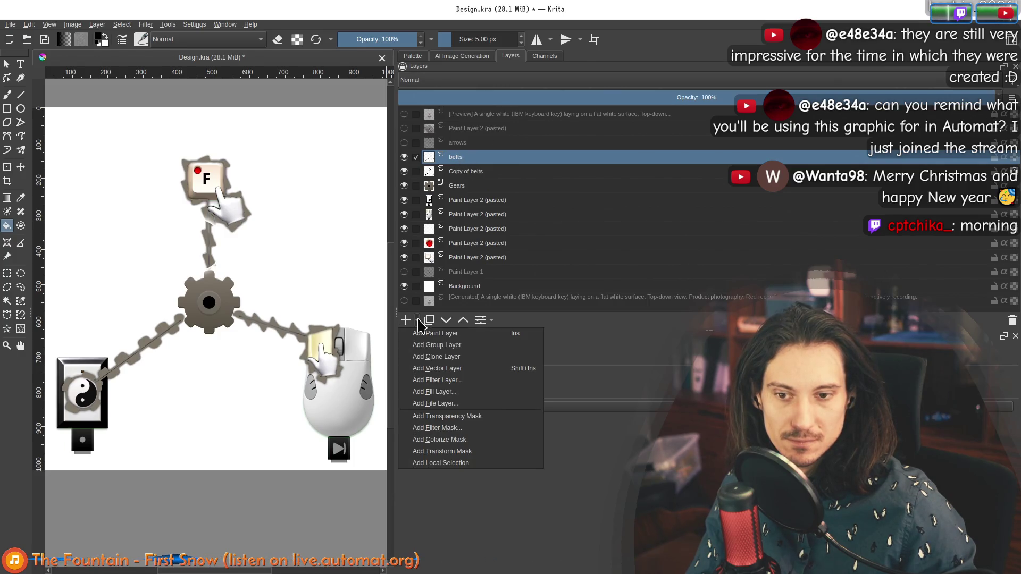
left_click(491, 356)
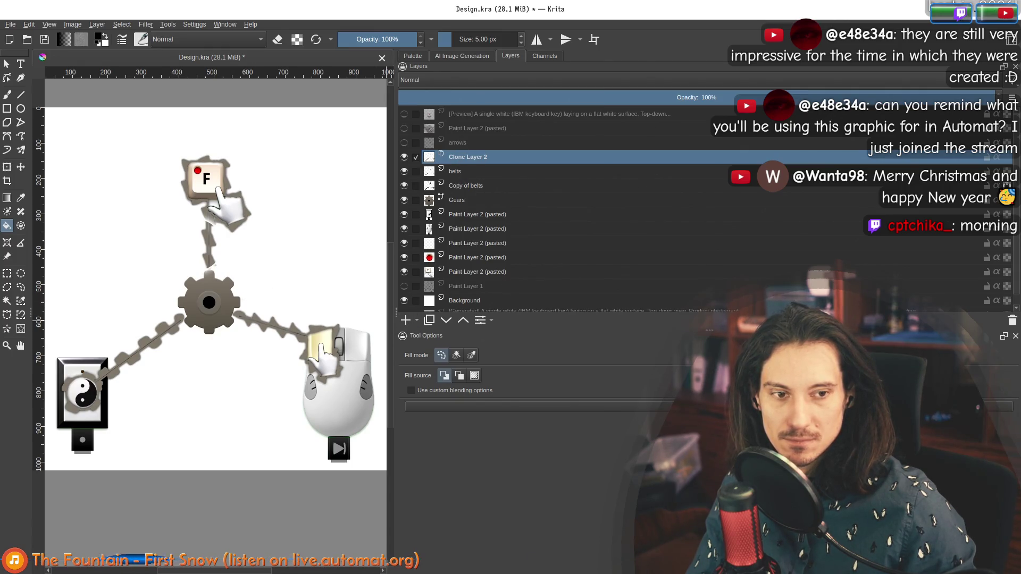
left_click(1011, 322)
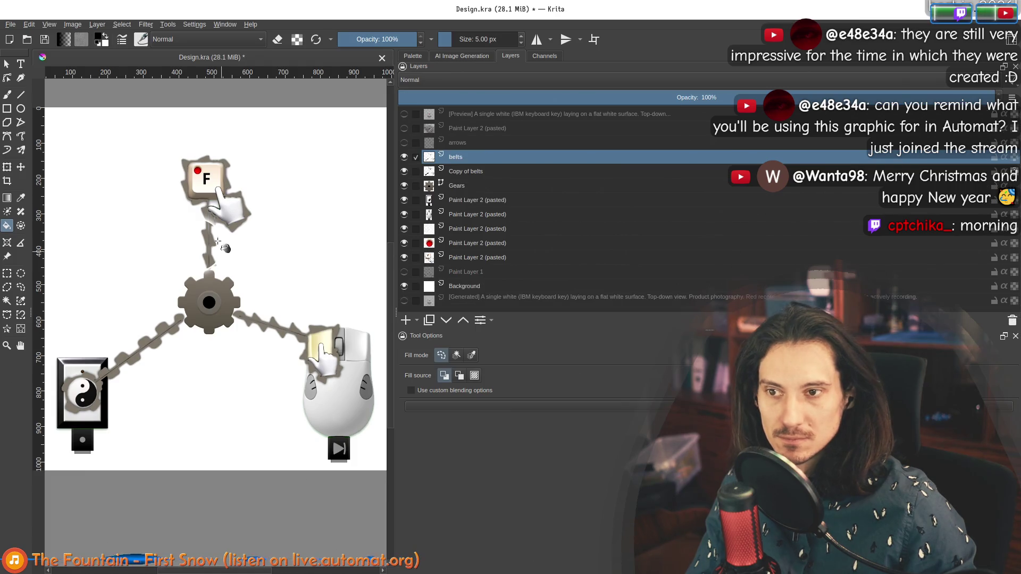
scroll(220, 234, "up", 2)
left_click(404, 171)
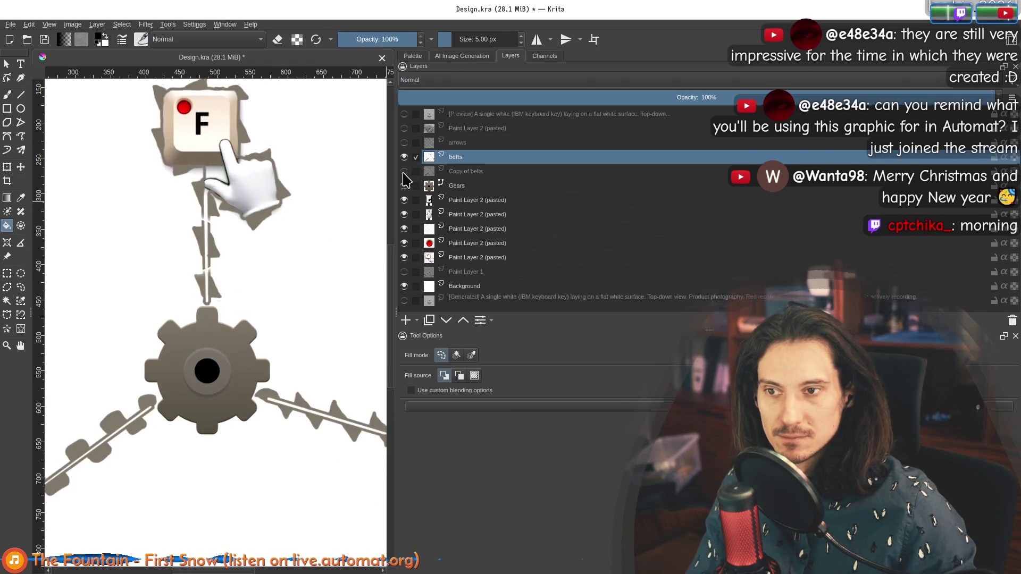
Darken the belts with a Levels adjustment, raising the input black point to 55.
left_click(146, 25)
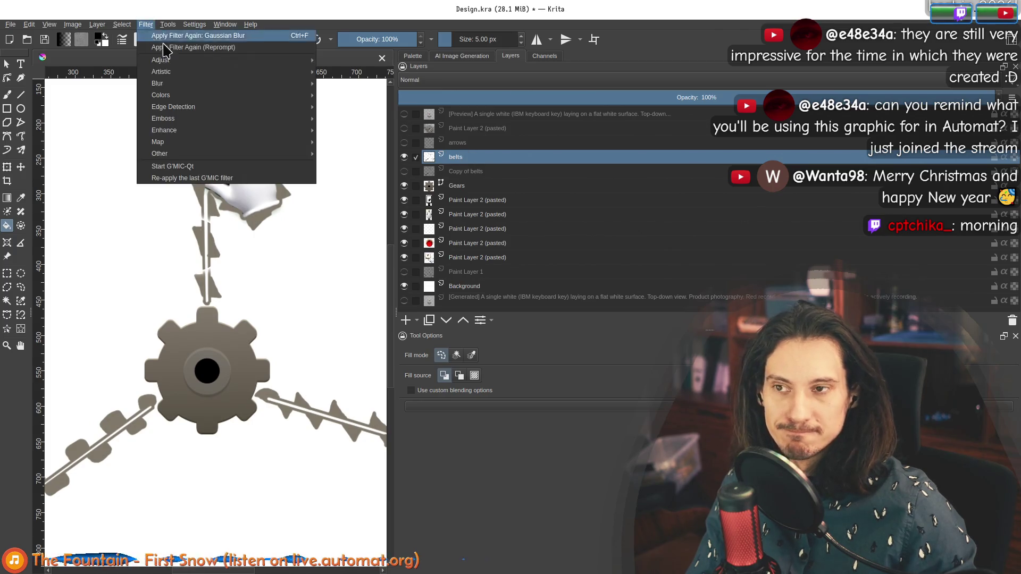
mouse_move(239, 60)
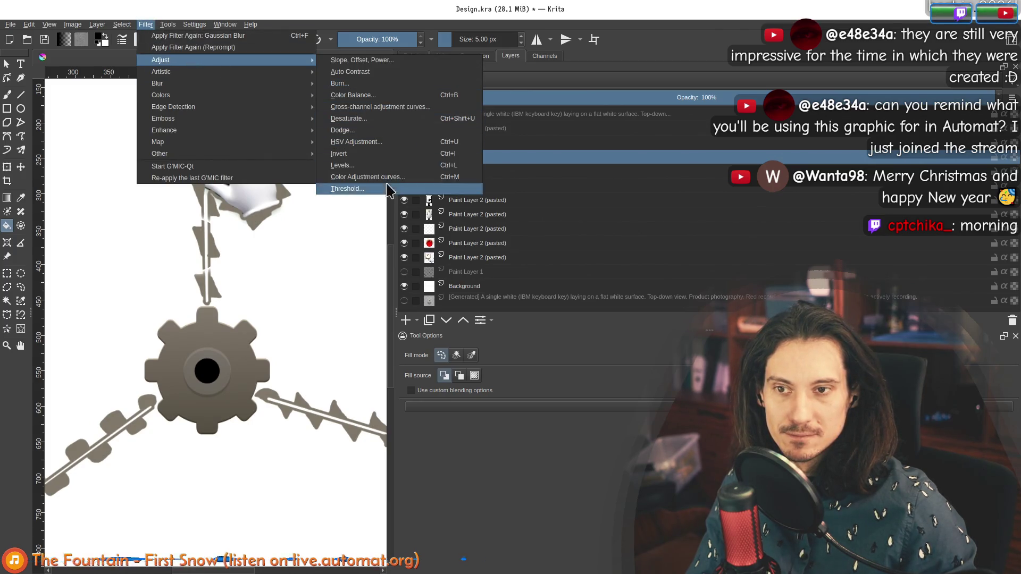
left_click(372, 165)
left_click_drag(701, 253, 769, 257)
scroll(218, 213, "down", 2)
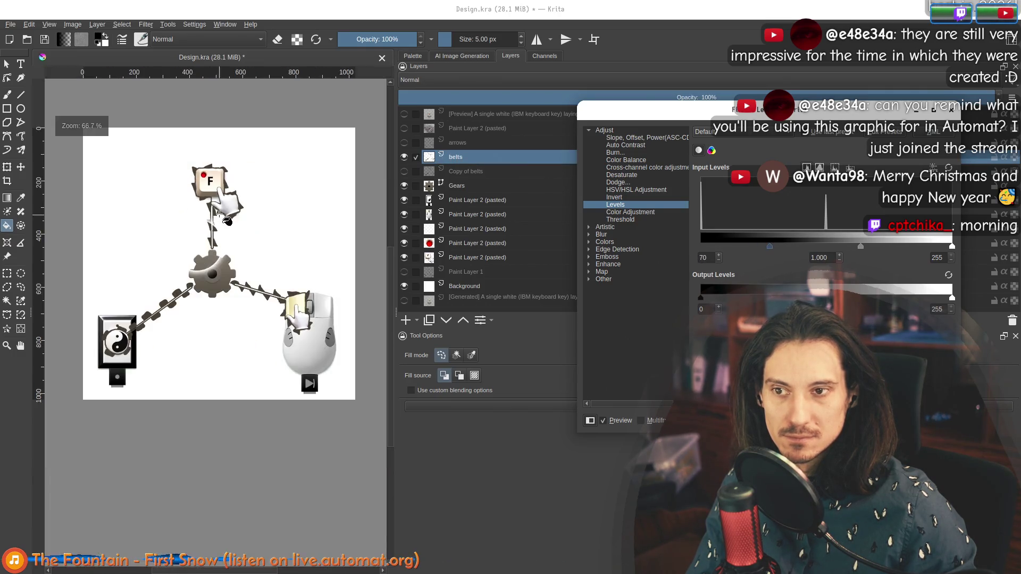
scroll(217, 223, "up", 1)
left_click_drag(771, 246, 748, 246)
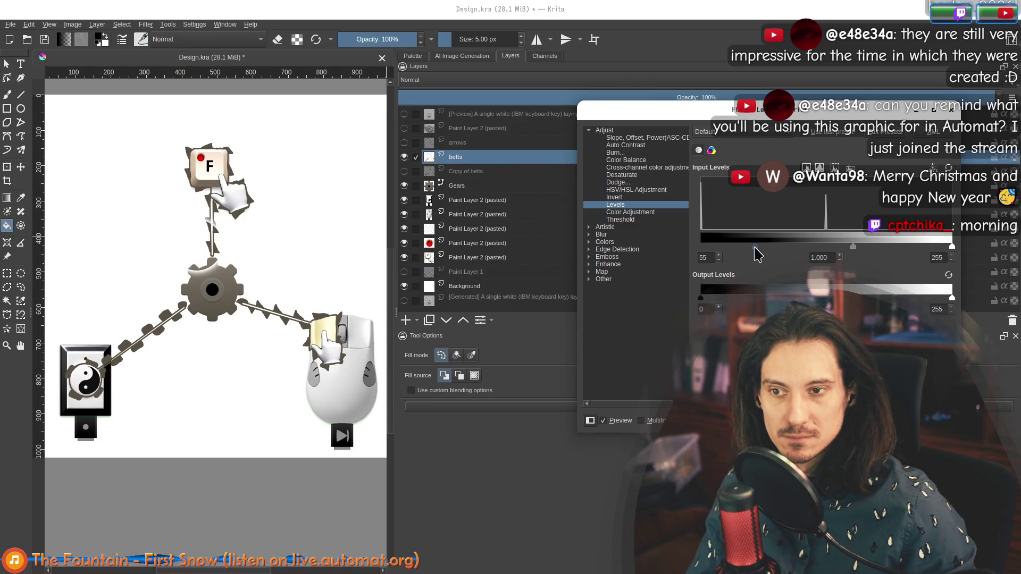
key("Return")
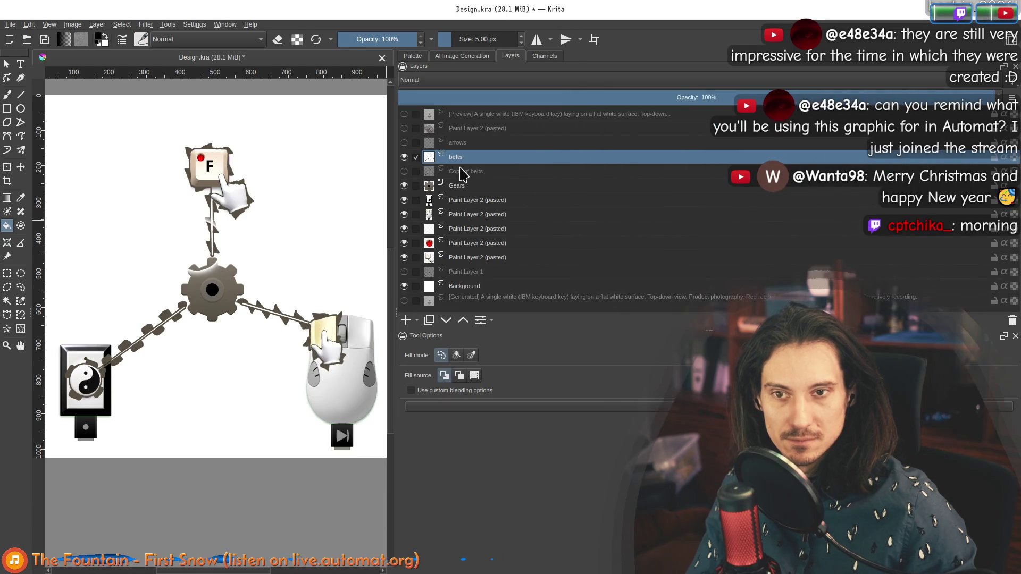
Show and select 'Copy of belts', then bucket-fill its belt shapes at the gear's edge.
left_click(404, 172)
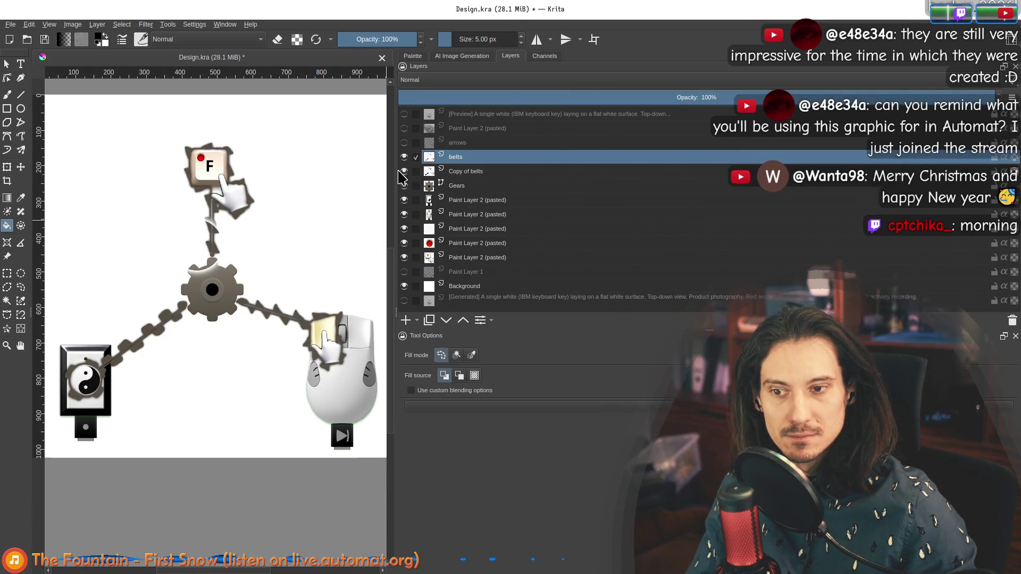
left_click(506, 173)
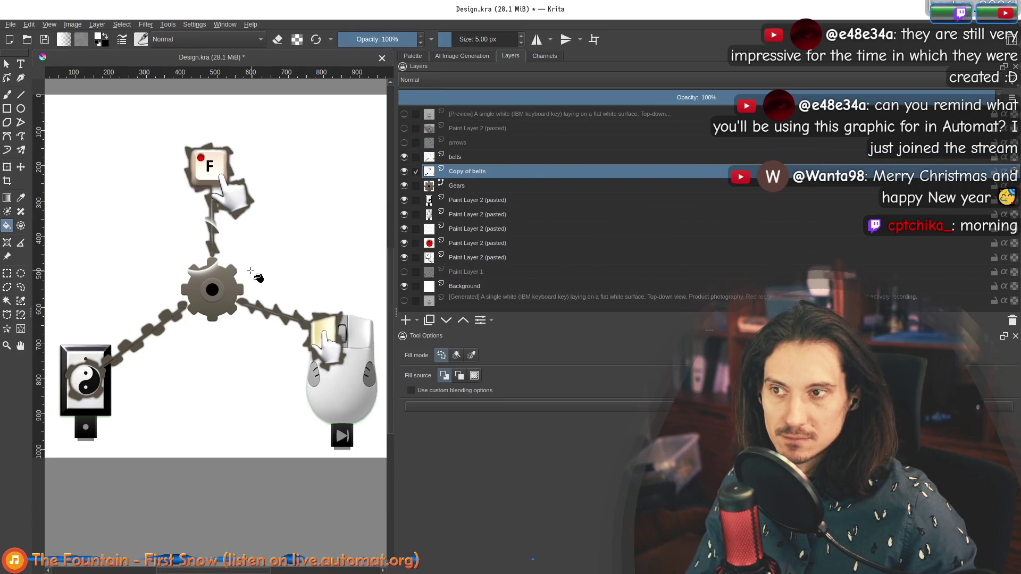
left_click(230, 282)
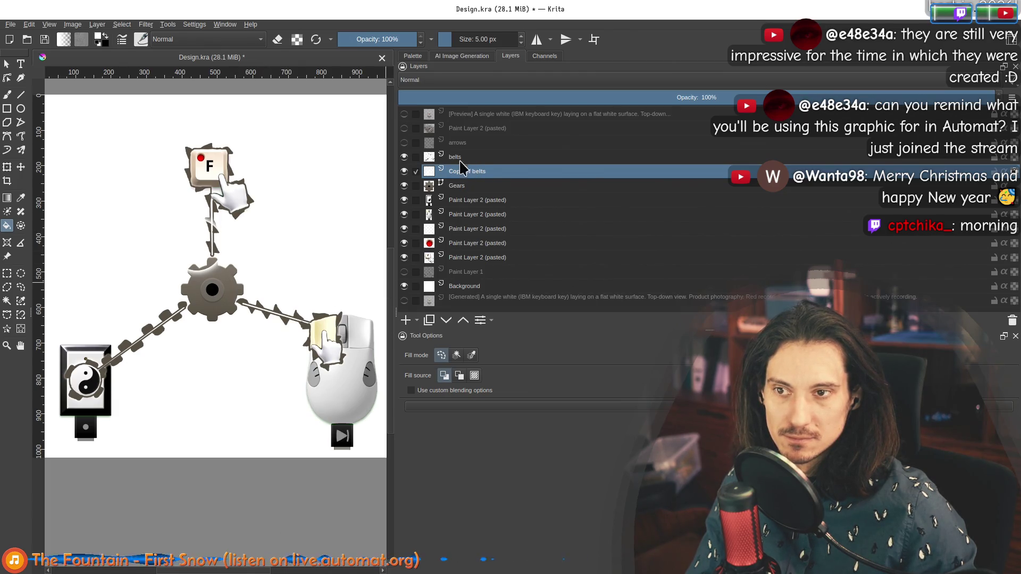
scroll(226, 160, "up", 2)
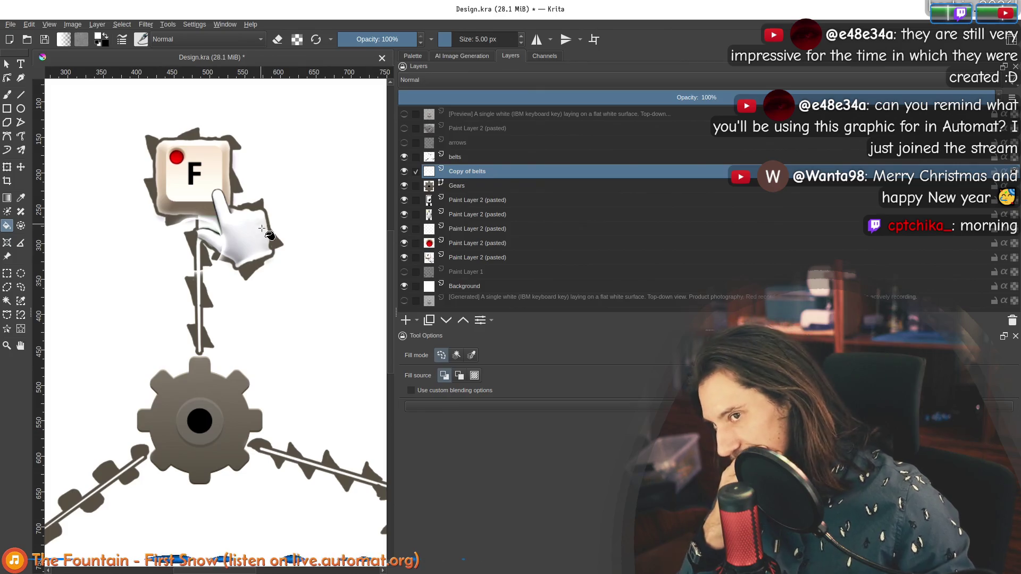
scroll(282, 269, "up", 1)
scroll(258, 262, "down", 2)
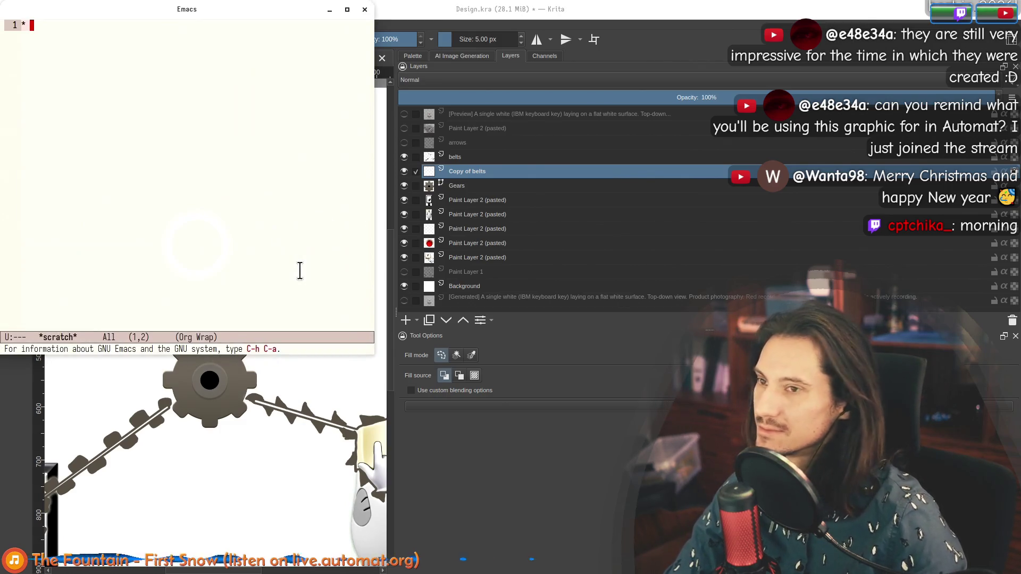
Write an Org heading reworked to 'Saw-tooth belts are' in *scratch* and enlarge the text with C-x C-+.
type("* H")
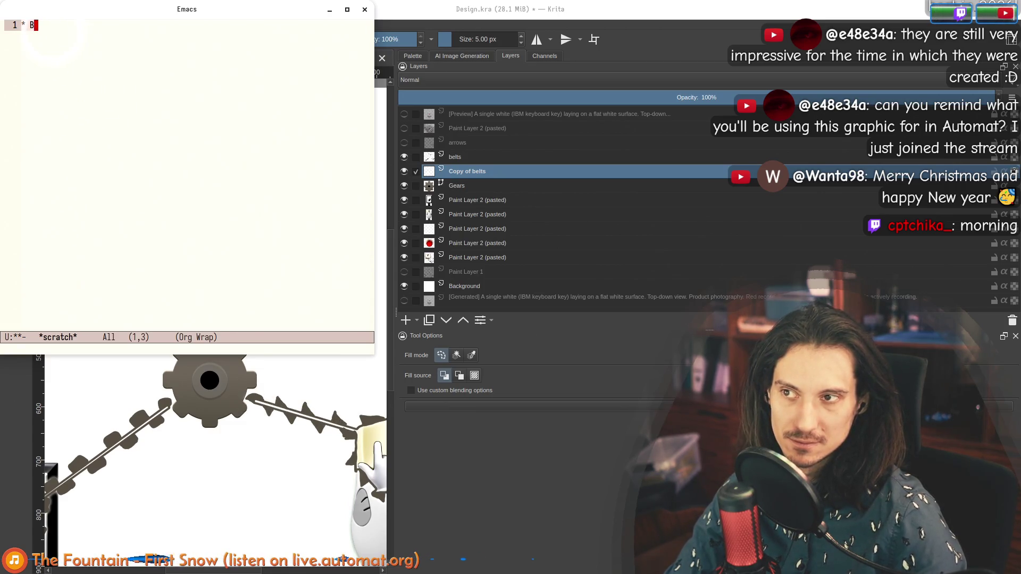
type("with saw-tooth")
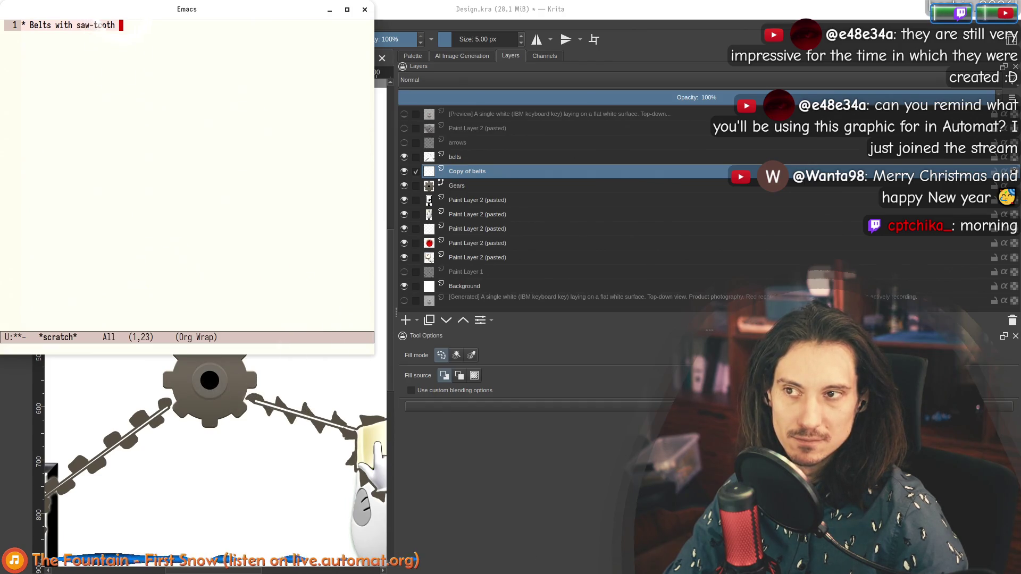
key("alt+b")
key("alt+b")
key("alt+b")
type("Saw-tooth b")
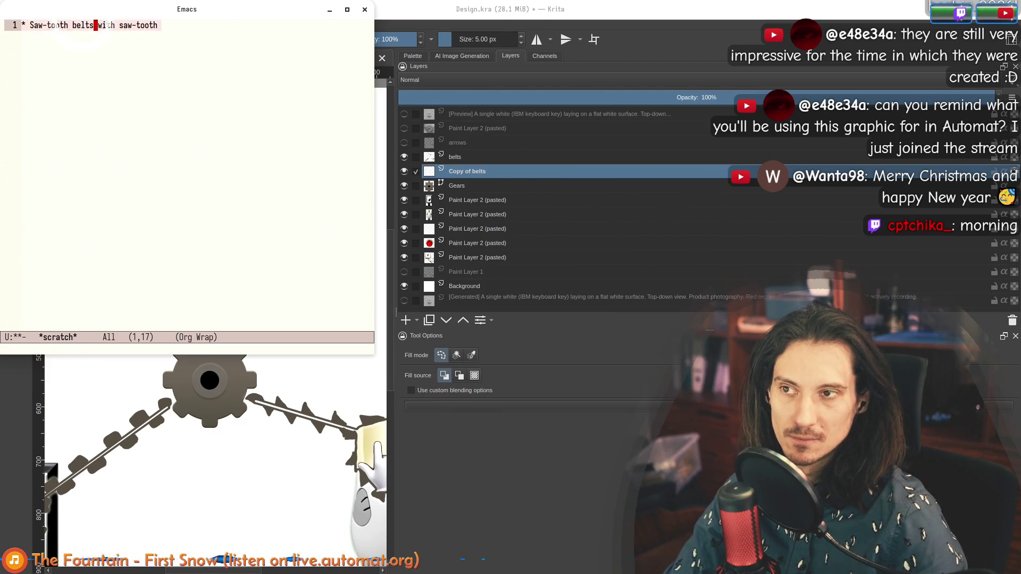
key("ctrl+k")
key("ctrl+x")
key("ctrl+equal")
key("equal")
key("equal")
key("equal")
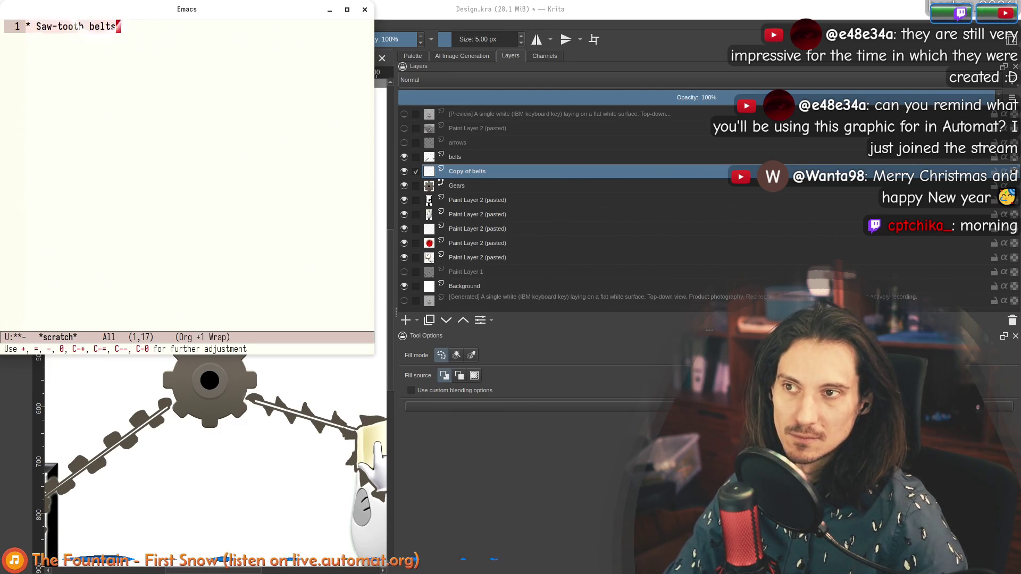
type(" are confus")
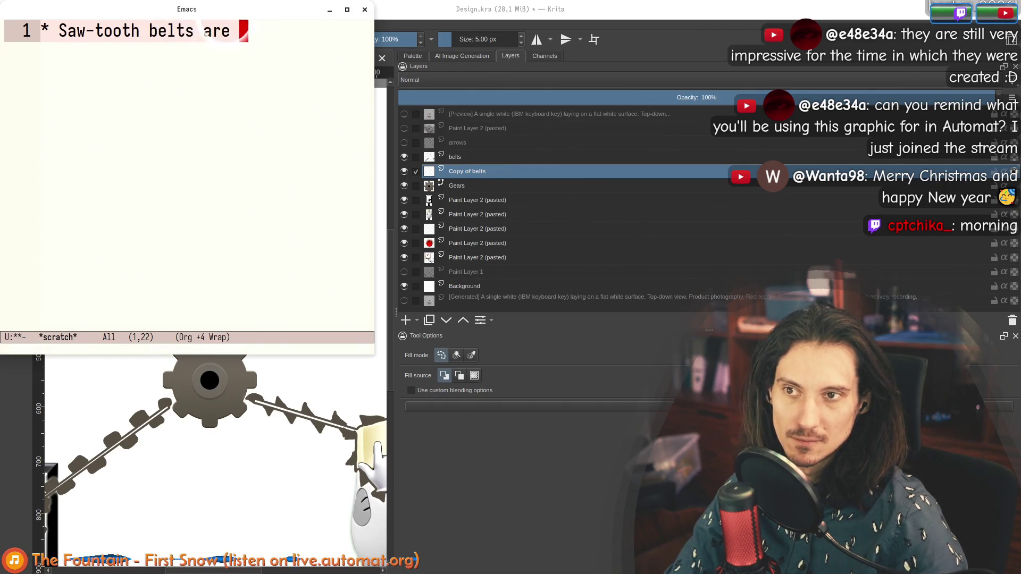